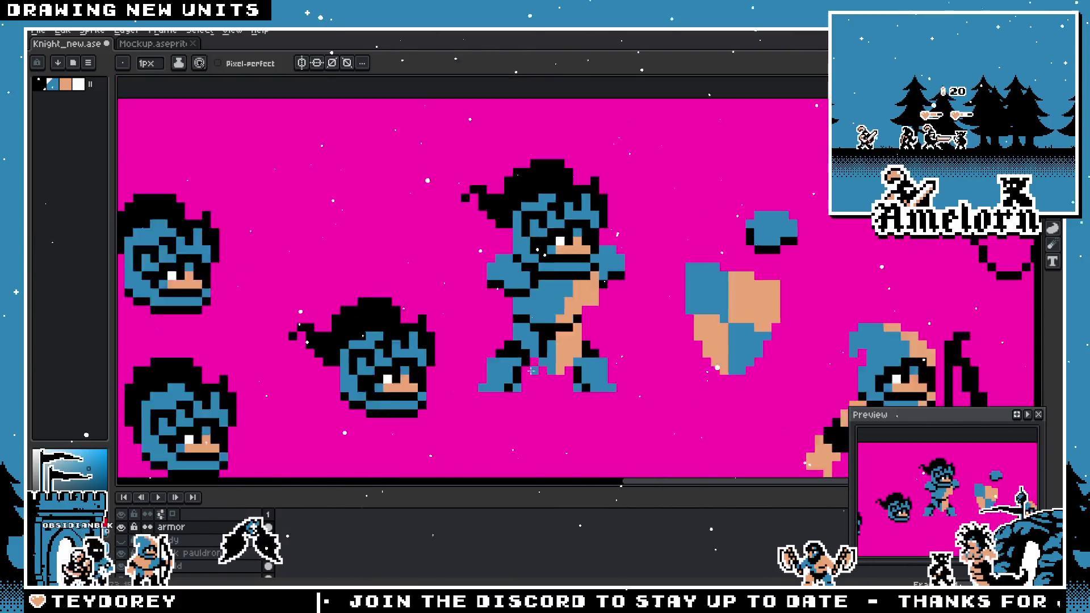
- Zoom in and add a black pixel to the knight's right foot
scroll(511, 392, "up", 3)
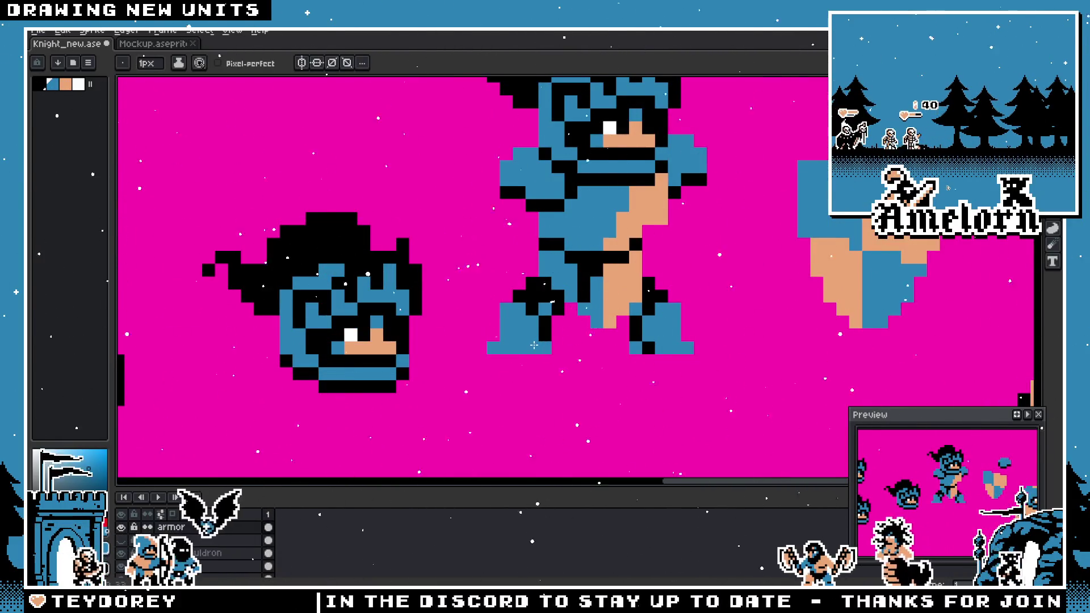
scroll(650, 348, "down", 2)
scroll(558, 357, "up", 3)
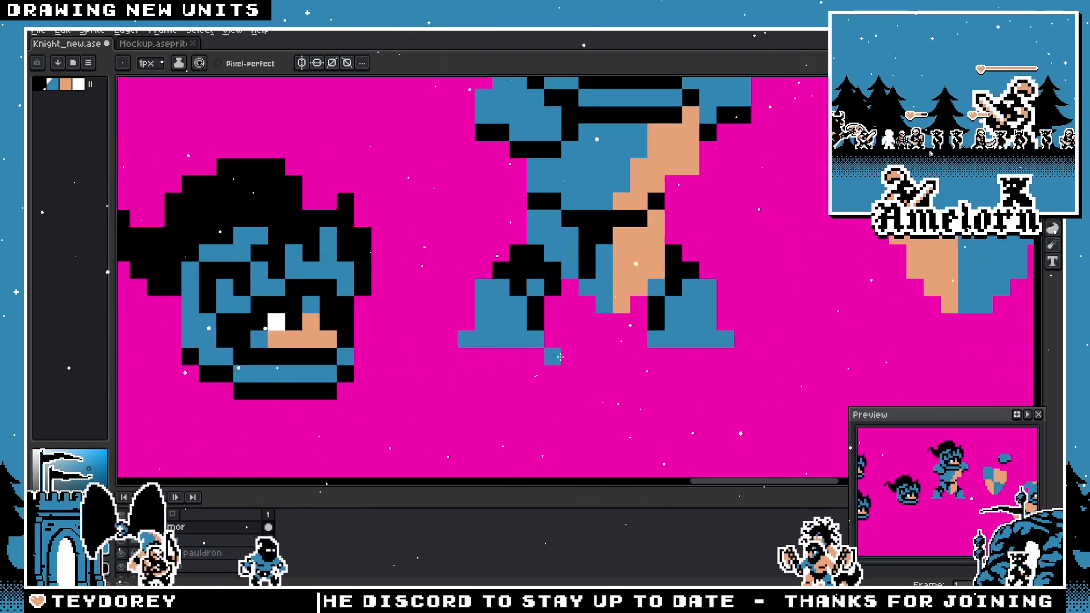
key("ctrl+z")
- Save the sprite file Knight_new.ase
scroll(657, 365, "down", 1)
scroll(612, 356, "up", 1)
left_click(612, 356)
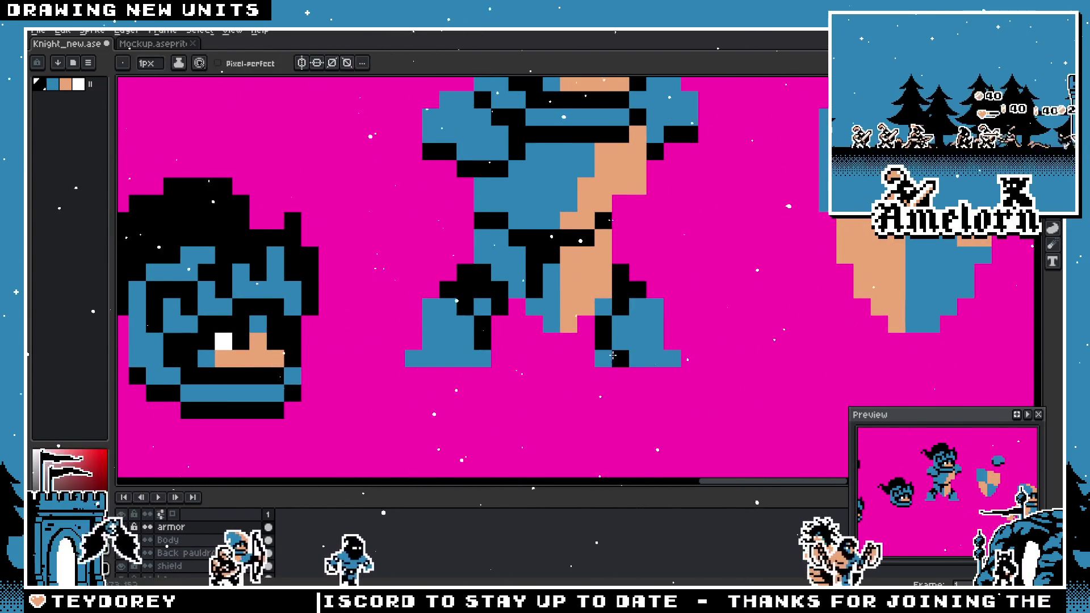
scroll(460, 357, "down", 3)
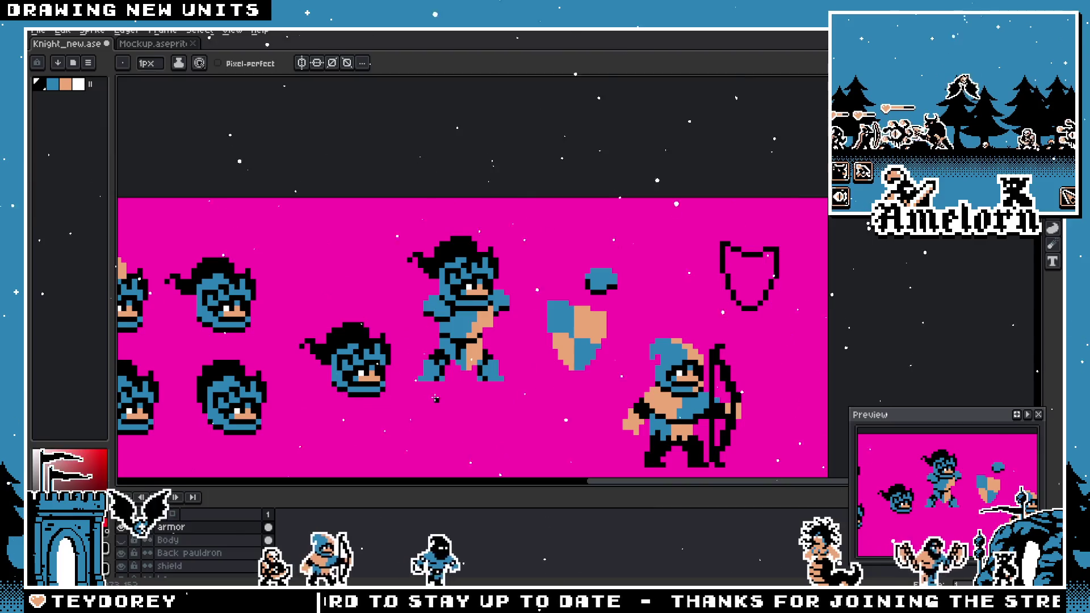
scroll(435, 396, "up", 1)
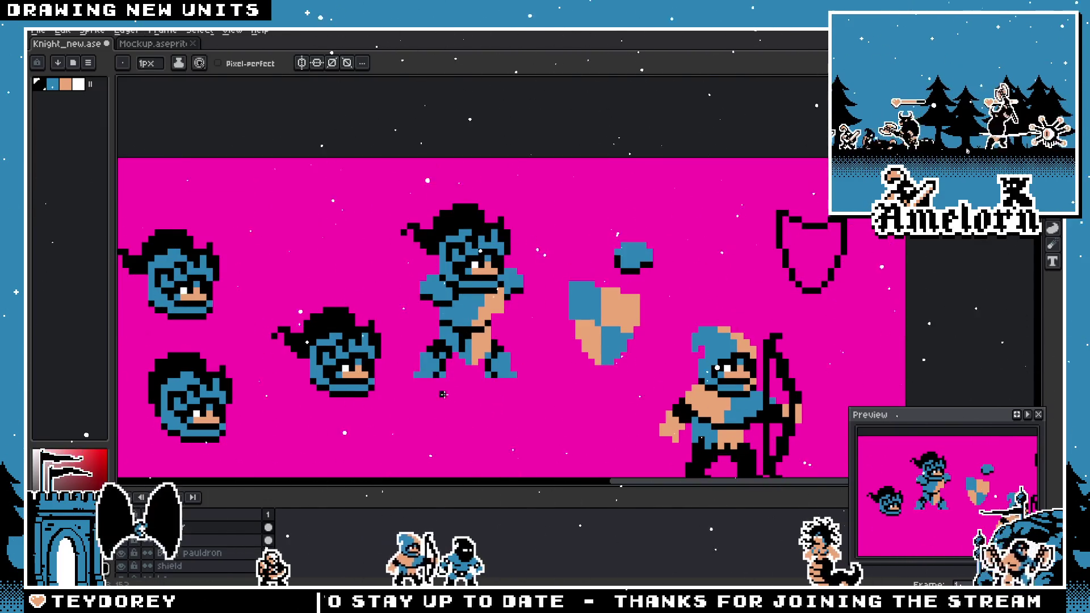
scroll(443, 393, "up", 2)
key("ctrl+s")
scroll(474, 409, "down", 1)
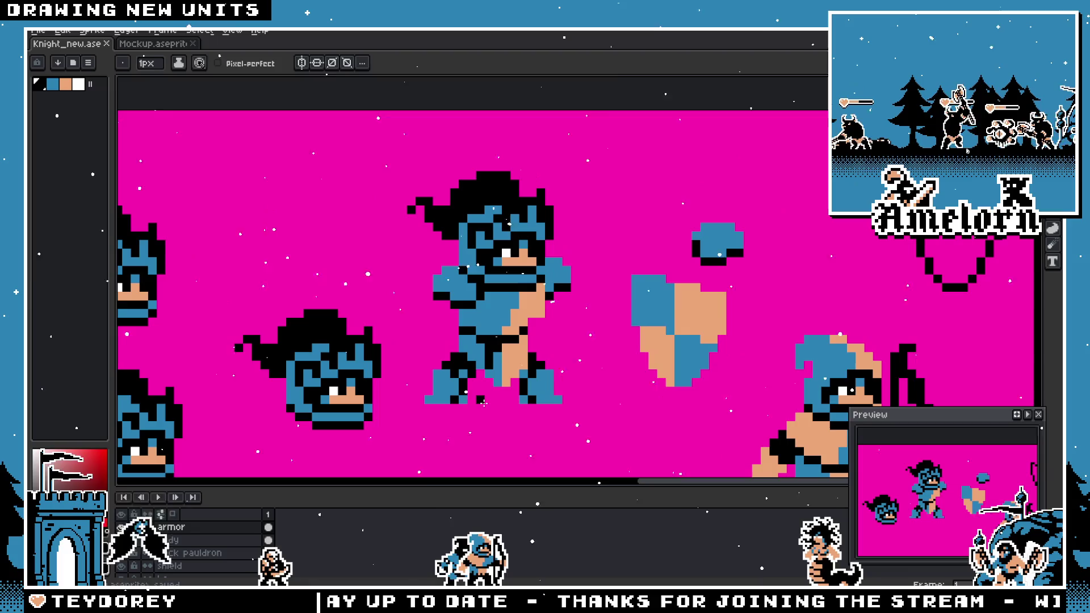
- Select the shield with the rectangular marquee, nudge it up slightly, and deselect
key("m")
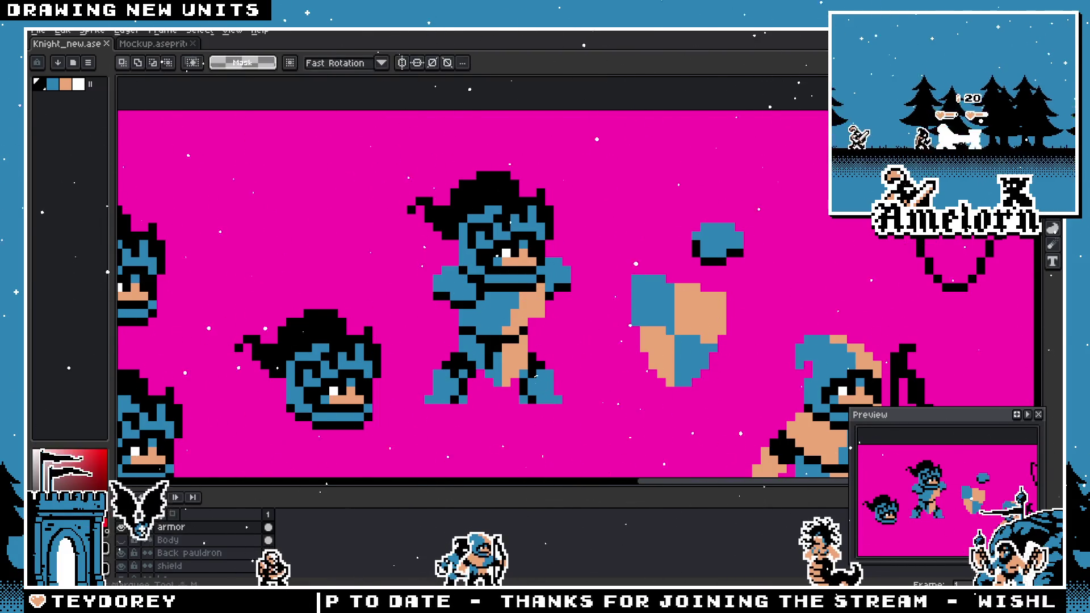
left_click_drag(542, 245, 788, 430)
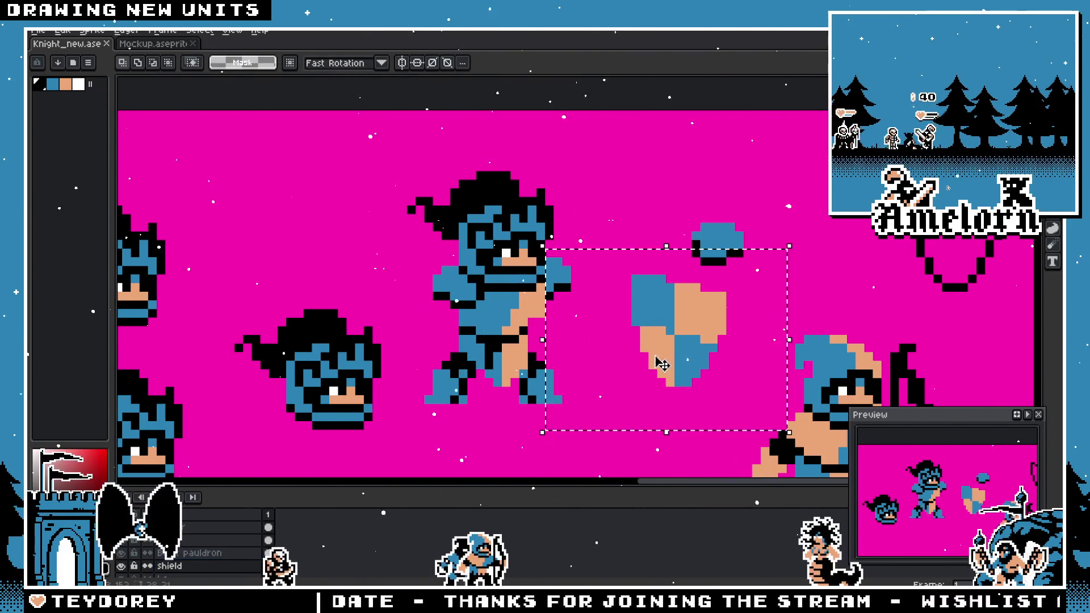
mouse_move(658, 365)
left_mouse_down()
mouse_move(576, 349)
mouse_move(594, 360)
mouse_move(657, 358)
left_mouse_up()
key("ctrl+d")
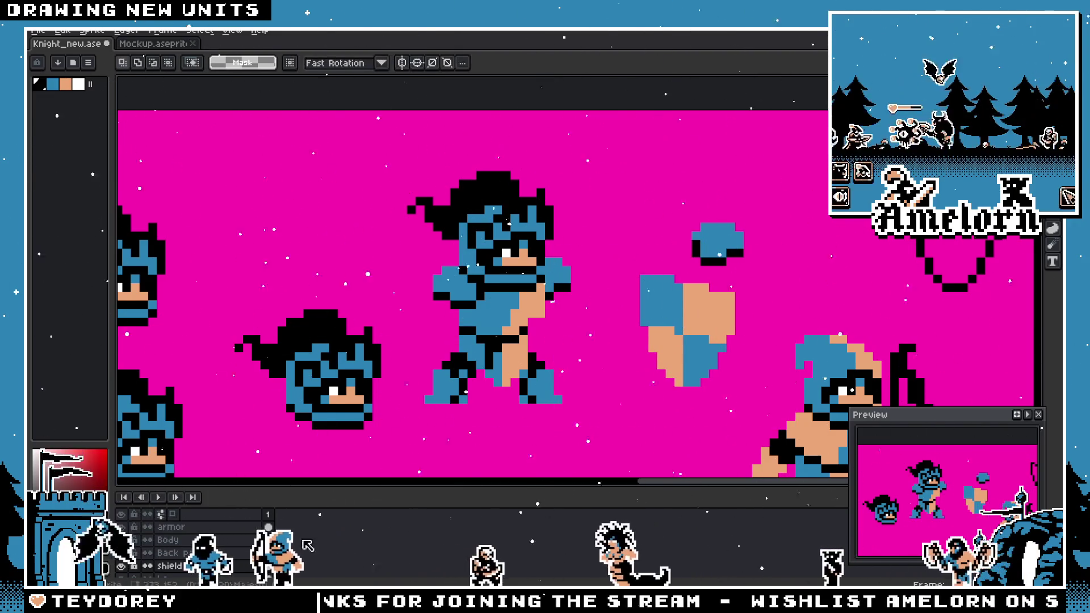
- Shift the knight's forward arm a few pixels and commit it
mouse_move(617, 229)
left_mouse_down()
mouse_move(554, 286)
mouse_move(515, 345)
left_mouse_up()
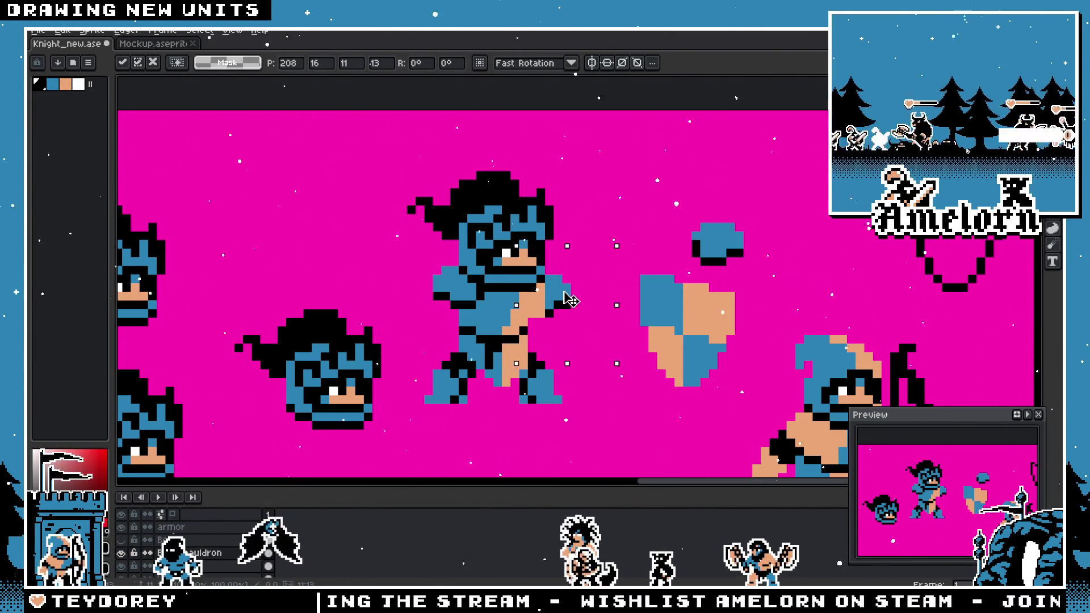
mouse_move(570, 293)
left_mouse_down()
mouse_move(473, 296)
mouse_move(580, 298)
left_mouse_up()
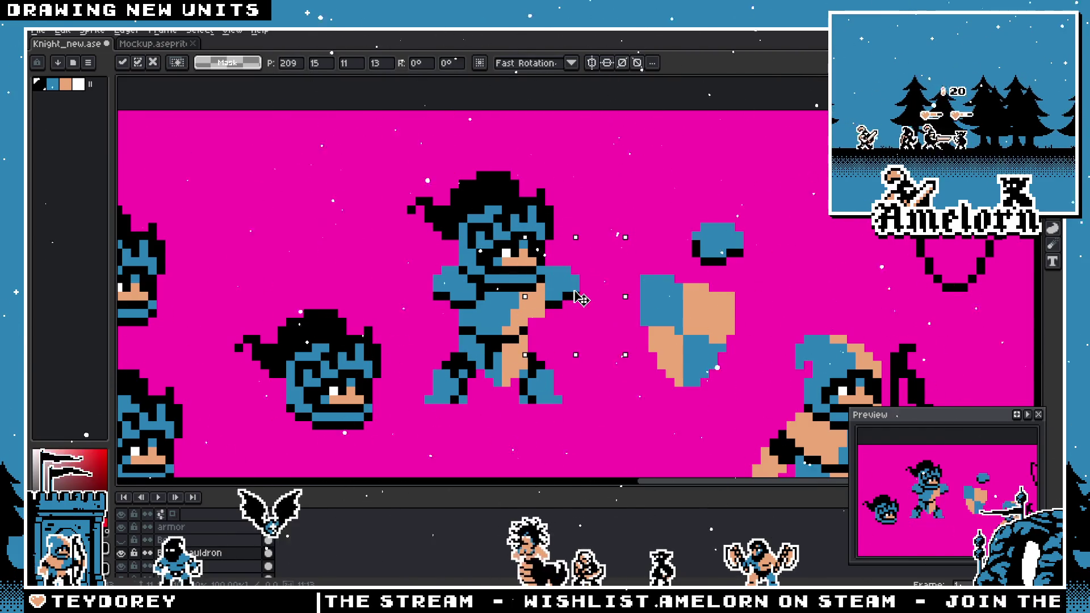
key("Return")
- Reselect the shield and drag it next to the knight's hand
scroll(602, 307, "down", 3)
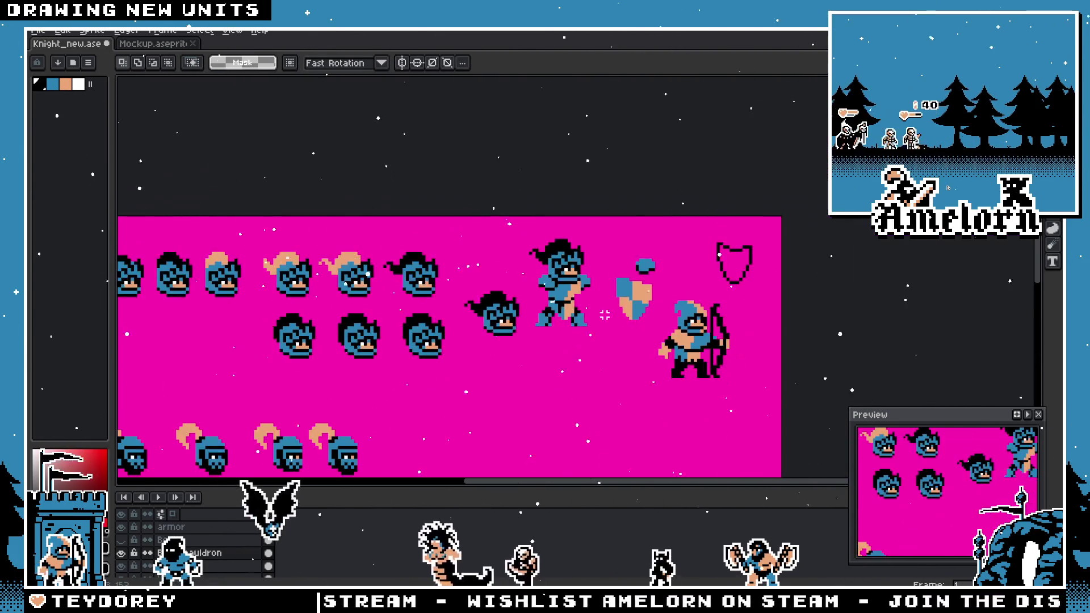
scroll(602, 307, "up", 3)
scroll(602, 307, "up", 2)
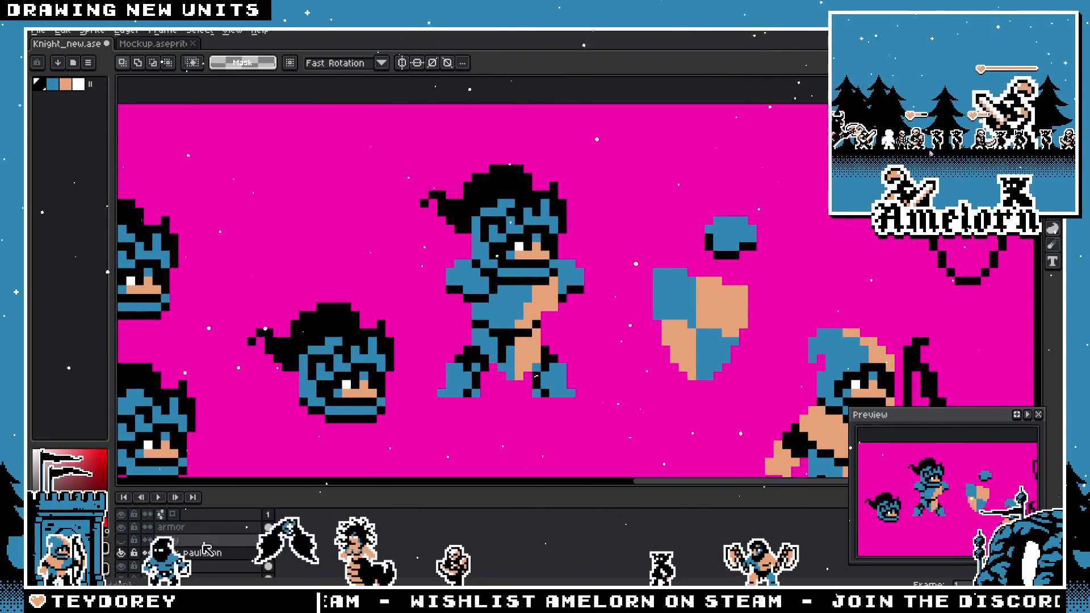
left_click_drag(628, 235, 736, 389)
mouse_move(666, 335)
left_mouse_down()
mouse_move(537, 340)
mouse_move(587, 343)
mouse_move(652, 318)
mouse_move(627, 347)
mouse_move(553, 363)
mouse_move(591, 318)
mouse_move(642, 321)
mouse_move(652, 297)
left_mouse_up()
- Commit the shield's position and add a peach pixel to its blue corner
key("ctrl+d")
scroll(638, 305, "up", 1)
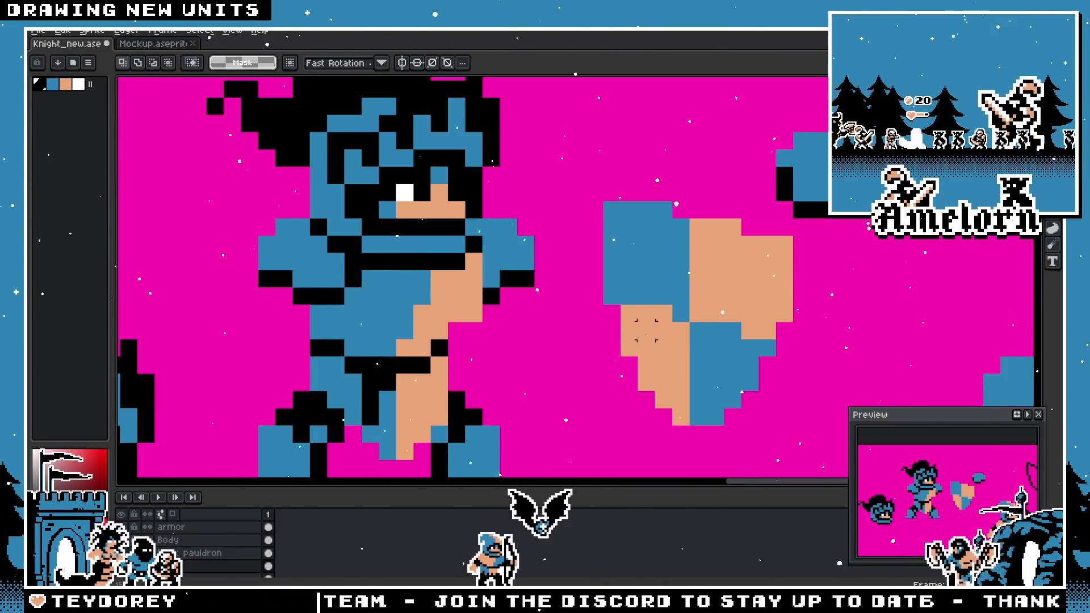
left_click(646, 330, "alt")
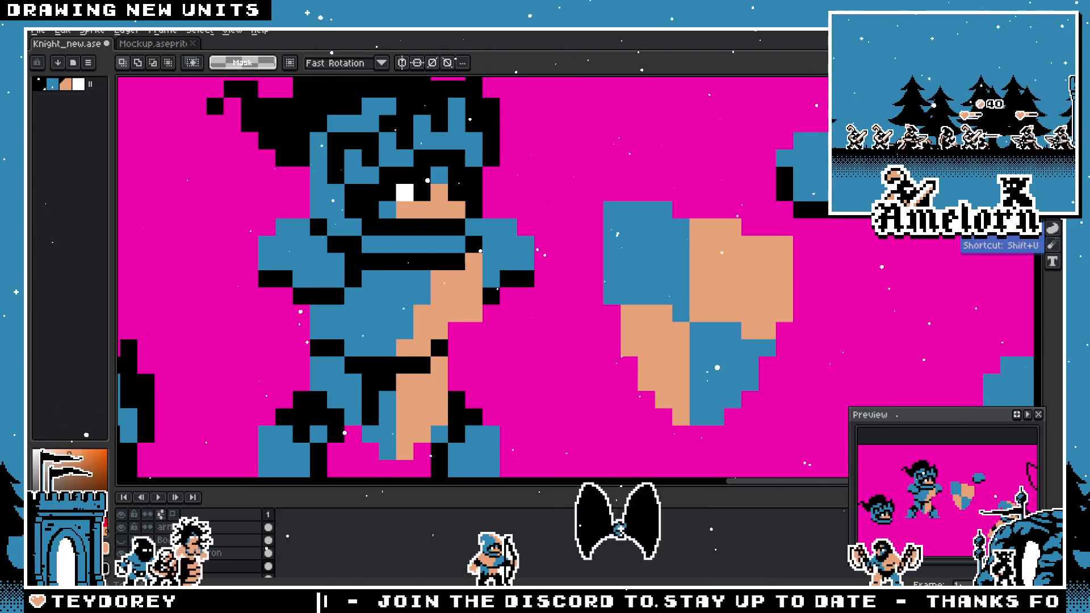
key("b")
scroll(432, 249, "down", 1)
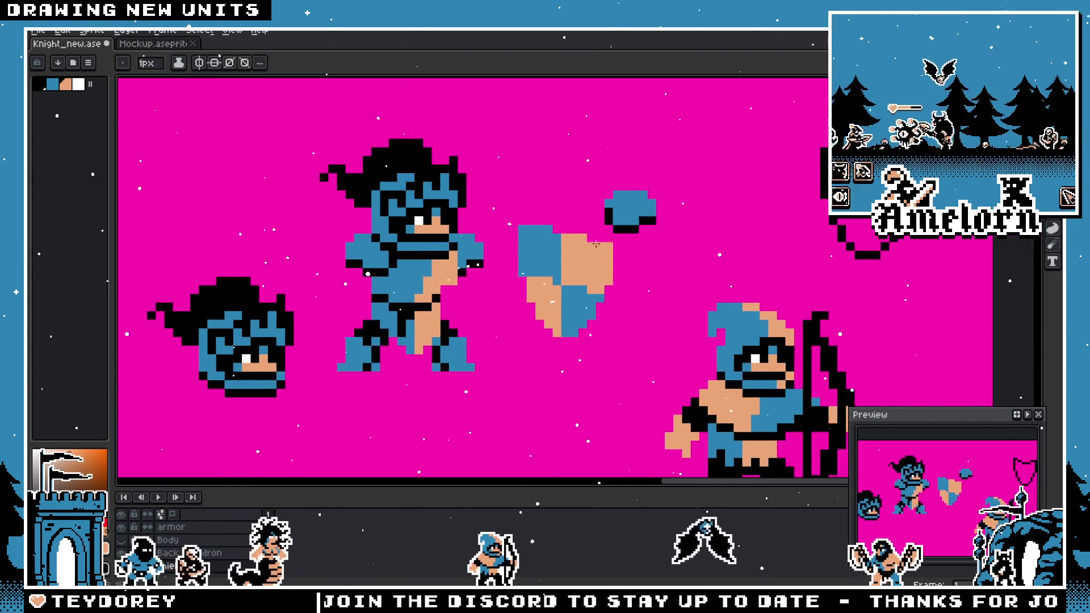
left_click(548, 254)
scroll(549, 253, "up", 1)
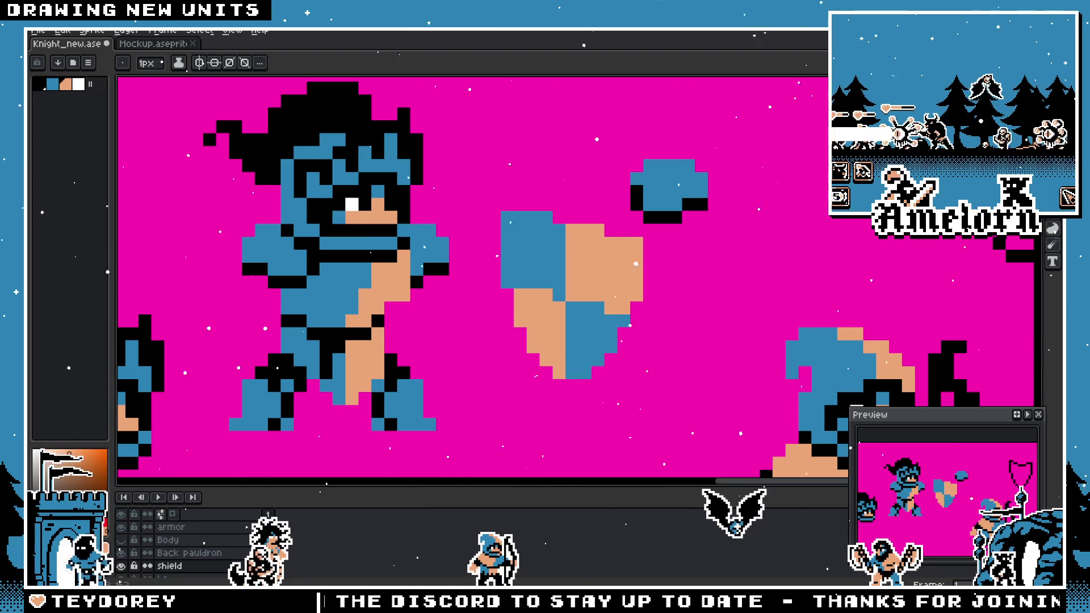
- Draw a black 1px outline along the shield's top edge
left_click(662, 216, "alt")
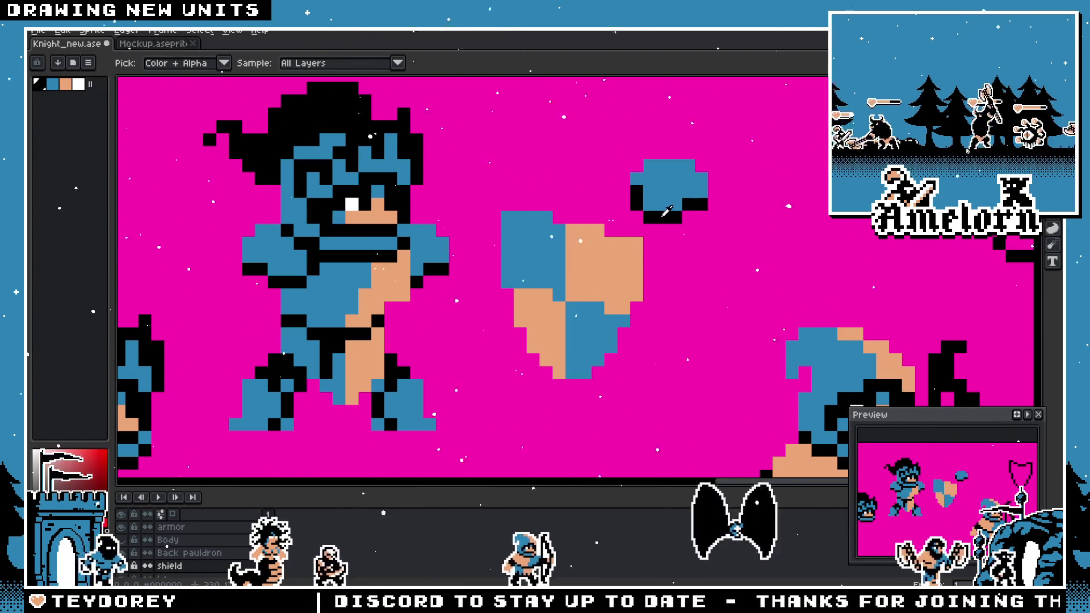
left_click(638, 231)
key("ctrl+z")
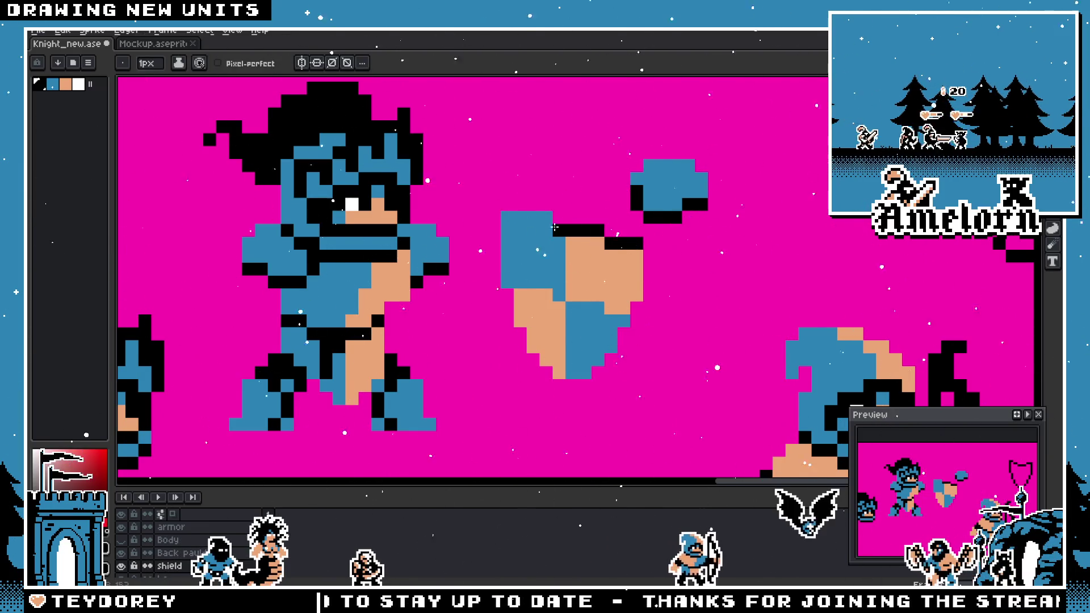
left_click_drag(548, 218, 506, 218)
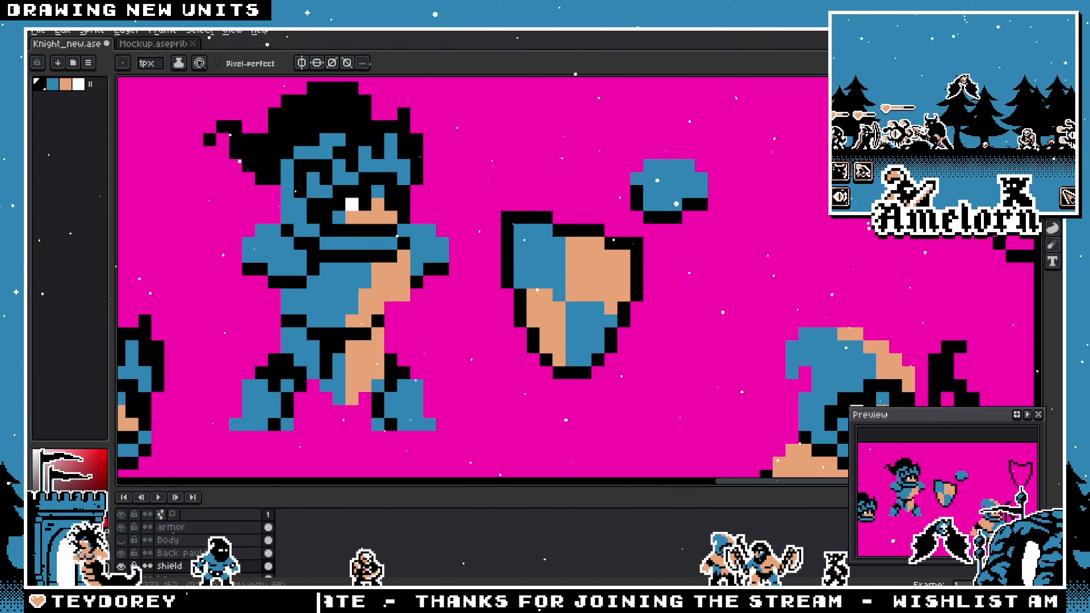
- Move the outlined shield onto the arm, then undo both the move and the outline
key("m")
left_click_drag(483, 208, 657, 408)
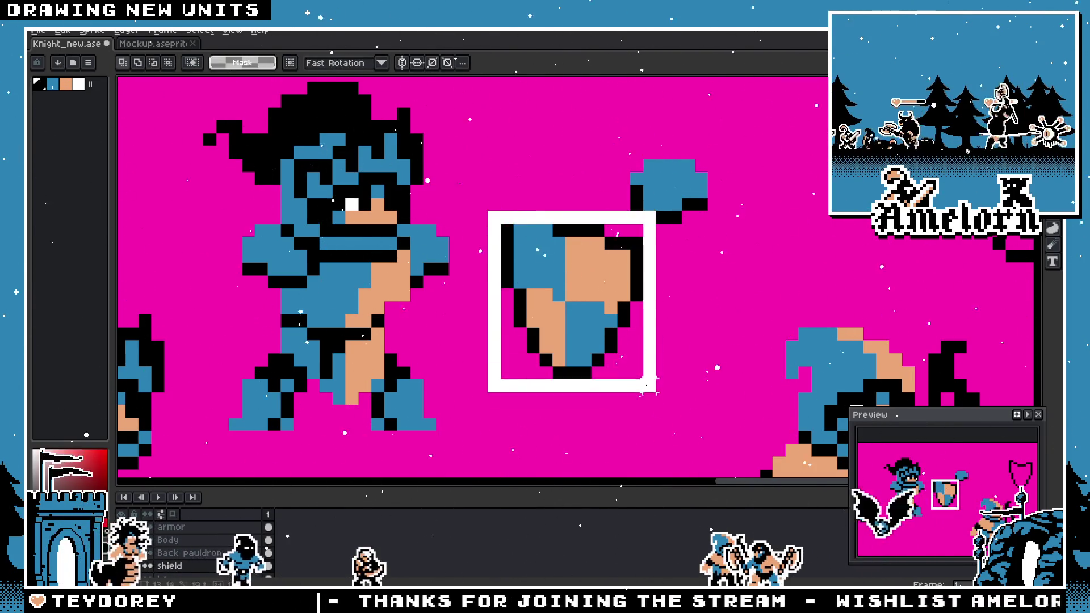
mouse_move(597, 336)
left_mouse_down()
mouse_move(480, 318)
mouse_move(508, 336)
left_mouse_up()
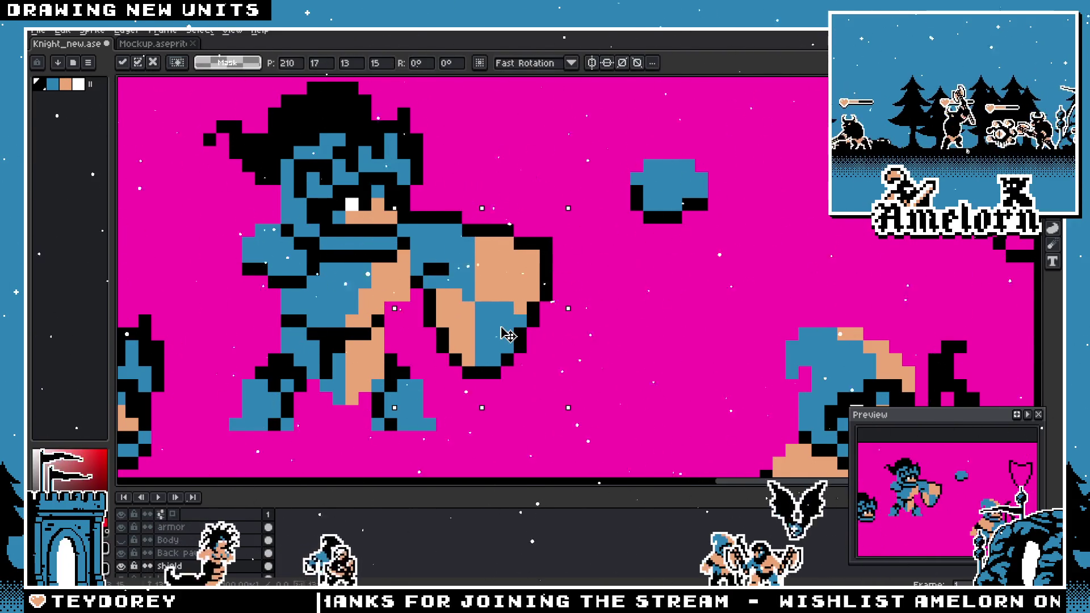
key("Return")
scroll(641, 337, "down", 2)
scroll(702, 323, "up", 1)
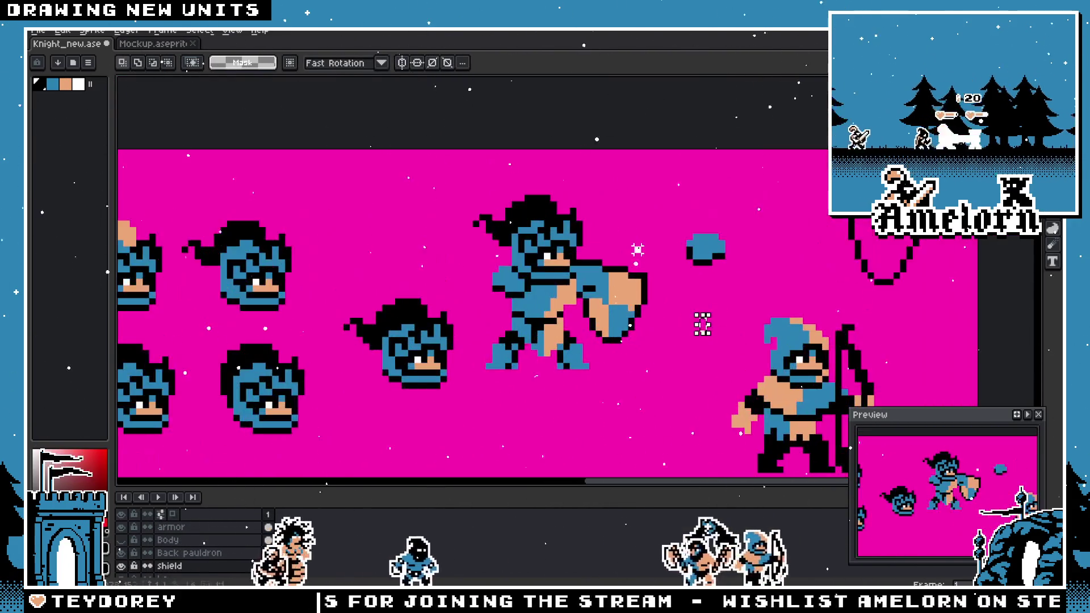
key("ctrl+z")
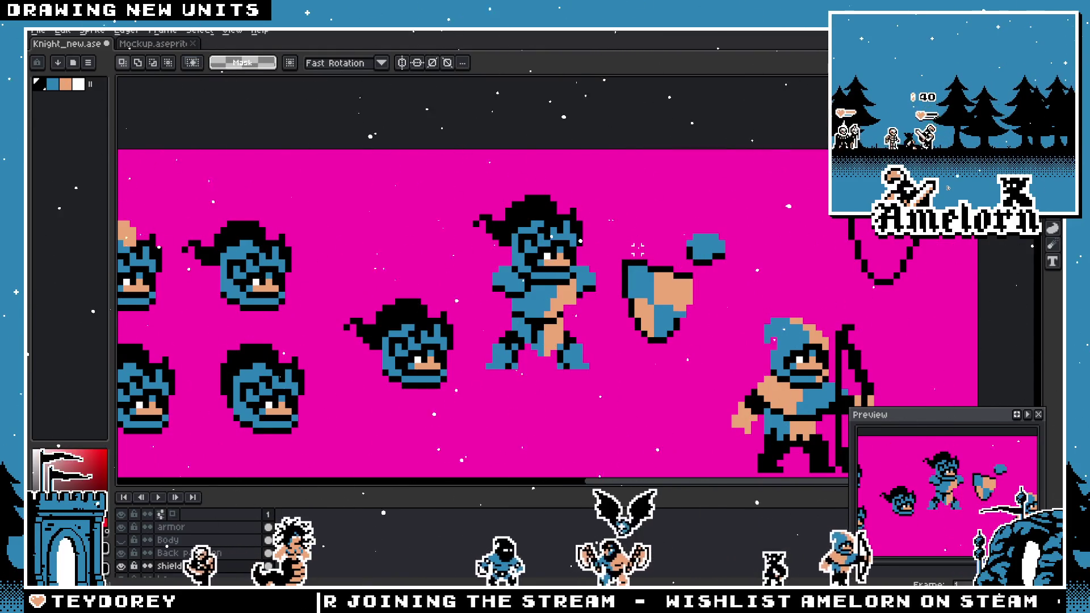
key("ctrl+z")
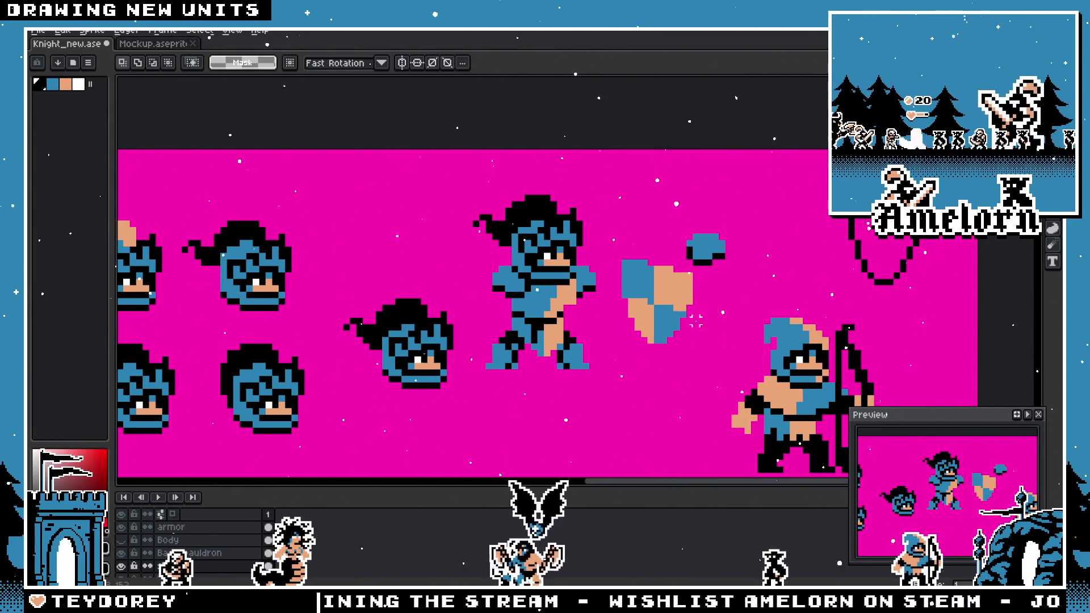
- Clear the selection around the restored shield and return to the Marquee tool
left_click_drag(729, 260, 615, 384)
key("ctrl+d")
scroll(614, 266, "up", 1)
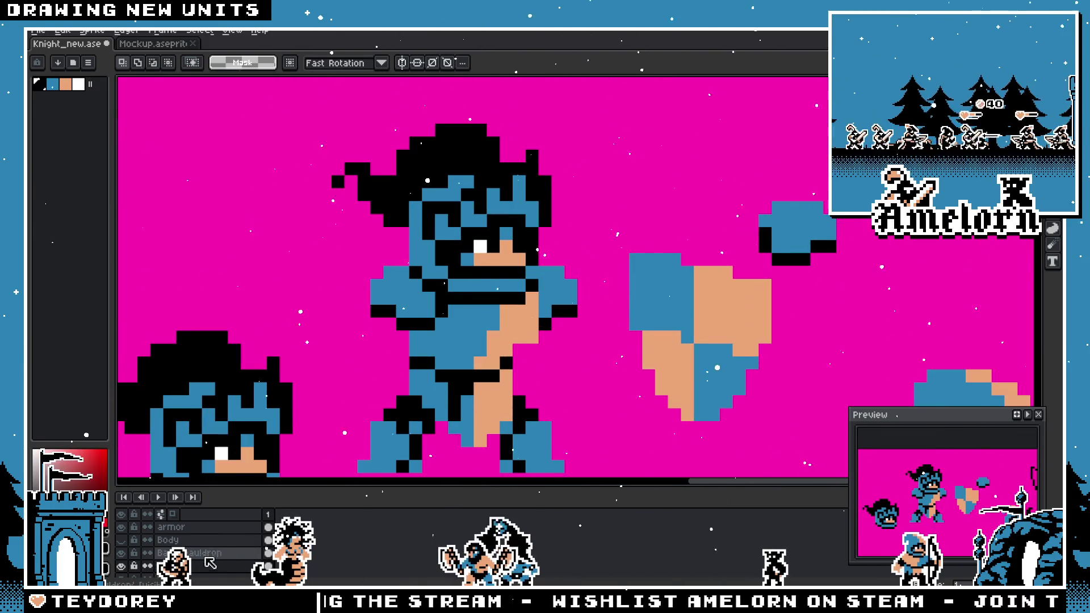
scroll(549, 316, "up", 1)
key("b")
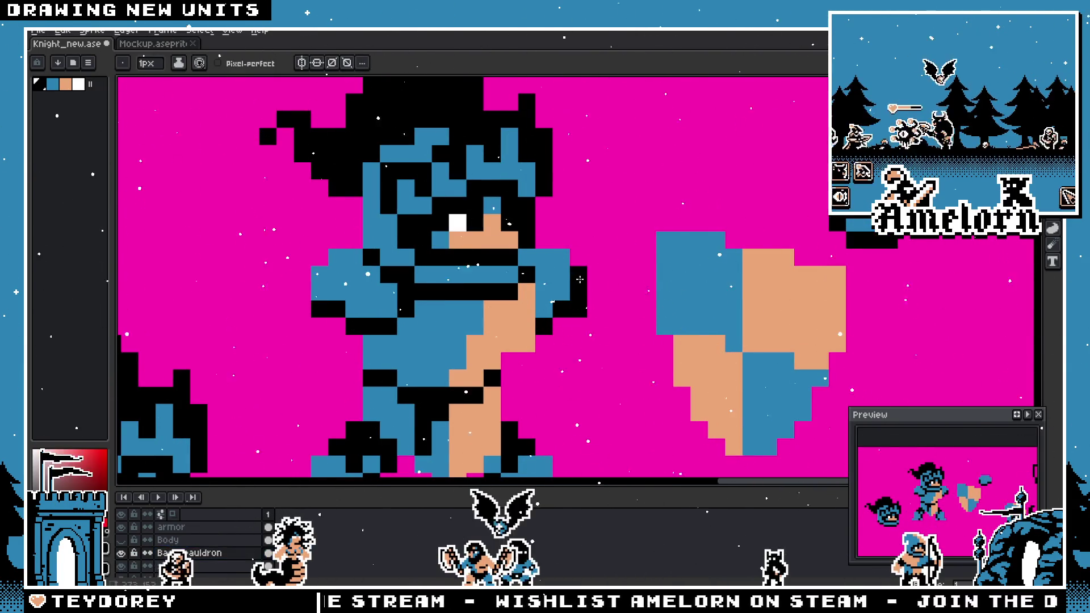
scroll(662, 360, "down", 3)
scroll(660, 359, "up", 2)
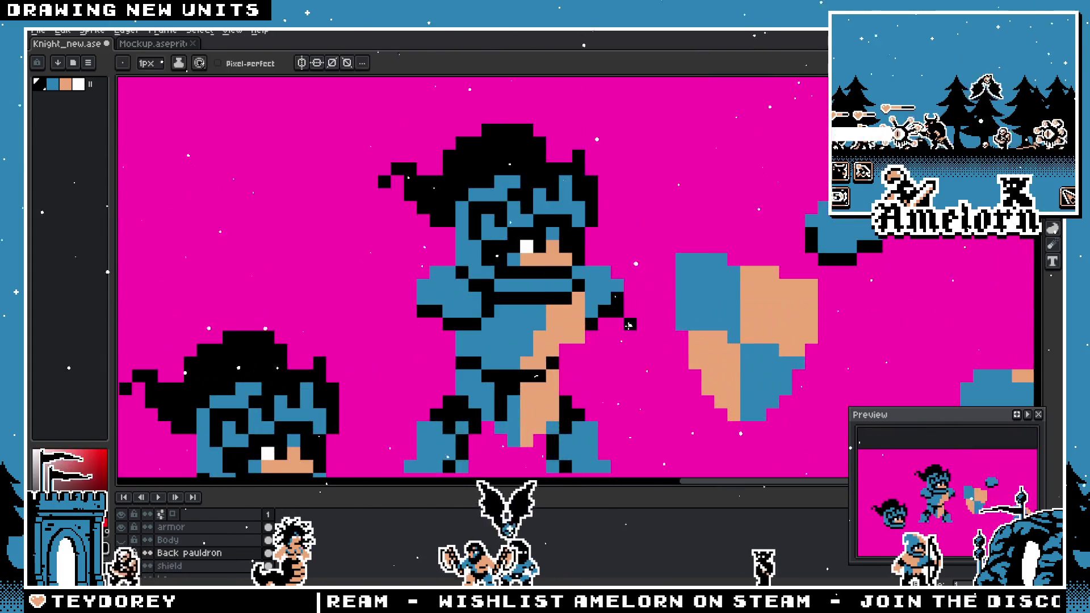
scroll(650, 322, "down", 2)
scroll(656, 331, "up", 1)
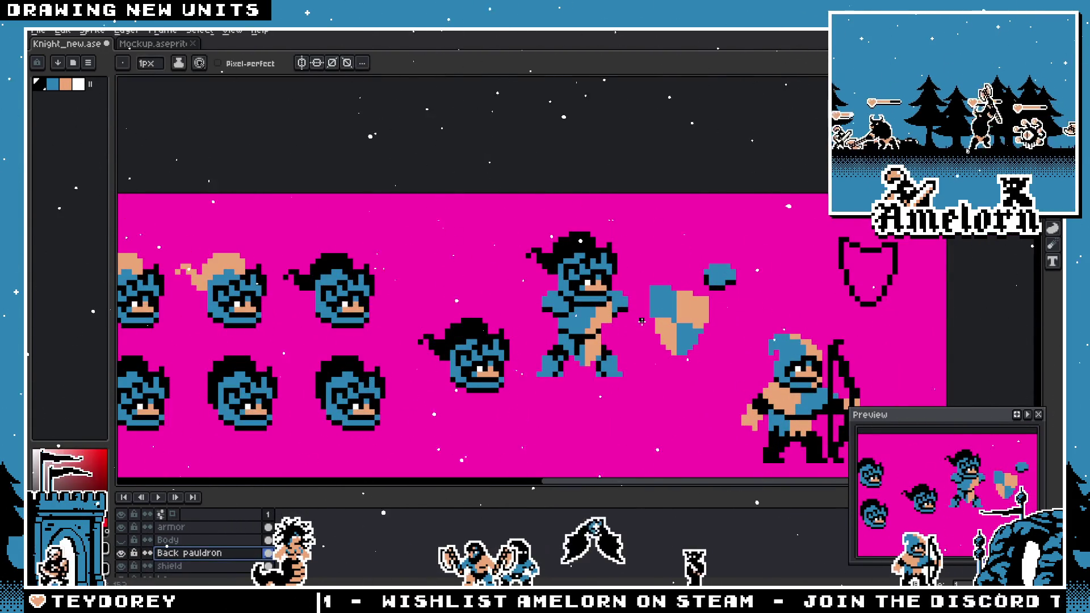
scroll(656, 330, "down", 1)
scroll(657, 331, "up", 2)
key("m")
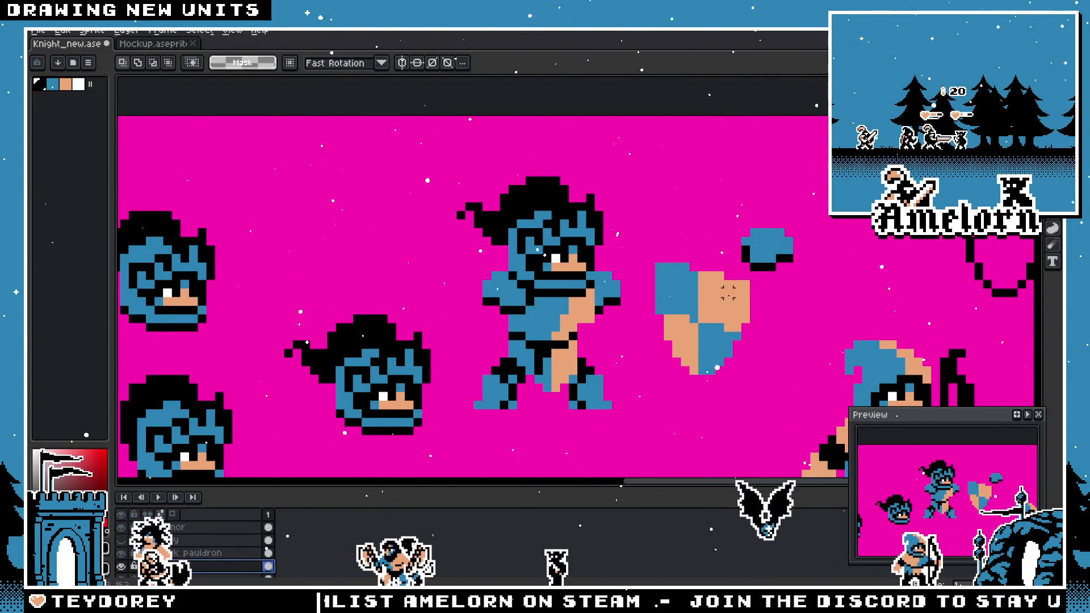
left_click_drag(786, 234, 608, 420)
mouse_move(713, 337)
left_mouse_down()
mouse_move(643, 354)
mouse_move(675, 347)
left_mouse_up()
key("Return")
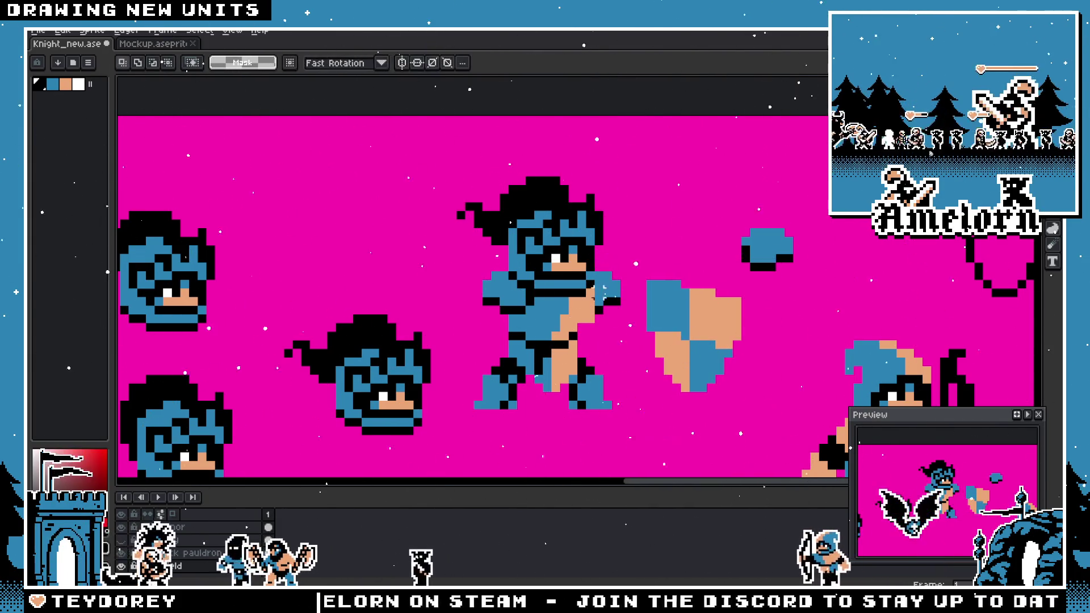
left_click_drag(644, 267, 740, 392)
mouse_move(654, 348)
left_mouse_down()
mouse_move(709, 348)
mouse_move(652, 326)
mouse_move(637, 332)
left_mouse_up()
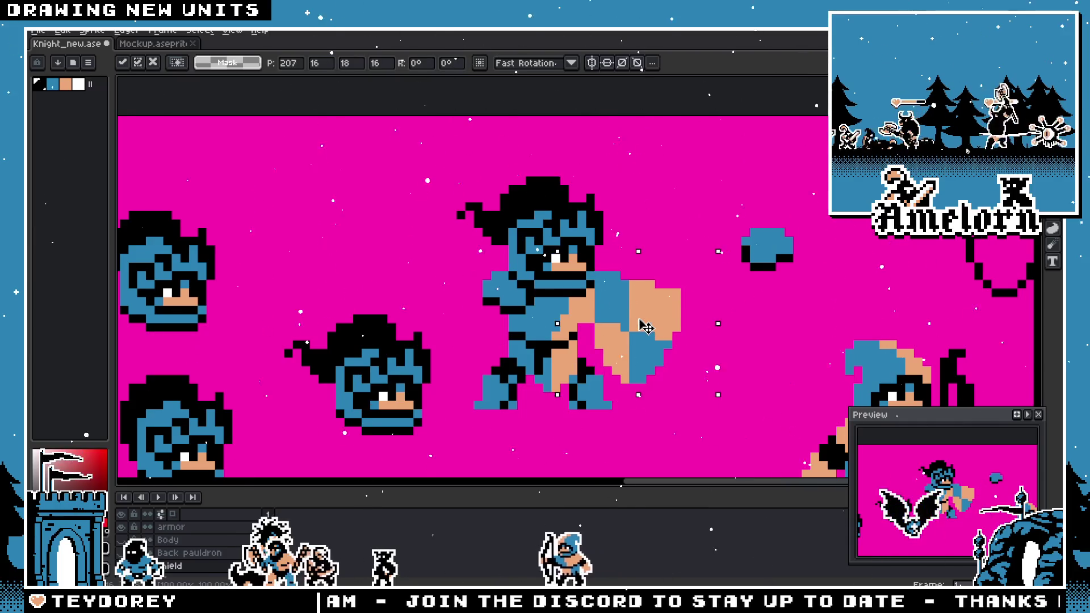
mouse_move(640, 328)
left_mouse_down()
mouse_move(605, 328)
mouse_move(661, 325)
mouse_move(626, 329)
mouse_move(646, 327)
left_mouse_up()
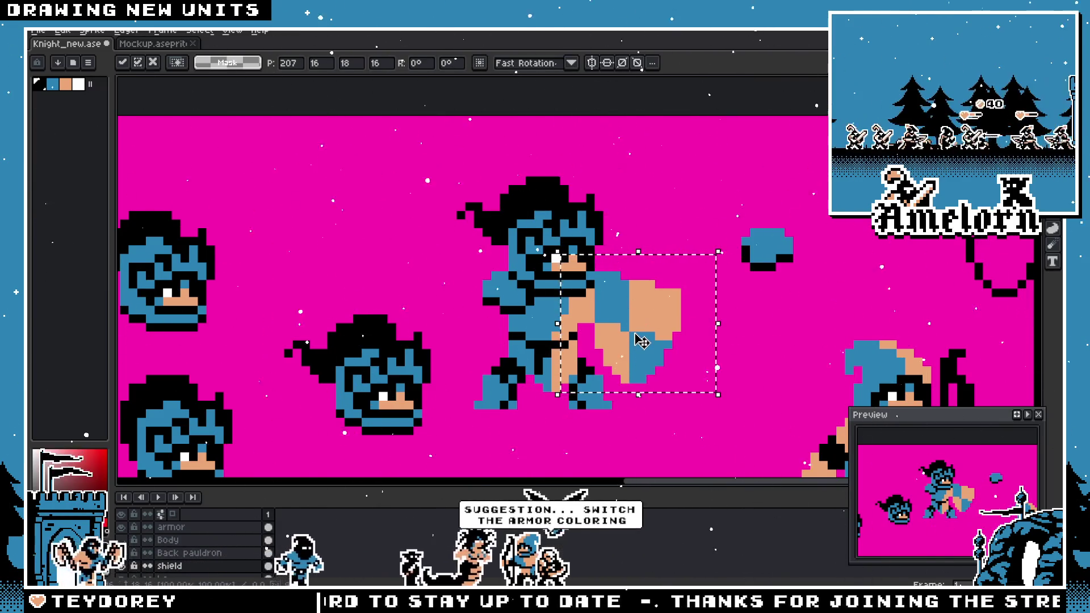
mouse_move(642, 341)
left_mouse_down()
mouse_move(757, 342)
mouse_move(710, 344)
left_mouse_up()
left_click(676, 232)
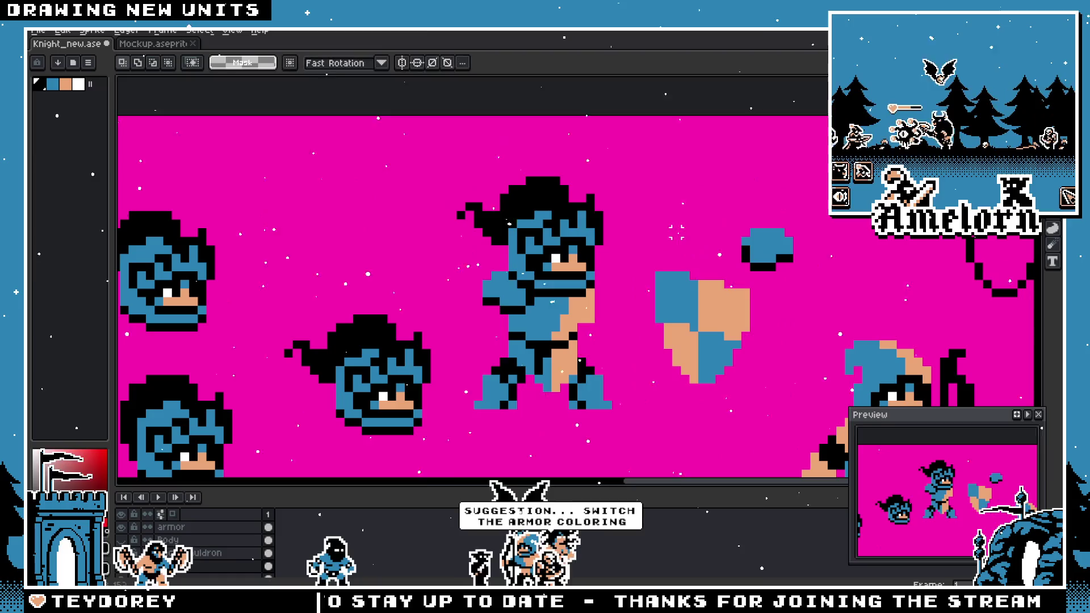
scroll(566, 325, "down", 1)
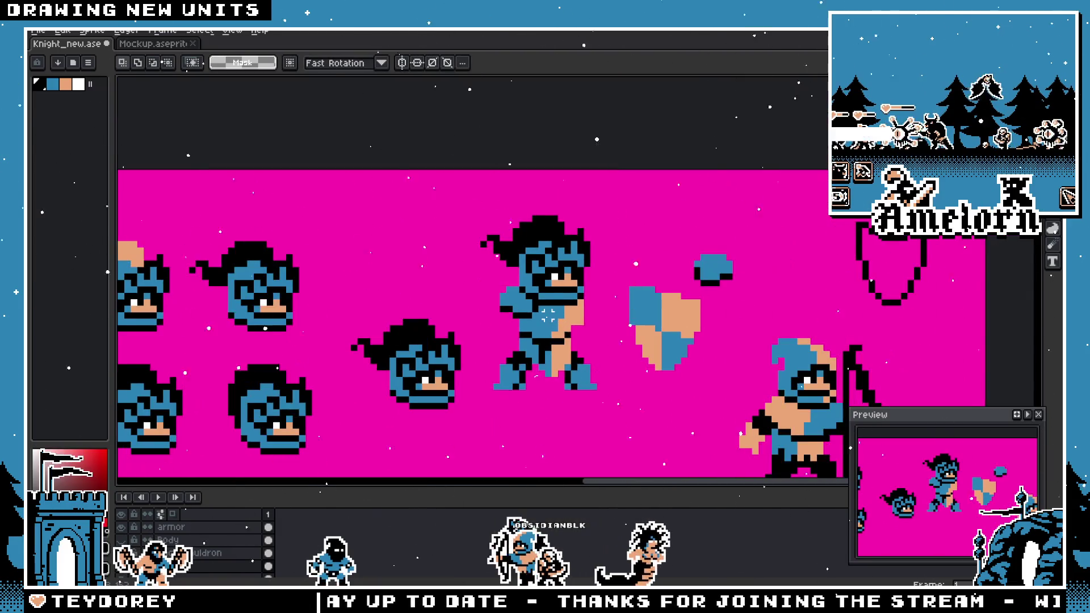
scroll(545, 319, "up", 2)
scroll(631, 338, "down", 2)
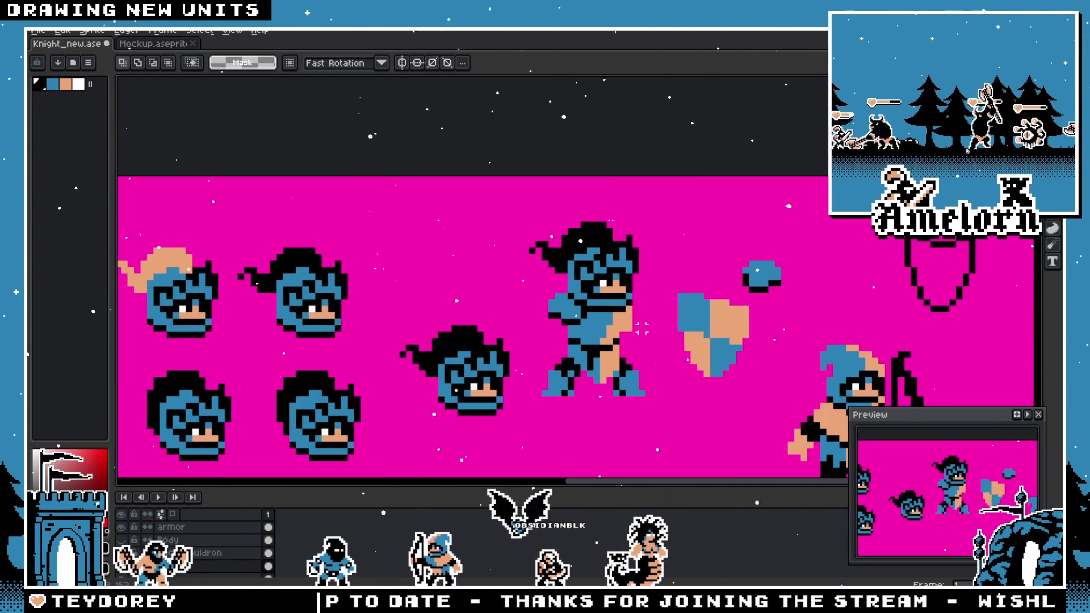
scroll(557, 319, "up", 1)
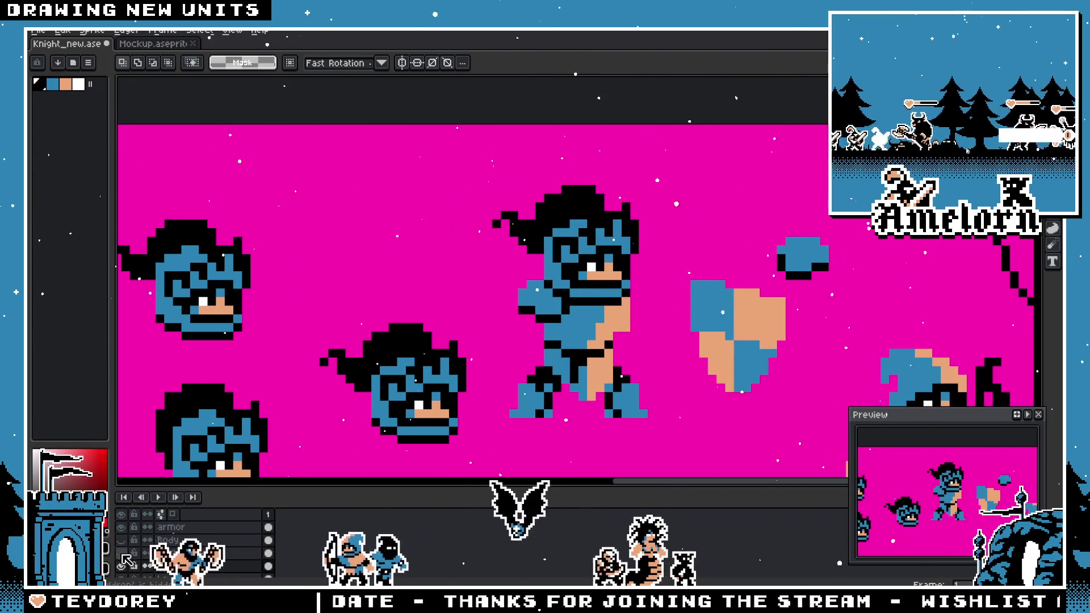
key("ctrl+z")
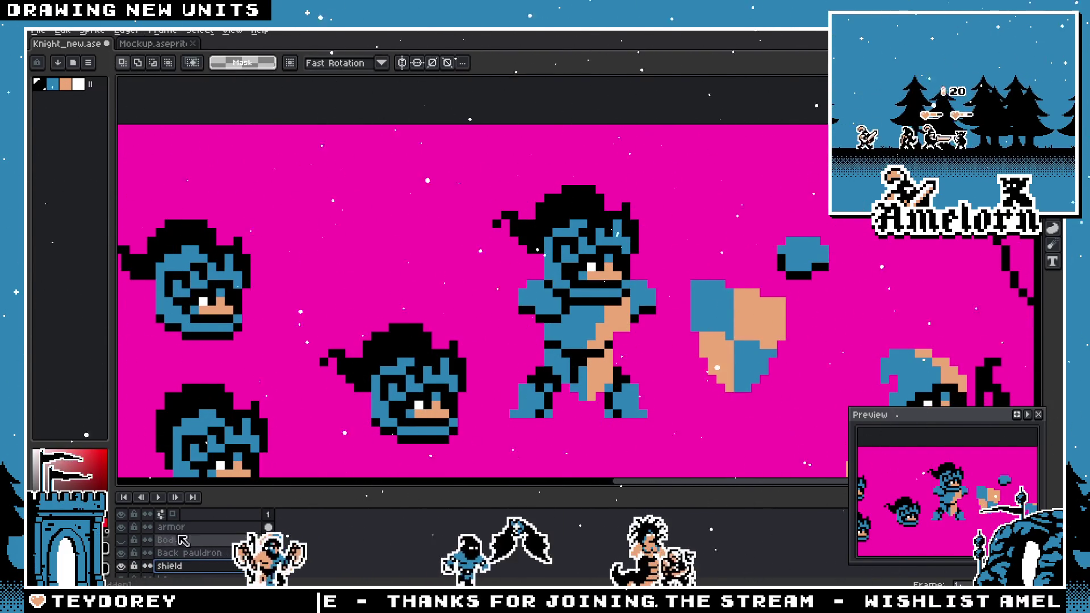
scroll(562, 335, "up", 2)
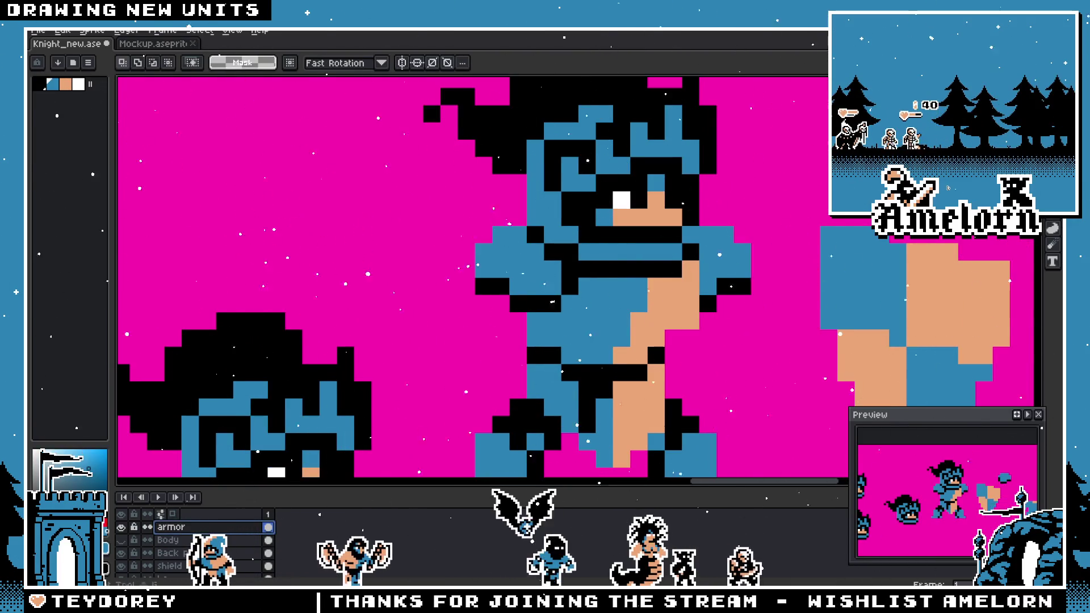
key("g")
scroll(624, 272, "down", 1)
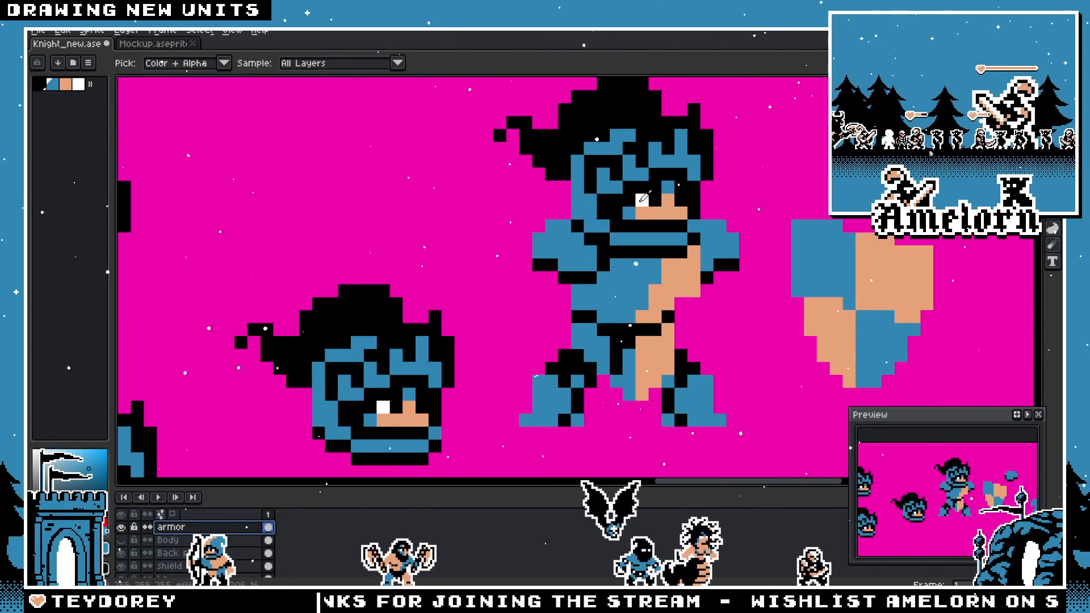
left_click(624, 277)
key("ctrl+z")
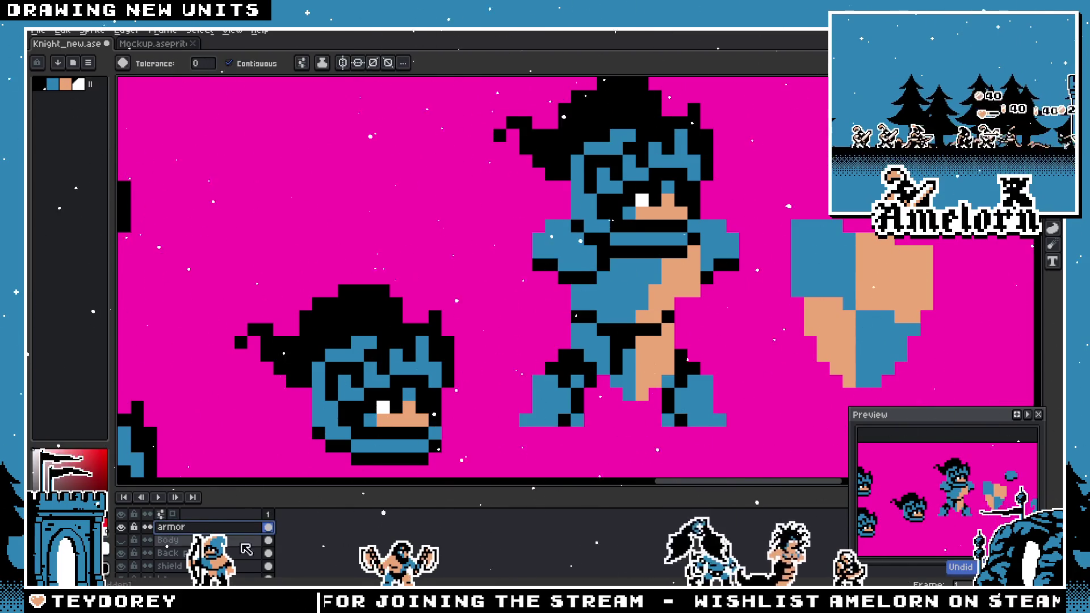
left_click(617, 314)
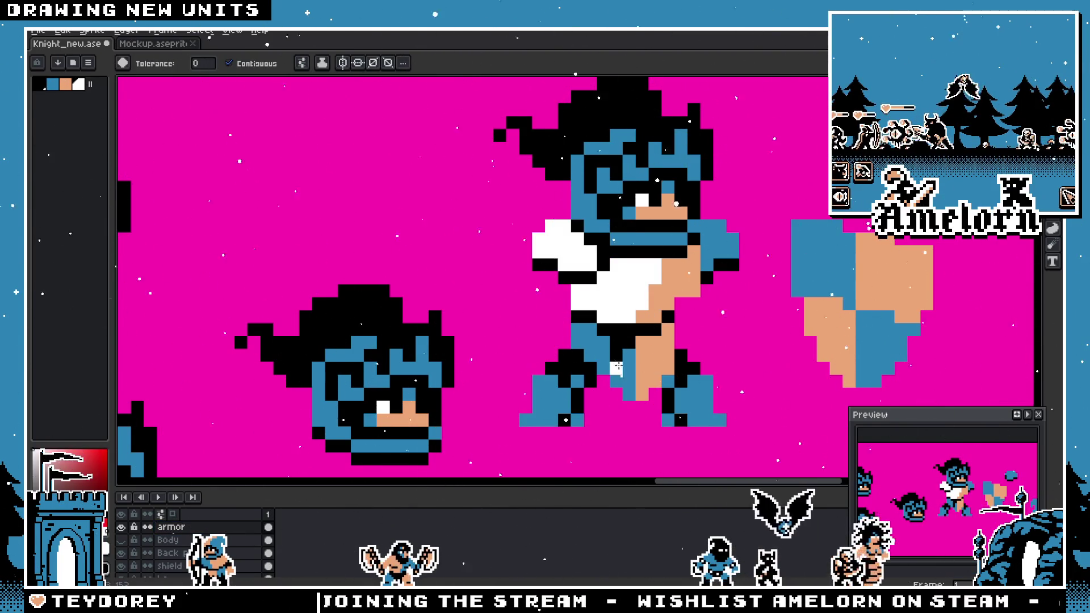
scroll(595, 352, "down", 5)
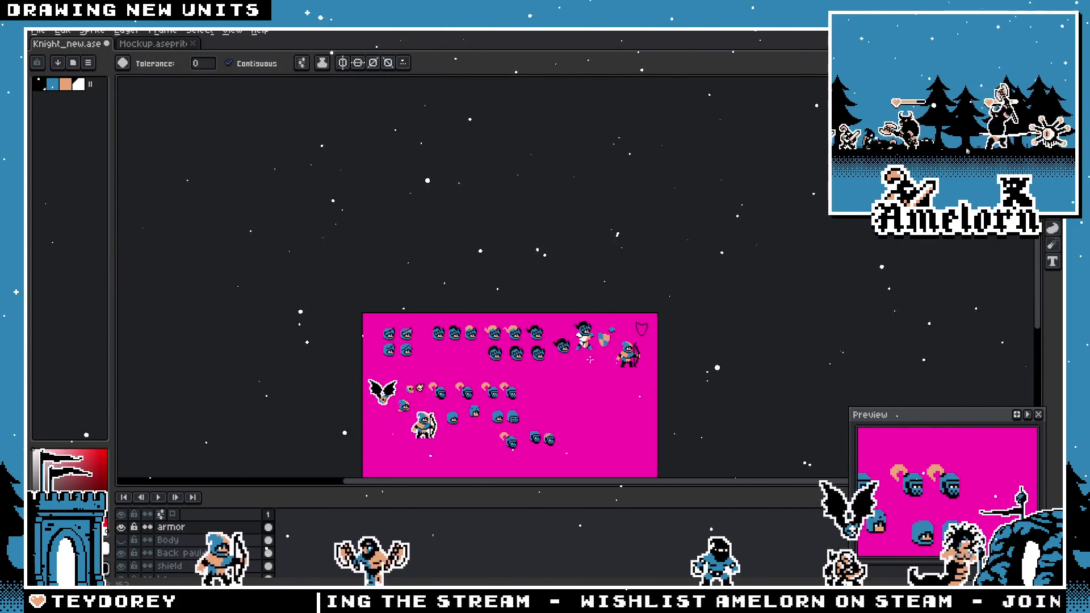
scroll(573, 335, "up", 4)
key("ctrl+z")
key("g")
scroll(624, 323, "up", 3)
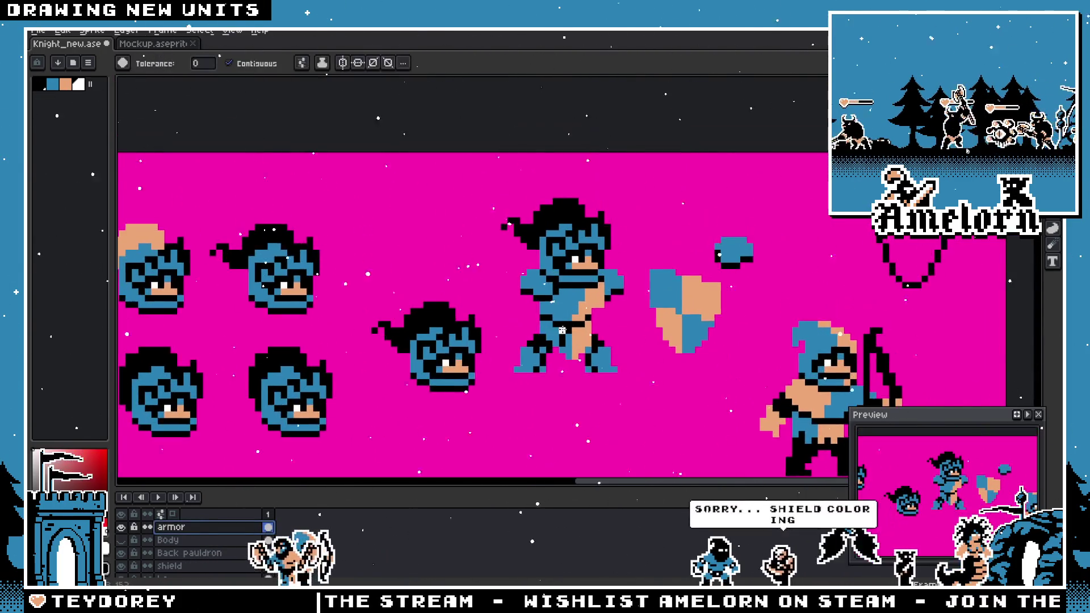
left_click_drag(665, 316, 560, 344)
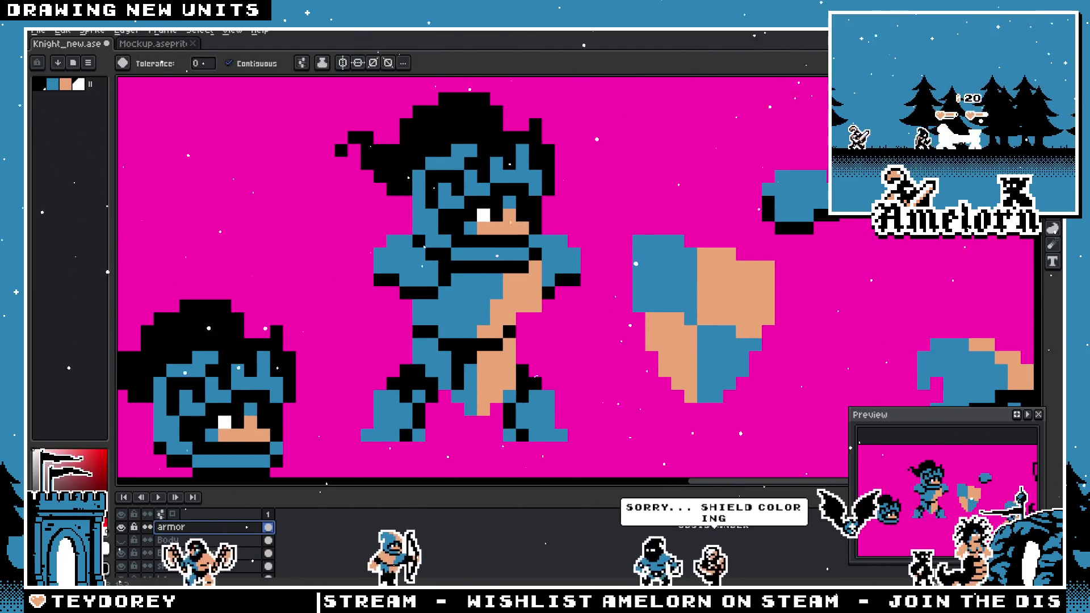
- On the shield layer, fill blue areas red, tan areas blue, then the red areas tan
left_click(170, 565)
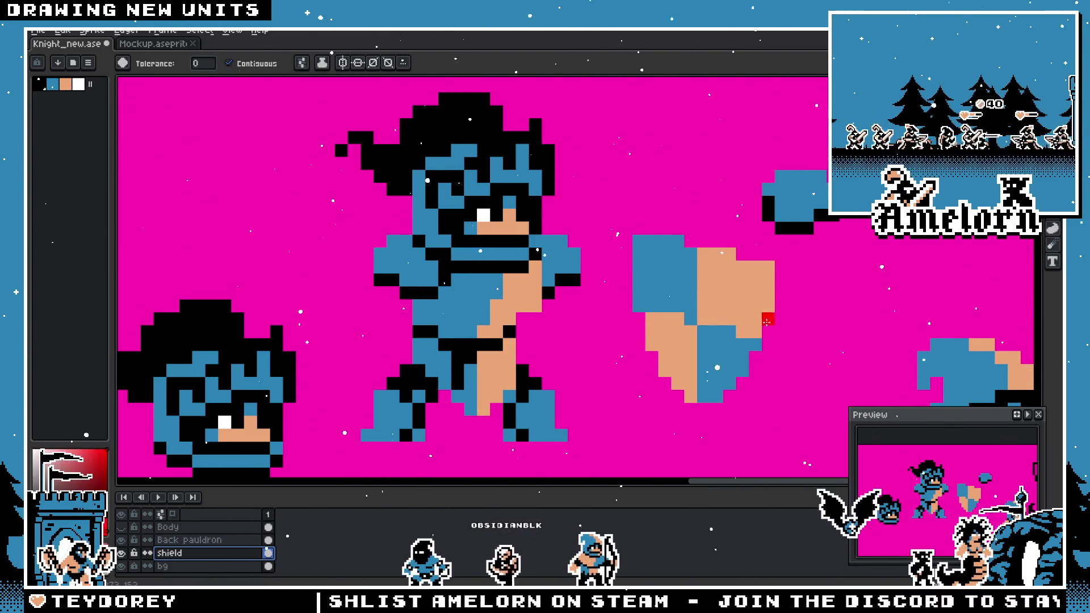
left_click(661, 278)
left_click(723, 357)
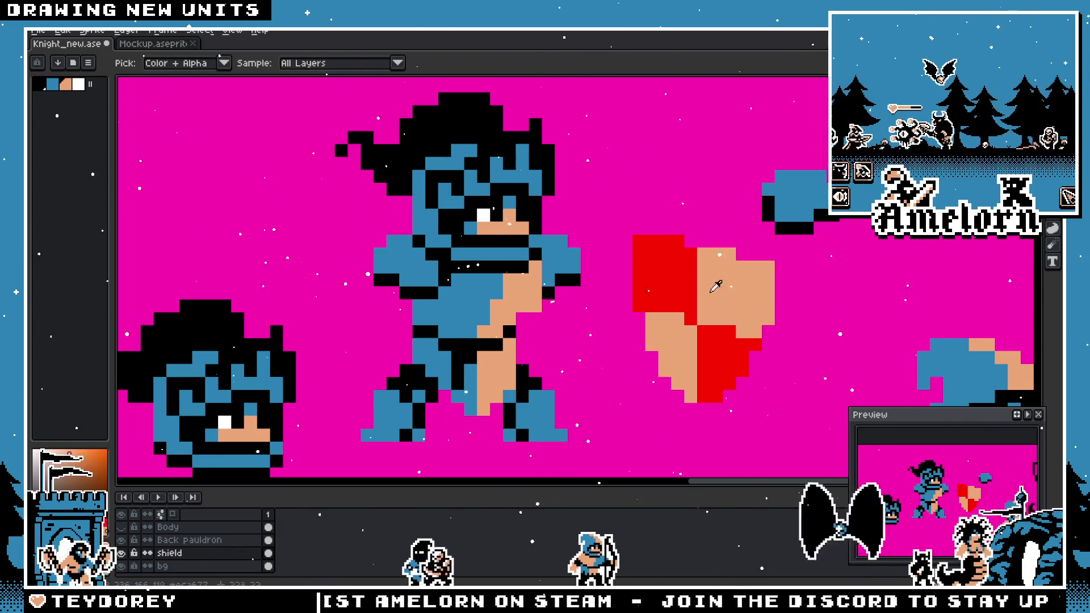
left_click(507, 252, "alt")
left_click(716, 279)
left_click(670, 352)
left_click(514, 283, "alt")
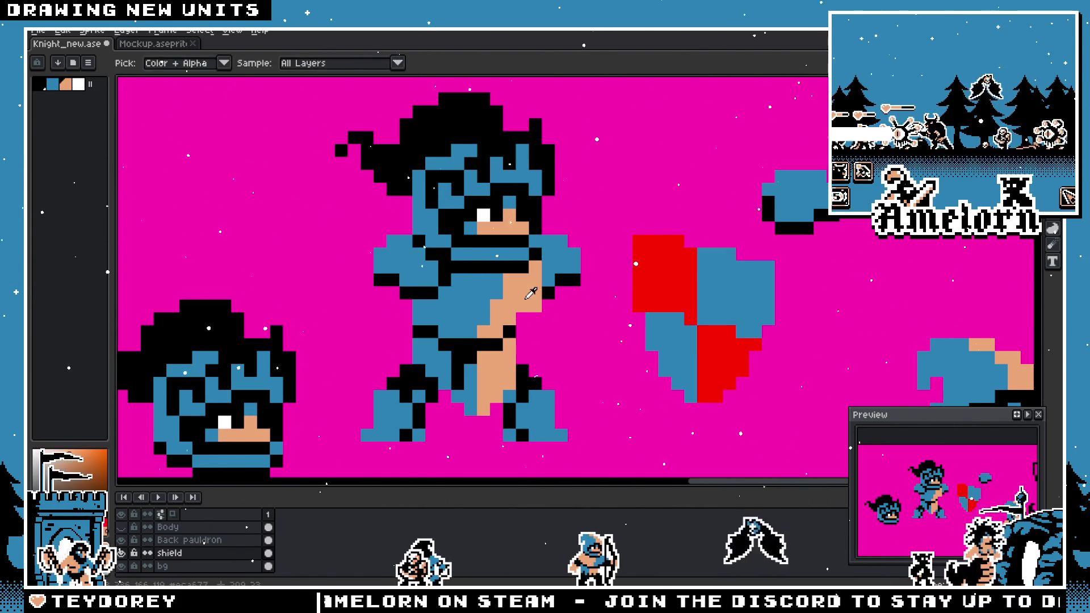
left_click(658, 272)
left_click(718, 357)
key("m")
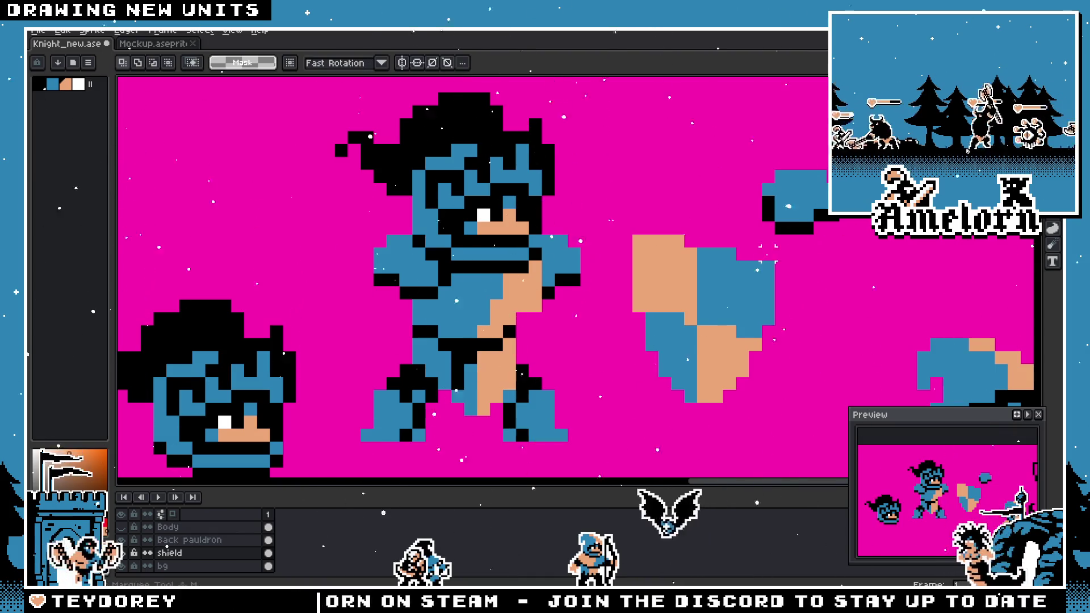
left_click_drag(783, 239, 610, 411)
left_click_drag(684, 339, 597, 329)
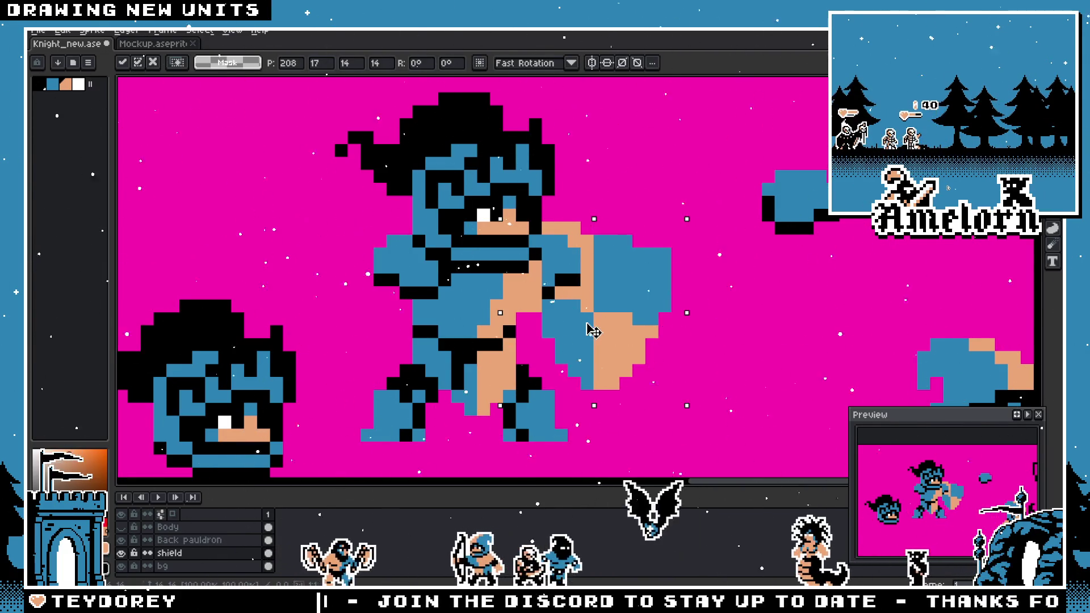
key("Return")
scroll(471, 278, "down", 2)
scroll(471, 278, "up", 2)
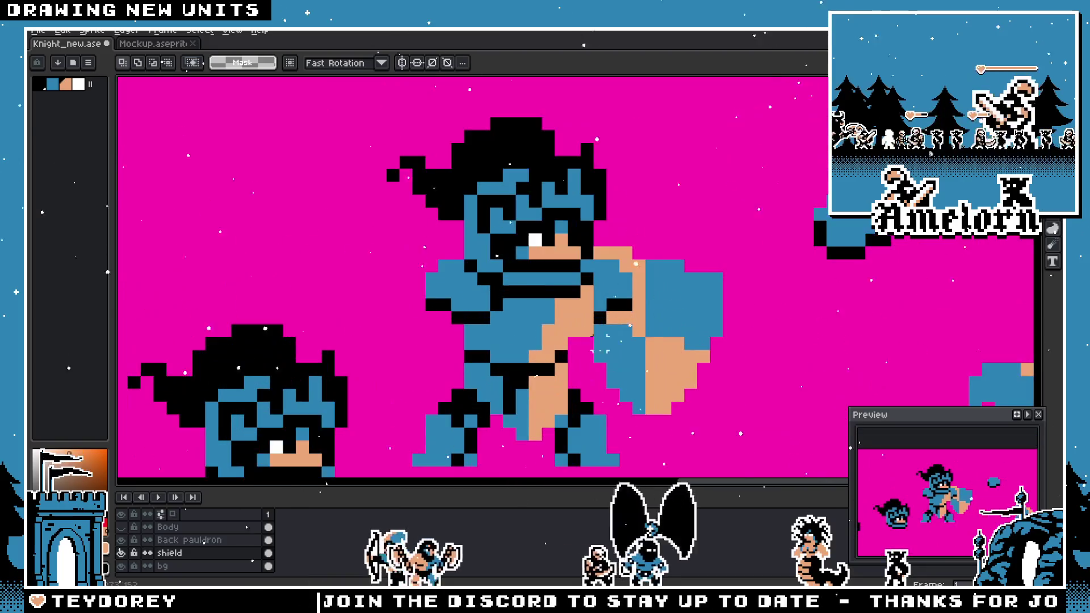
scroll(471, 278, "down", 2)
scroll(740, 380, "up", 3)
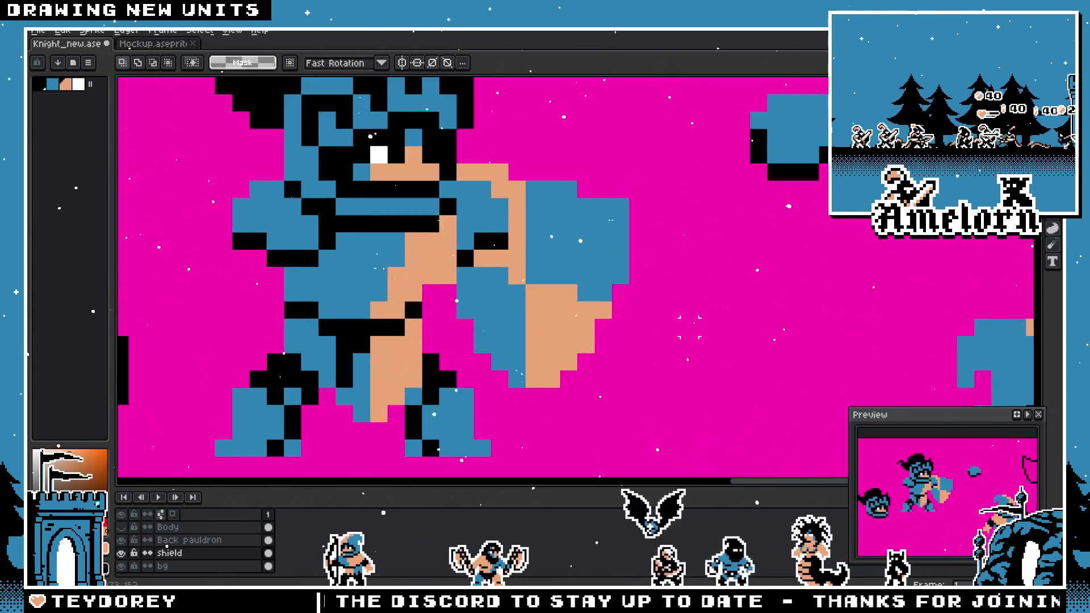
right_click(506, 267)
key("ctrl+s")
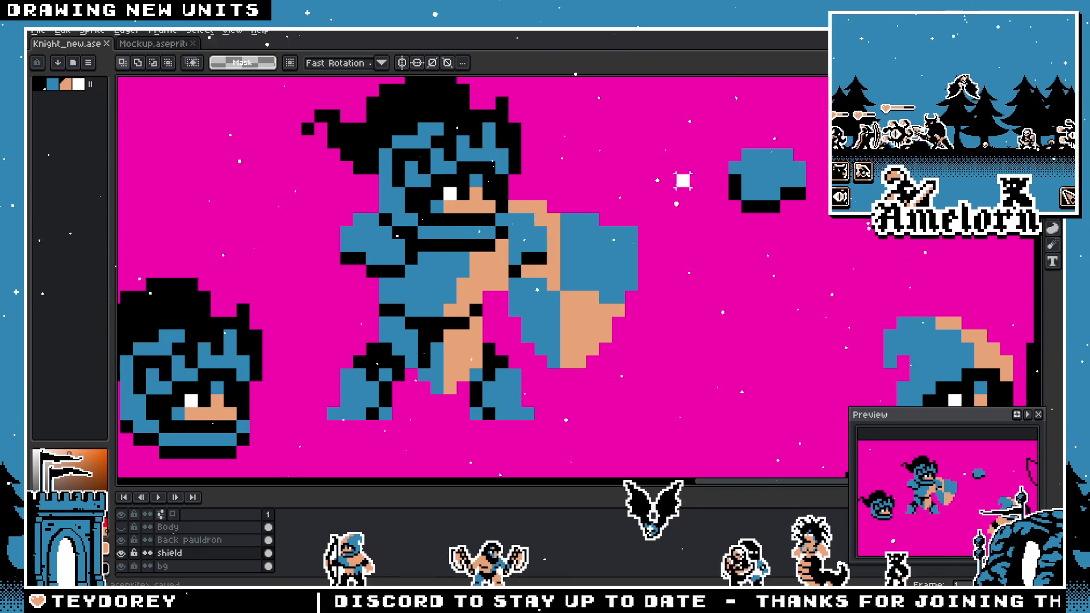
left_click_drag(692, 171, 415, 357)
left_click_drag(597, 315, 731, 328)
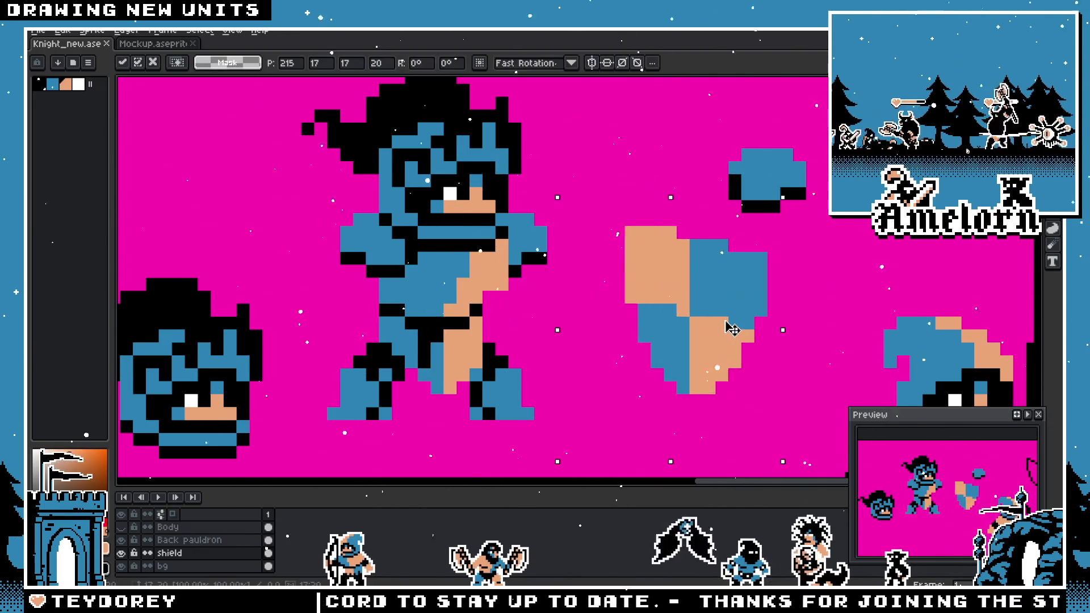
scroll(731, 328, "down", 3)
key("Return")
scroll(396, 325, "up", 1)
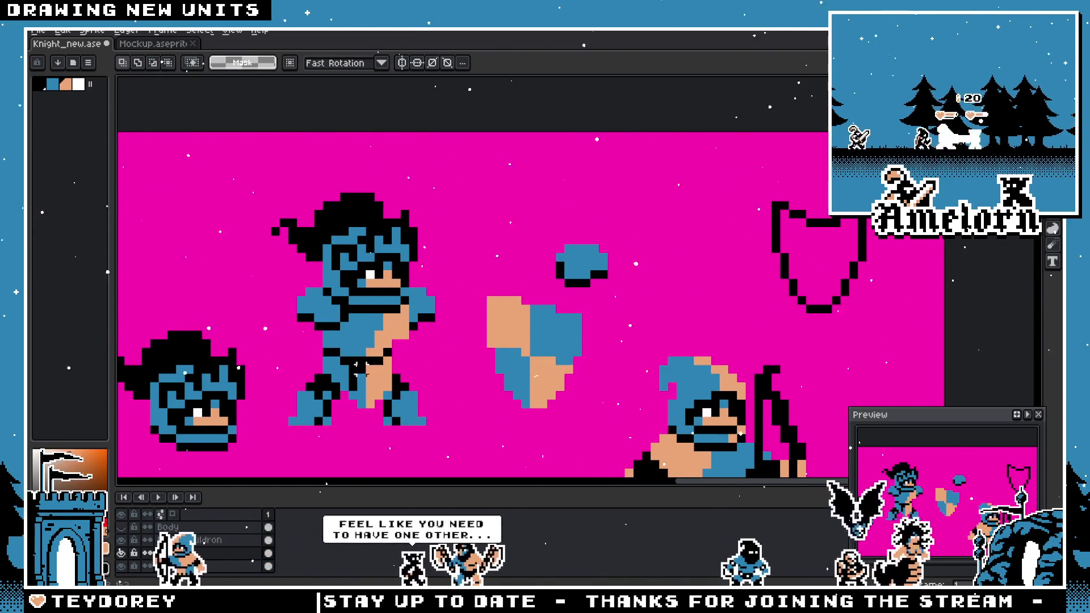
scroll(420, 340, "left", 3)
scroll(445, 358, "up", 1)
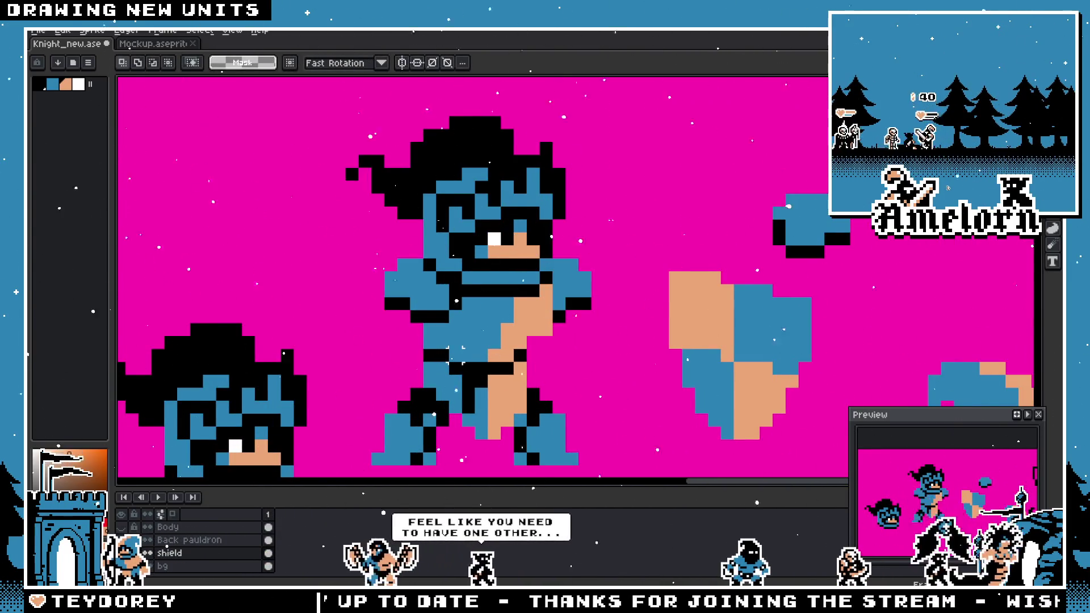
scroll(462, 347, "down", 2)
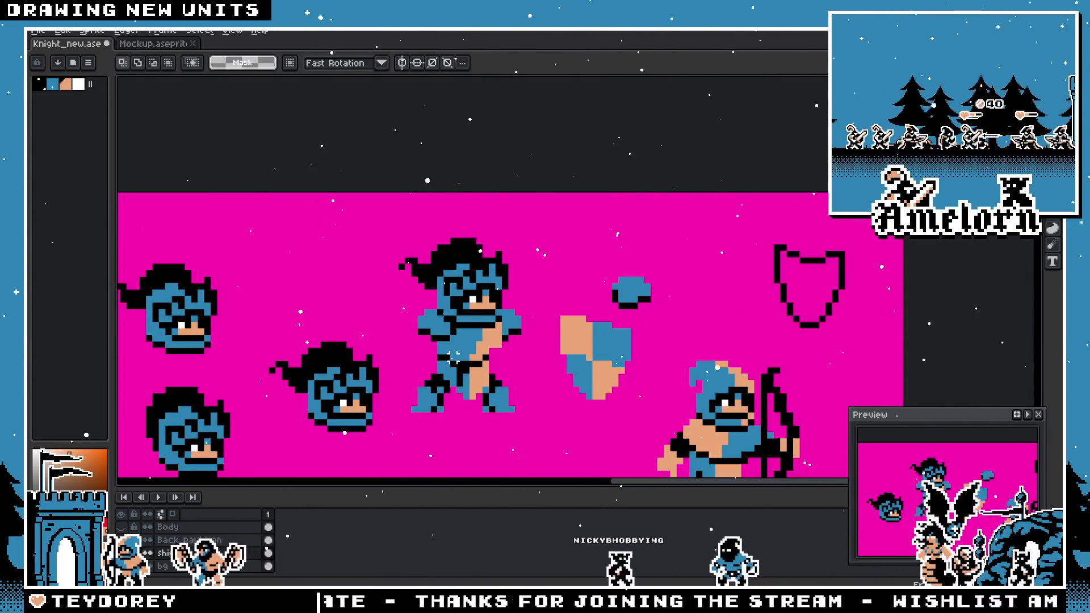
scroll(401, 364, "up", 2)
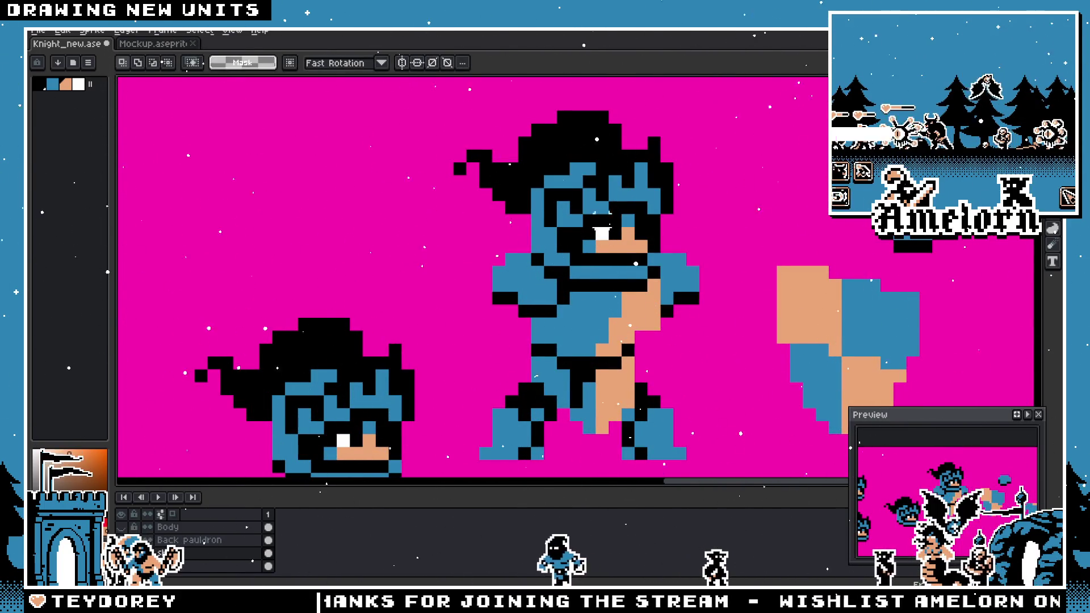
left_click_drag(503, 146, 702, 410)
scroll(758, 234, "down", 3)
- Select the archer sprite, then clear that selection
scroll(607, 264, "up", 2)
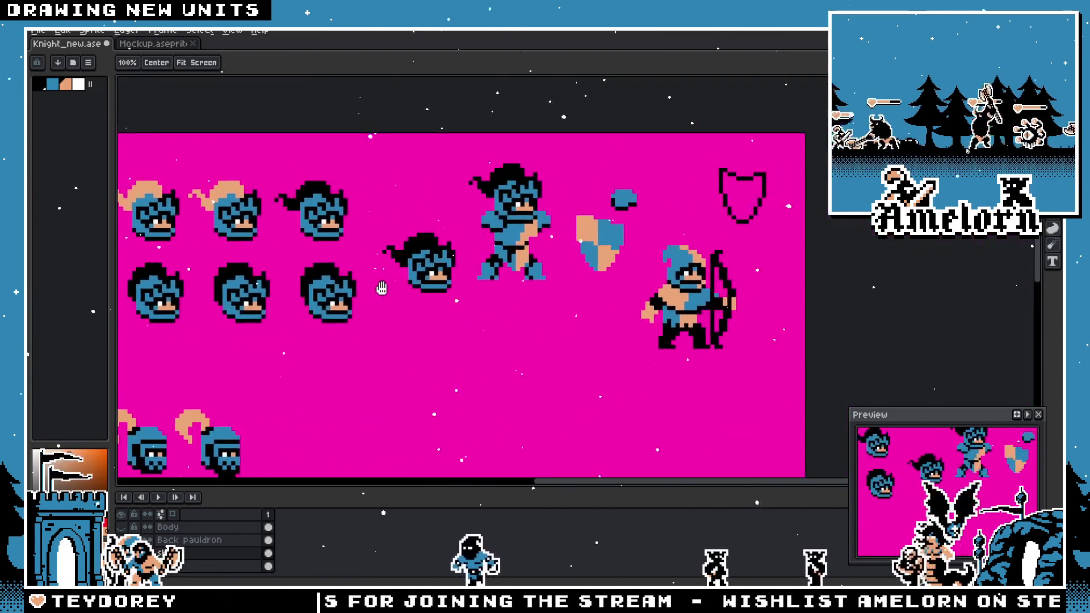
scroll(675, 291, "down", 2)
scroll(682, 341, "up", 1)
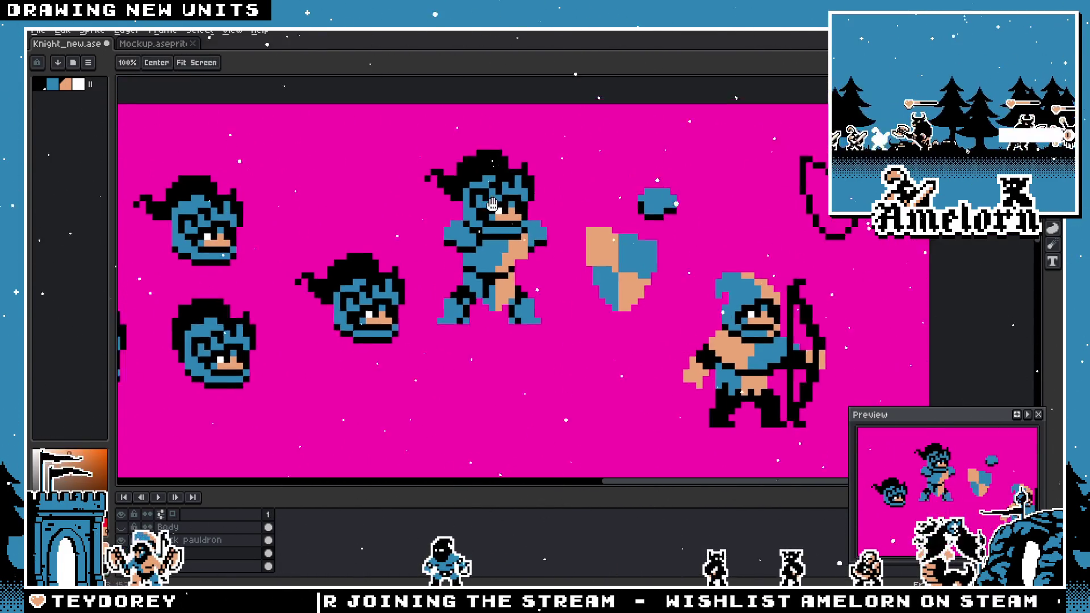
scroll(681, 335, "right", 2)
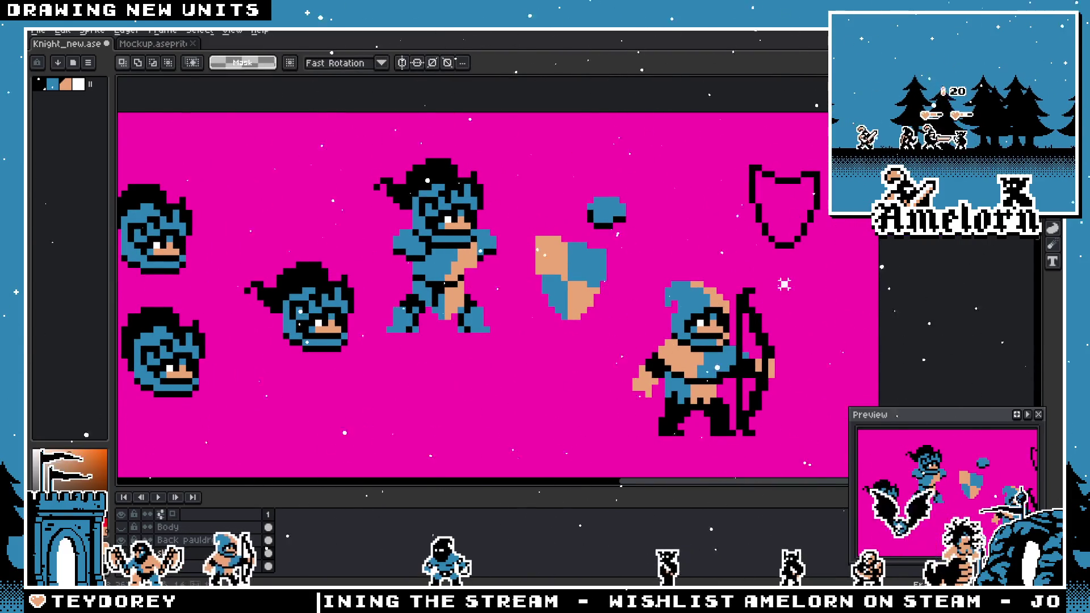
left_click_drag(789, 279, 624, 445)
scroll(197, 547, "up", 2)
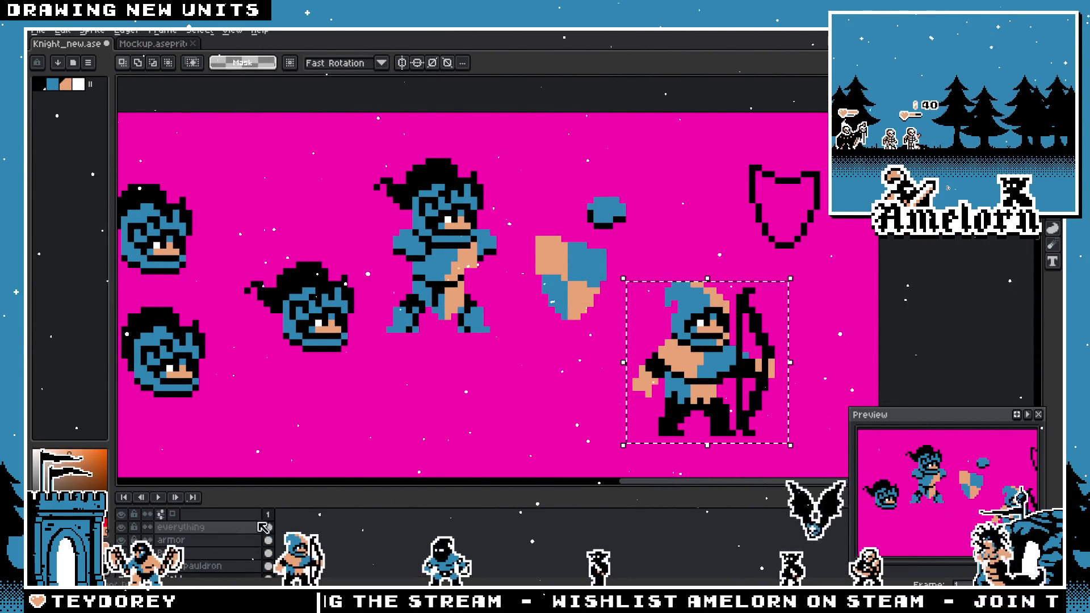
key("ctrl+d")
scroll(397, 364, "left", 1)
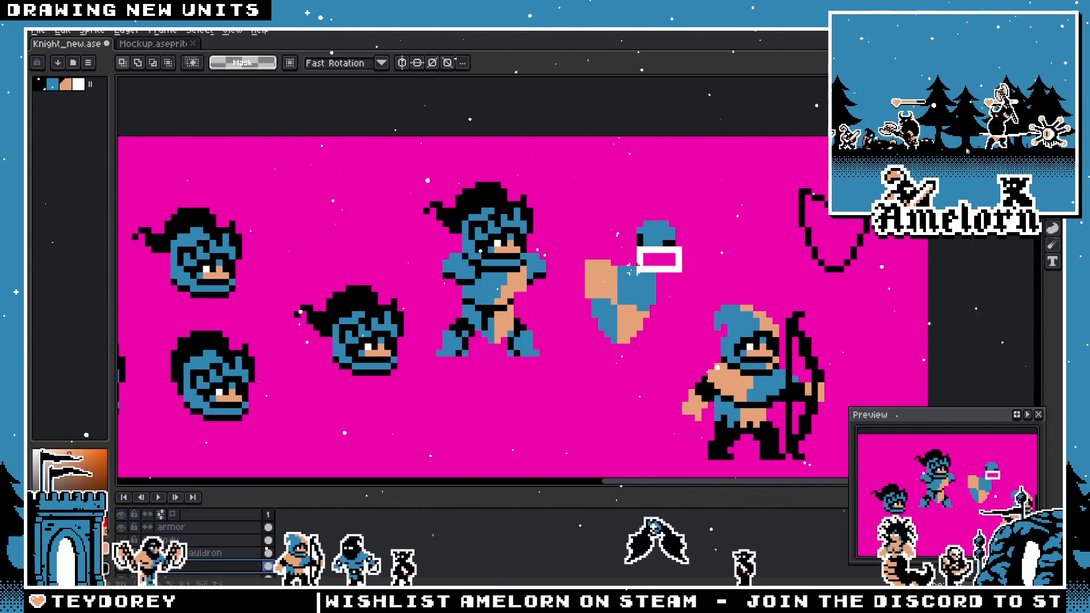
- Move the tan-and-blue shield onto the knight's arm and enlarge the layers panel
left_click_drag(638, 271, 560, 377)
mouse_move(612, 328)
left_mouse_down()
mouse_move(536, 324)
mouse_move(546, 316)
left_mouse_up()
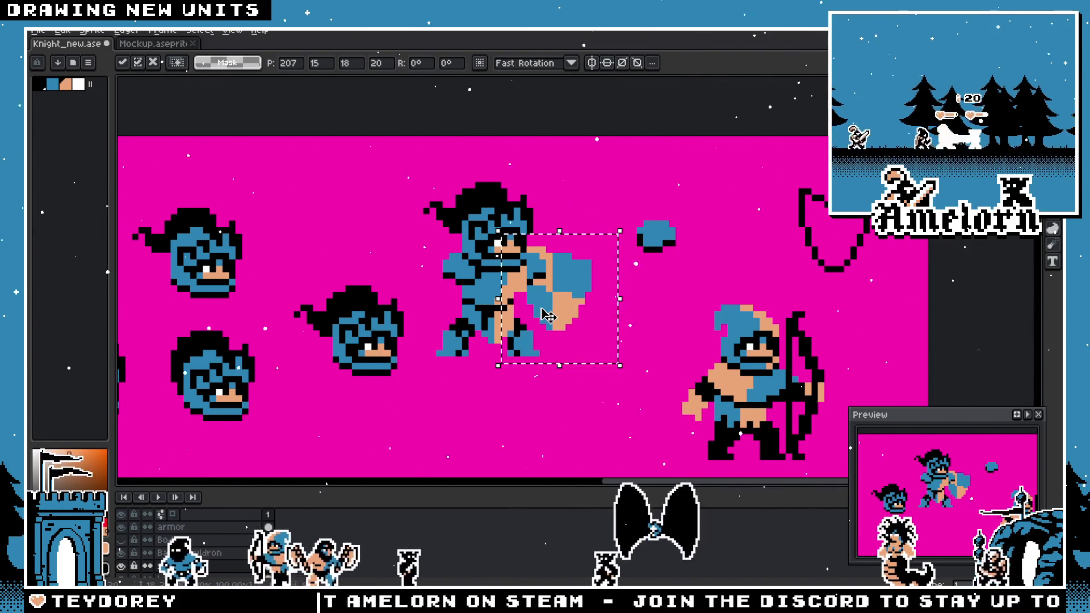
left_click(494, 288)
left_click_drag(554, 498, 553, 465)
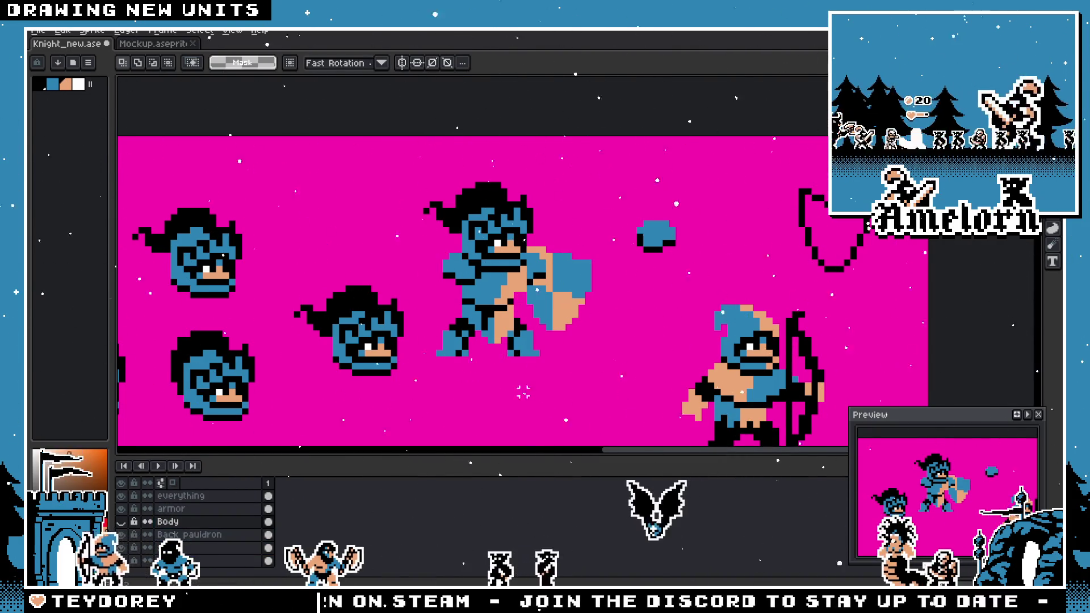
- Hide the magenta bg layer, run [OBS] Flatten to Layer, and select the knight
left_click(121, 560)
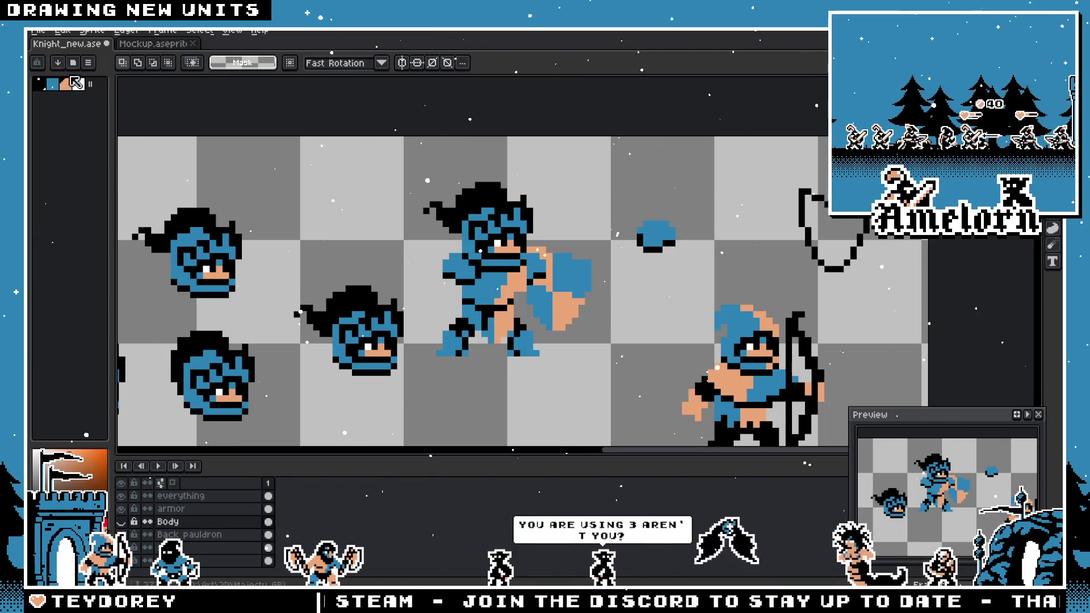
left_click(38, 31)
left_click(158, 167)
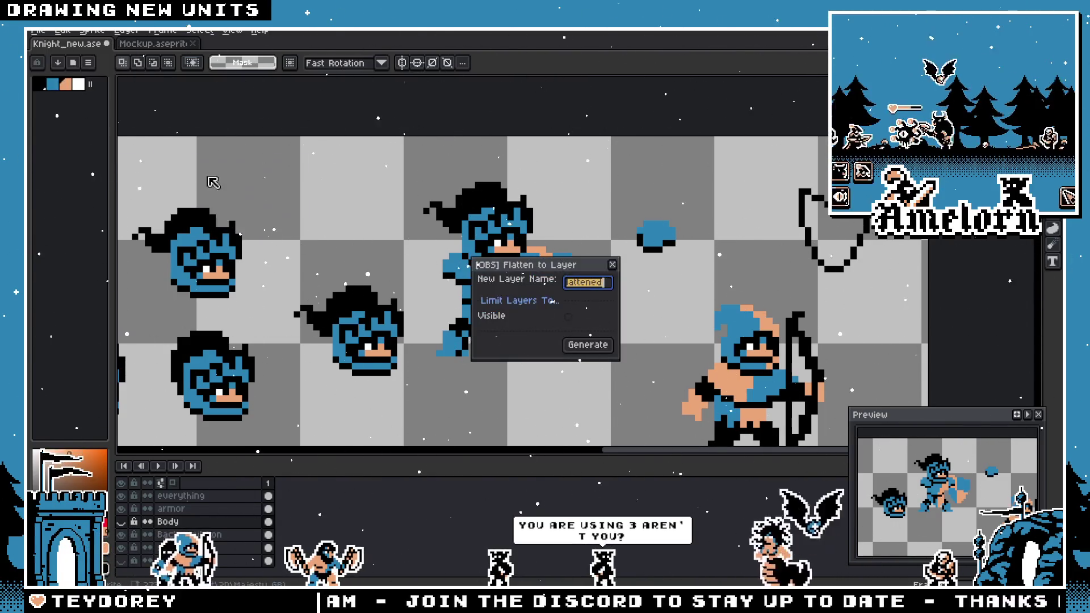
left_click(586, 346)
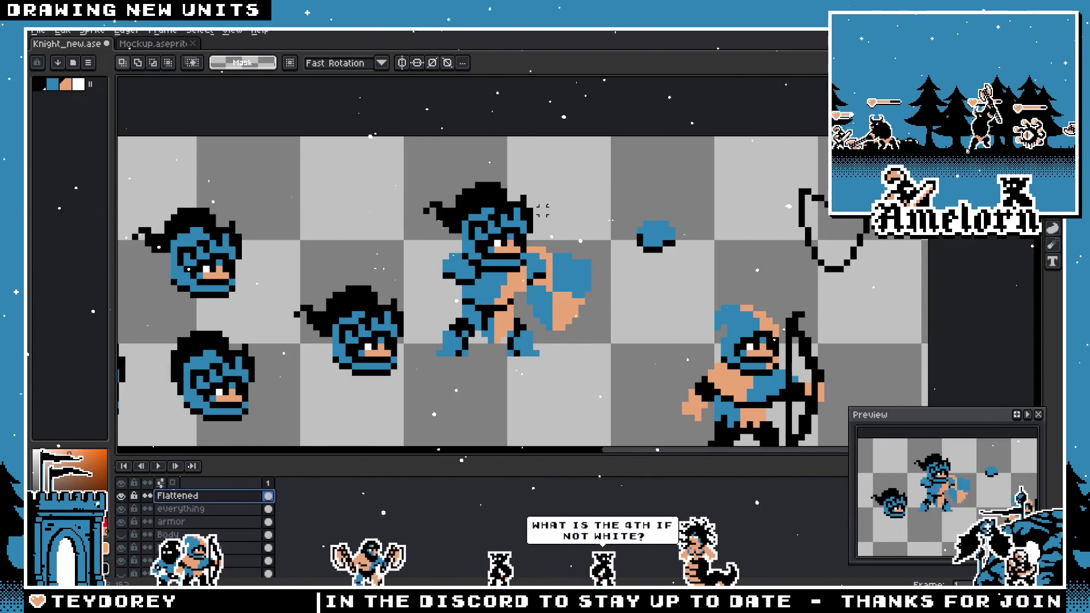
left_click_drag(593, 153, 408, 384)
- Drag a copy of the knight below the original and commit it
mouse_move(497, 308)
left_mouse_down()
mouse_move(505, 369)
mouse_move(494, 446)
mouse_move(458, 336)
left_mouse_up()
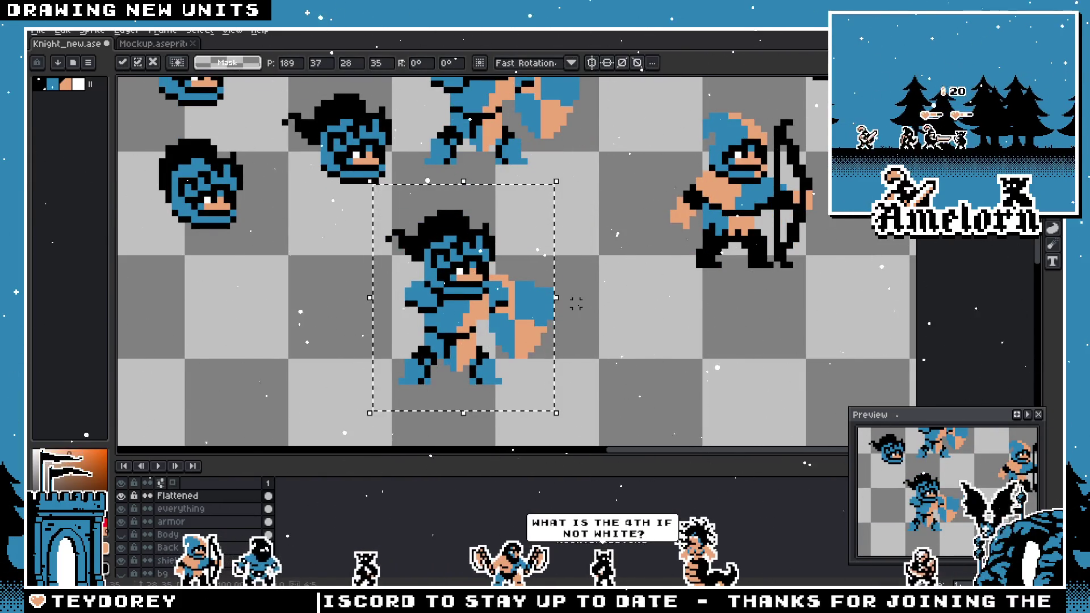
scroll(542, 347, "up", 5)
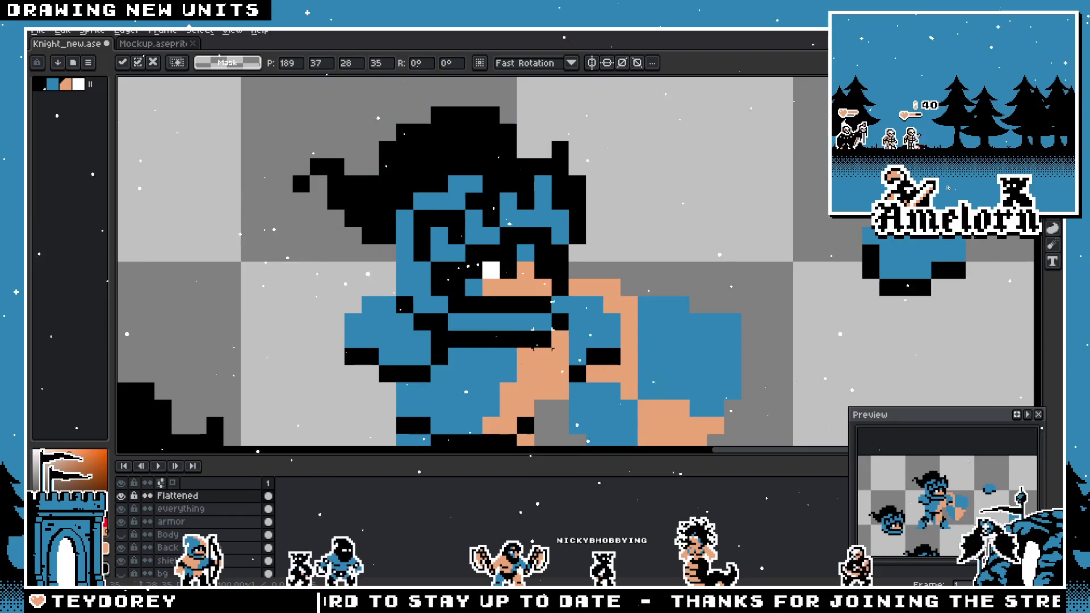
key("Return")
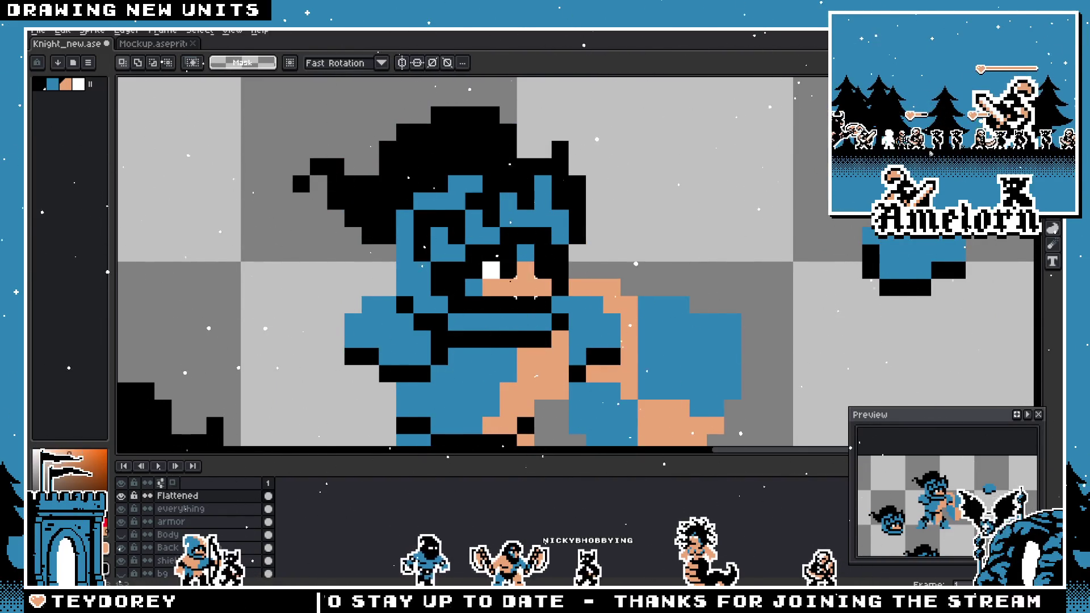
scroll(491, 270, "down", 4)
scroll(564, 227, "up", 1)
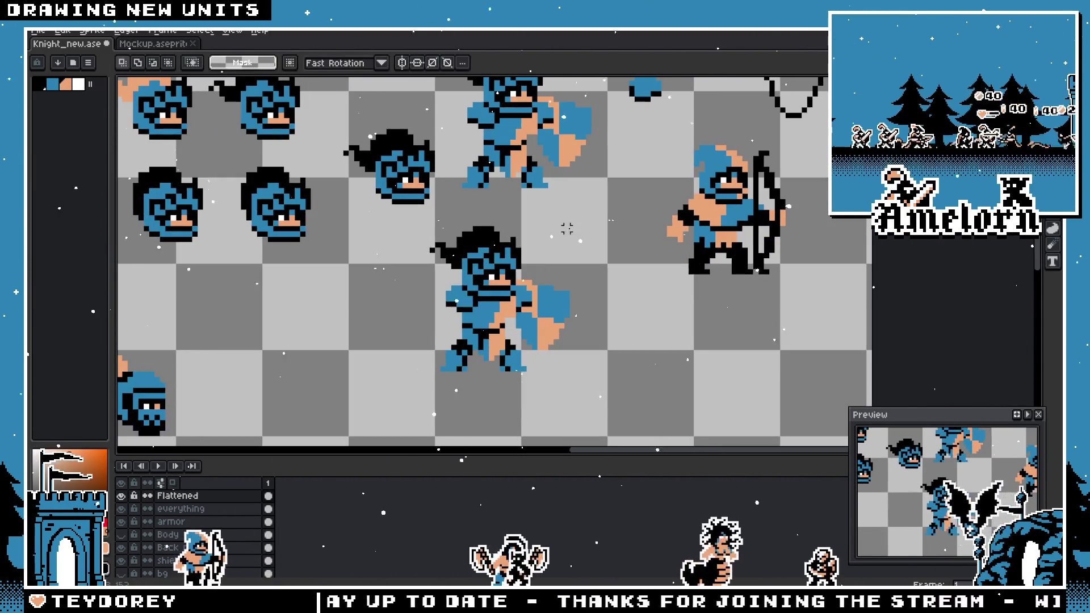
- Reselect the knight copy with some margin and apply a white Outline effect
left_click_drag(416, 390, 401, 400)
left_click(576, 242)
left_click_drag(594, 218, 395, 385)
scroll(517, 246, "up", 1)
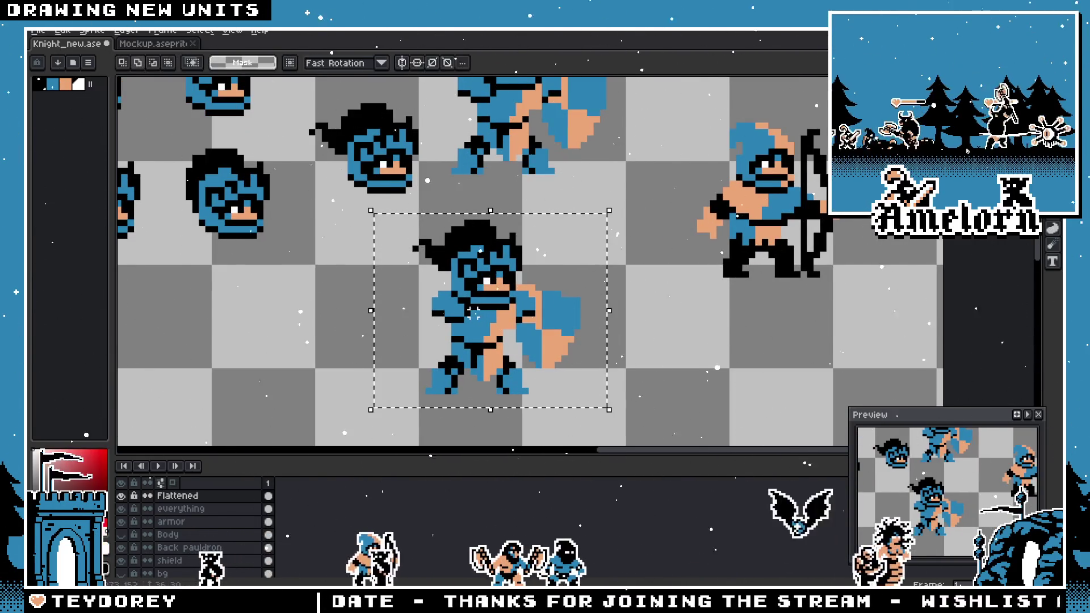
key("shift+o")
key("Escape")
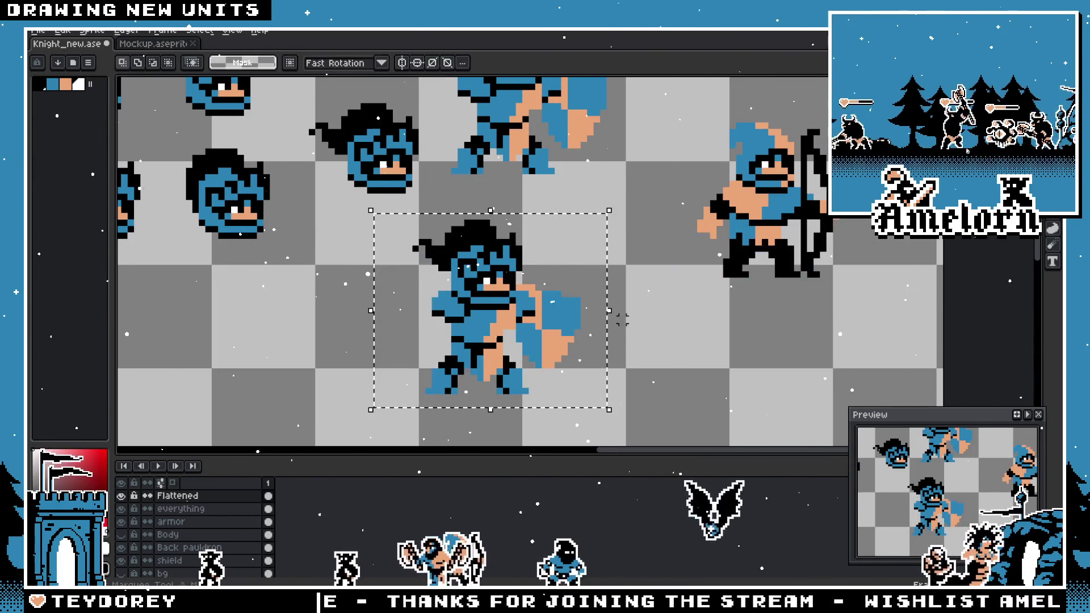
mouse_move(622, 390)
left_mouse_down()
mouse_move(467, 263)
mouse_move(361, 214)
left_mouse_up()
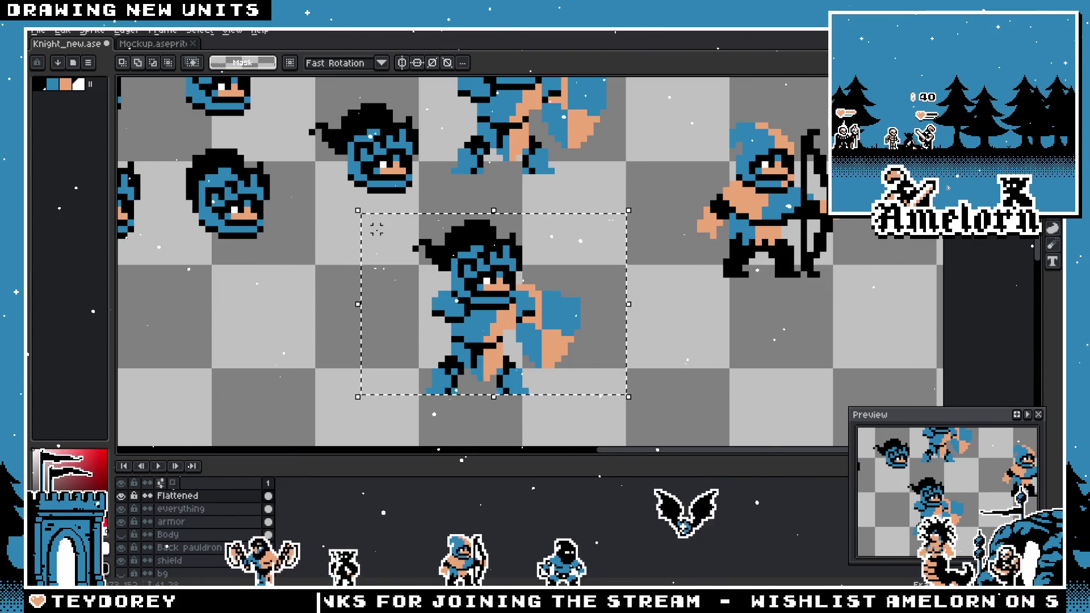
key("shift+o")
left_click(862, 250)
scroll(574, 221, "down", 4)
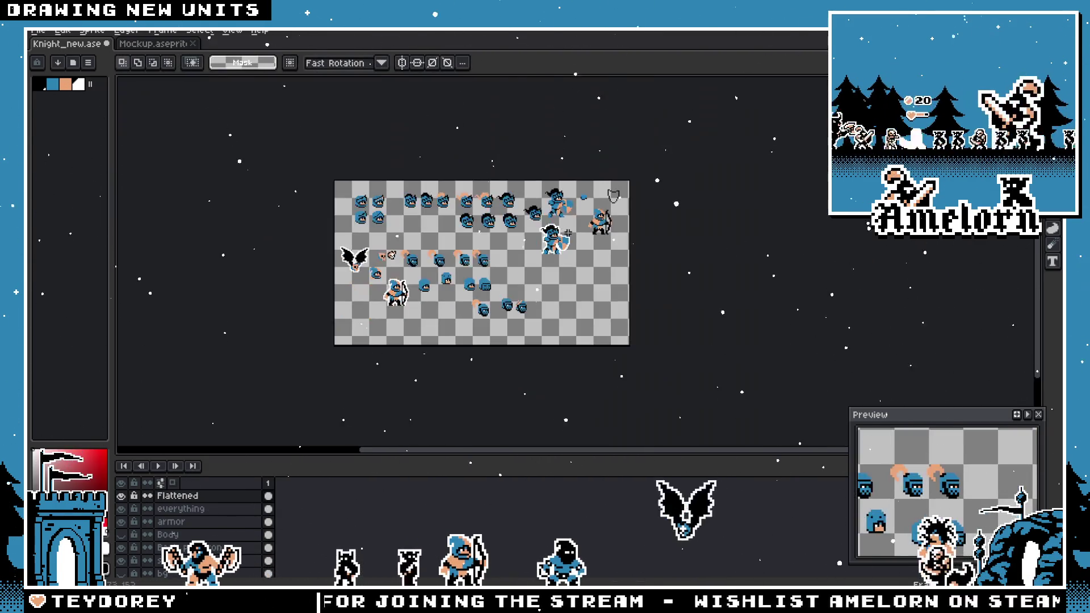
- Pick black and sketch a sword beside the knight copy, undoing the first stroke across him
scroll(567, 233, "up", 5)
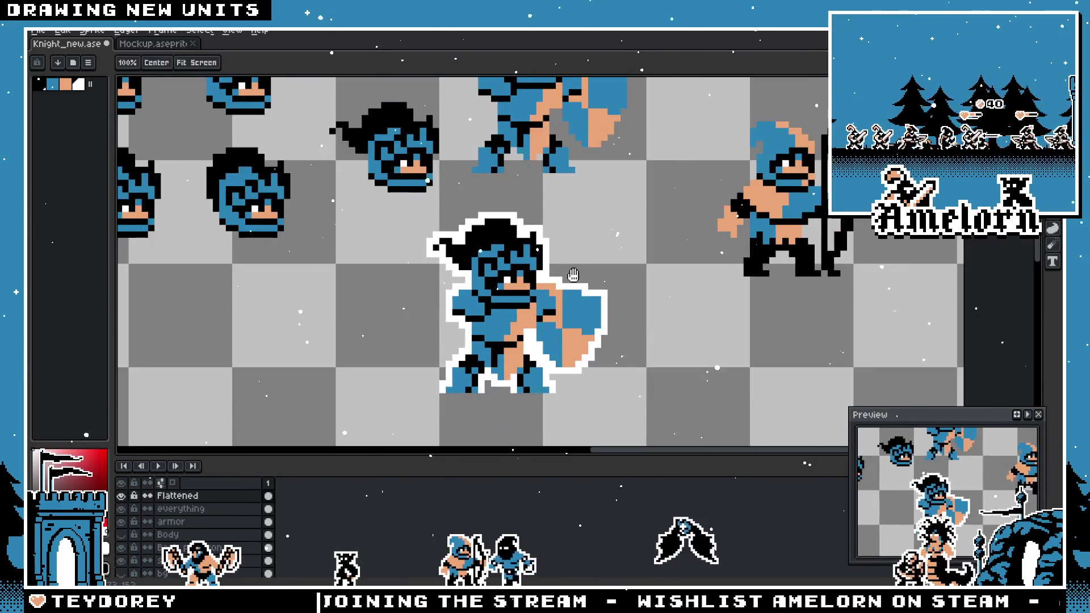
scroll(613, 280, "down", 1)
scroll(586, 306, "up", 3)
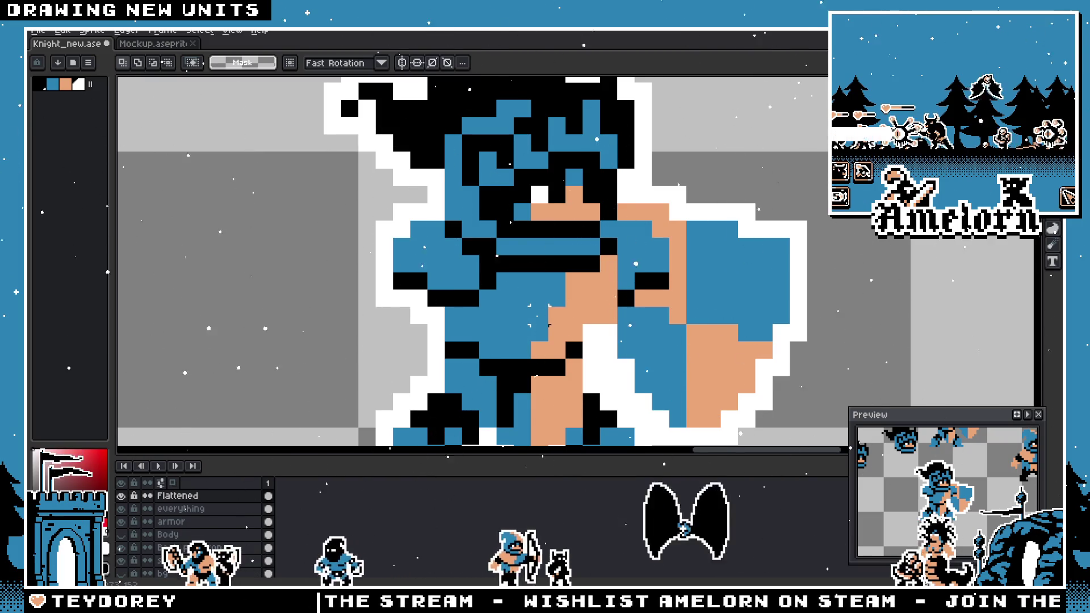
scroll(540, 315, "down", 2)
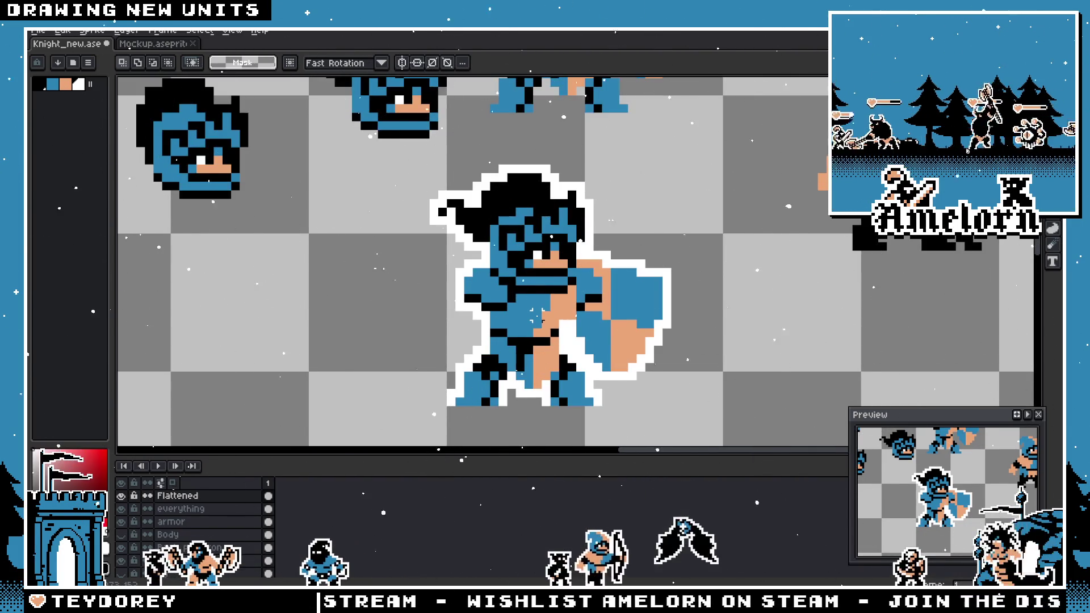
scroll(535, 316, "down", 1)
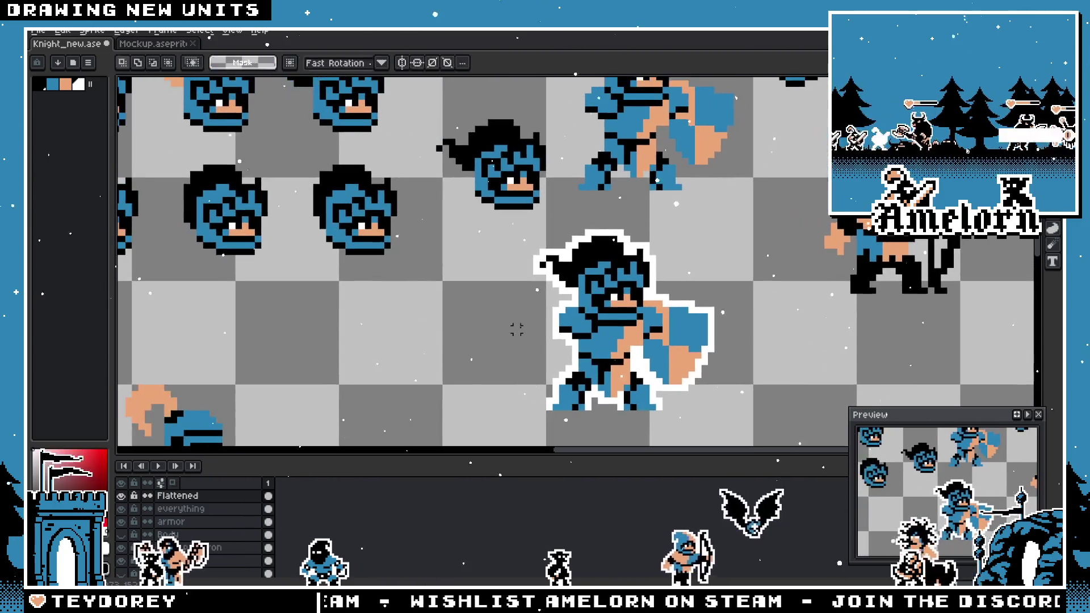
key("b")
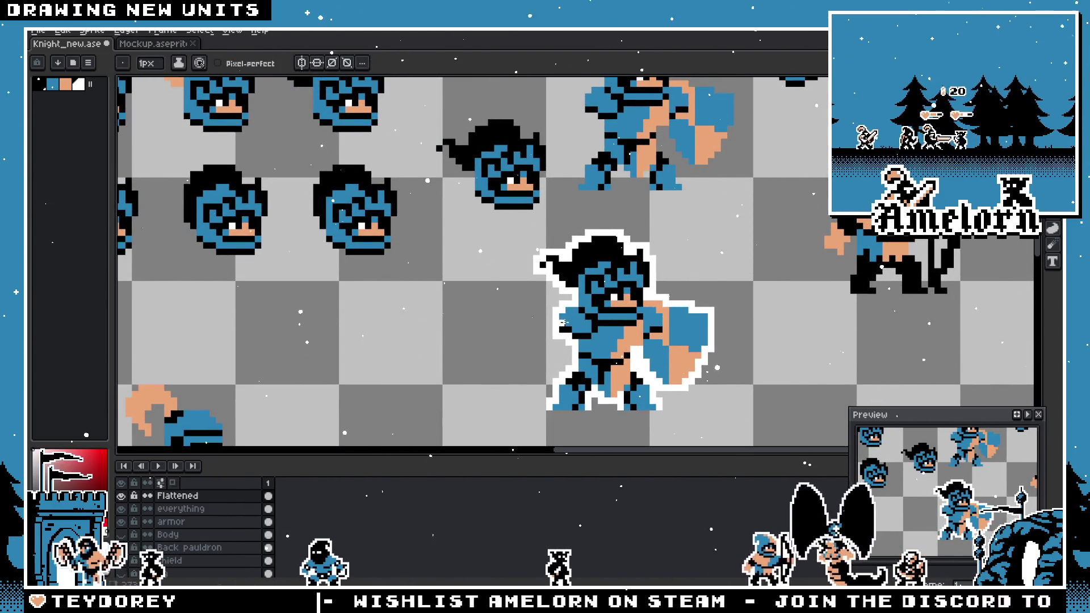
key("i")
key("b")
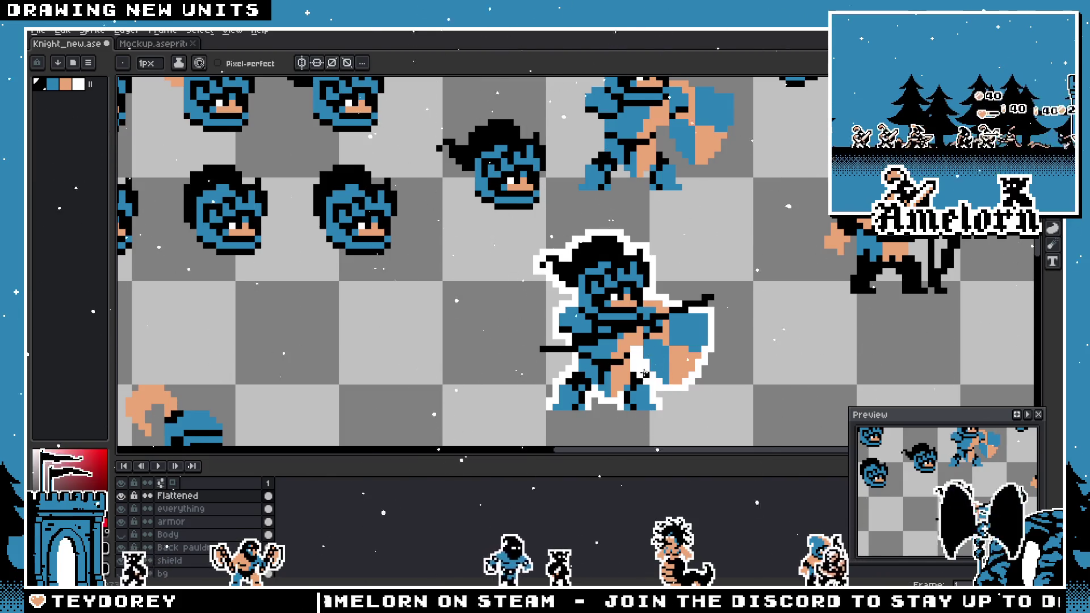
key("ctrl+z")
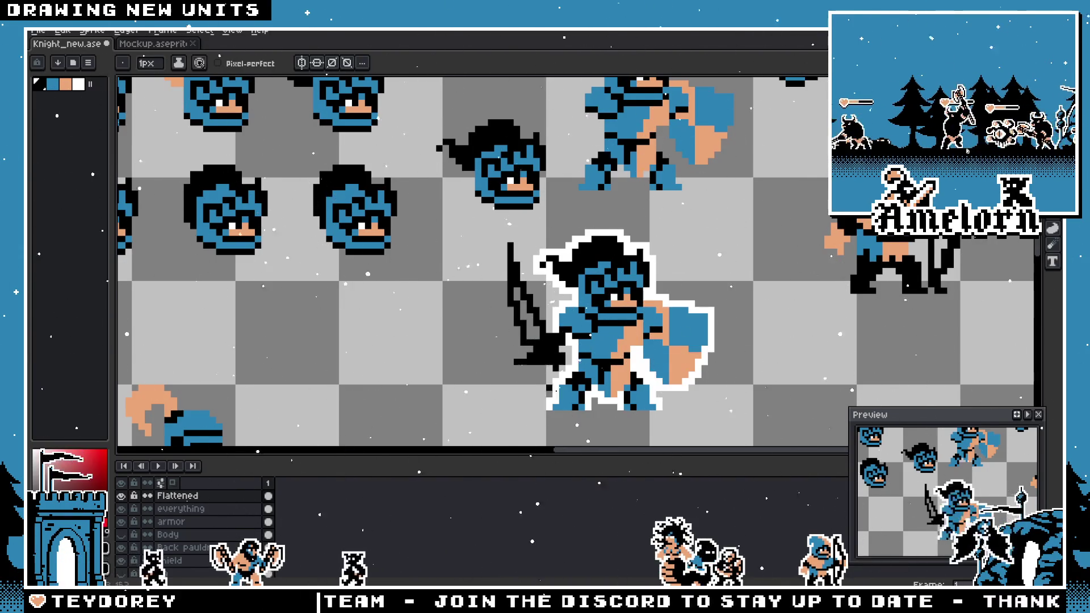
scroll(655, 423, "down", 3)
scroll(662, 425, "up", 2)
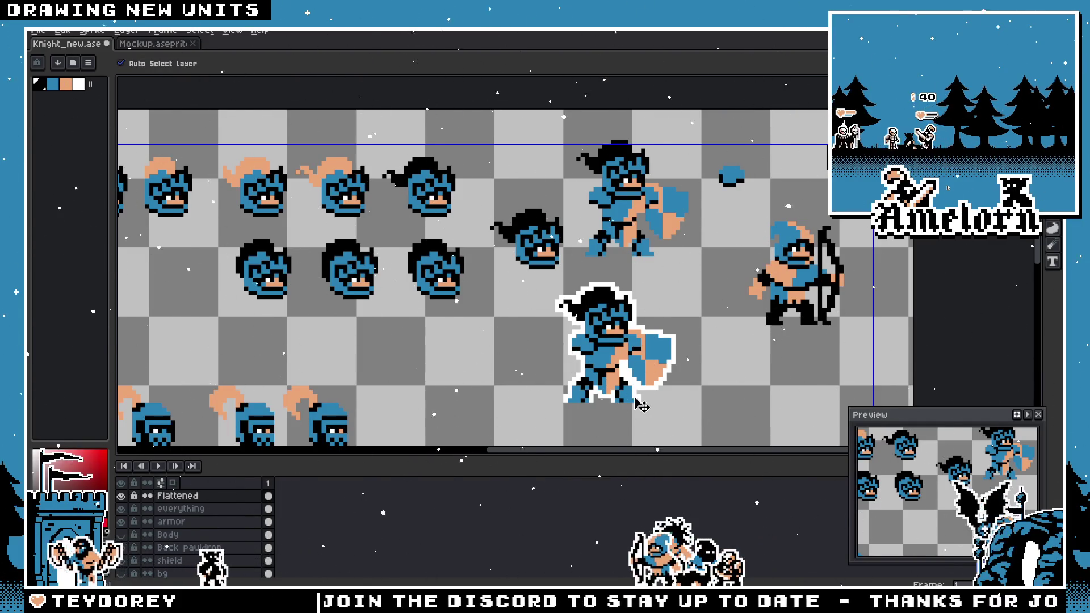
key("ctrl+z")
key("ctrl+z")
key("ctrl+z")
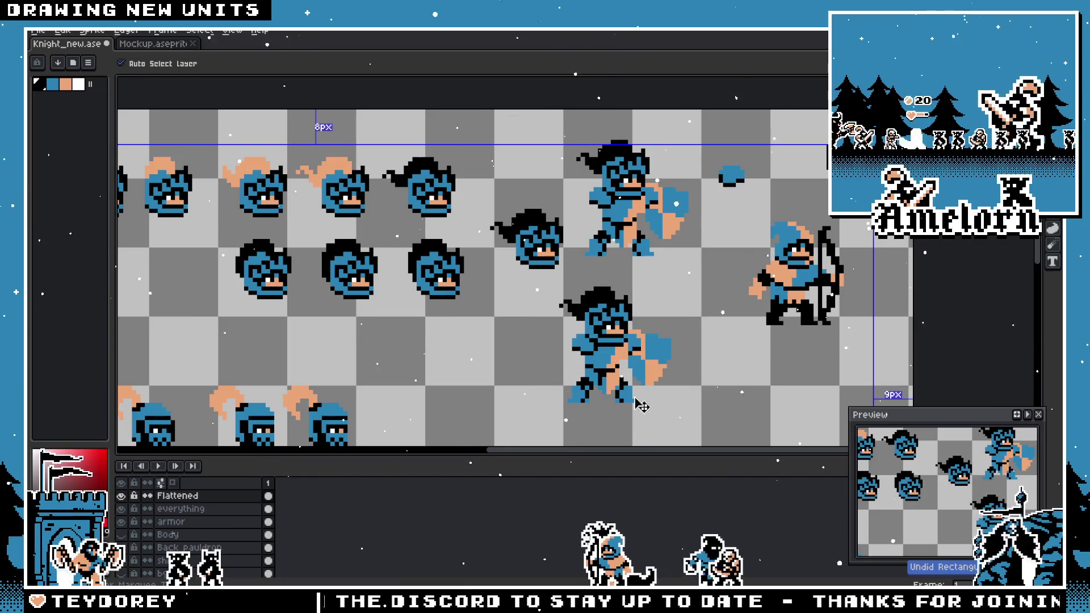
key("ctrl+z")
key("ctrl+z")
key("ctrl+z")
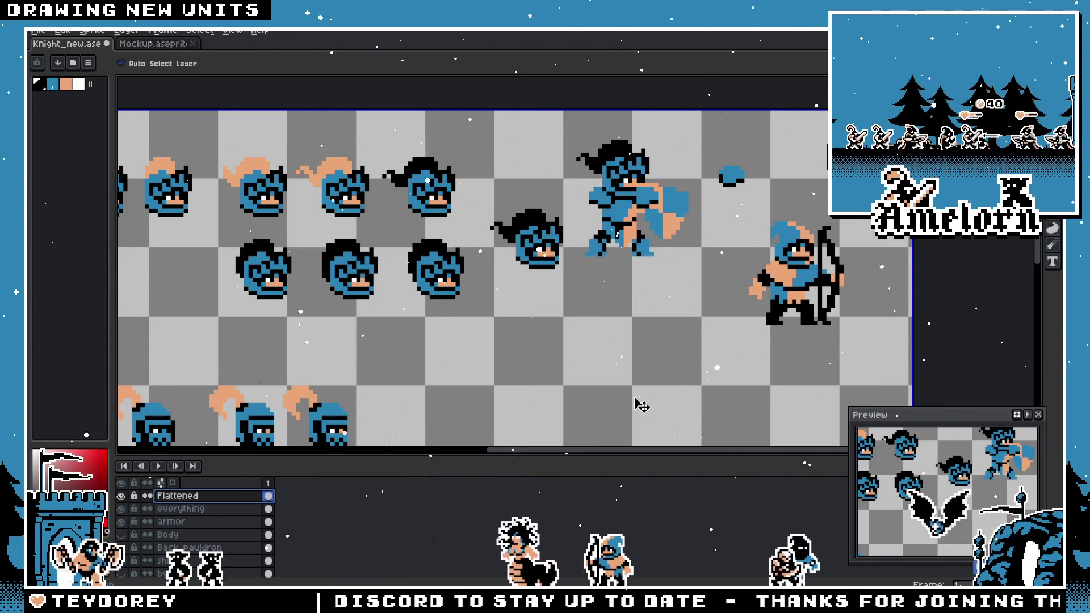
key("ctrl+z")
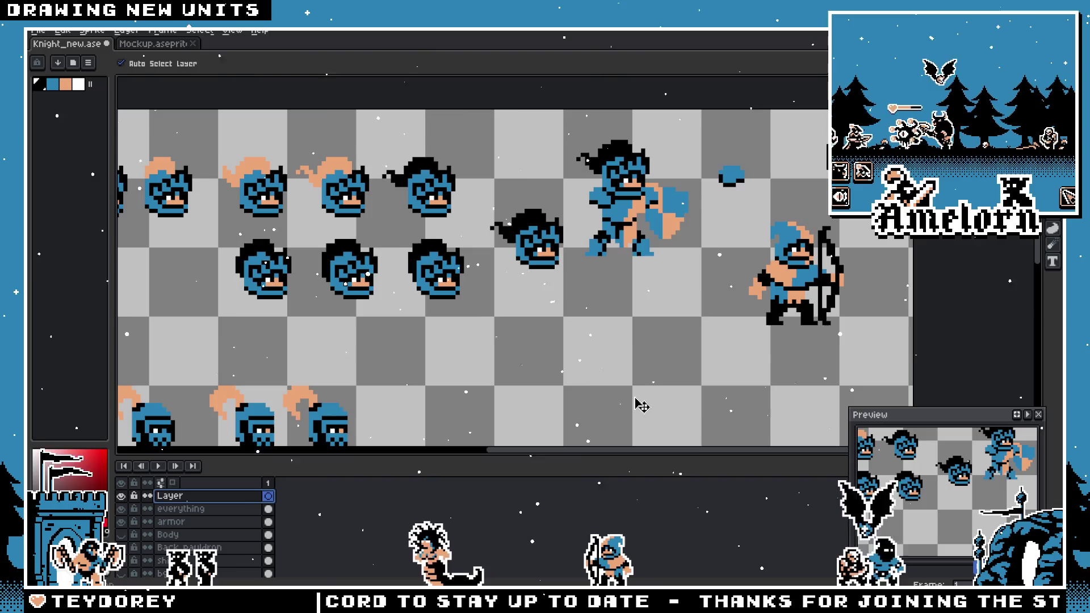
key("ctrl+z")
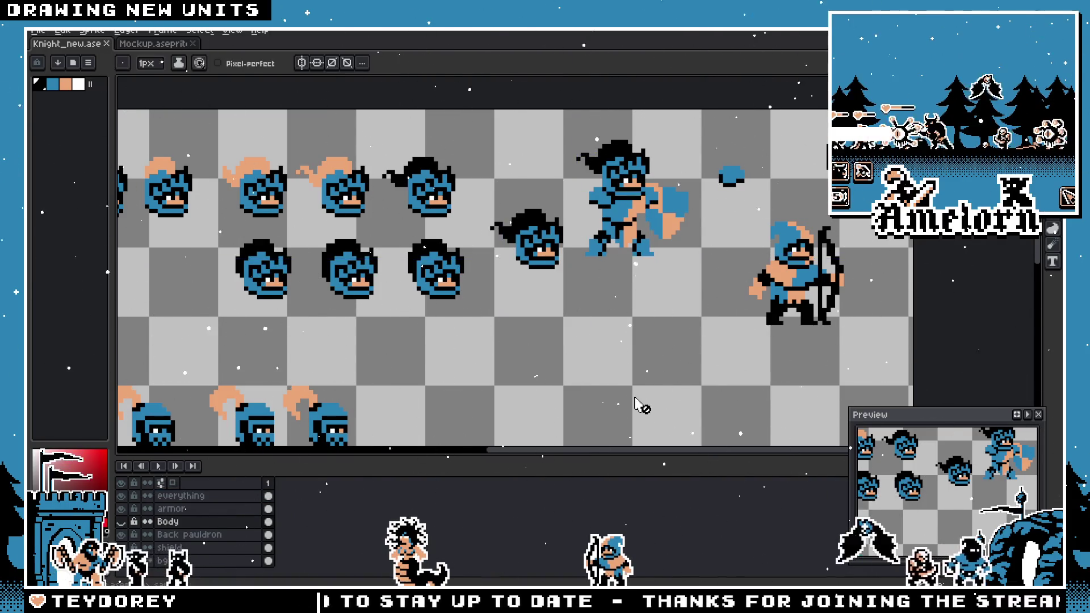
scroll(630, 297, "up", 2)
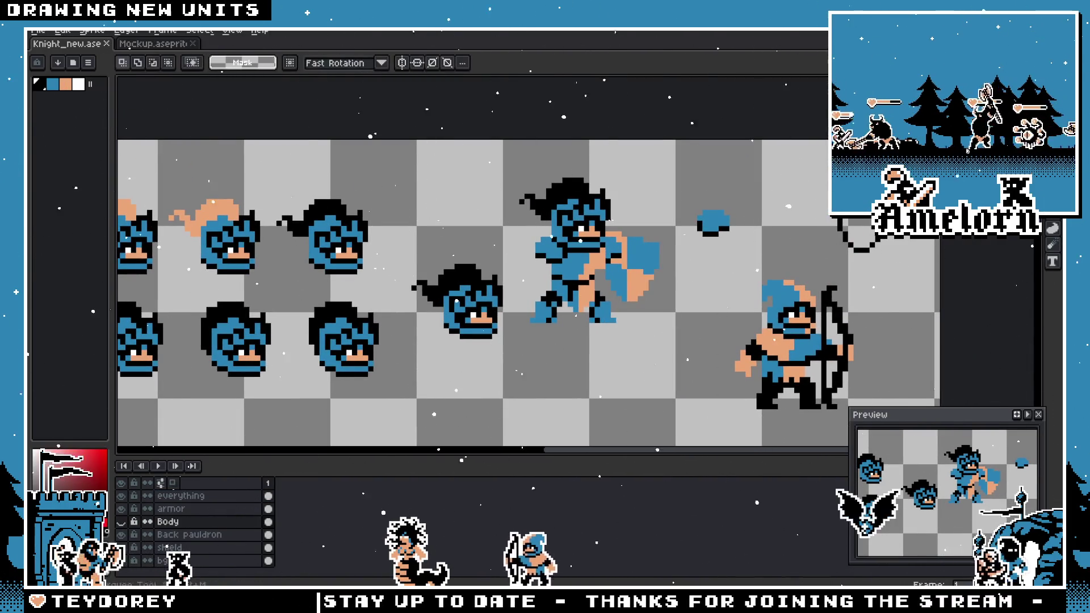
scroll(645, 183, "up", 1)
key("m")
scroll(625, 243, "up", 3)
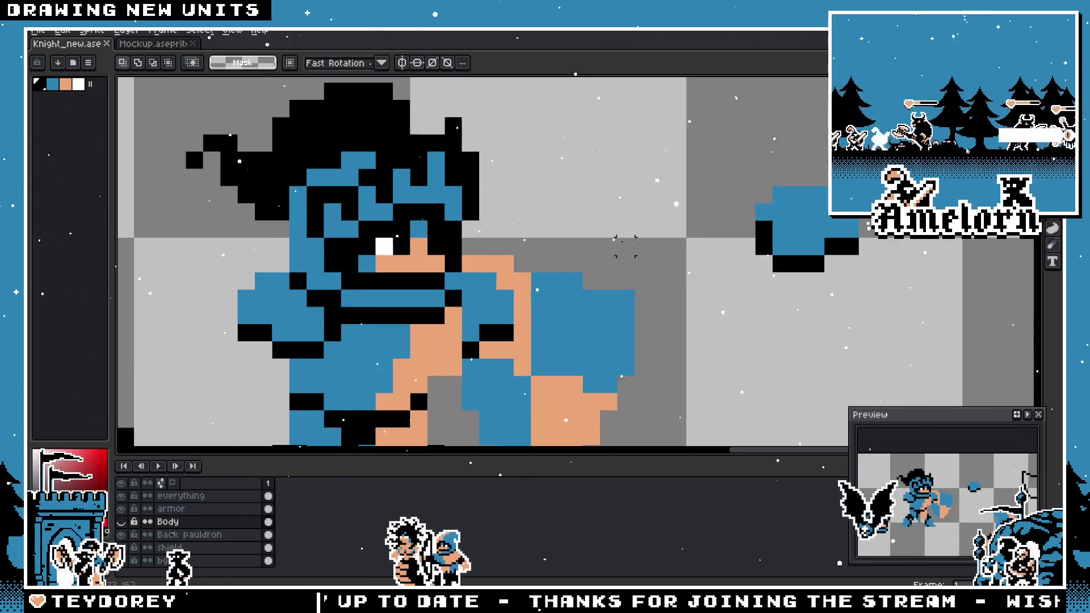
scroll(609, 244, "down", 3)
scroll(596, 267, "up", 1)
scroll(584, 298, "down", 2)
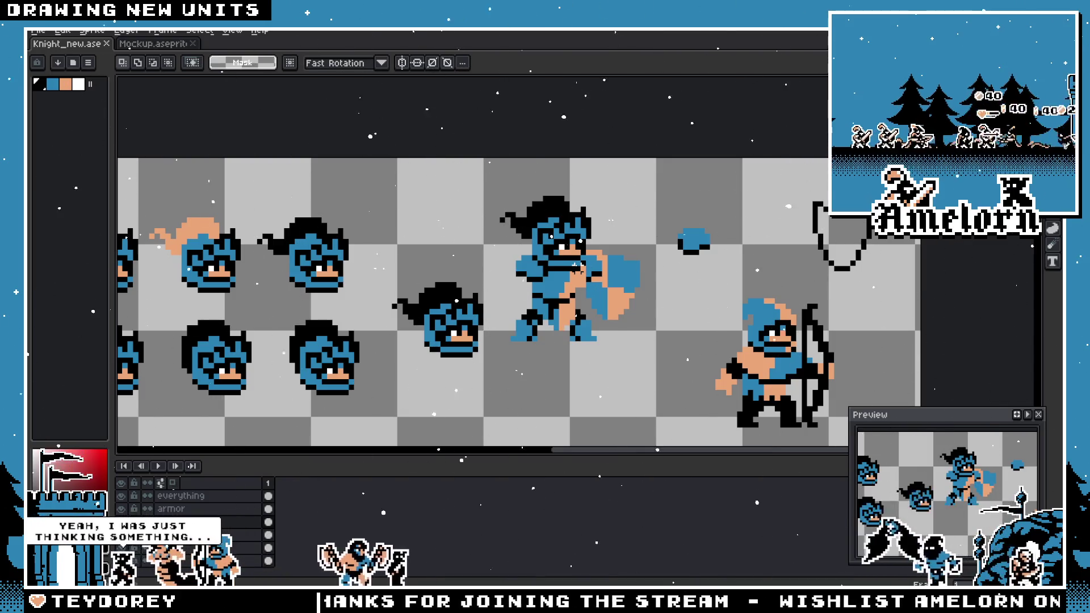
scroll(577, 265, "up", 3)
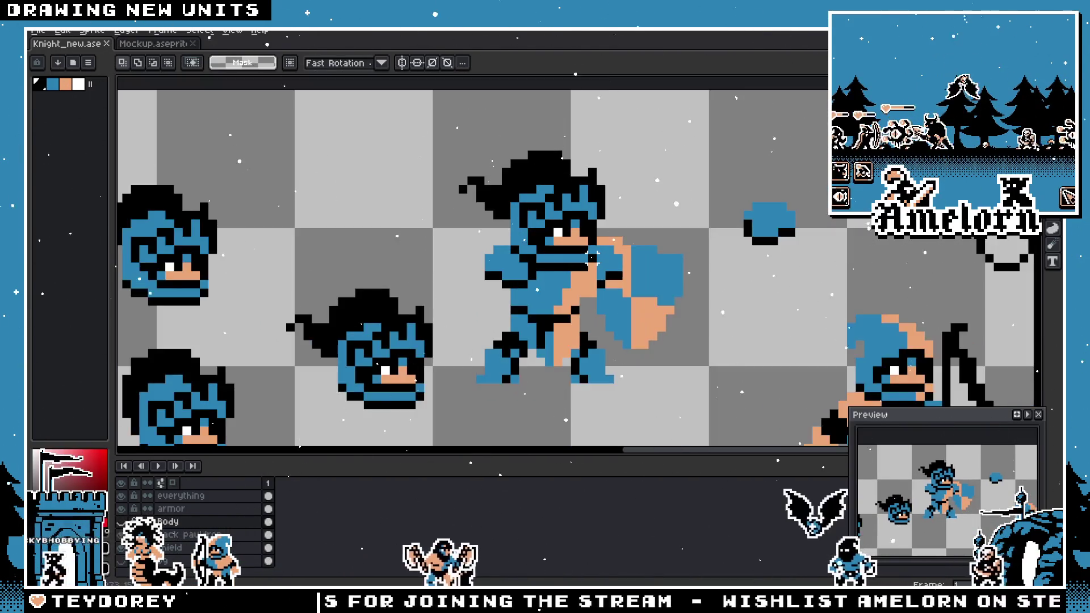
scroll(590, 257, "down", 2)
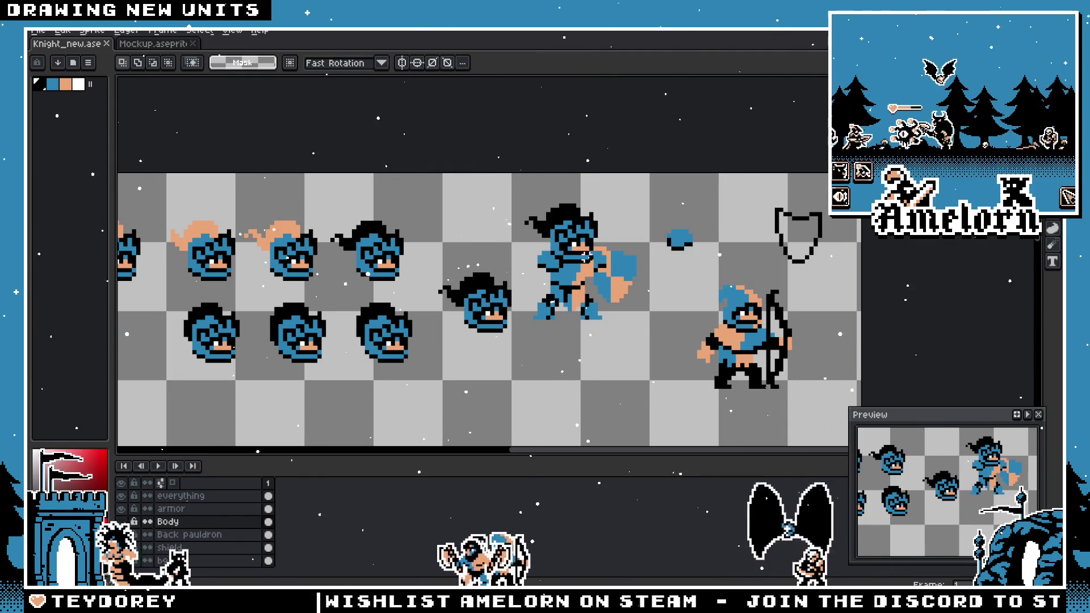
scroll(599, 263, "up", 3)
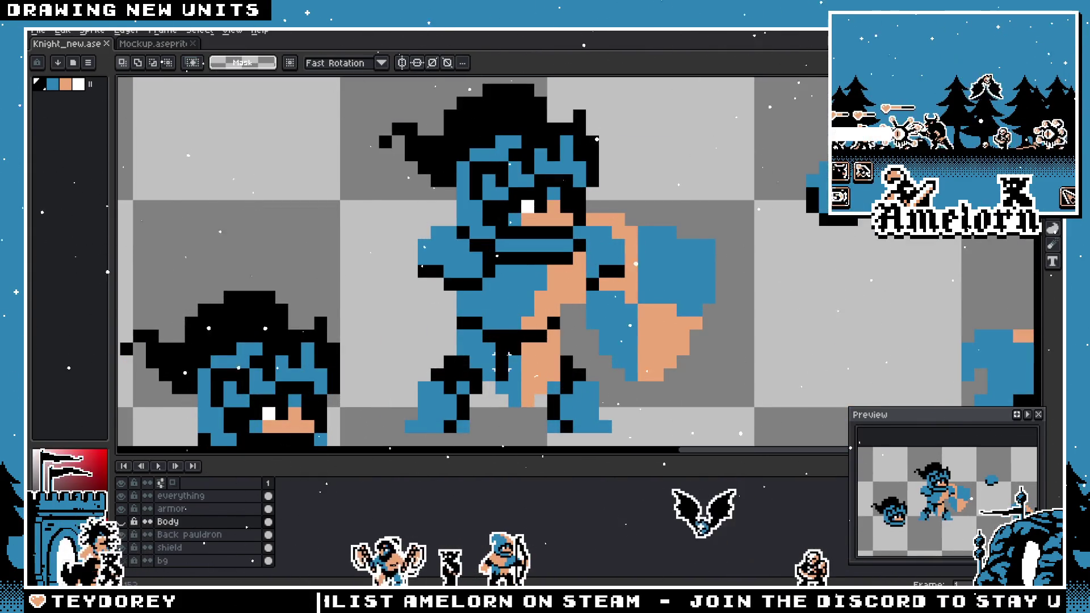
key("i")
key("b")
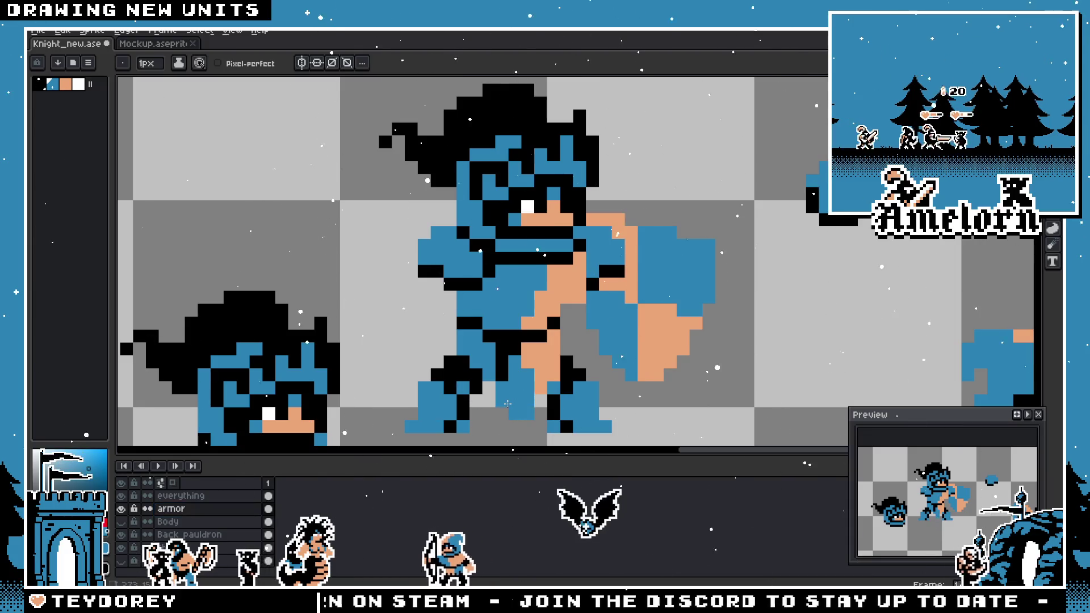
- On the armor layer, bucket-fill three areas below the knight's belt with red
key("ctrl+z")
scroll(528, 396, "down", 3)
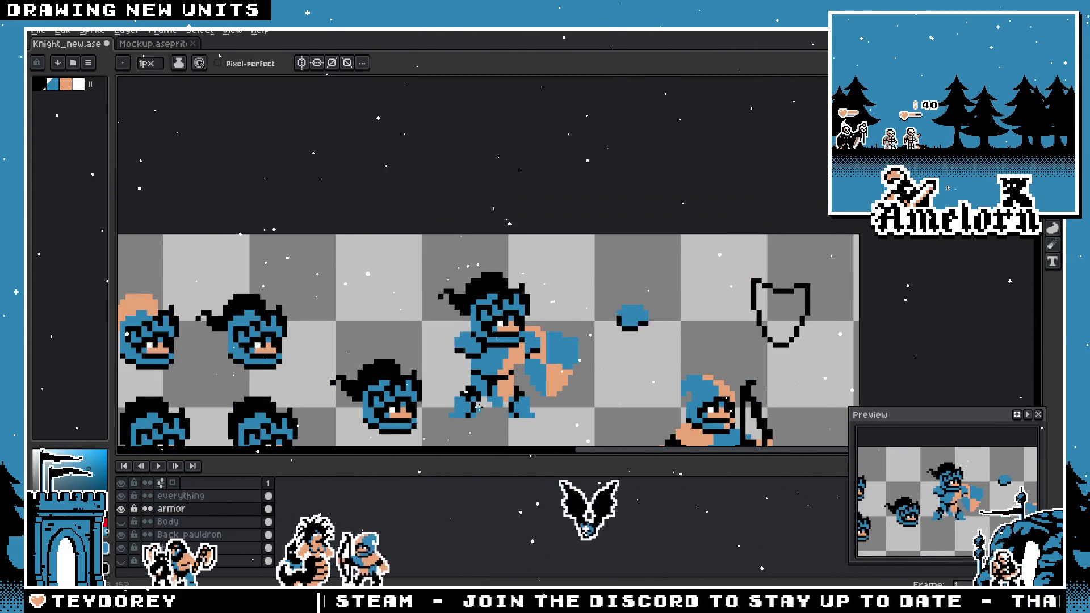
scroll(493, 377, "down", 1)
scroll(491, 374, "up", 1)
scroll(489, 373, "down", 2)
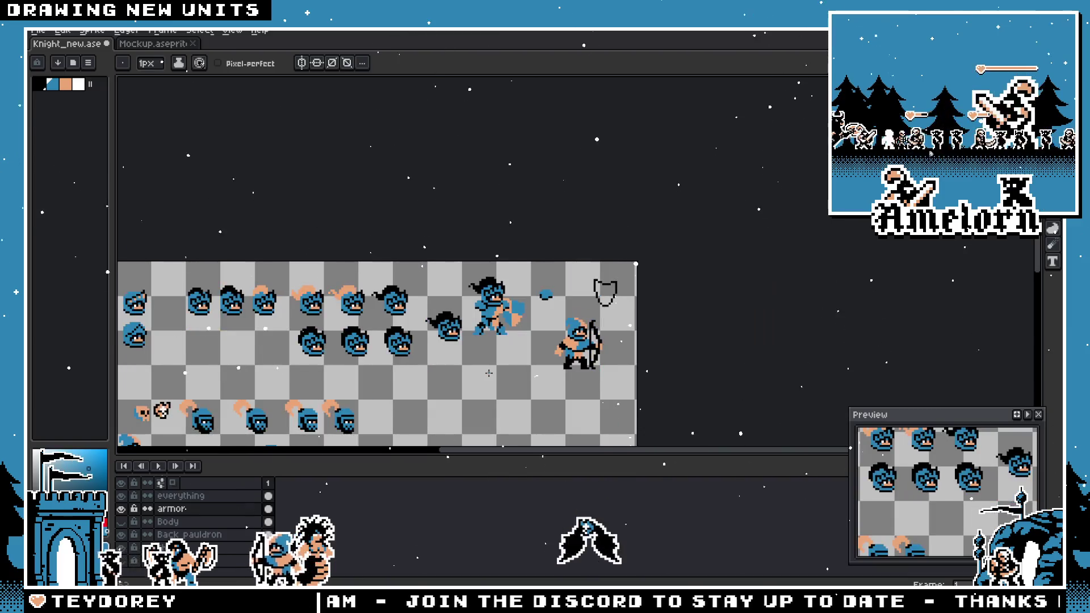
key("v")
scroll(493, 358, "up", 4)
left_click(497, 341)
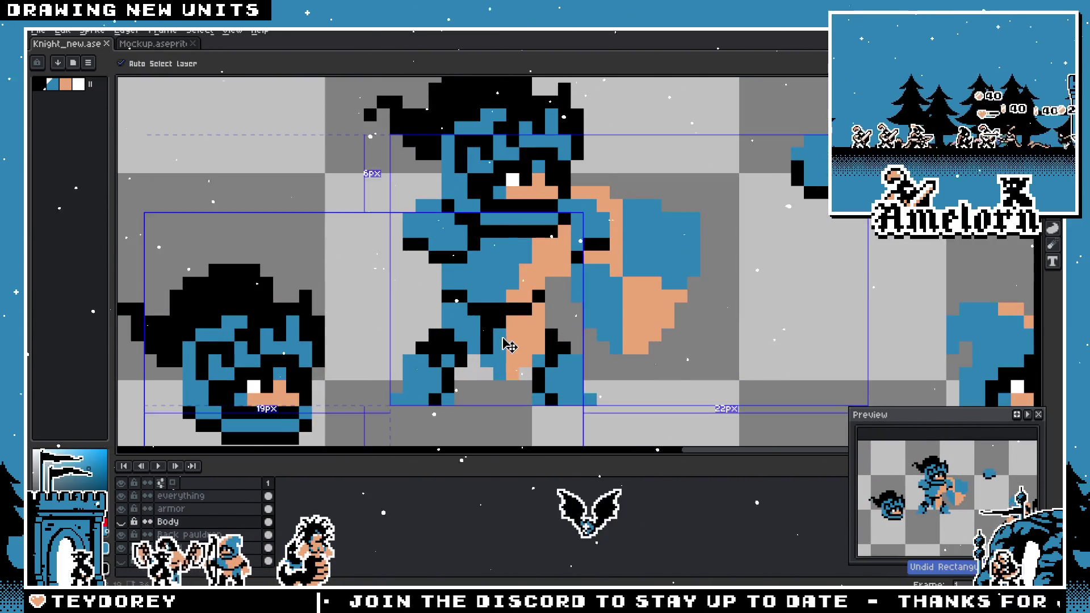
key("i")
key("g")
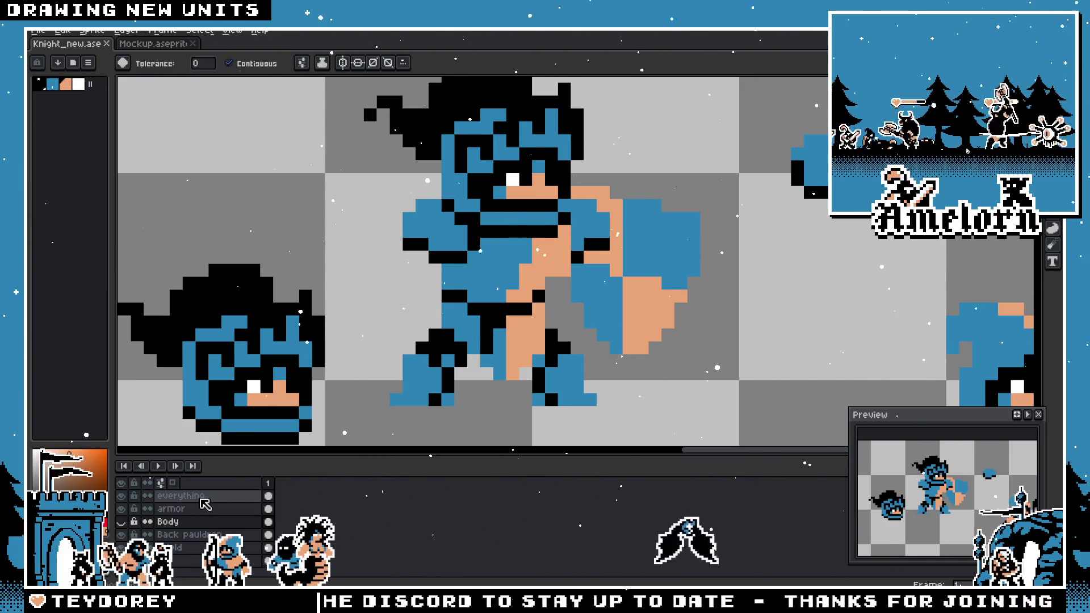
key("Up")
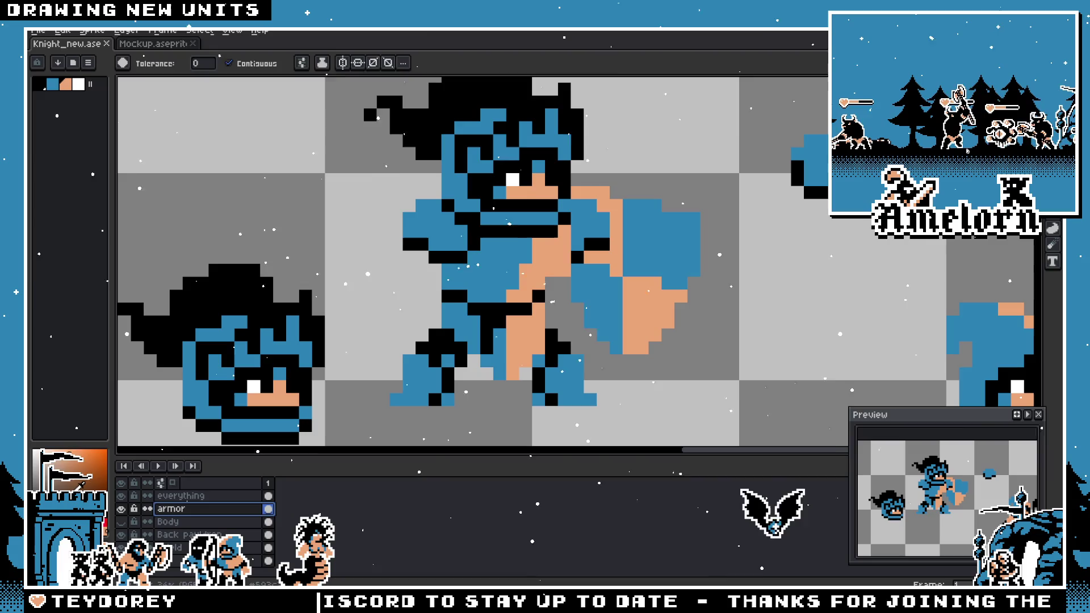
left_click(448, 310)
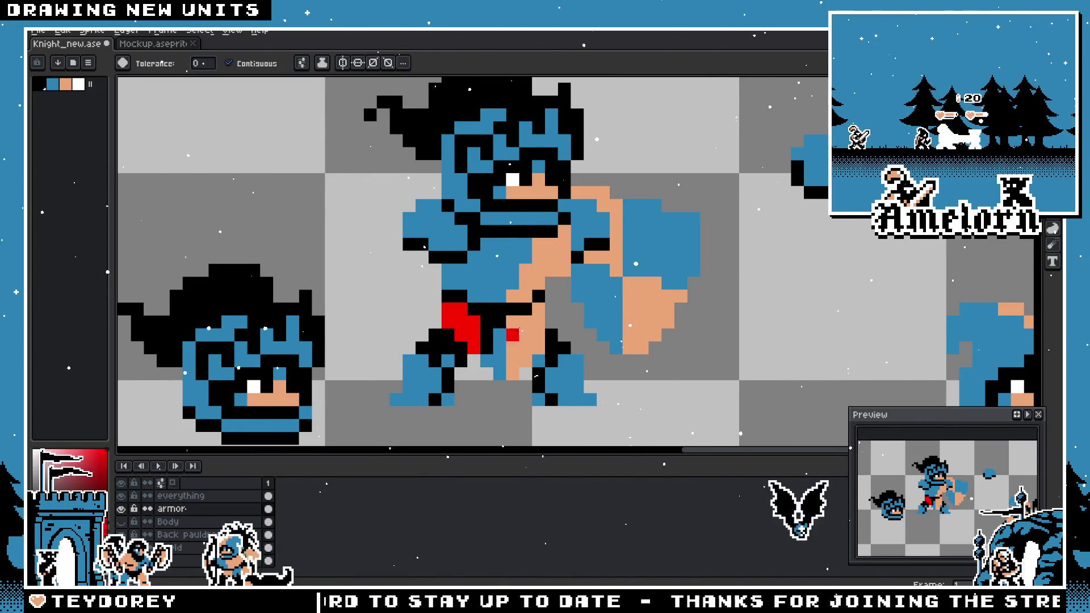
left_click(486, 341)
left_click(500, 363)
- Pick the armour blue and fill the red thigh areas back to blue
key("i")
left_click(584, 291)
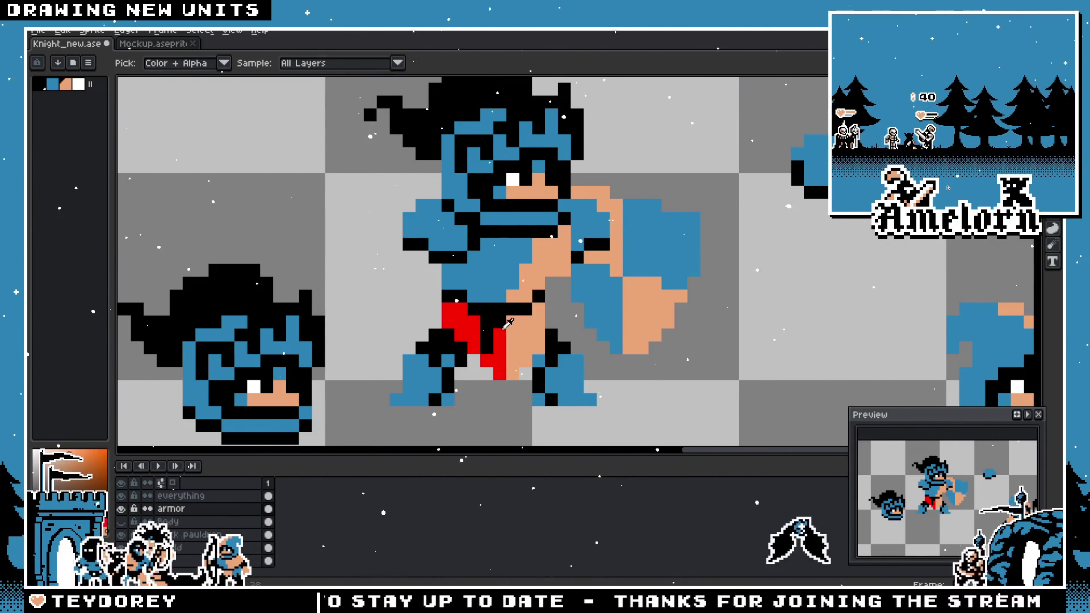
key("g")
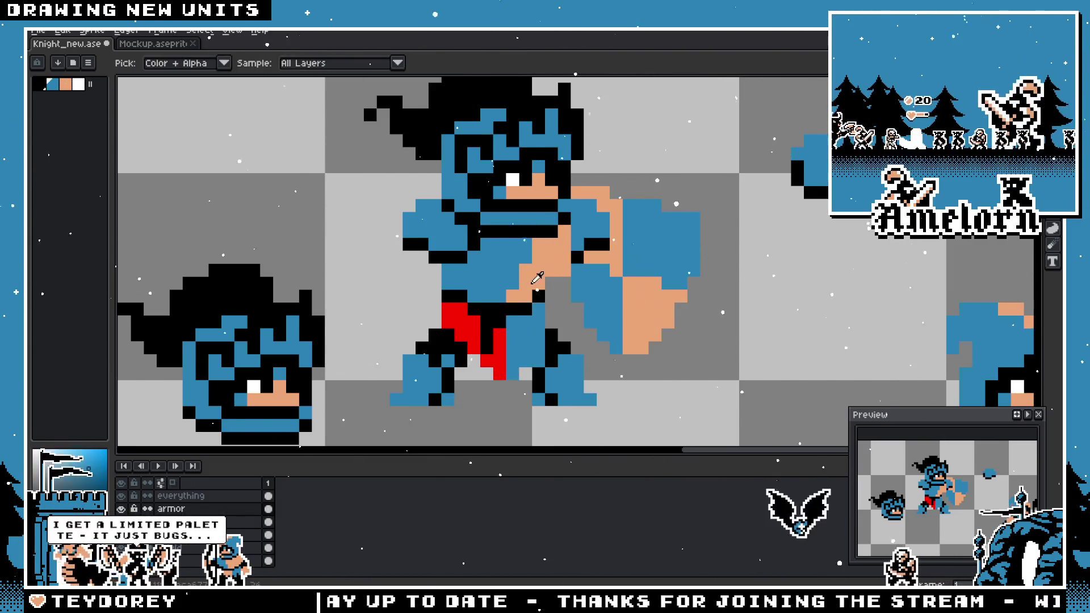
left_click(494, 357)
left_click(460, 324)
scroll(445, 357, "down", 5)
scroll(445, 358, "up", 2)
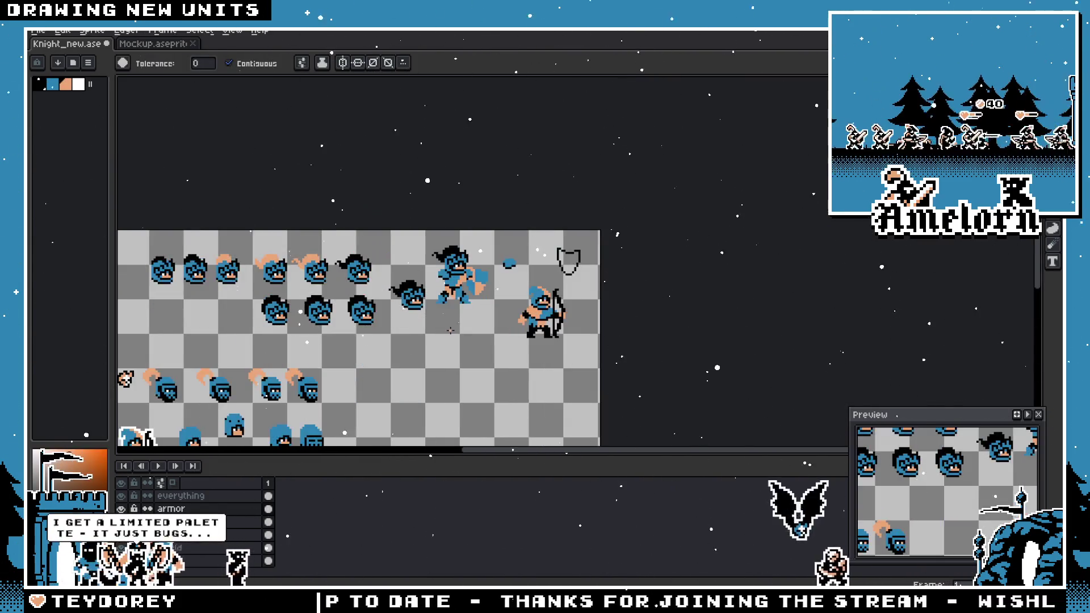
scroll(454, 359, "up", 3)
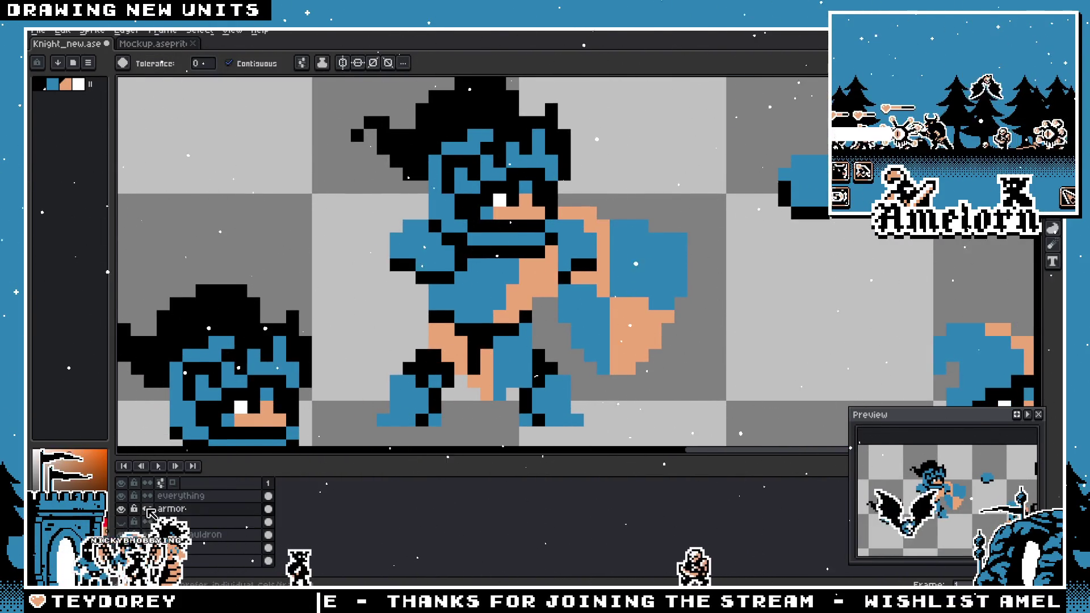
scroll(451, 381, "up", 1)
- Sample the knight's skin tone and paint one skin pixel on his chest with the pencil
key("b")
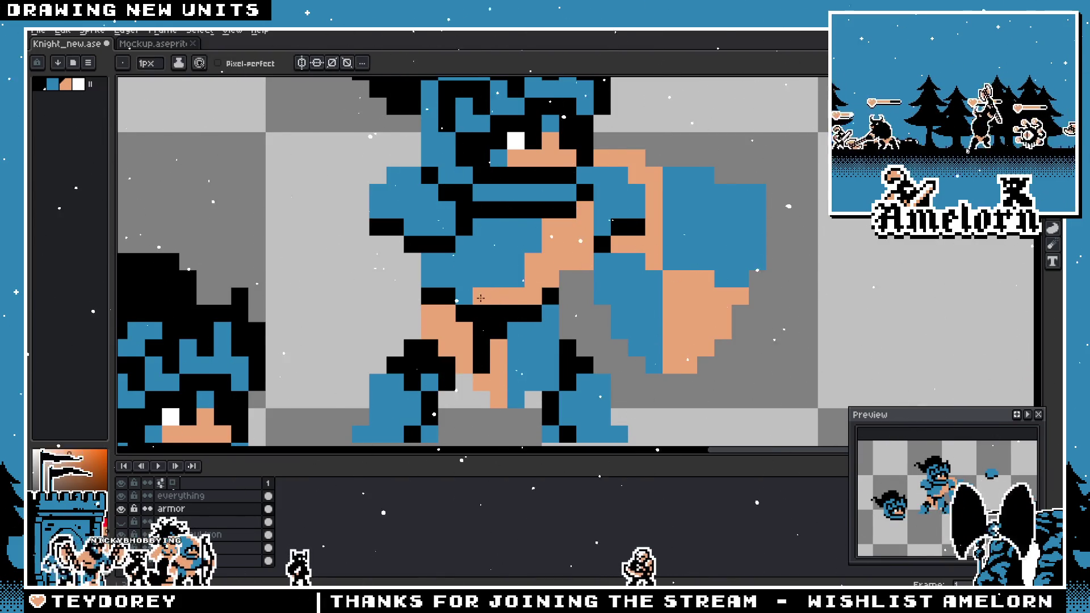
scroll(432, 280, "down", 3)
scroll(409, 321, "up", 2)
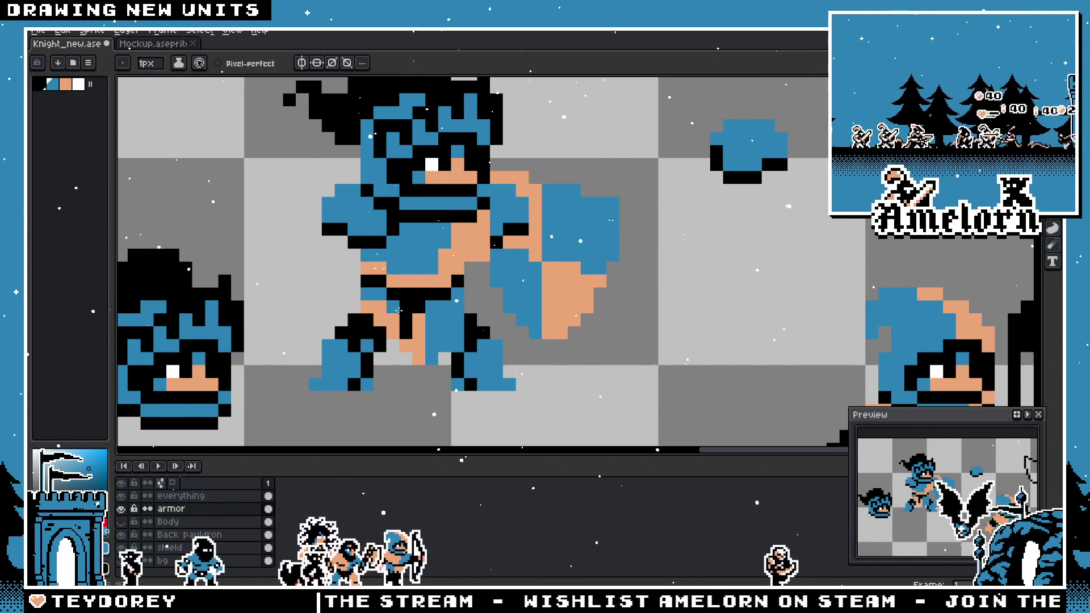
scroll(466, 326, "down", 3)
scroll(502, 364, "up", 2)
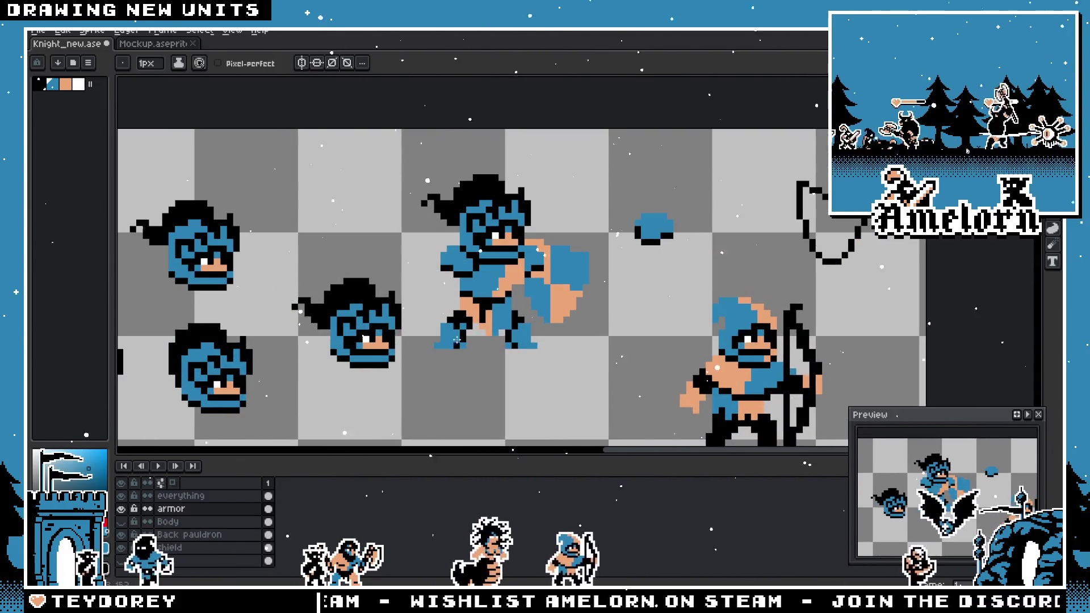
scroll(482, 357, "up", 2)
scroll(481, 358, "up", 1)
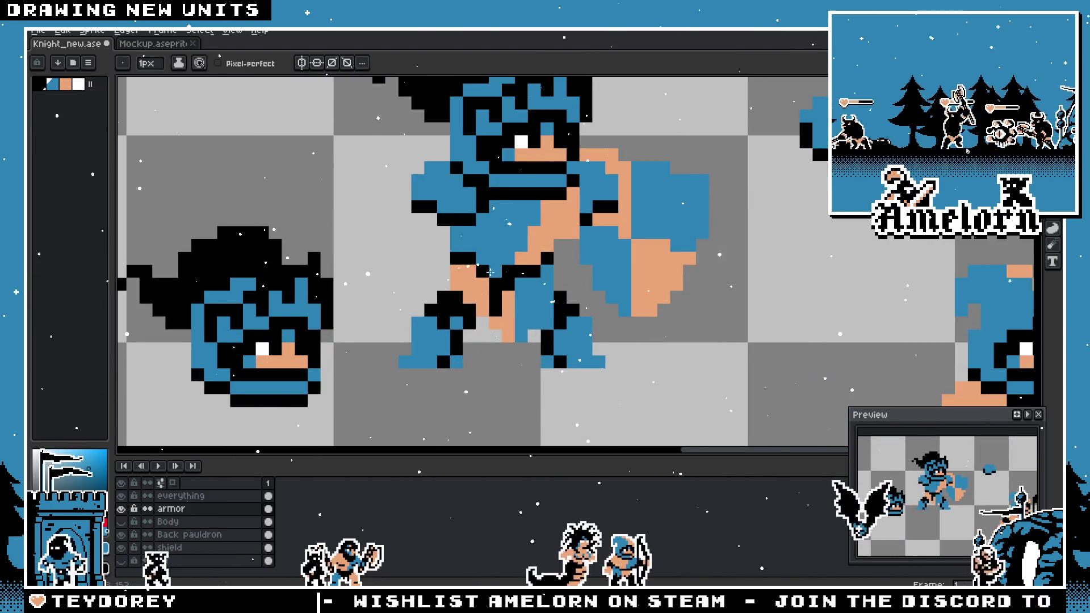
left_click(507, 256, "alt")
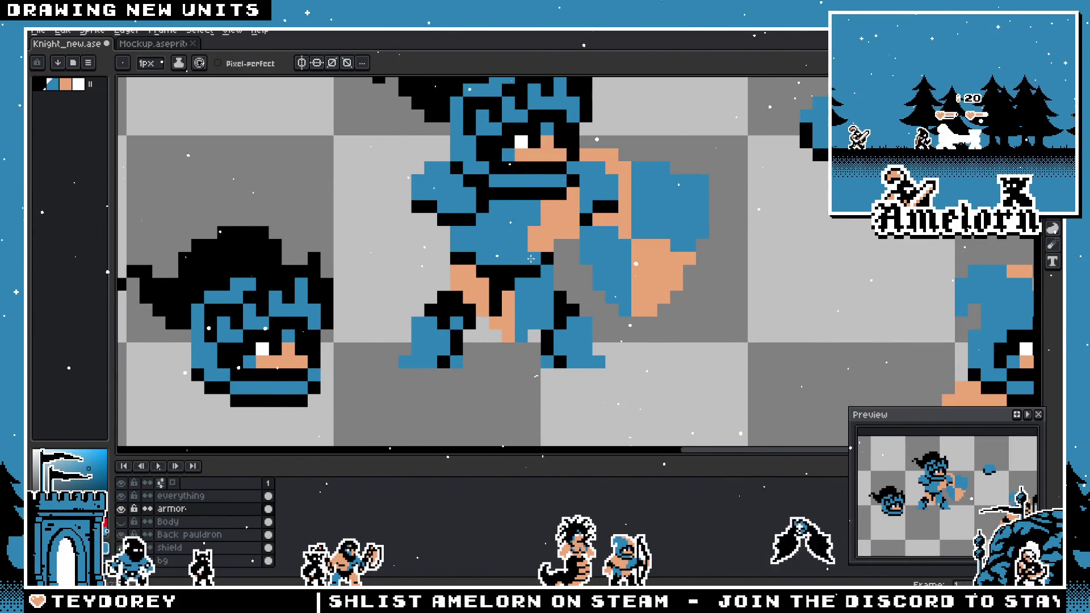
left_click(510, 246)
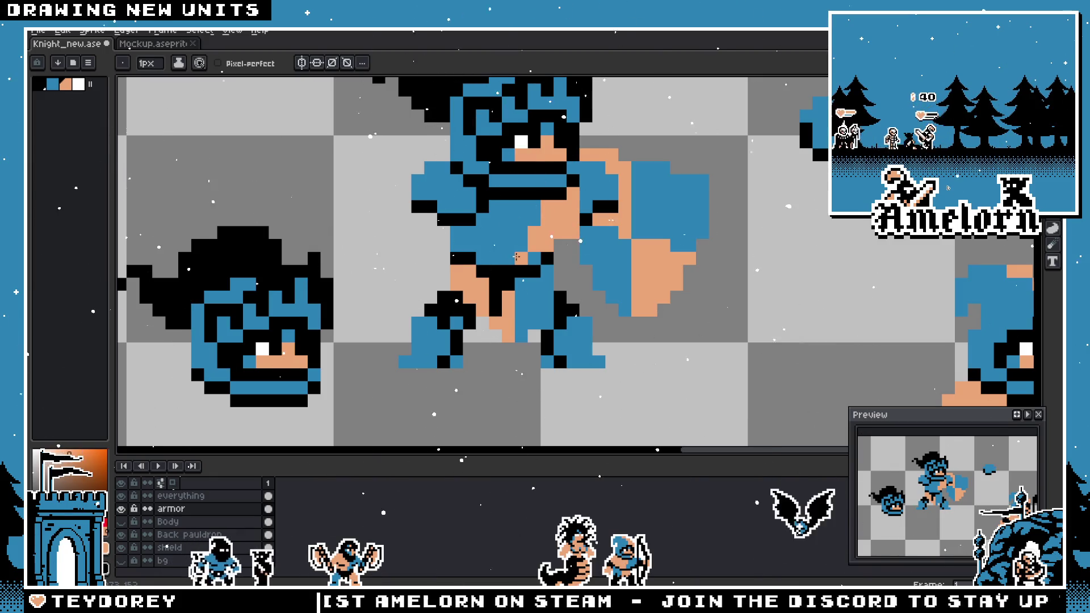
- Zoom in and out to inspect the knight and shield, ending on the Hand tool
scroll(463, 246, "down", 3)
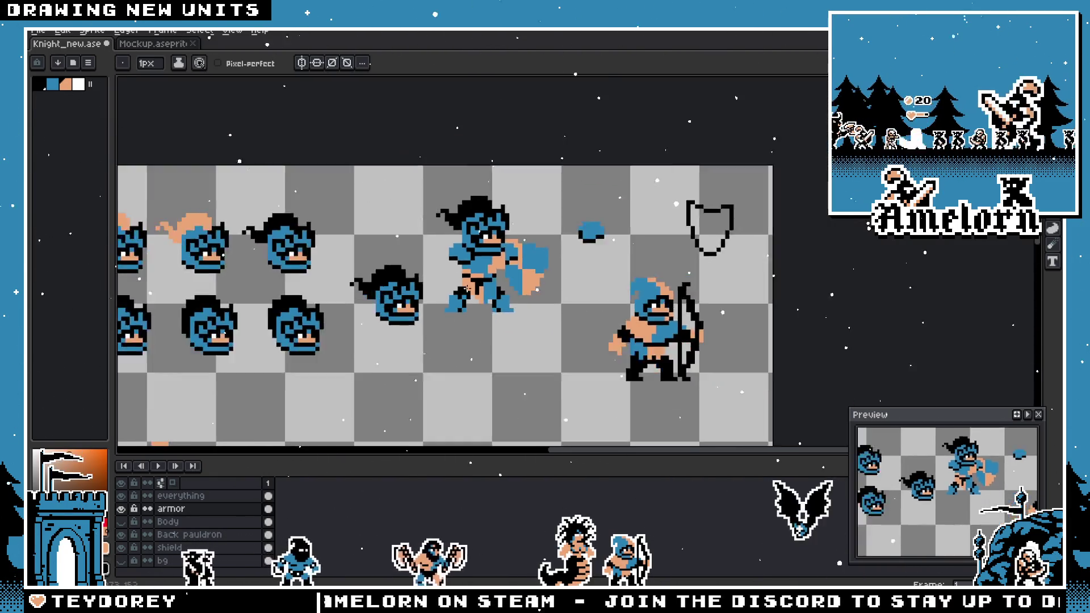
scroll(473, 288, "up", 3)
scroll(473, 289, "up", 2)
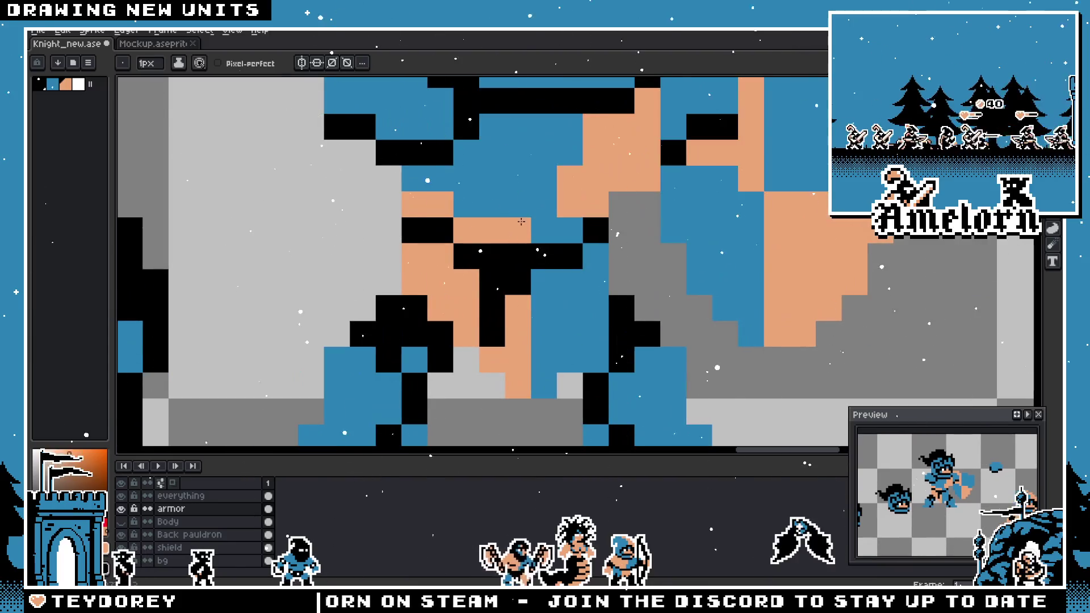
scroll(523, 211, "down", 2)
scroll(495, 290, "up", 1)
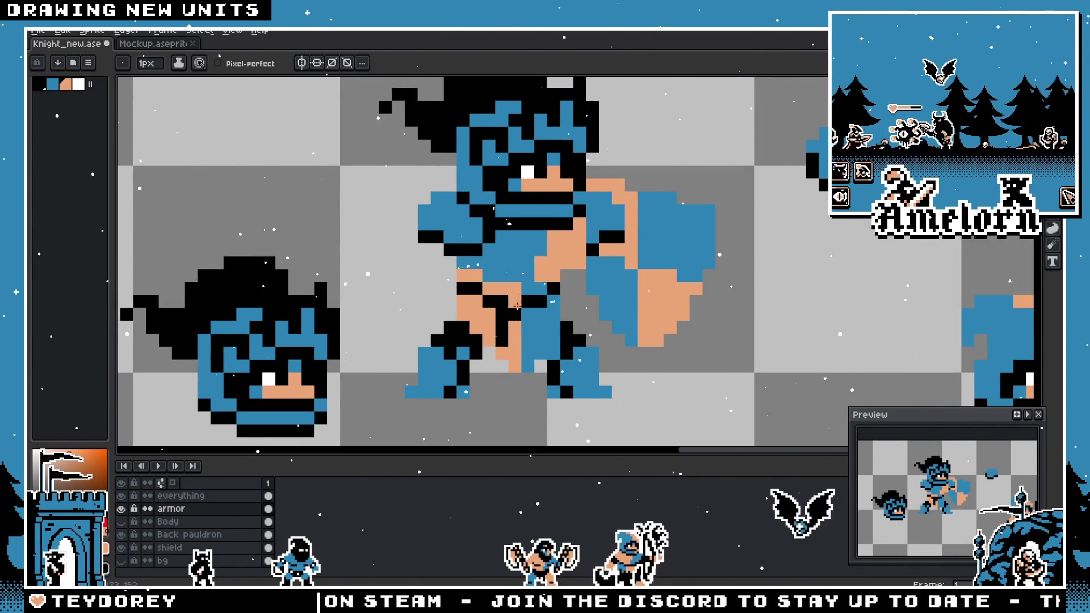
scroll(517, 307, "up", 1)
scroll(455, 306, "down", 3)
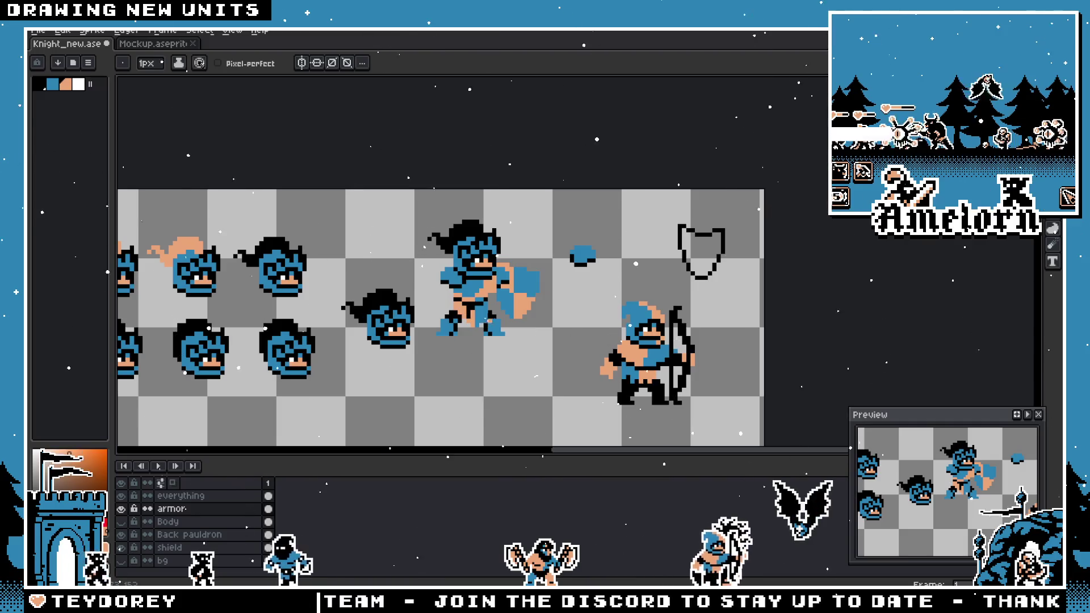
scroll(481, 252, "up", 3)
scroll(445, 247, "down", 3)
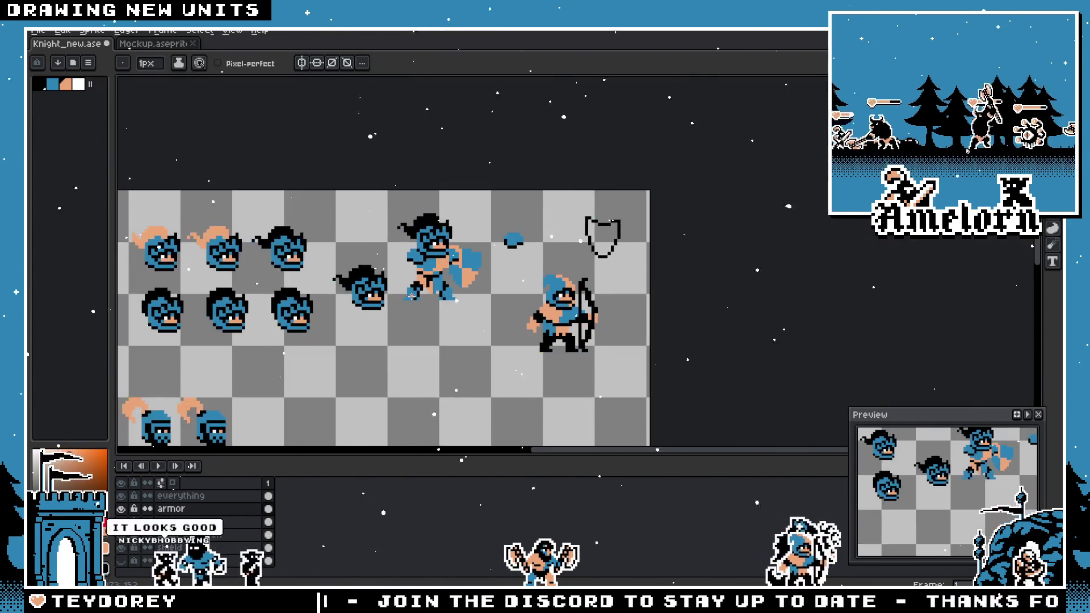
scroll(420, 283, "up", 4)
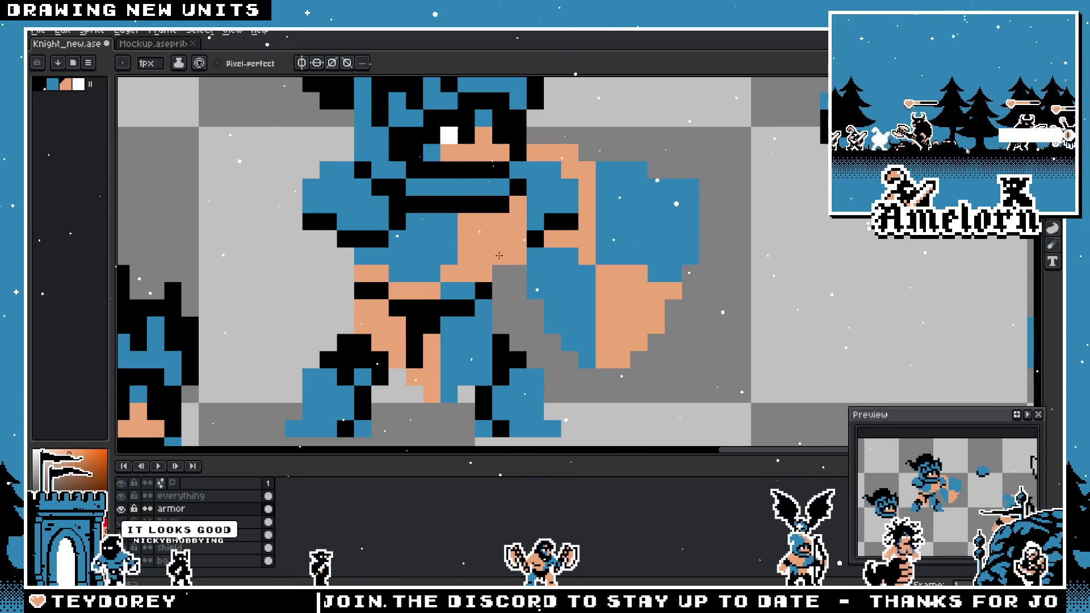
key("b")
scroll(482, 272, "down", 3)
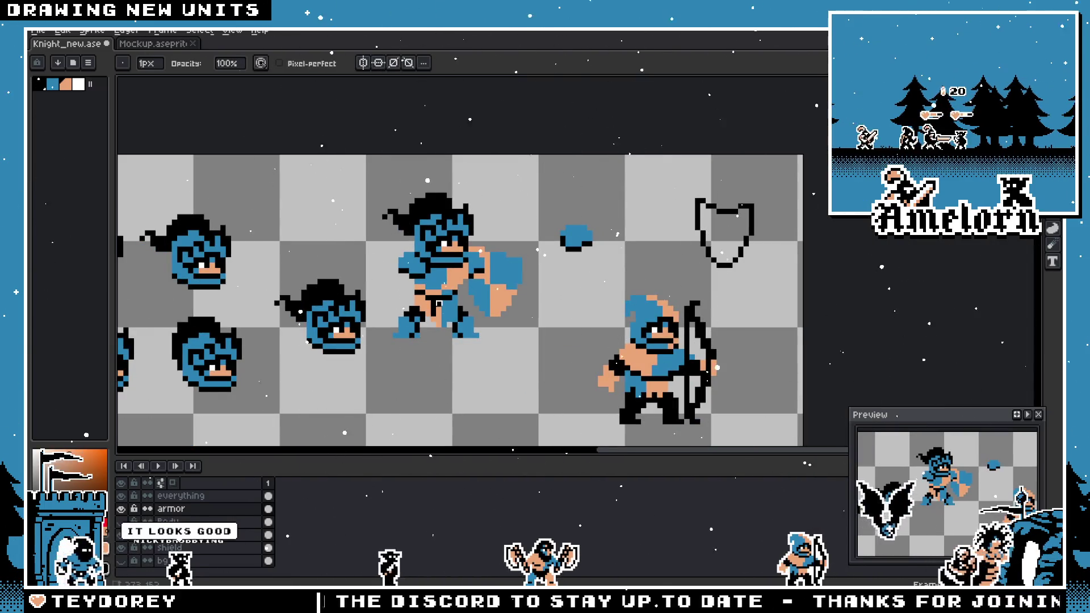
scroll(442, 307, "up", 2)
scroll(443, 307, "down", 2)
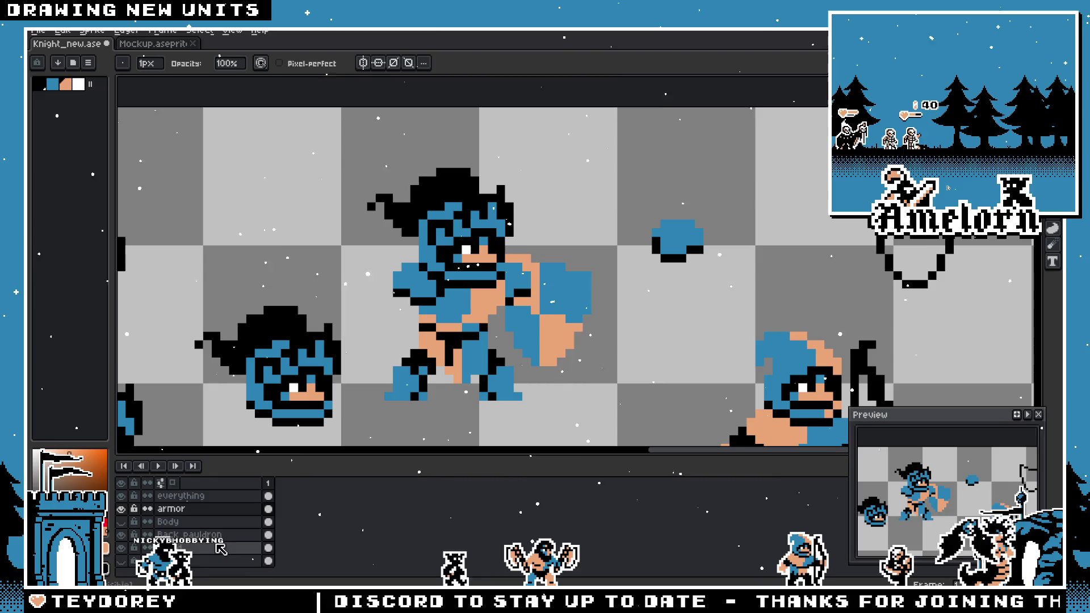
scroll(628, 290, "down", 3)
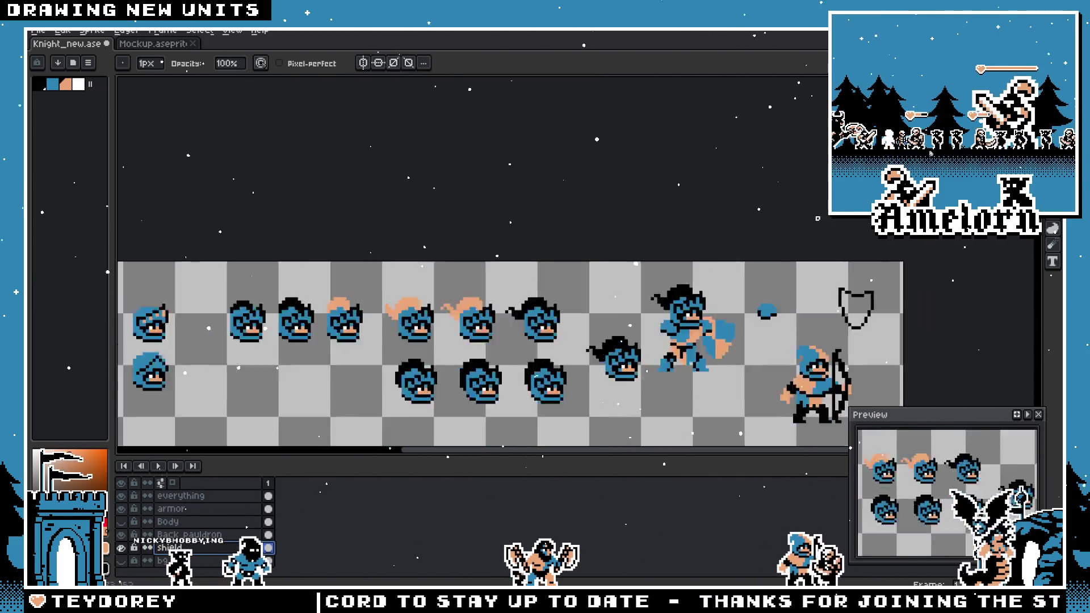
scroll(629, 290, "up", 2)
key("h")
scroll(628, 291, "up", 2)
- Reveal the magenta bg layer and move the selected shield slightly right and down
key("b")
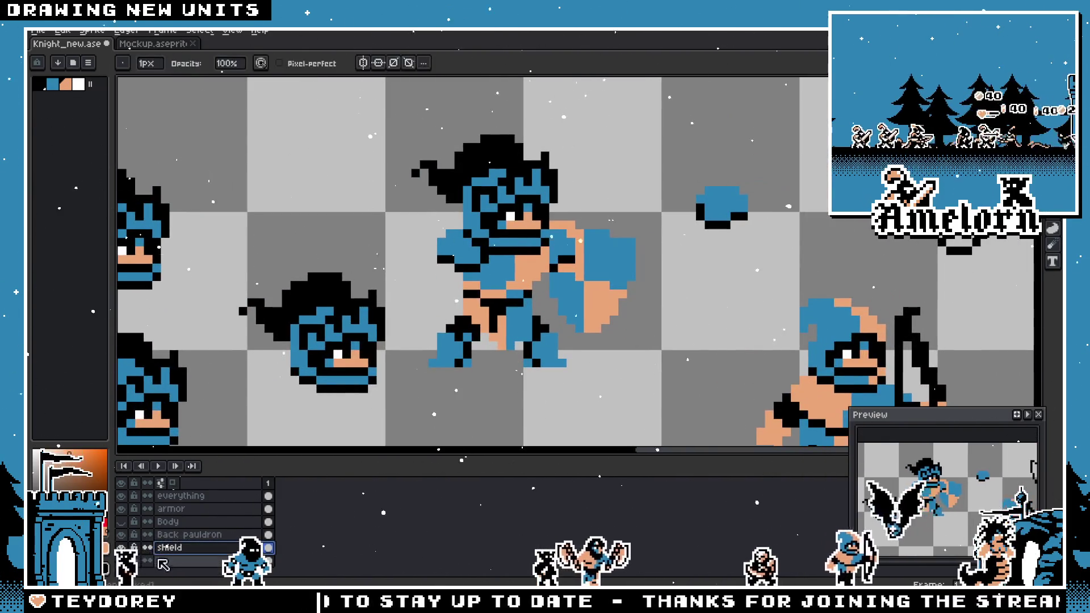
left_click(121, 557)
key("m")
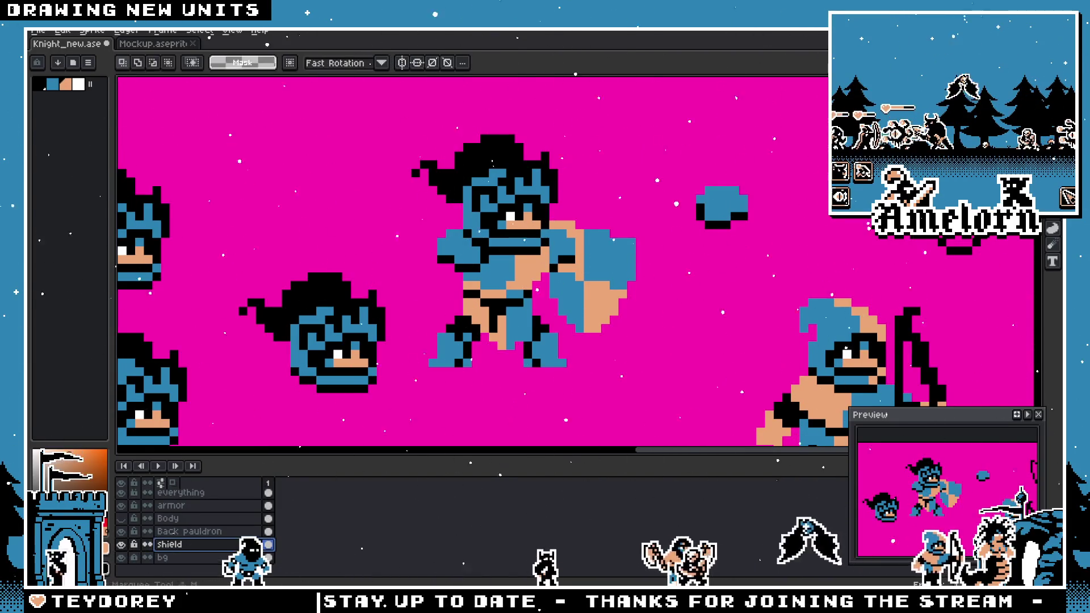
left_click_drag(664, 182, 418, 413)
left_click_drag(600, 301, 653, 316)
left_click(597, 145)
- Return to the pencil and zoom around to review the shield's new position
scroll(561, 319, "down", 4)
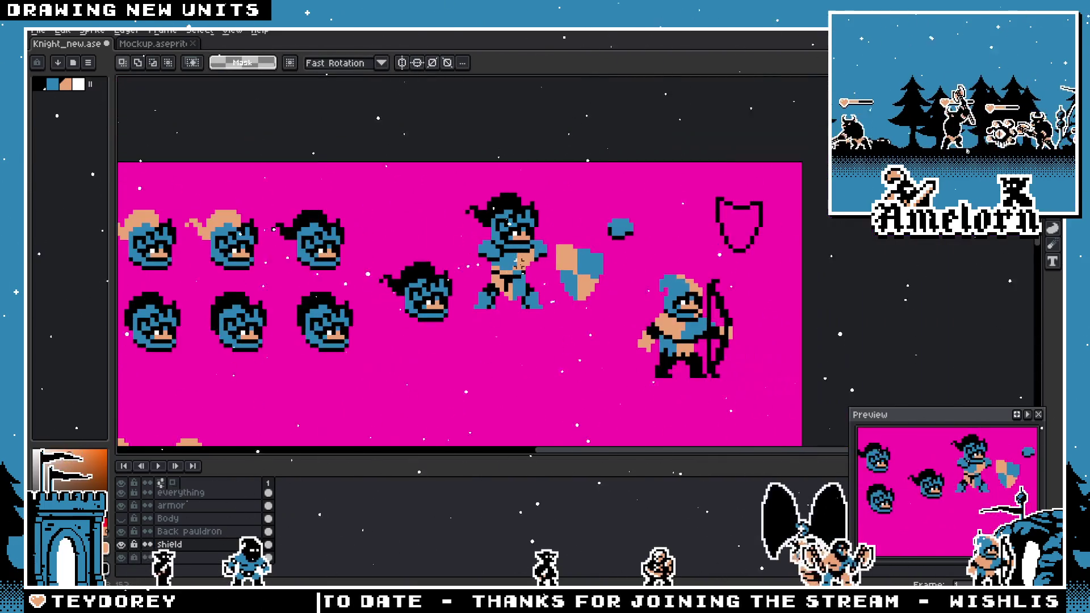
scroll(560, 319, "up", 2)
scroll(561, 319, "down", 2)
scroll(561, 319, "down", 1)
scroll(561, 319, "up", 5)
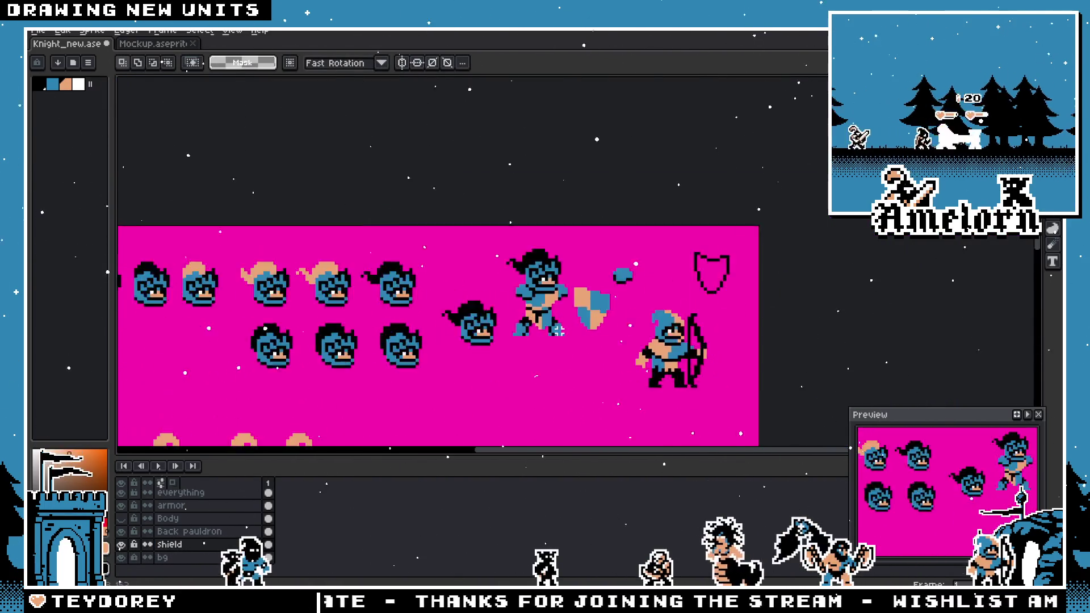
key("b")
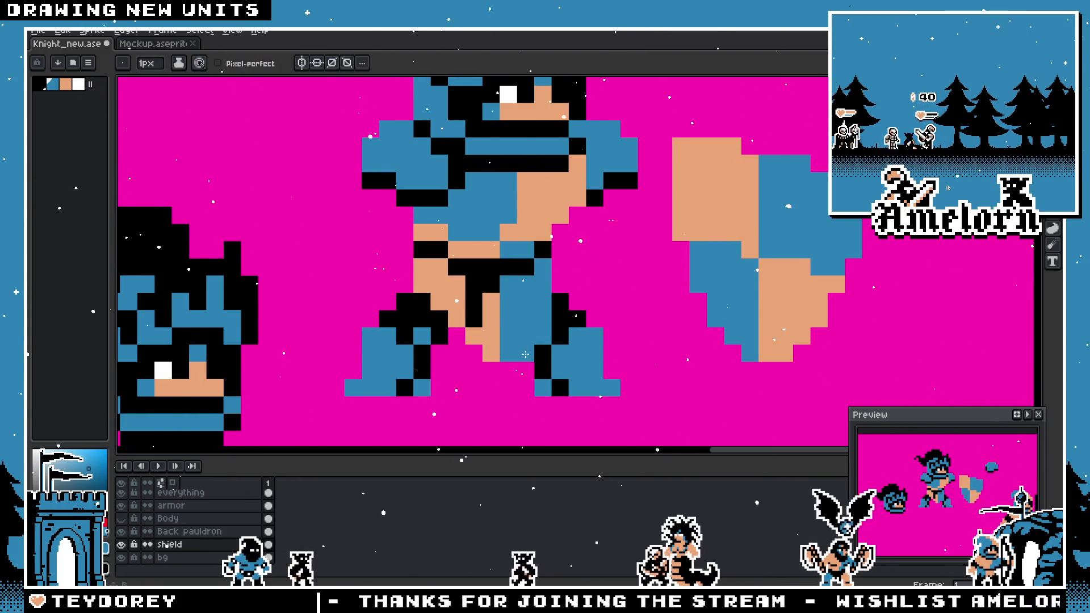
scroll(482, 335, "down", 3)
scroll(489, 328, "up", 3)
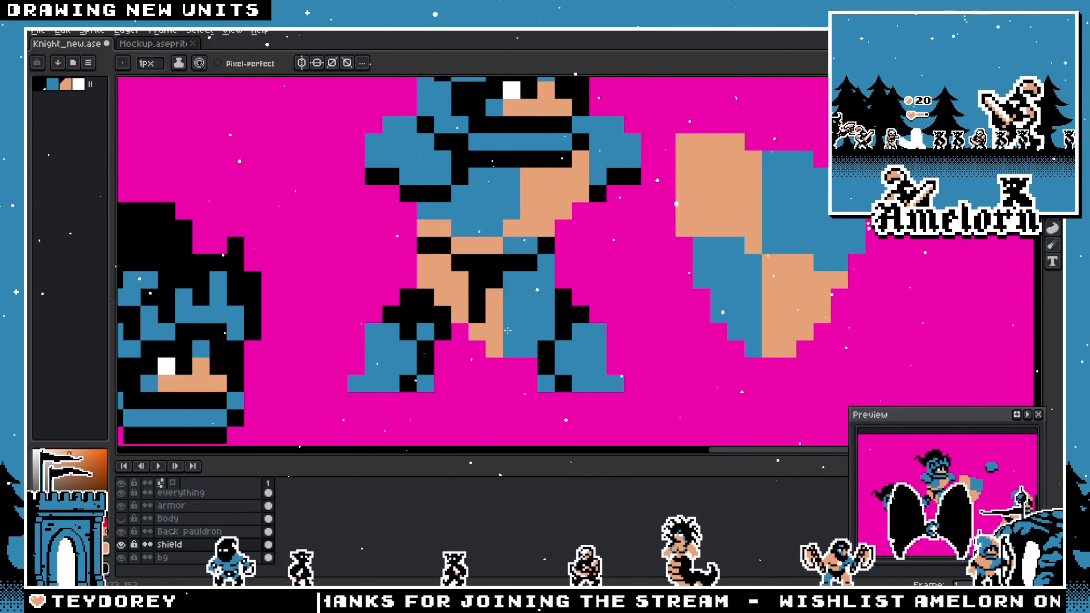
scroll(507, 329, "down", 3)
scroll(475, 305, "up", 2)
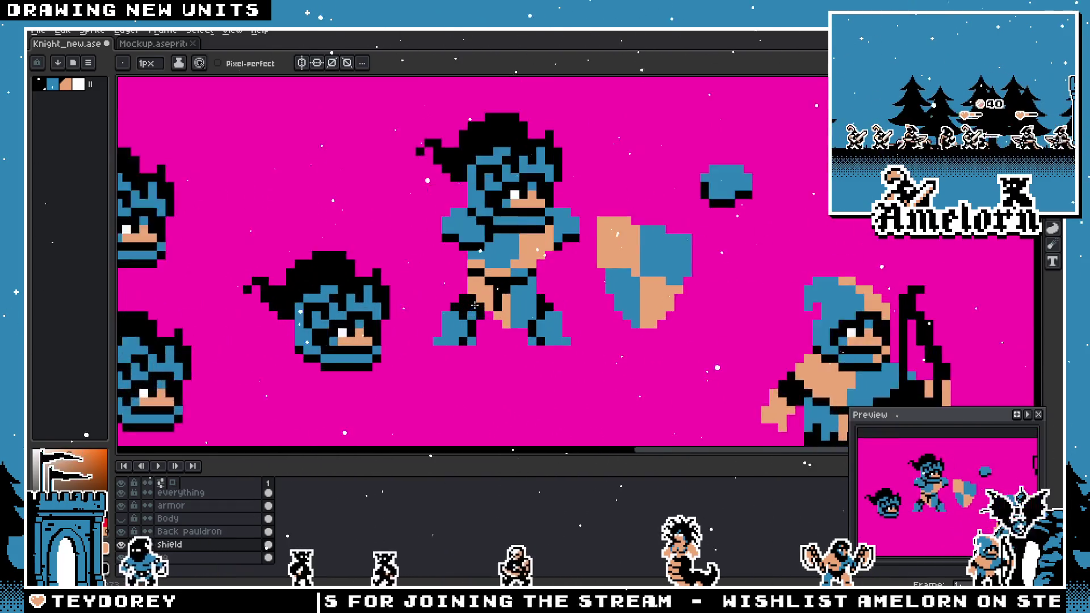
scroll(475, 305, "up", 1)
scroll(486, 300, "down", 1)
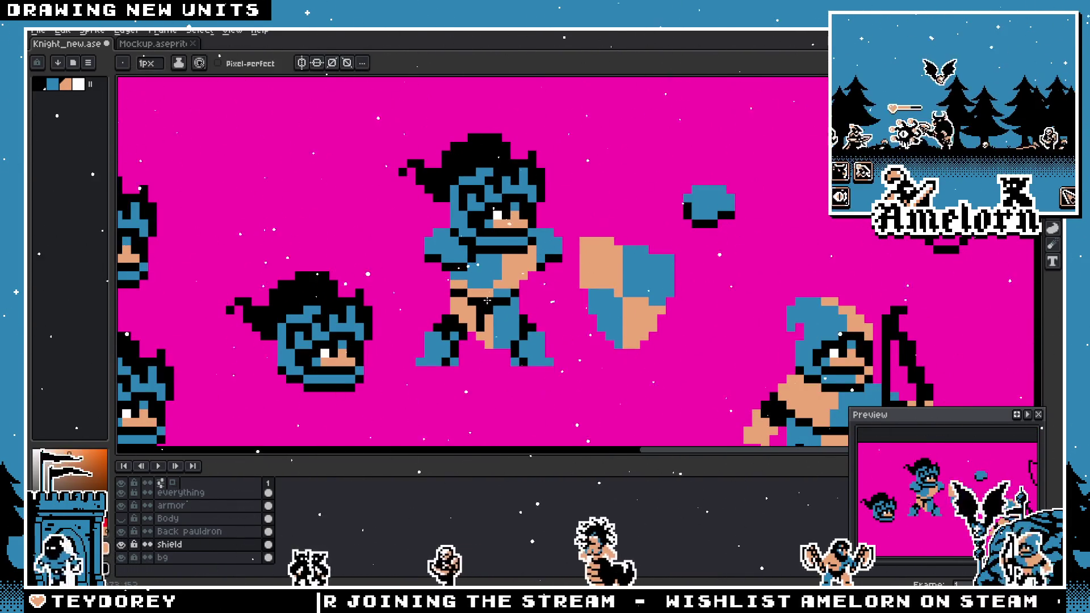
scroll(487, 301, "up", 1)
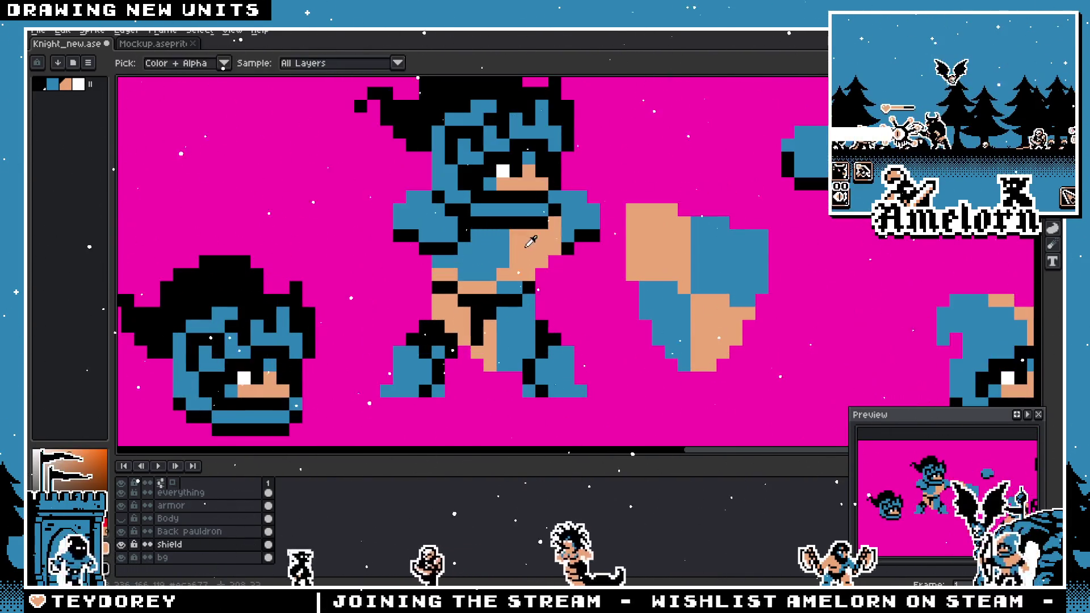
- Make the armor layer active in the Layers panel and zoom to inspect the knight
left_click(187, 505)
scroll(417, 276, "down", 4)
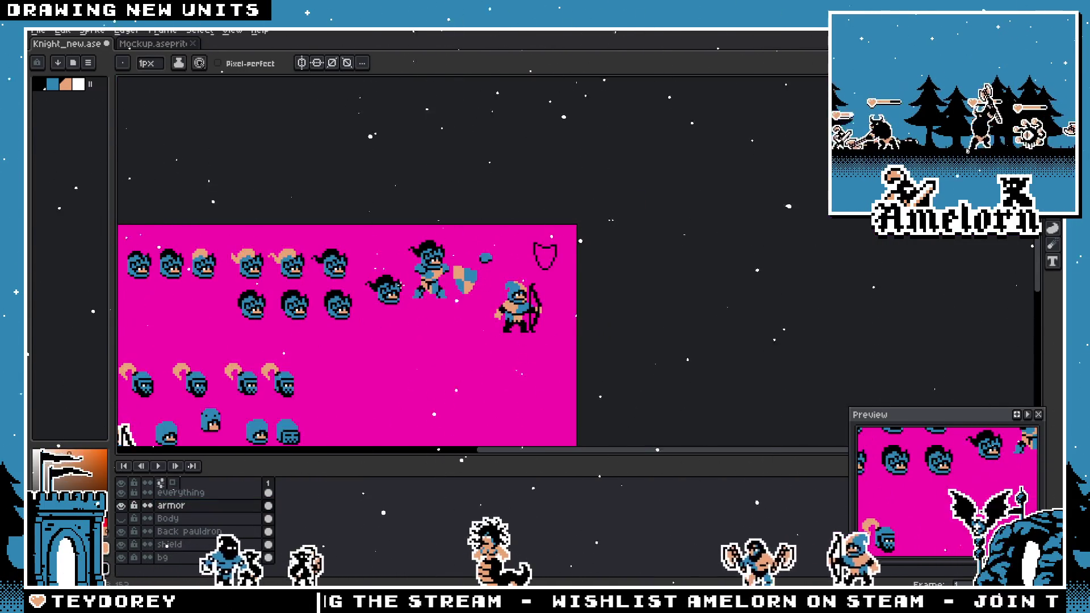
scroll(490, 278, "up", 4)
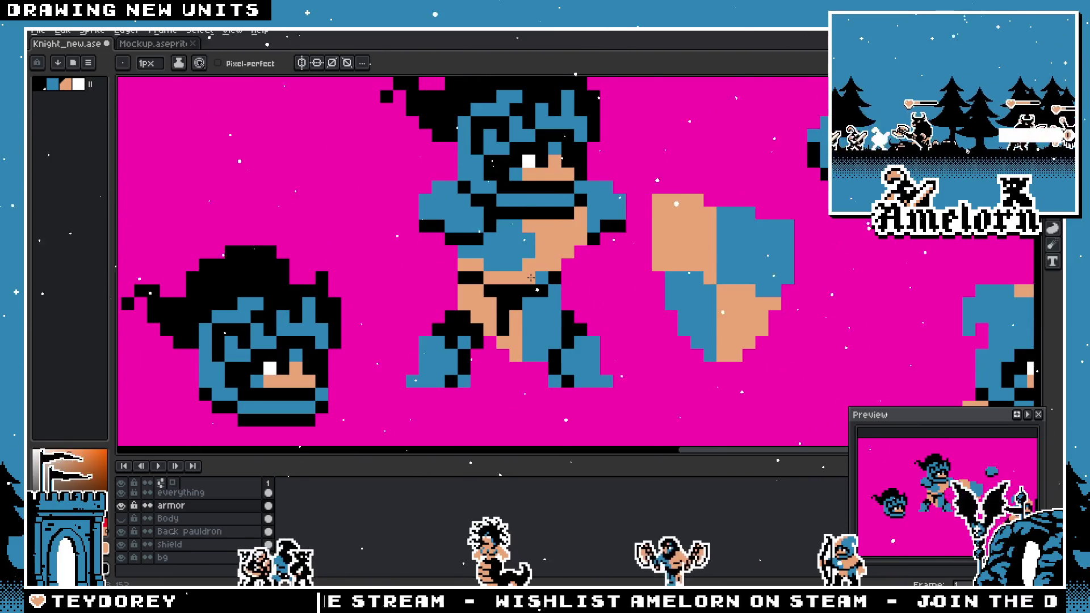
scroll(531, 276, "down", 4)
scroll(497, 272, "up", 4)
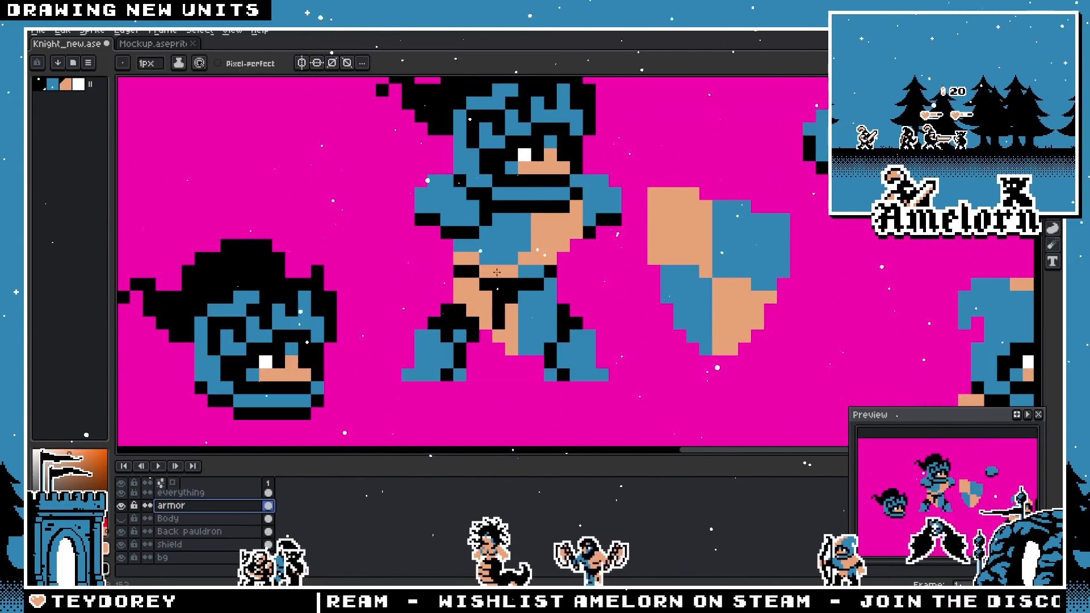
scroll(496, 272, "down", 4)
scroll(510, 257, "up", 3)
scroll(504, 256, "down", 4)
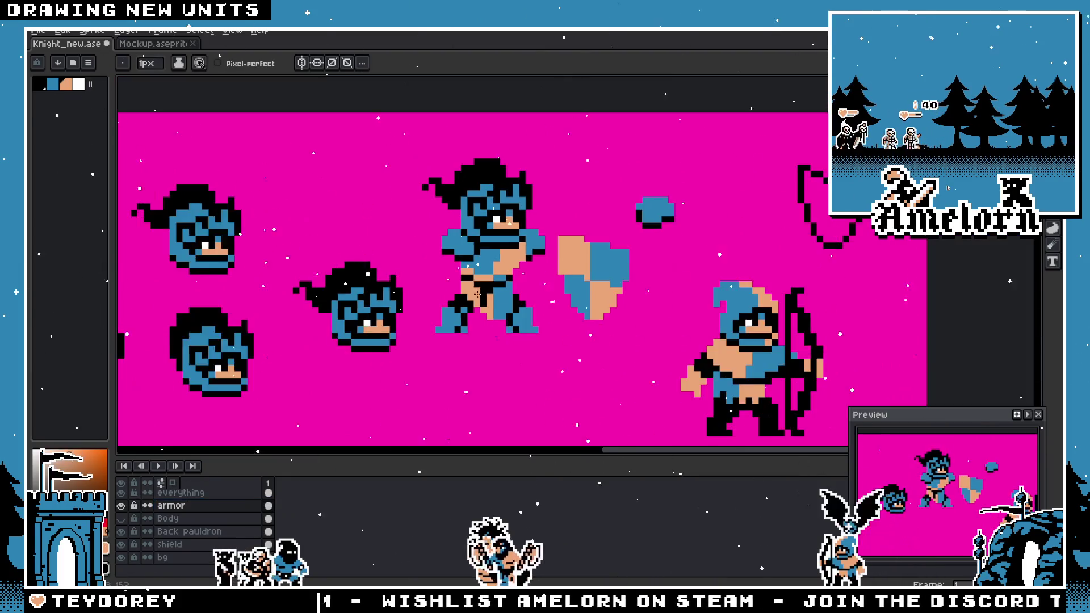
scroll(471, 304, "up", 4)
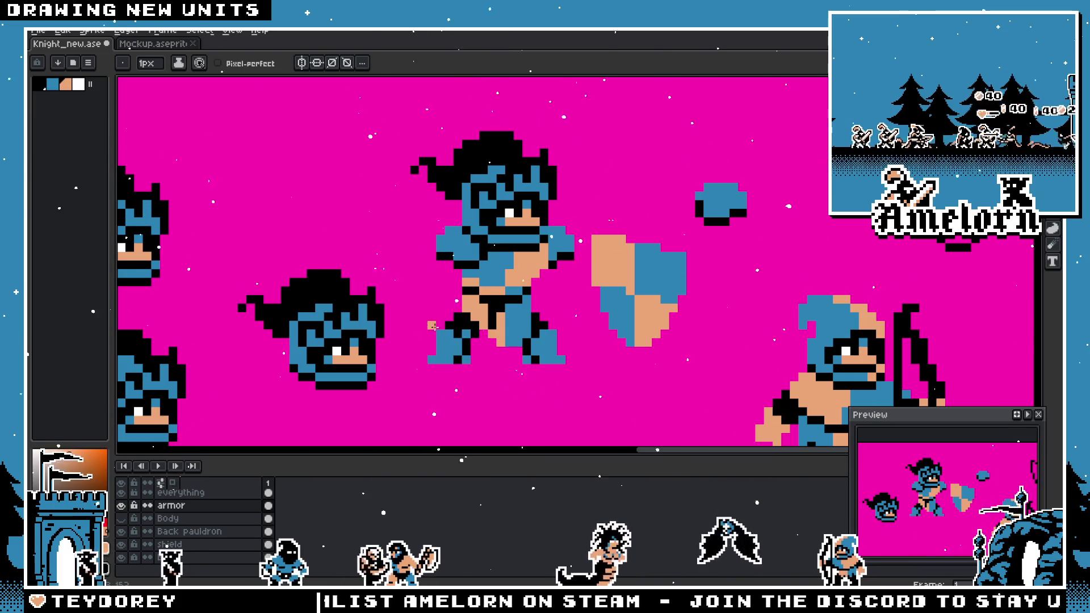
scroll(479, 325, "up", 1)
- Sample black from the sprite and paint one skin pixel on the knight's upper leg black
scroll(483, 318, "up", 1)
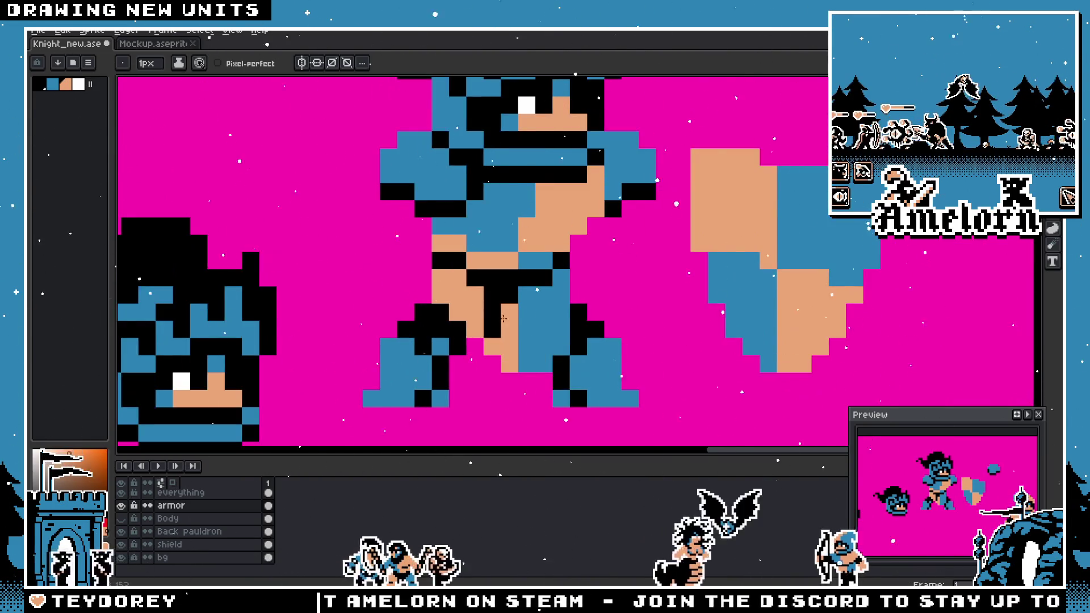
key("i")
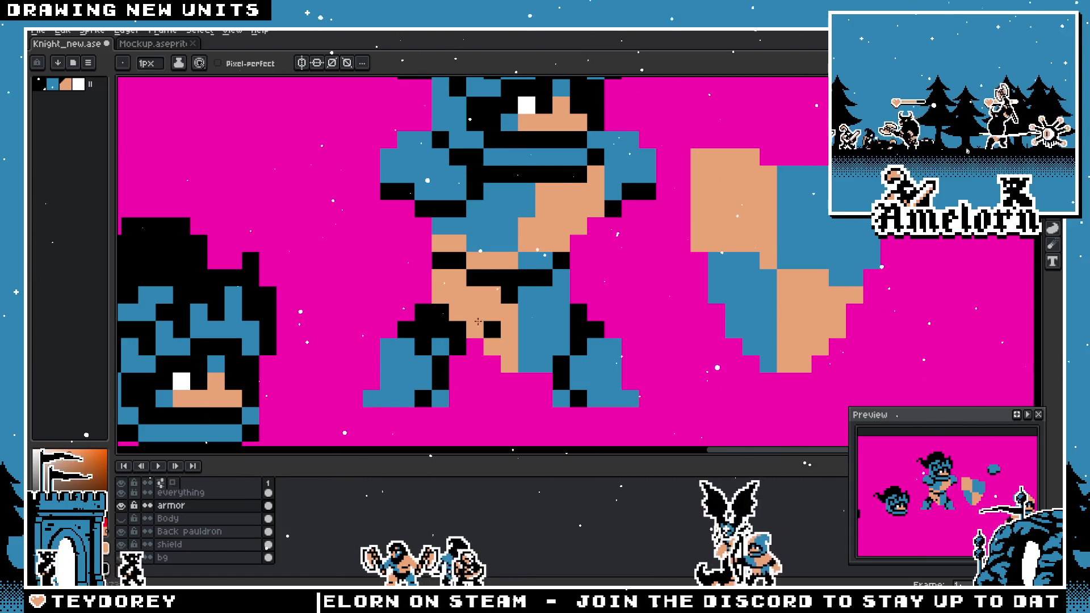
scroll(514, 309, "down", 1)
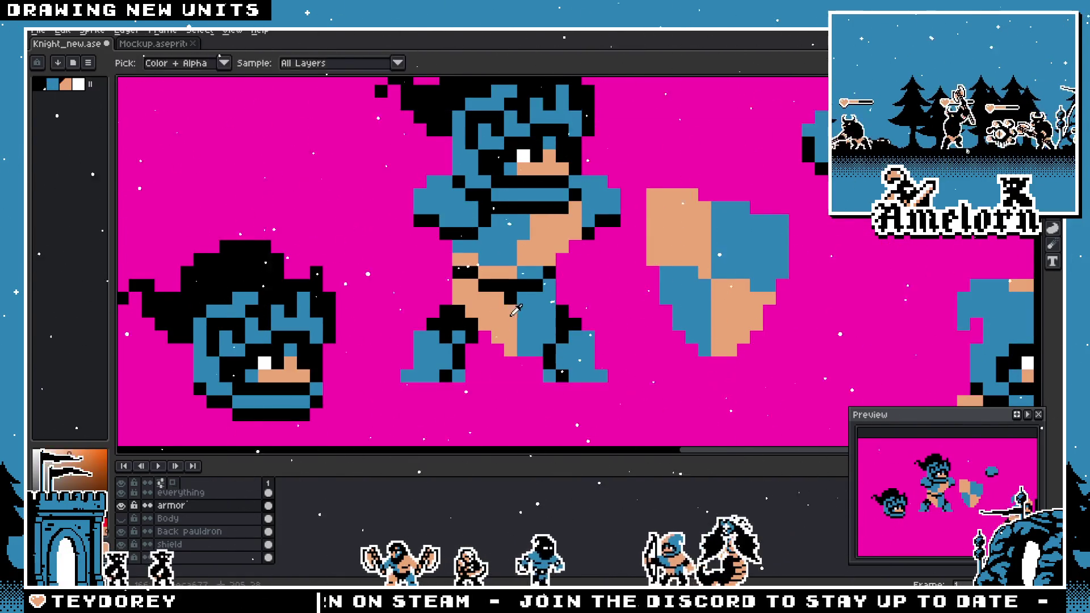
scroll(514, 309, "down", 3)
scroll(532, 378, "up", 4)
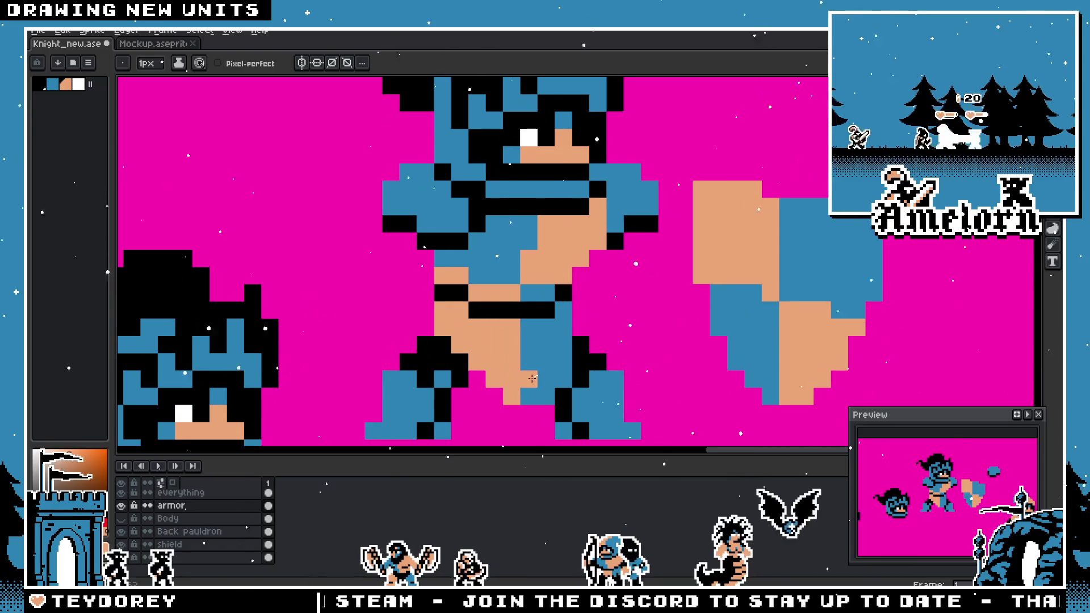
left_click(448, 293, "alt")
left_click(446, 308)
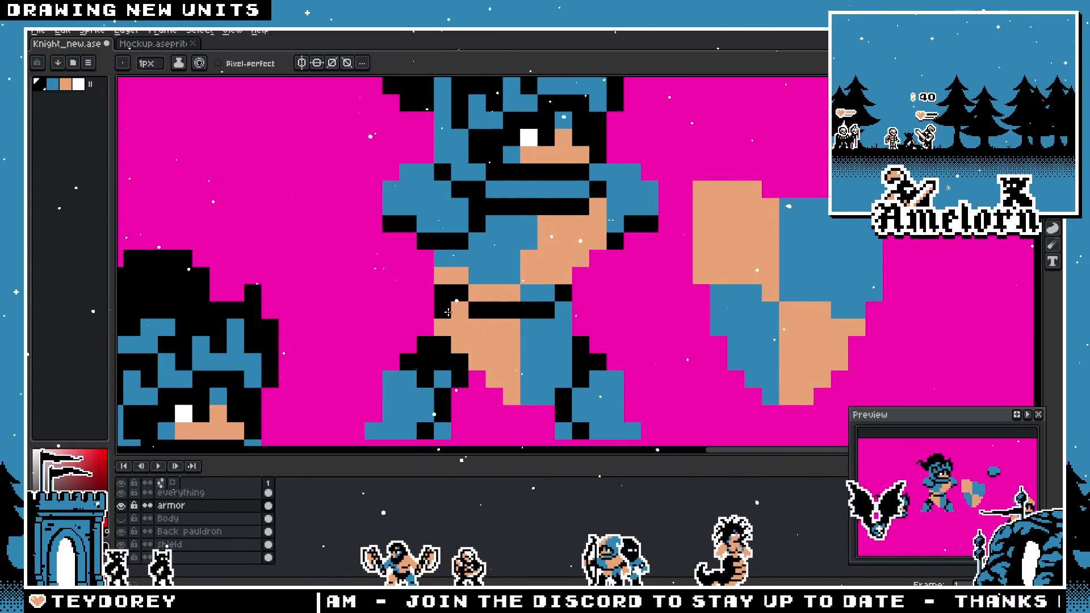
- Zoom in and out to check the recoloured leg pixel
scroll(540, 326, "down", 4)
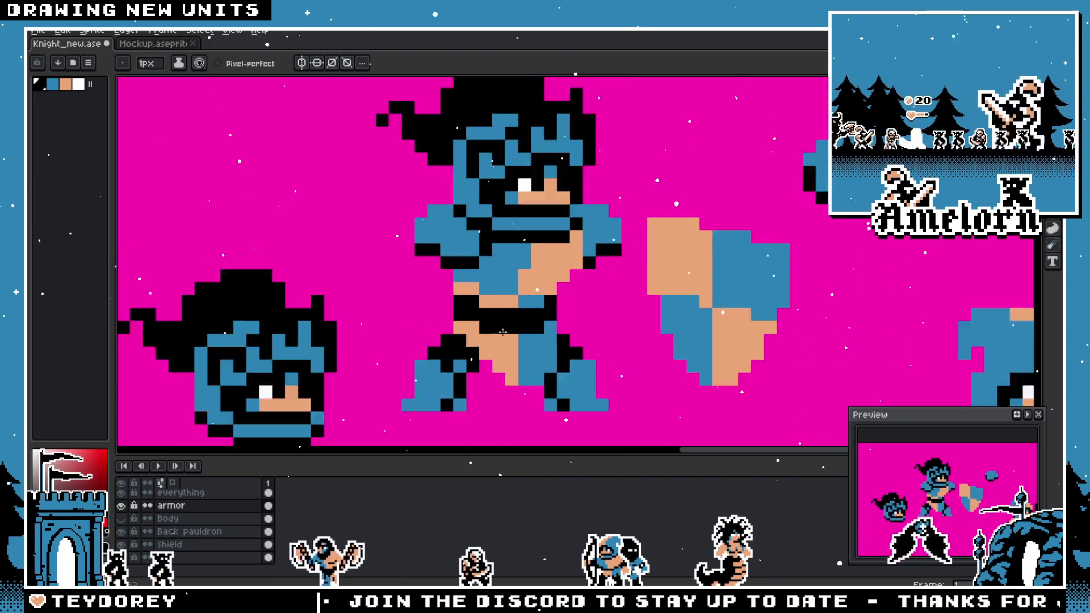
scroll(468, 334, "up", 4)
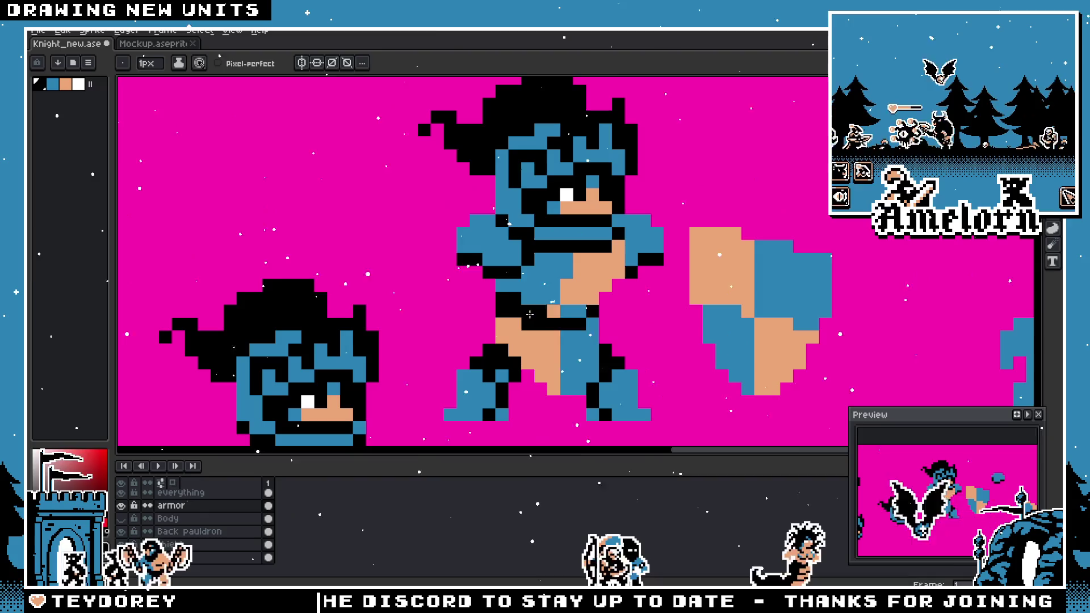
scroll(505, 324, "down", 3)
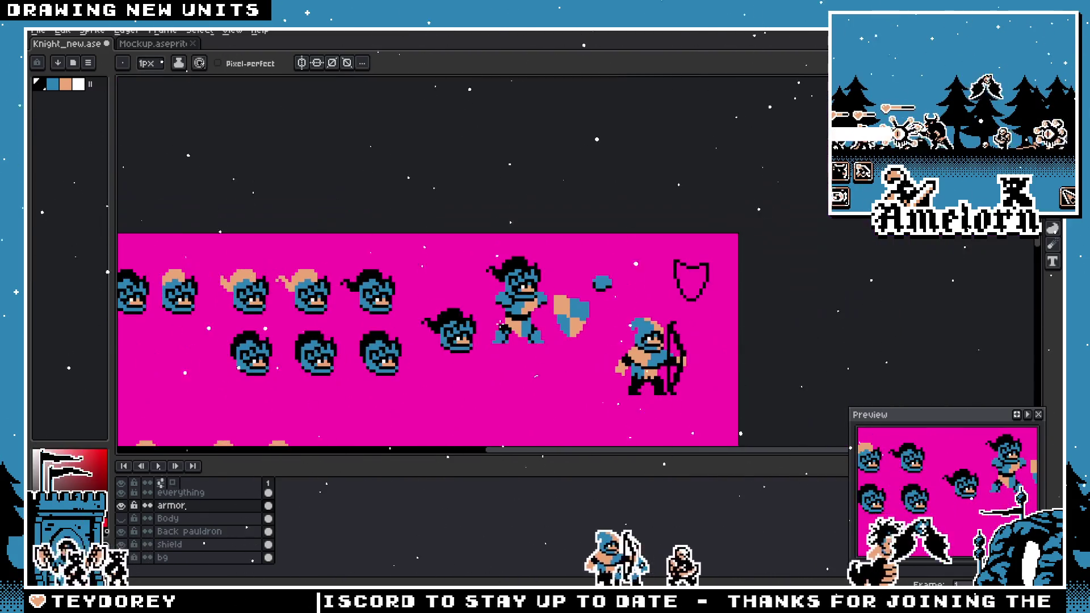
scroll(494, 335, "up", 2)
scroll(482, 340, "down", 1)
scroll(473, 350, "up", 1)
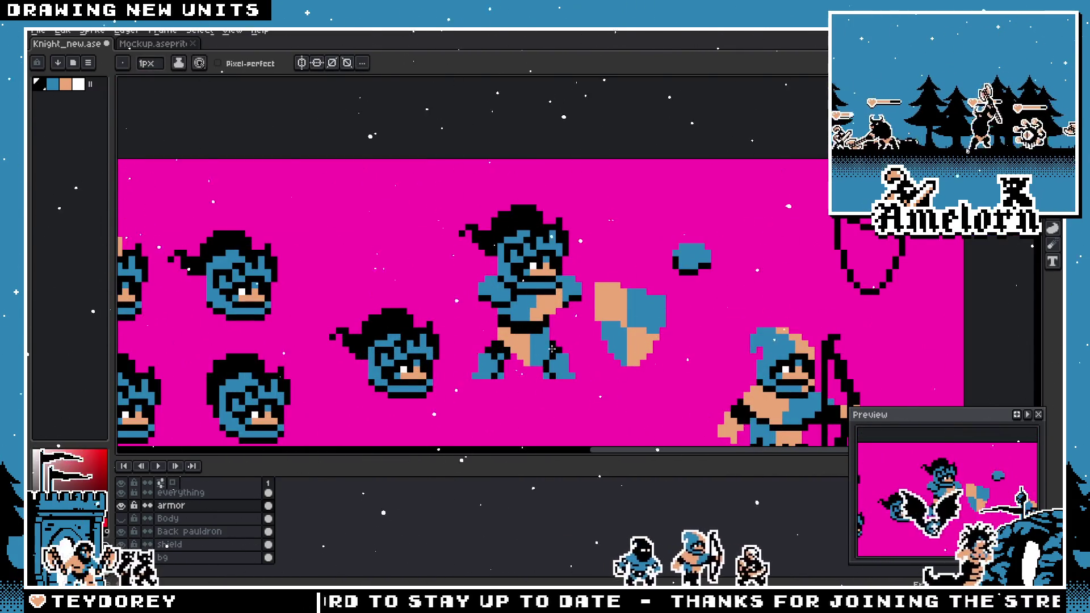
scroll(578, 343, "down", 1)
scroll(552, 339, "up", 2)
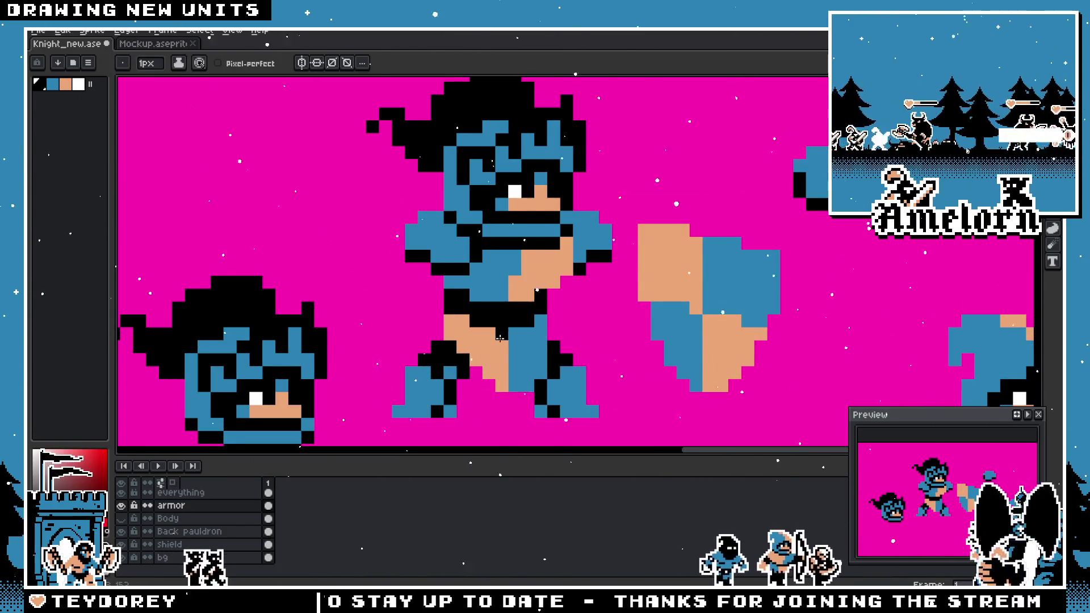
scroll(474, 371, "down", 3)
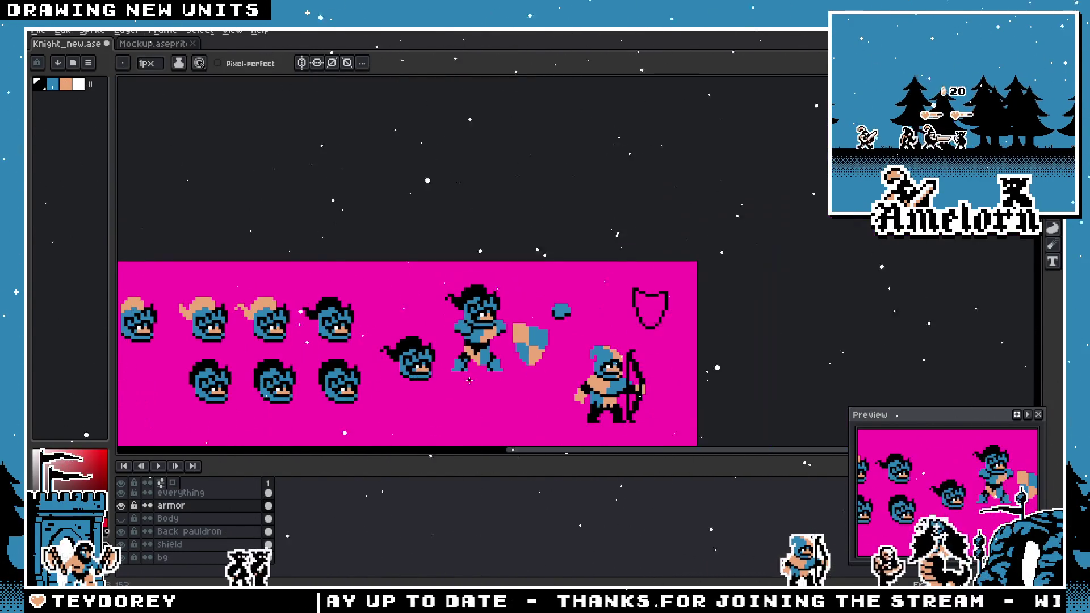
scroll(487, 359, "up", 3)
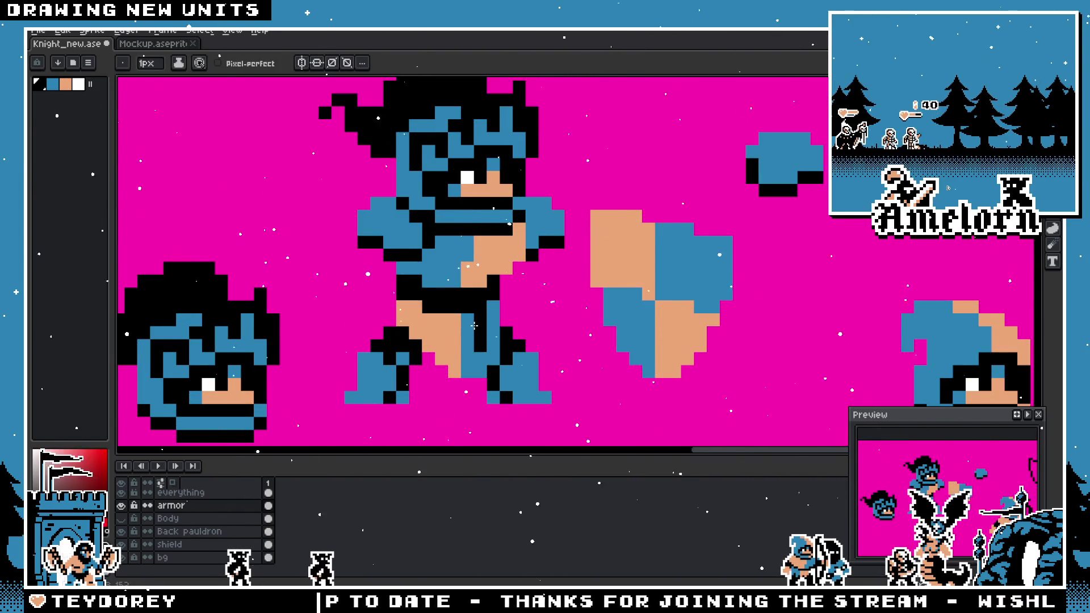
scroll(451, 333, "down", 3)
scroll(454, 321, "up", 4)
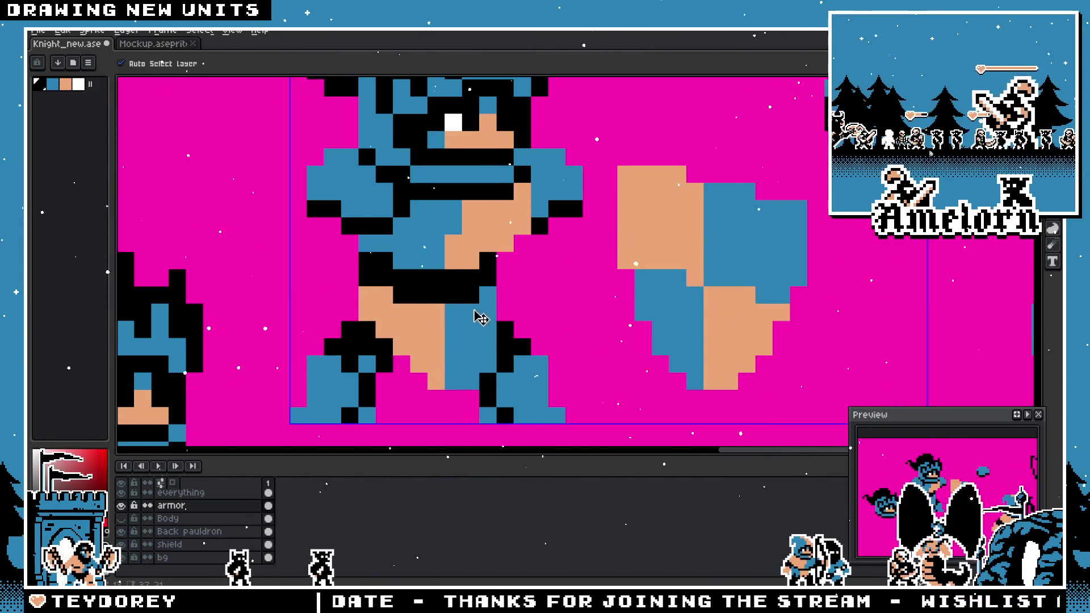
scroll(420, 350, "down", 3)
scroll(400, 348, "up", 3)
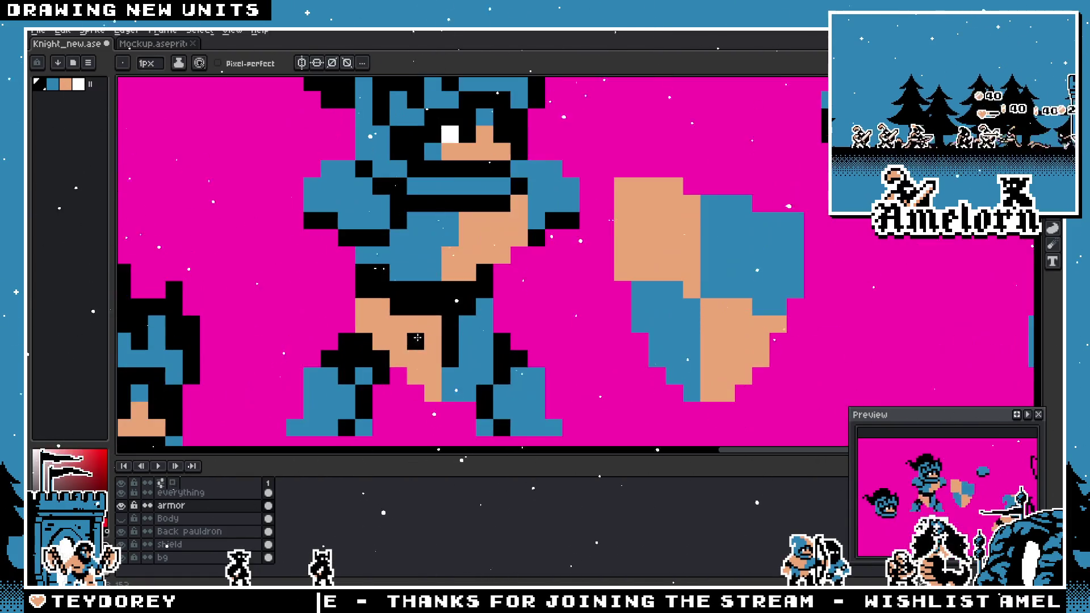
scroll(391, 344, "down", 4)
scroll(379, 339, "up", 3)
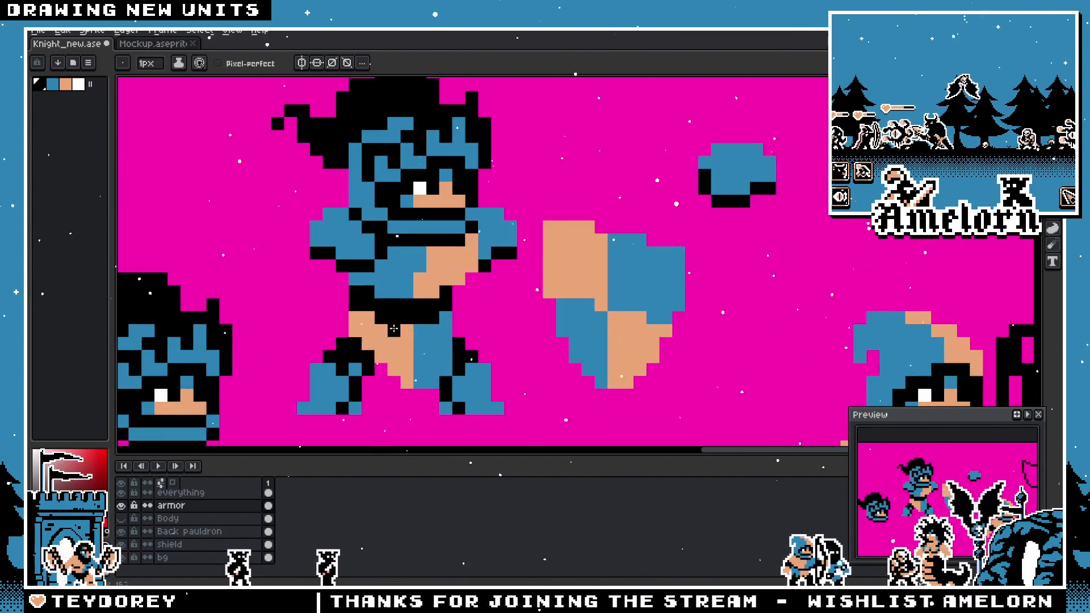
scroll(379, 335, "down", 3)
scroll(379, 330, "up", 2)
scroll(379, 329, "up", 1)
scroll(398, 335, "down", 2)
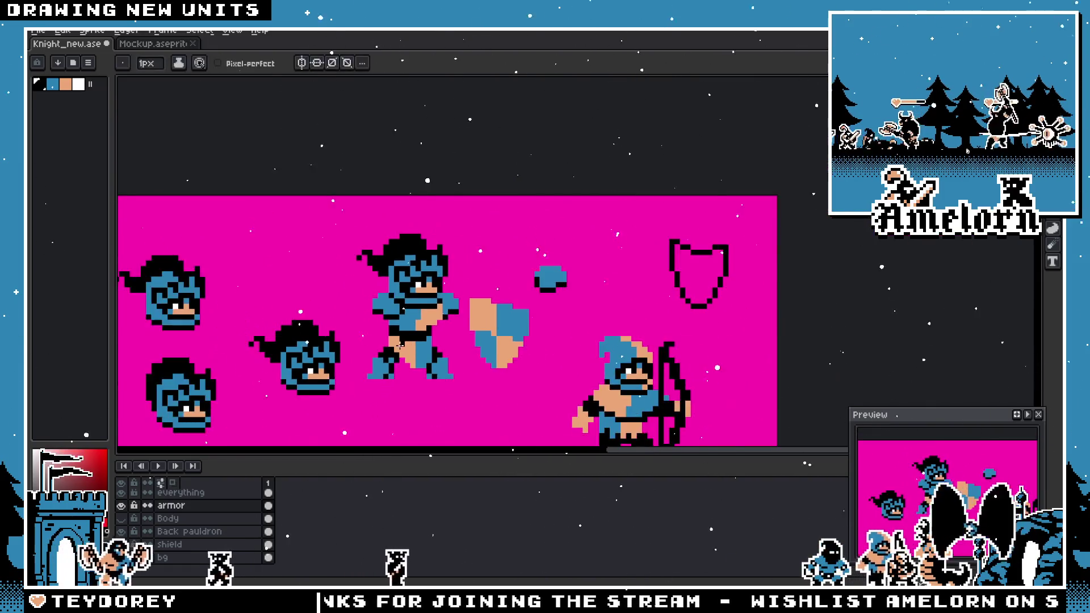
scroll(426, 341, "up", 2)
scroll(452, 344, "up", 1)
scroll(452, 344, "down", 1)
scroll(437, 342, "up", 1)
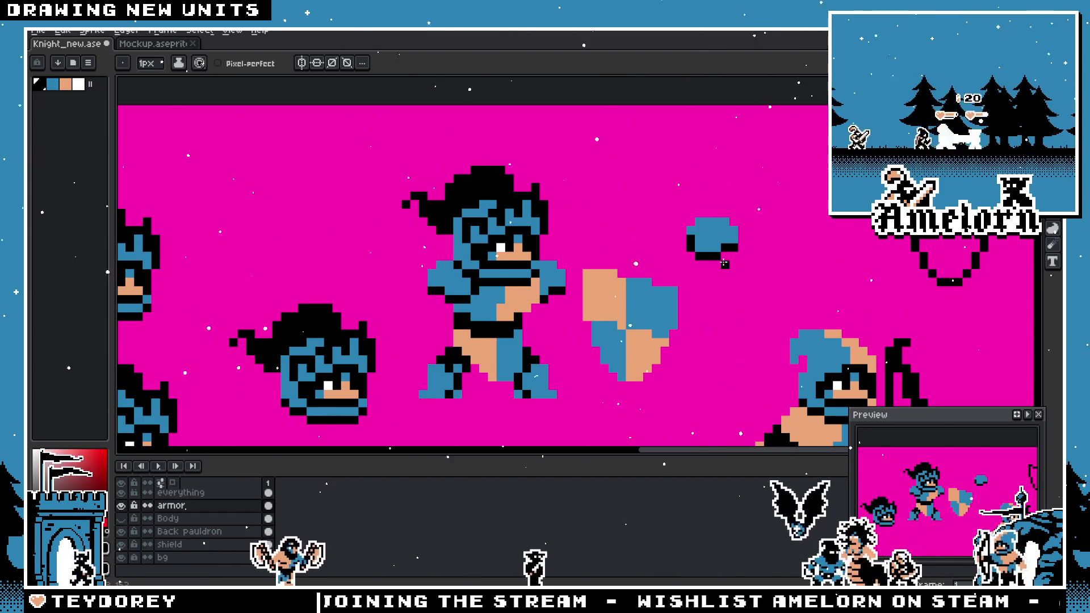
scroll(653, 282, "down", 1)
scroll(647, 285, "down", 1)
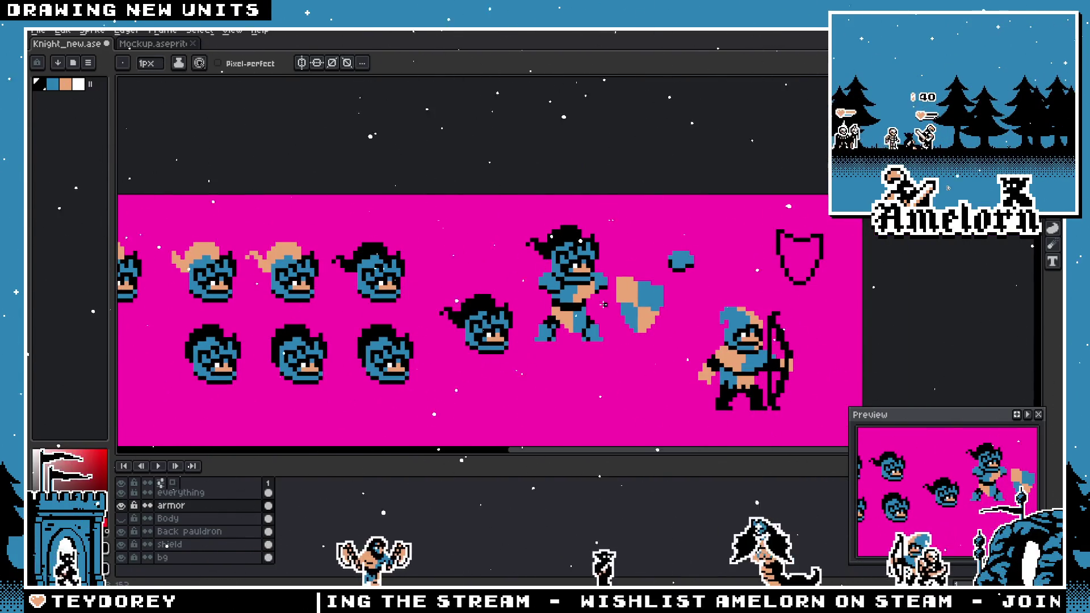
scroll(513, 314, "up", 3)
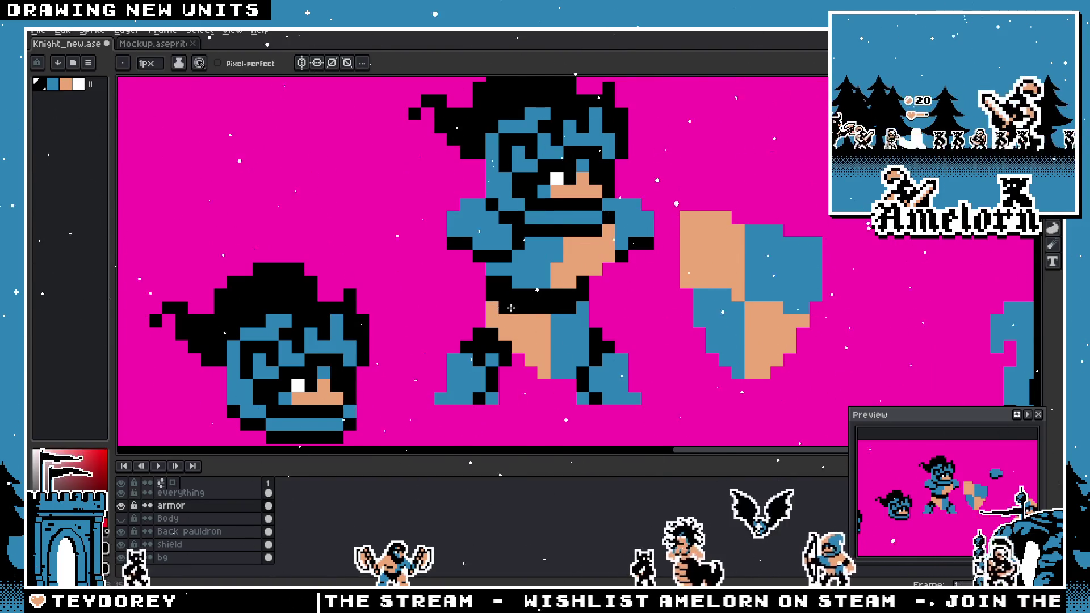
scroll(513, 286, "down", 3)
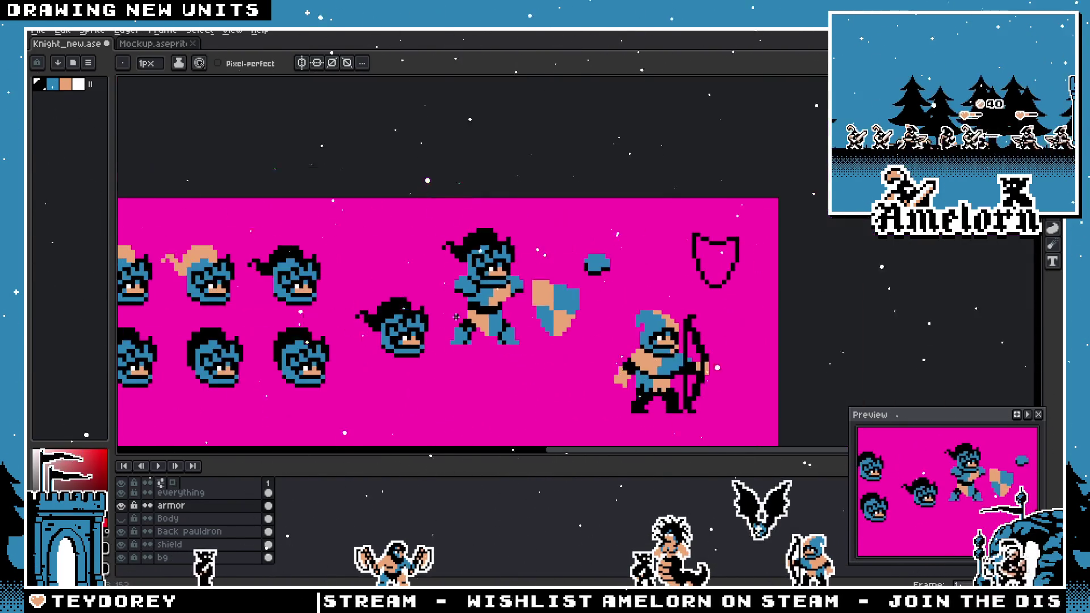
scroll(476, 284, "up", 3)
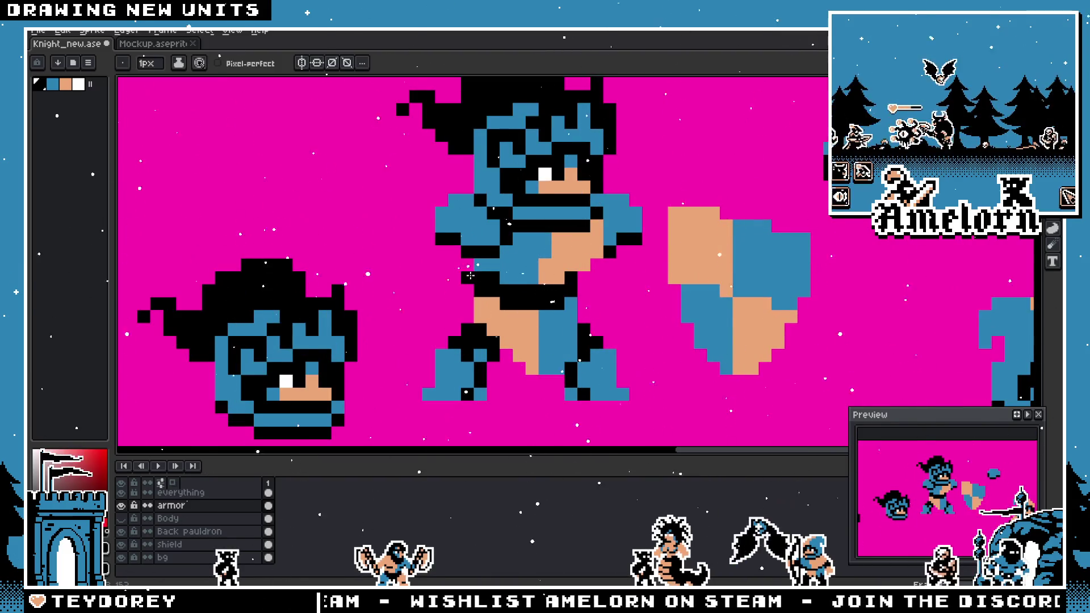
scroll(583, 279, "down", 5)
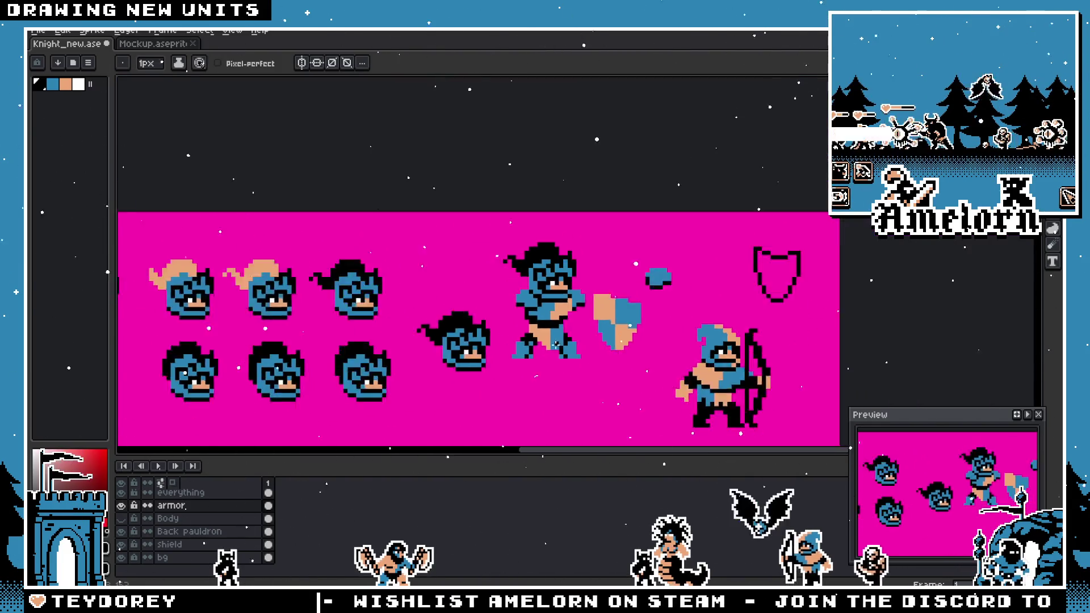
scroll(559, 349, "up", 3)
key("v")
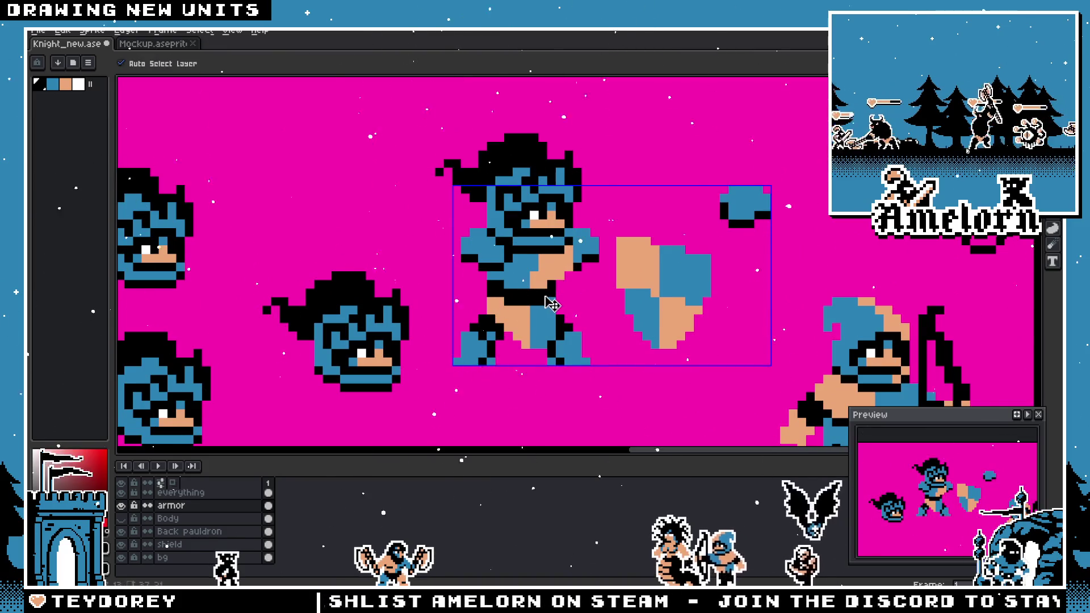
key("ctrl+d")
scroll(562, 301, "up", 2)
key("b")
scroll(470, 310, "down", 4)
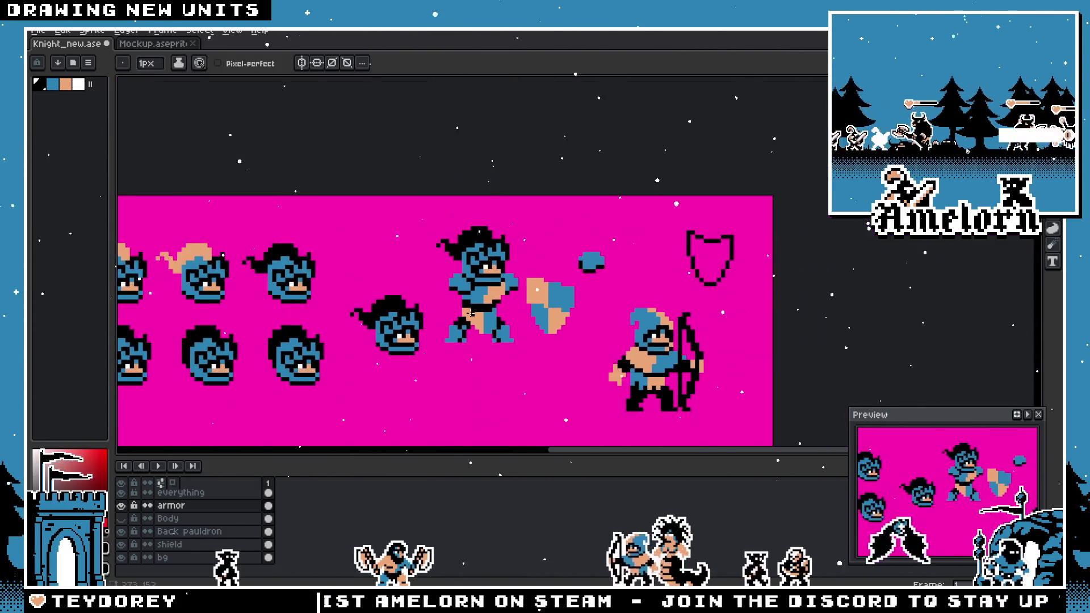
scroll(470, 313, "down", 1)
scroll(475, 320, "up", 3)
scroll(454, 306, "up", 2)
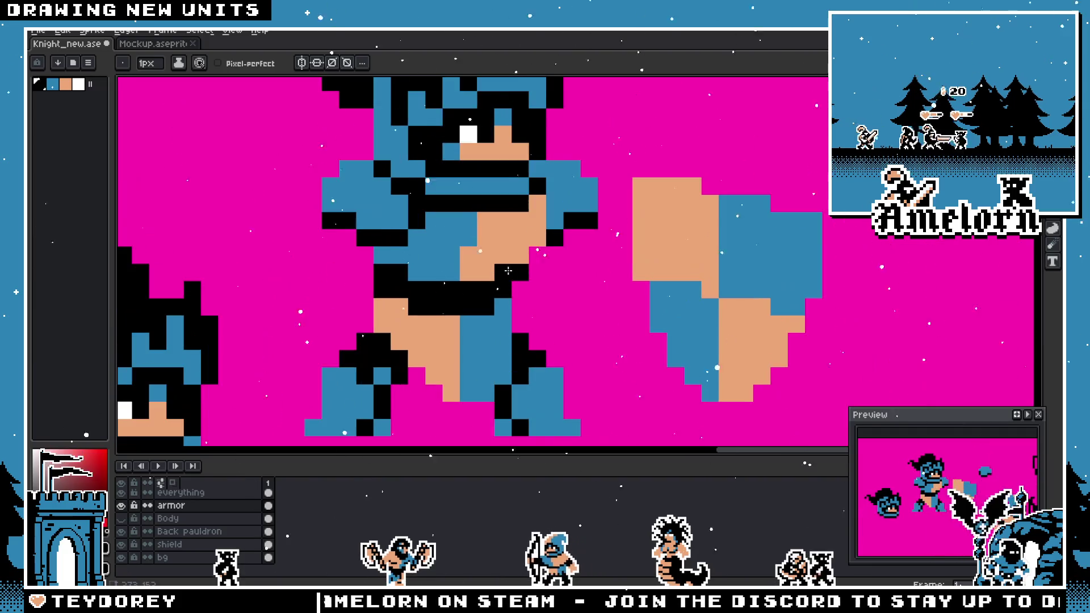
scroll(440, 291, "down", 2)
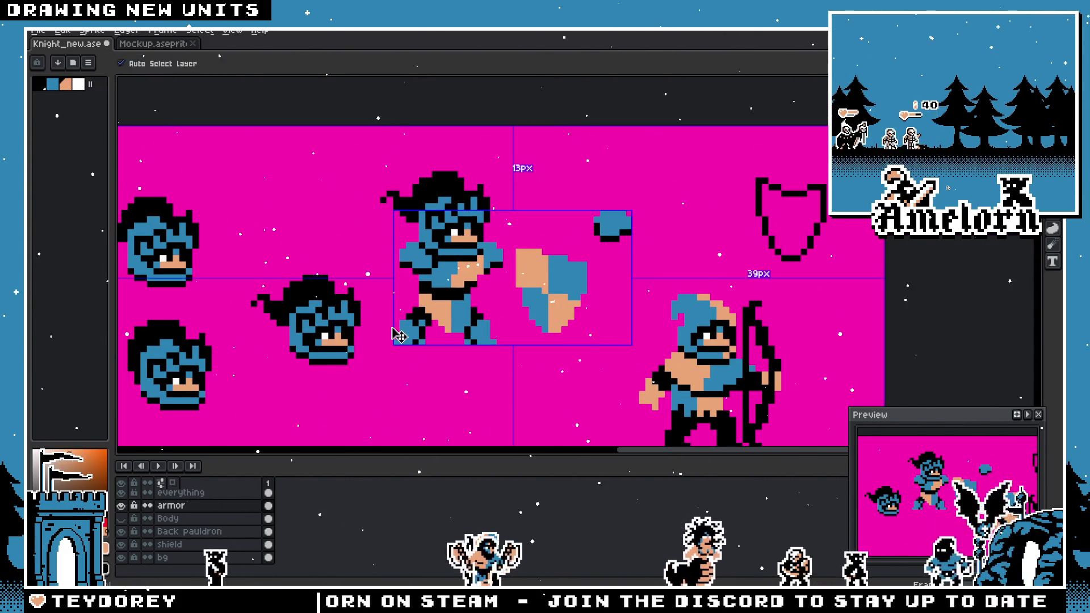
scroll(400, 313, "up", 2)
scroll(469, 258, "down", 2)
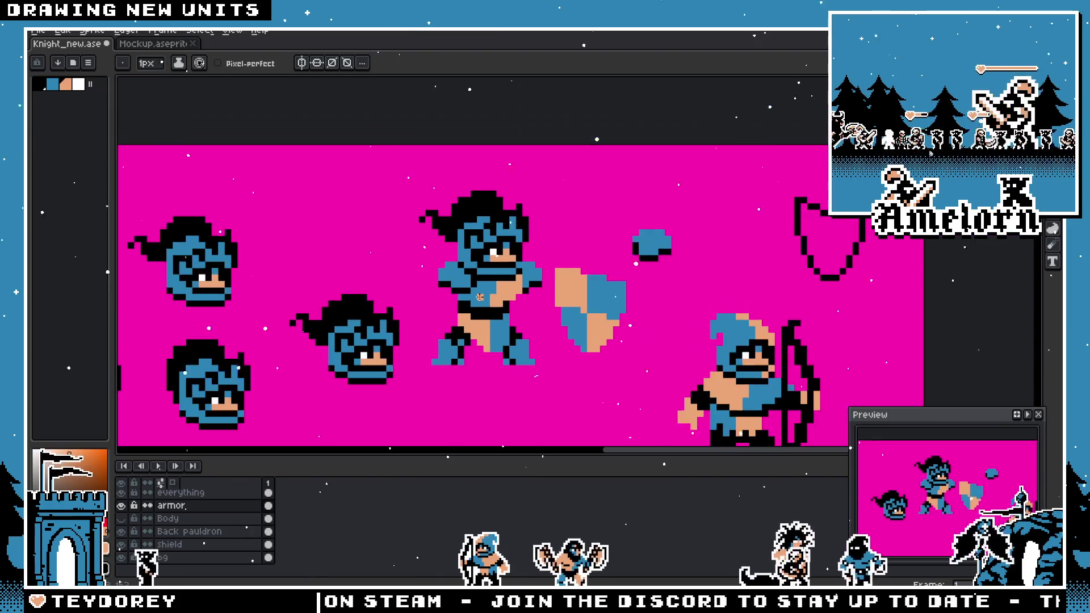
scroll(479, 297, "left", 1)
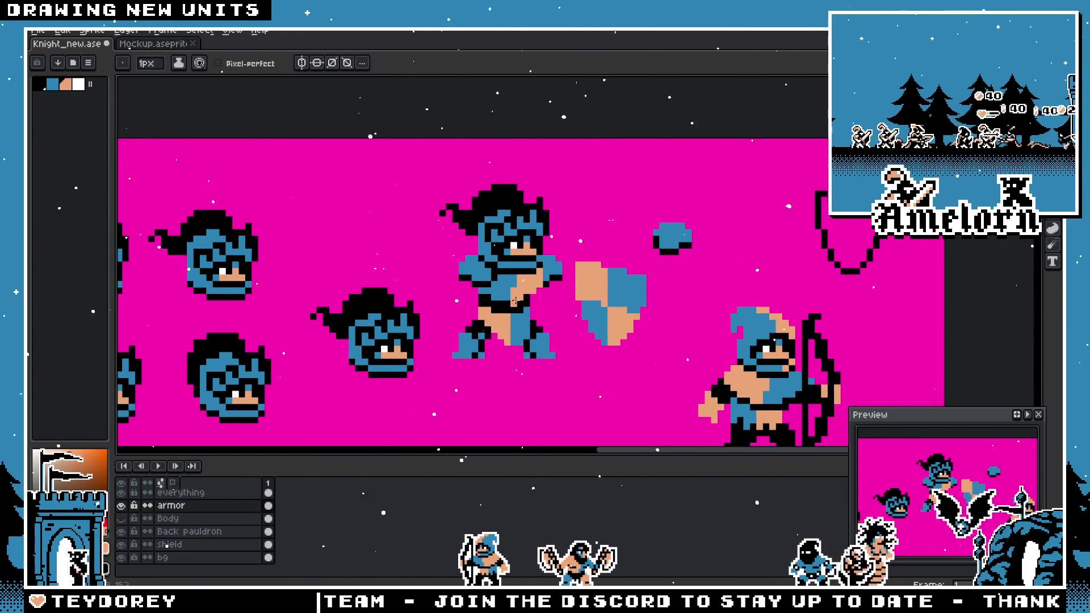
scroll(514, 301, "down", 3)
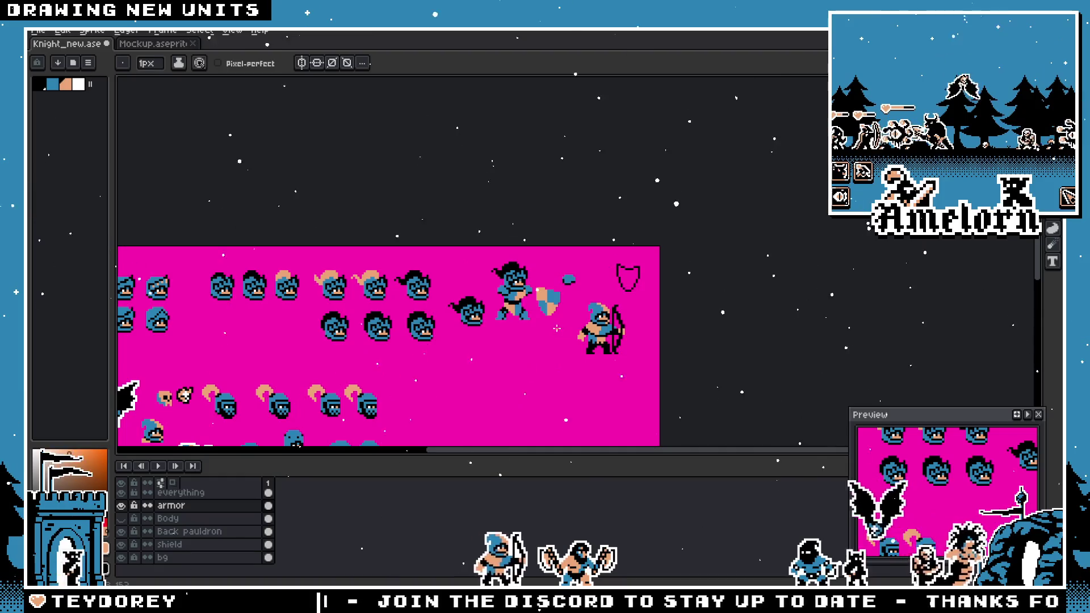
scroll(523, 283, "up", 6)
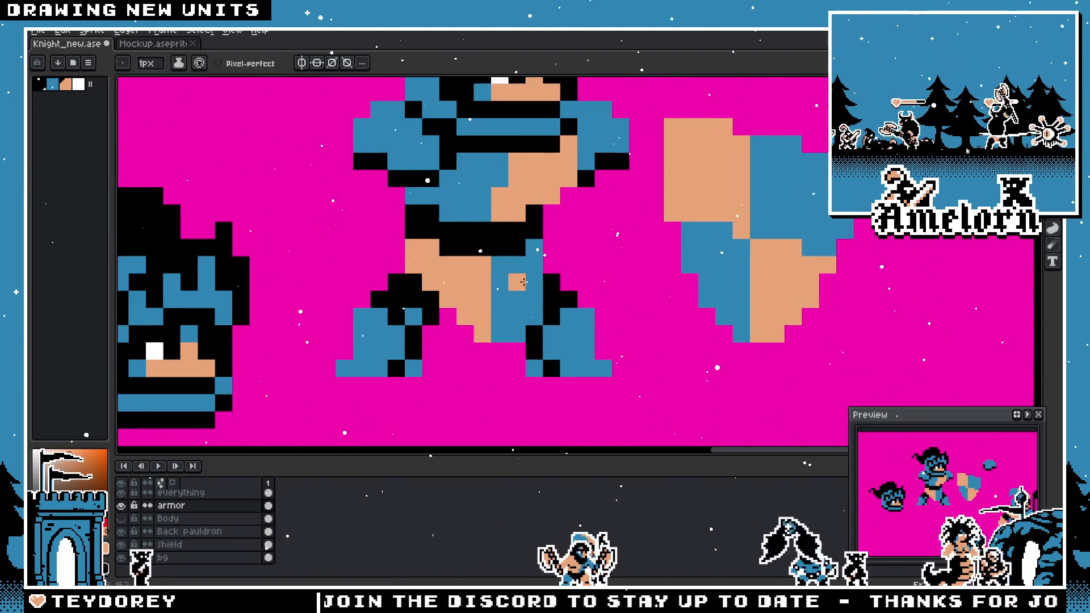
- Sample the peach skin colour from the knight with the pencil active
key("e")
scroll(599, 281, "down", 3)
scroll(590, 283, "up", 2)
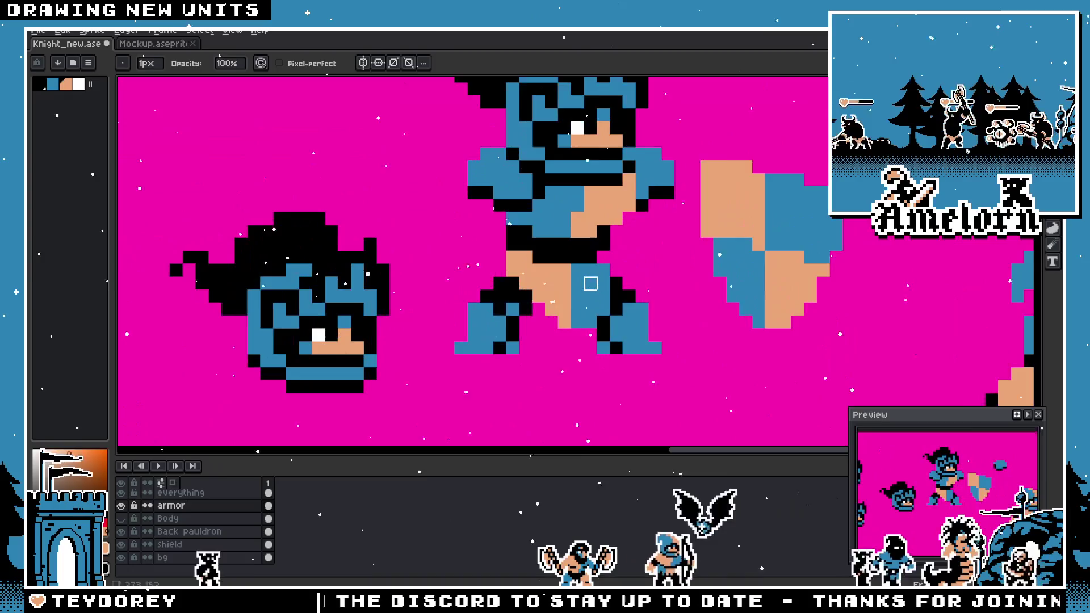
scroll(591, 284, "down", 3)
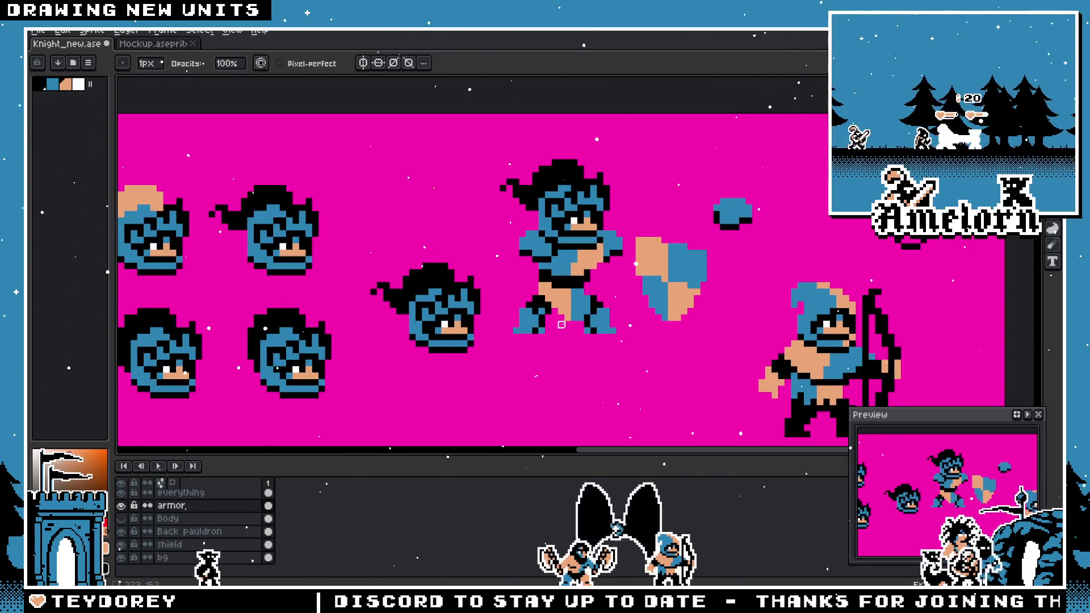
scroll(576, 292, "up", 3)
key("i")
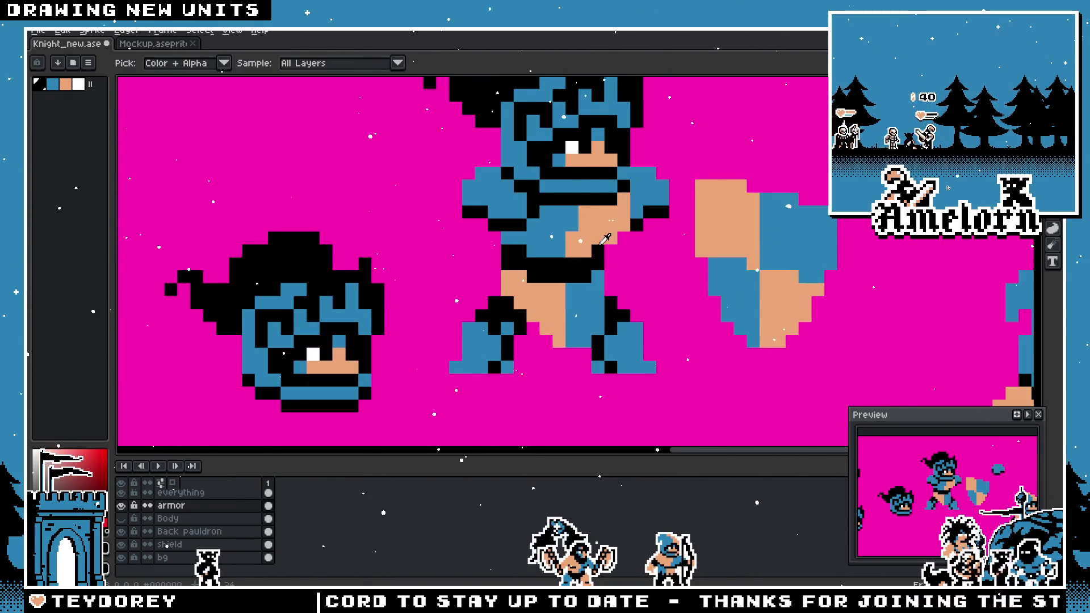
key("b")
left_click(567, 296, "alt")
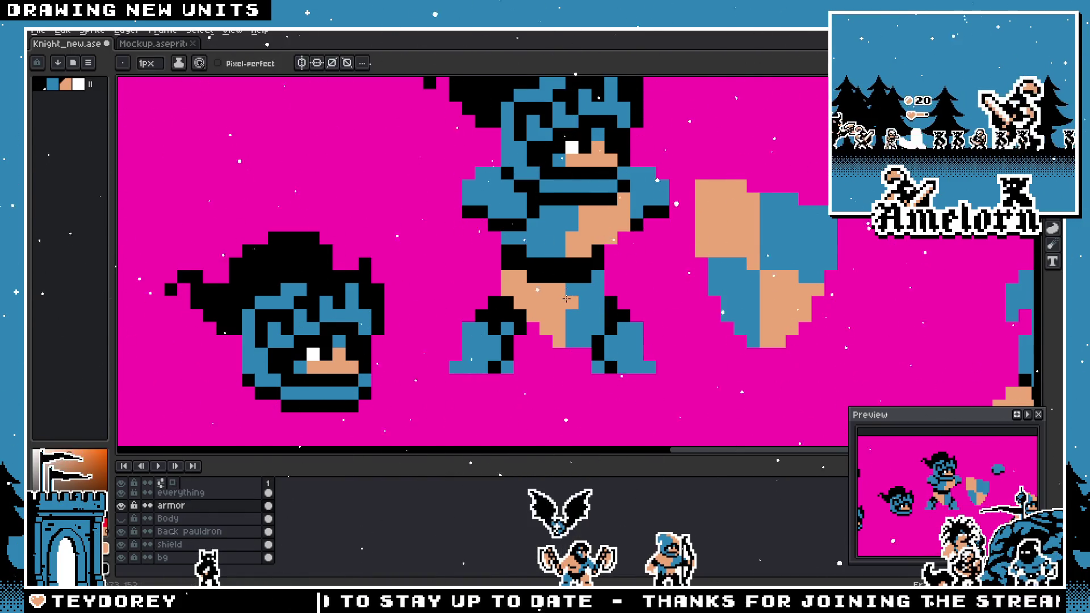
- Pick black from the knight's outline, then the blue armor colour
scroll(566, 341, "down", 3)
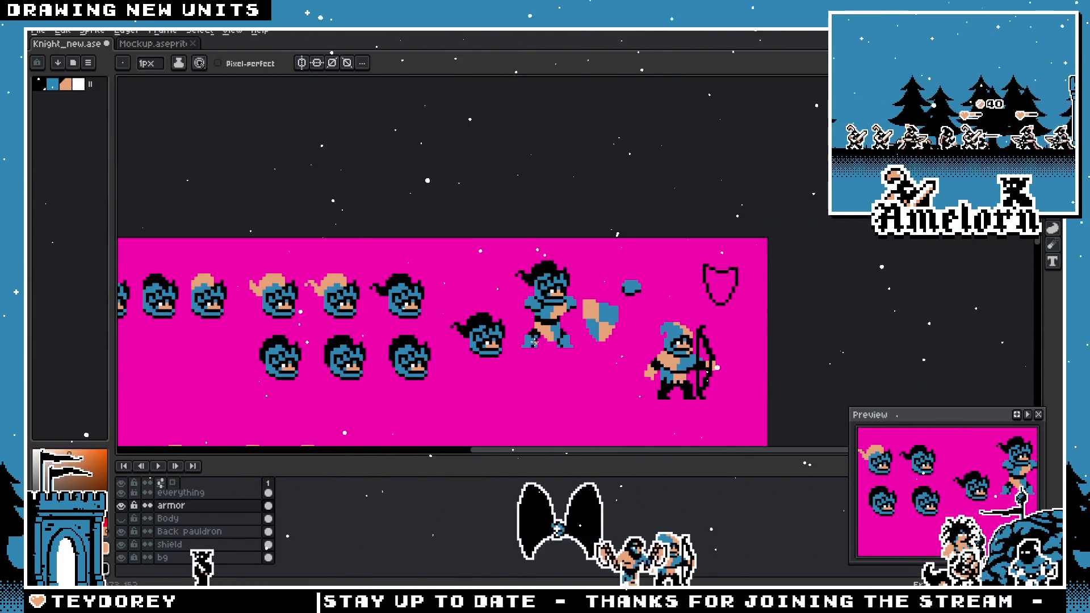
scroll(533, 342, "up", 3)
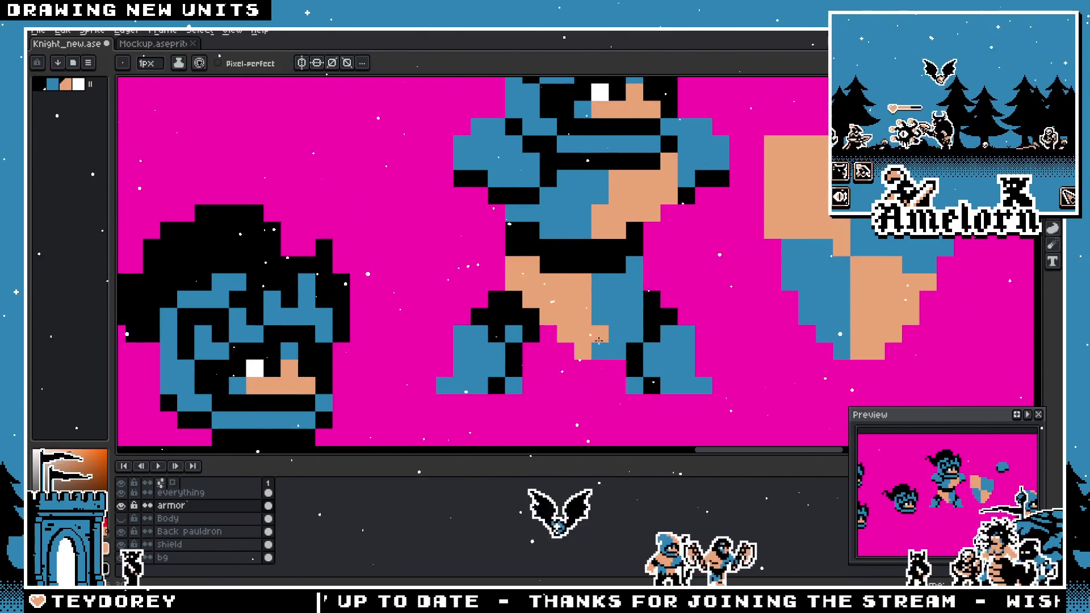
scroll(598, 340, "down", 3)
scroll(543, 358, "up", 2)
key("v")
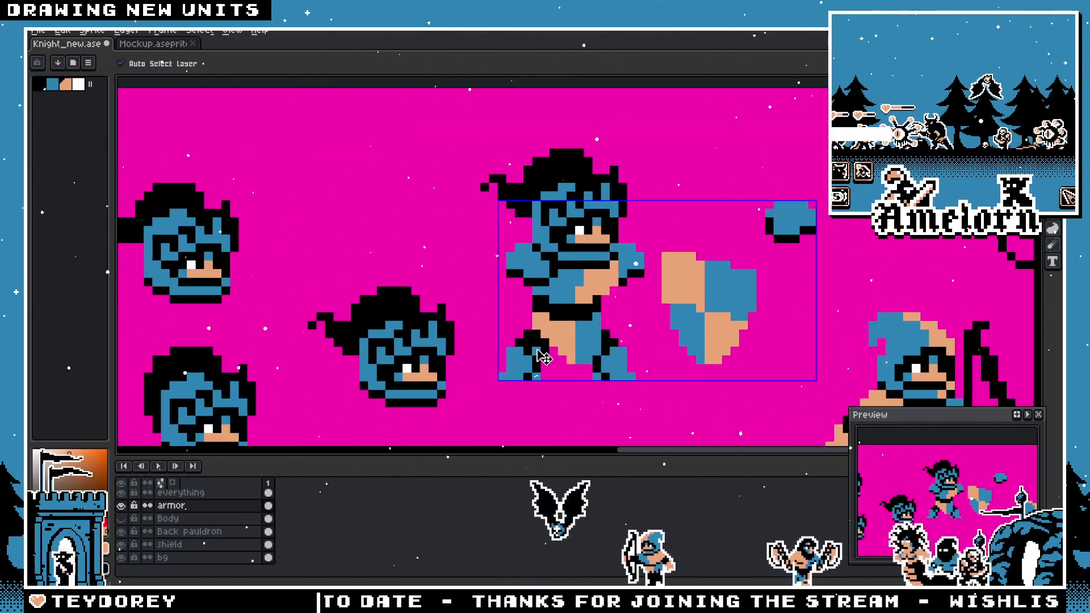
scroll(544, 357, "up", 2)
key("b")
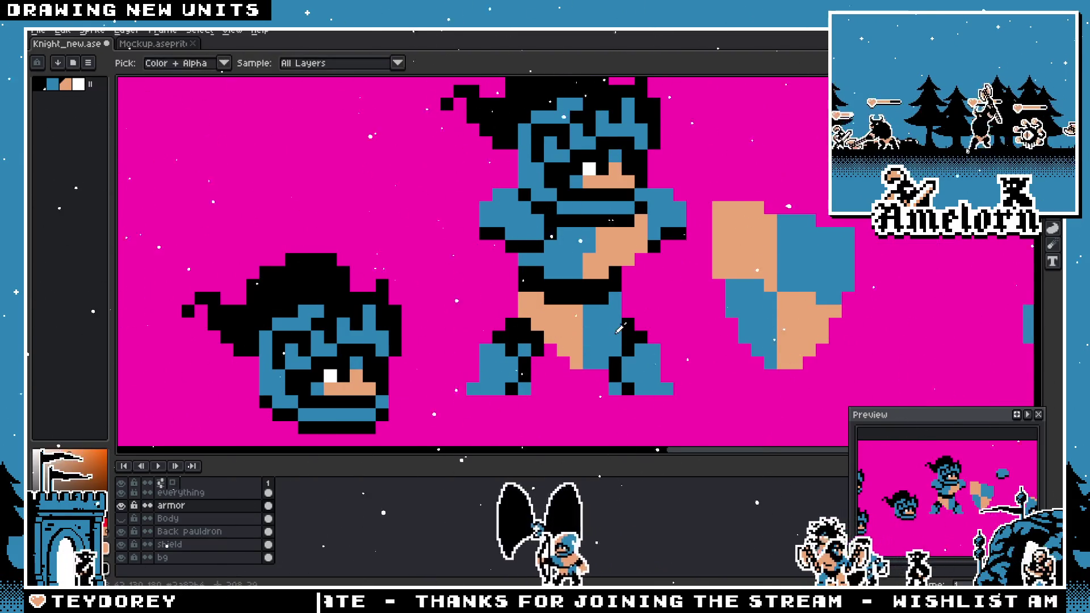
left_click(548, 316, "alt")
scroll(548, 316, "down", 3)
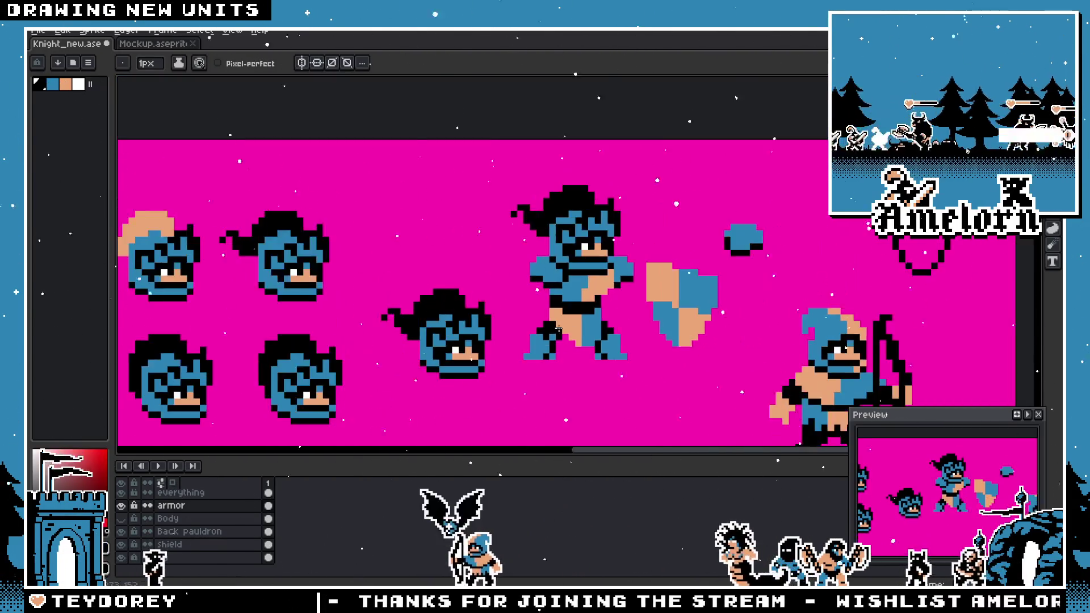
scroll(547, 316, "up", 4)
left_click(554, 315, "alt")
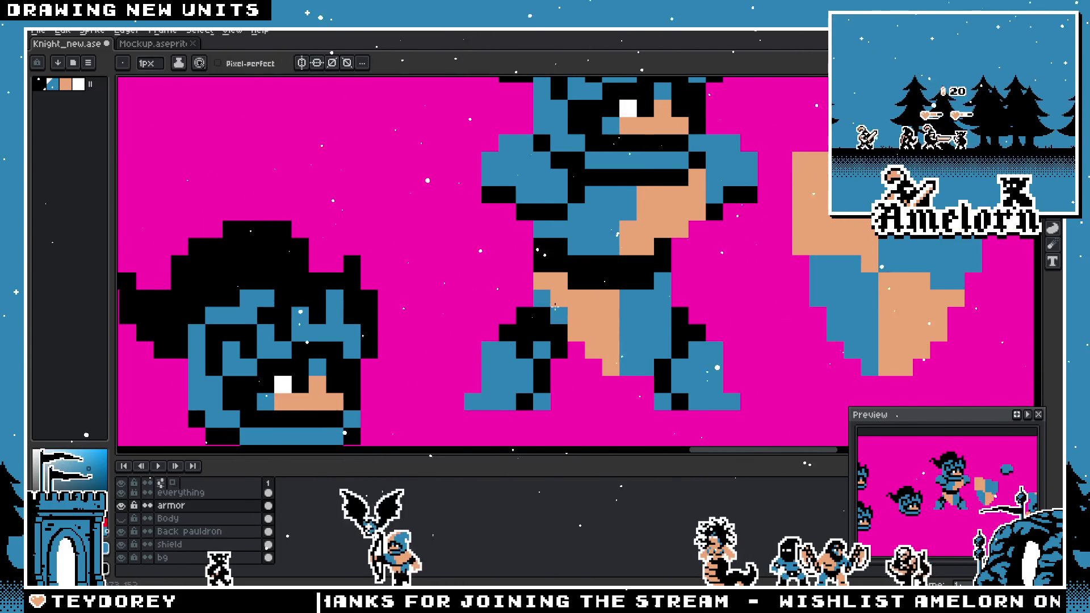
- Sample black from the knight's outline again and switch to the Eraser
scroll(515, 328, "down", 5)
scroll(515, 328, "down", 1)
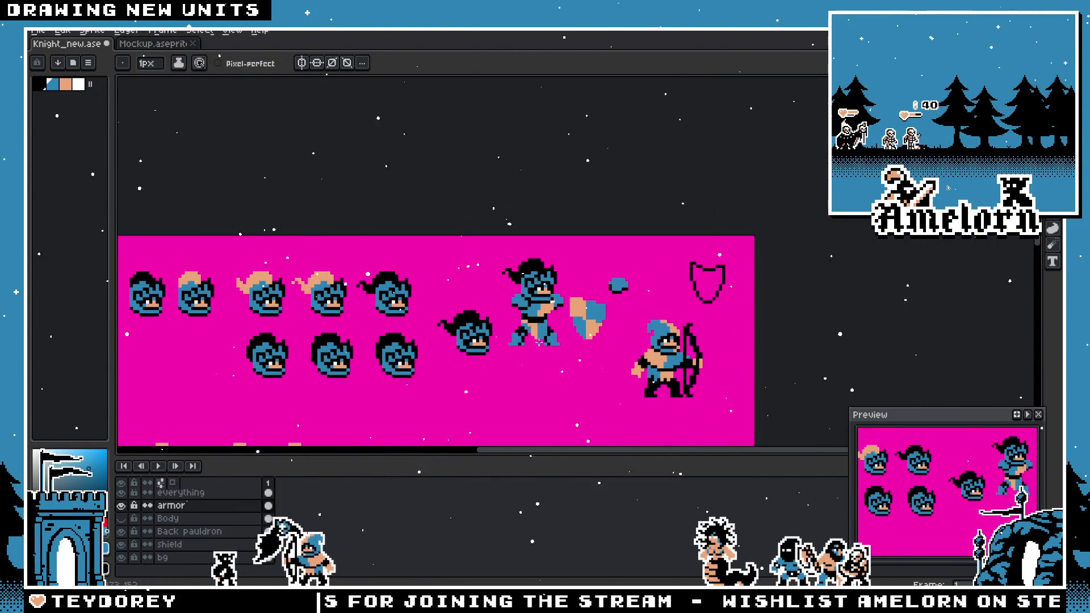
scroll(542, 335, "up", 5)
key("v")
scroll(546, 337, "down", 4)
key("b")
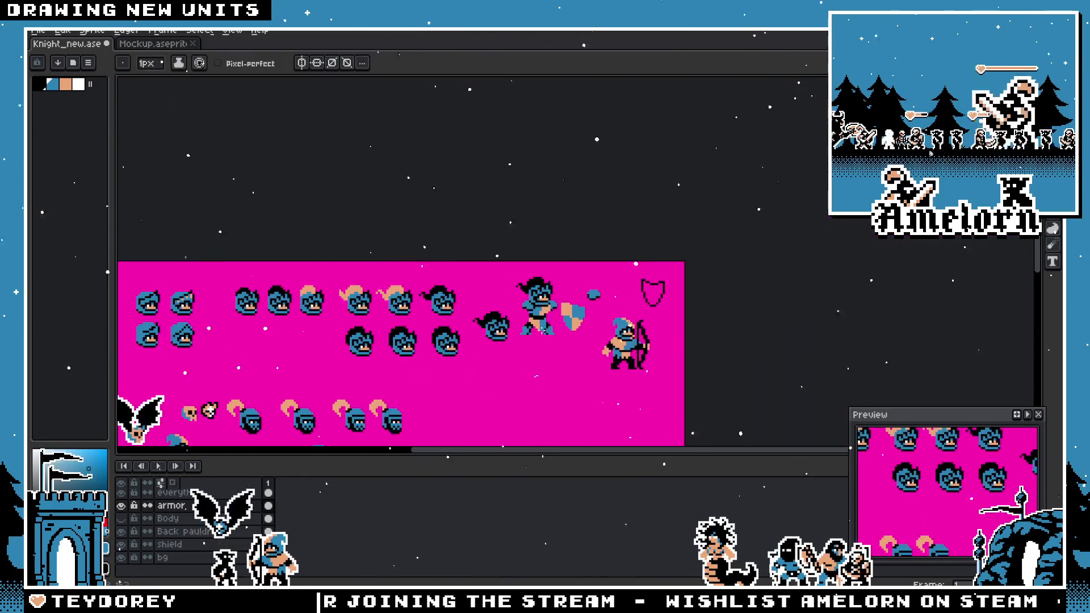
scroll(556, 341, "up", 5)
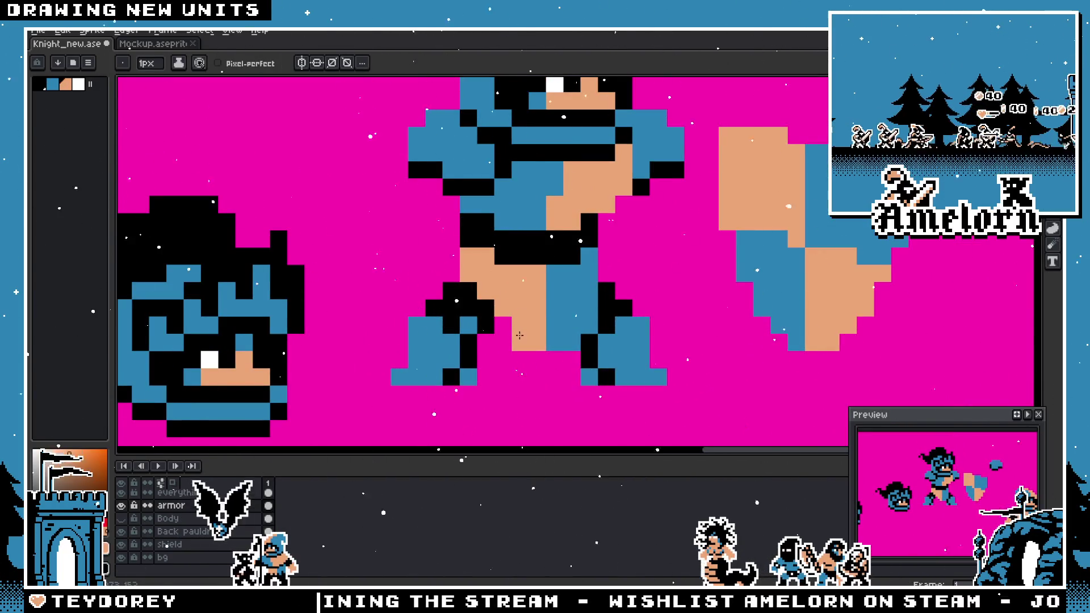
scroll(491, 323, "down", 5)
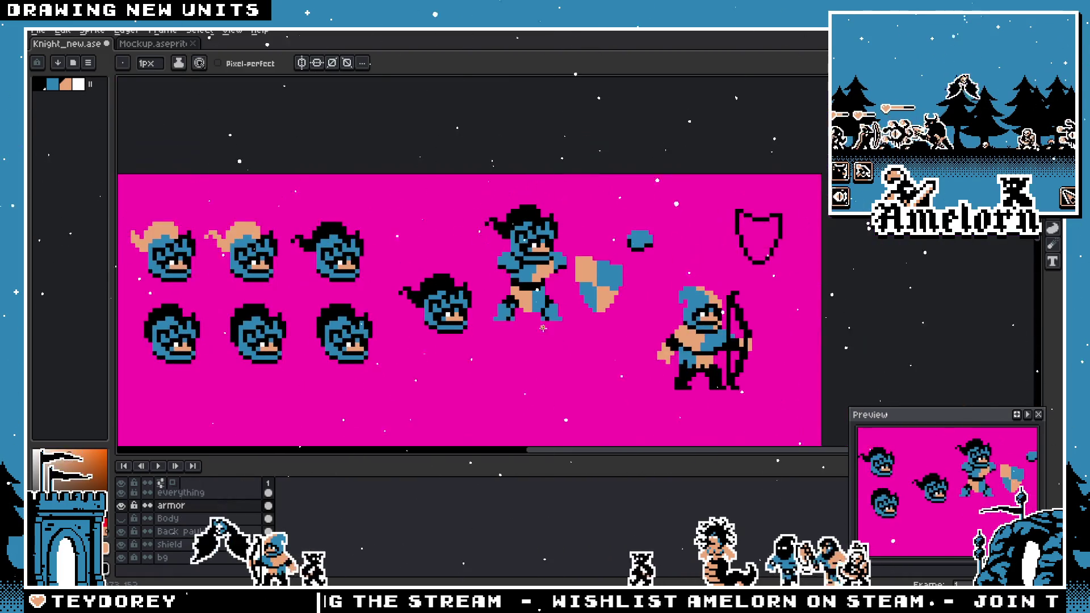
scroll(538, 307, "up", 6)
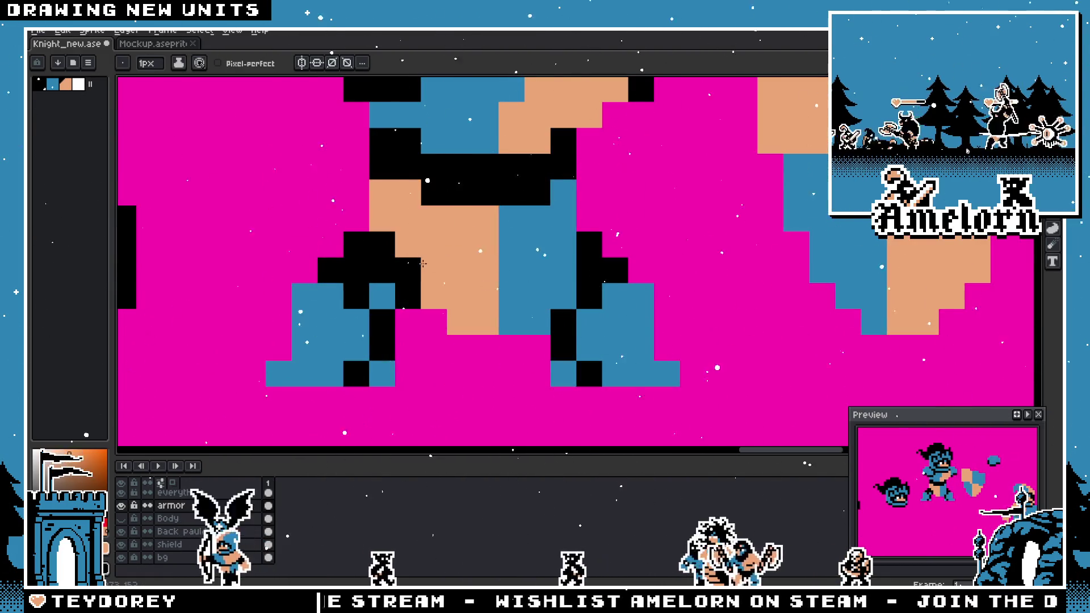
scroll(479, 292, "down", 2)
scroll(569, 318, "up", 1)
left_click(559, 343, "alt")
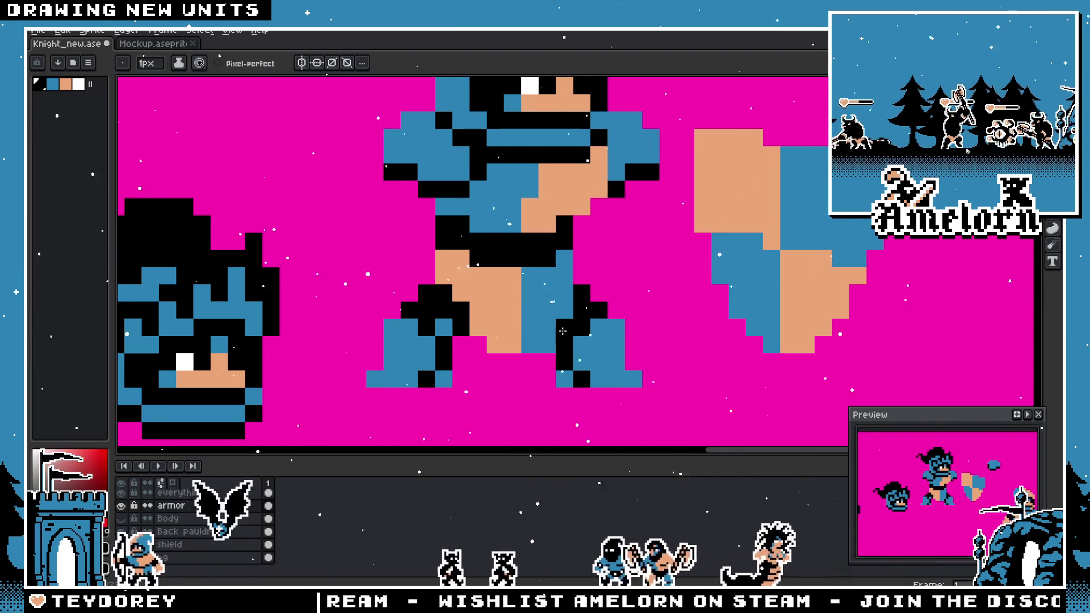
key("e")
scroll(548, 341, "down", 3)
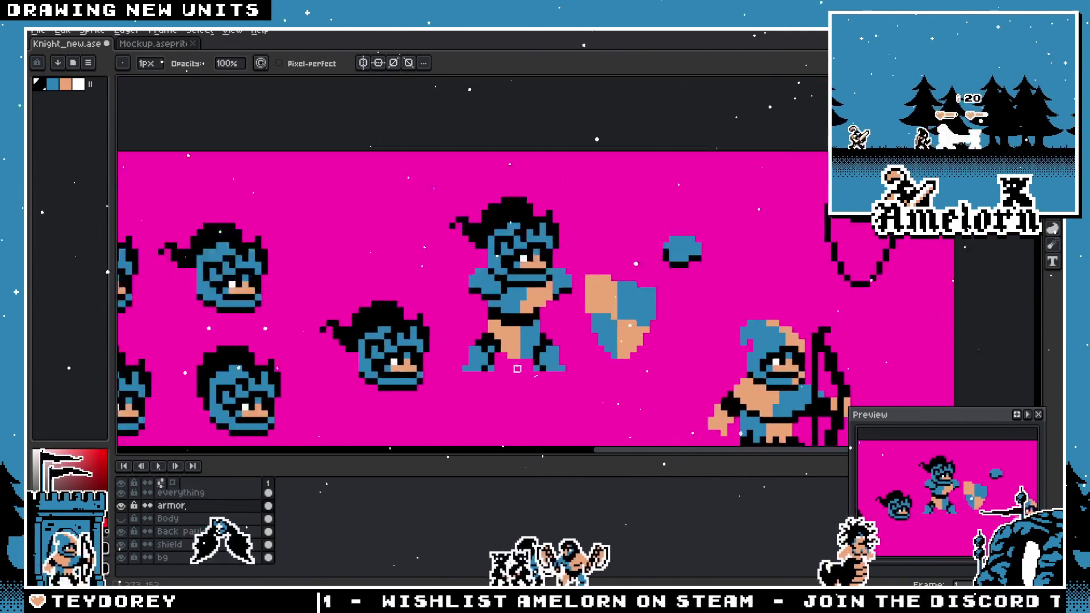
scroll(527, 335, "up", 3)
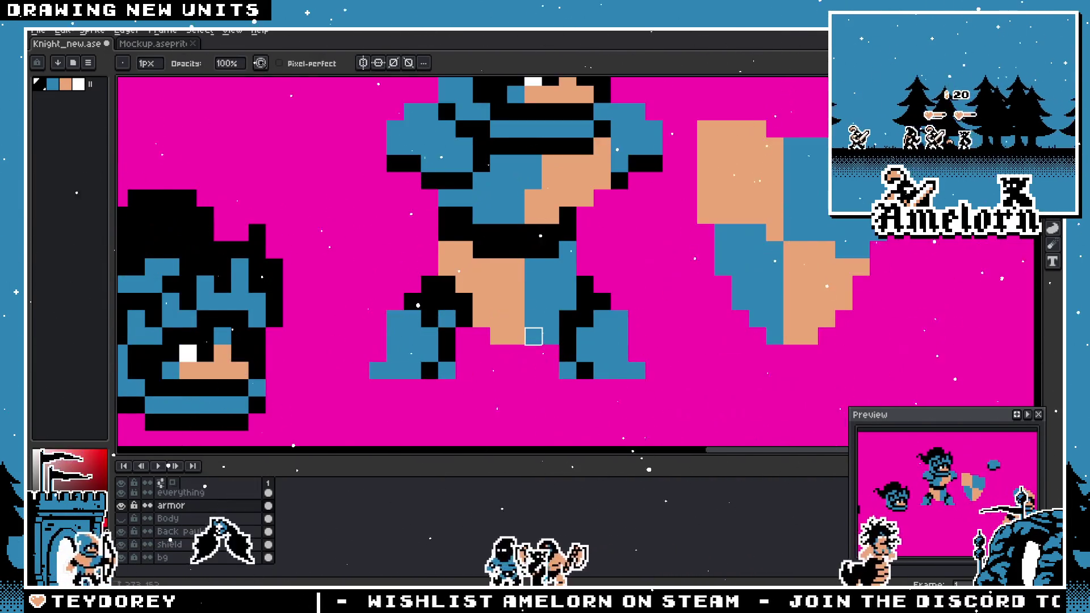
- Toggle the armor, Body, Back pauldron, heads and shield layers' visibility to locate the stray pixel
left_click(123, 506)
left_click(122, 506)
left_click_drag(121, 505, 121, 518)
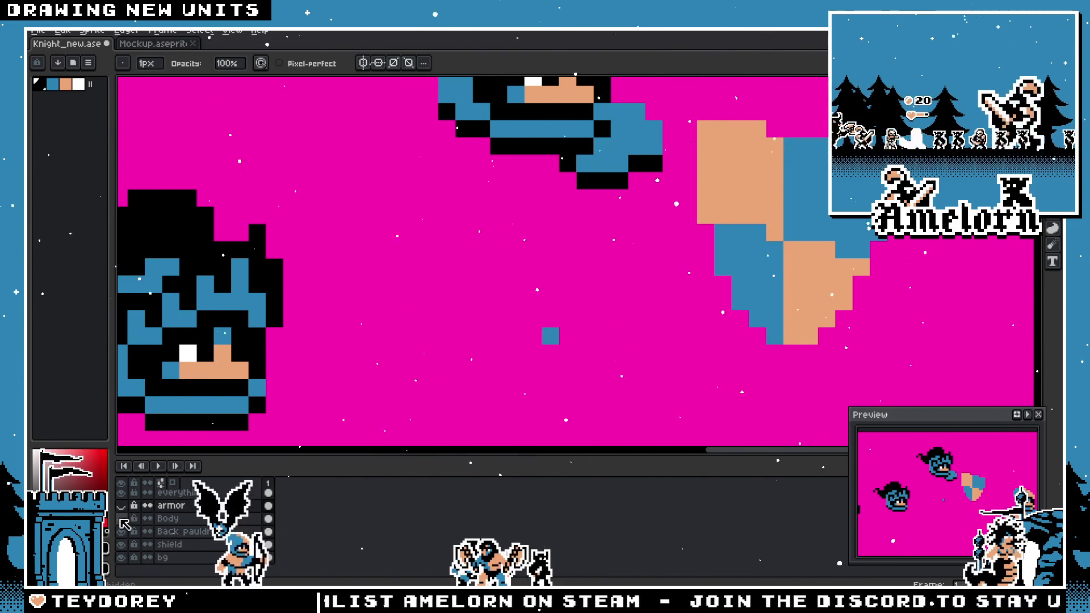
left_click(121, 518)
left_click(121, 518)
left_click(121, 518)
left_click(120, 518)
left_click(121, 531)
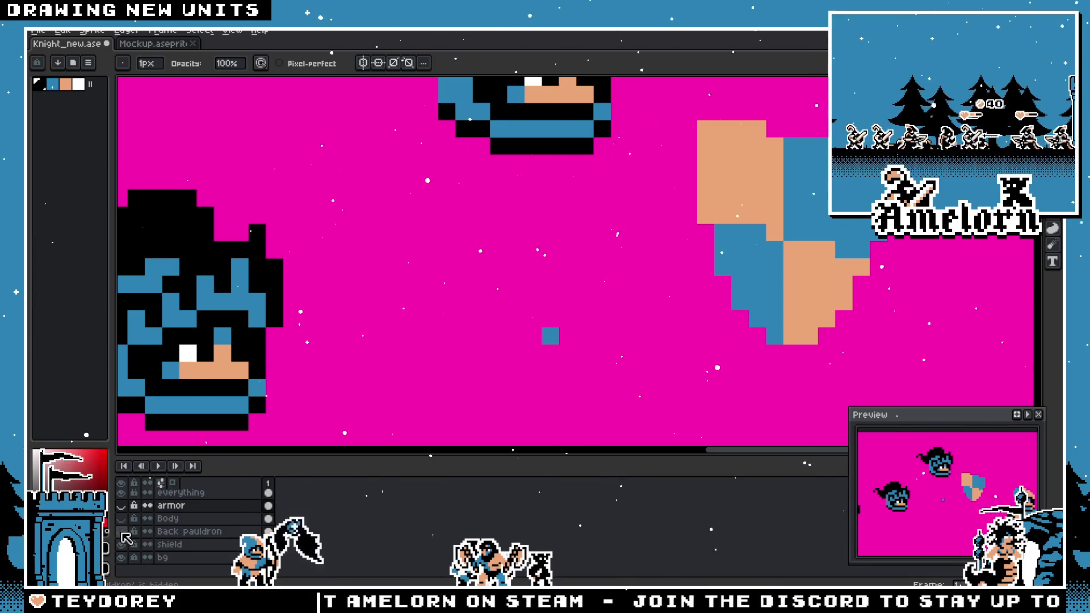
left_click(120, 531)
left_click(122, 494)
left_click(122, 493)
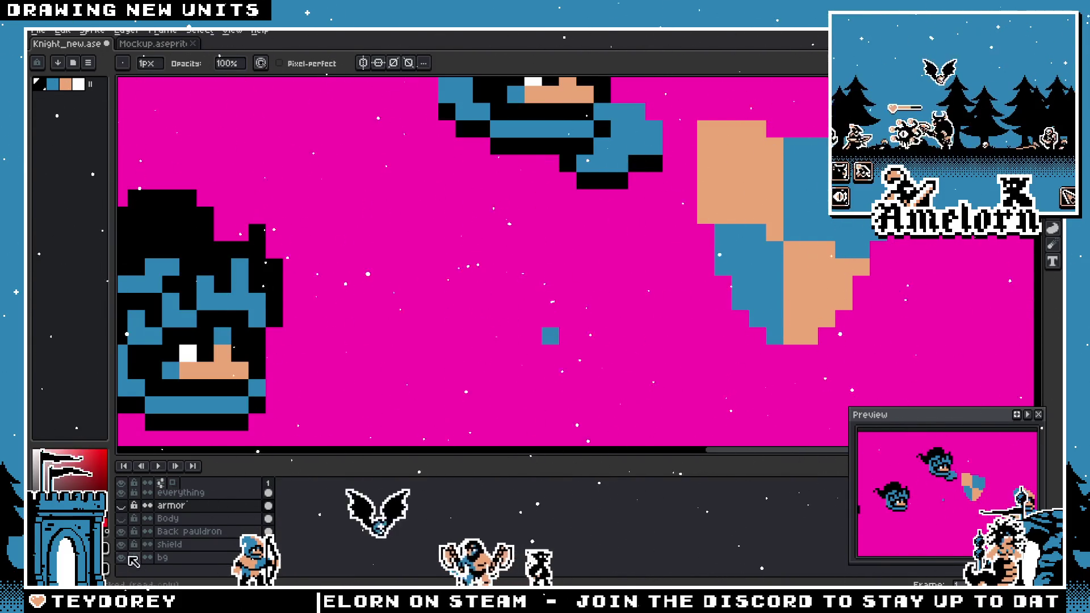
left_click(120, 531)
left_click(120, 531)
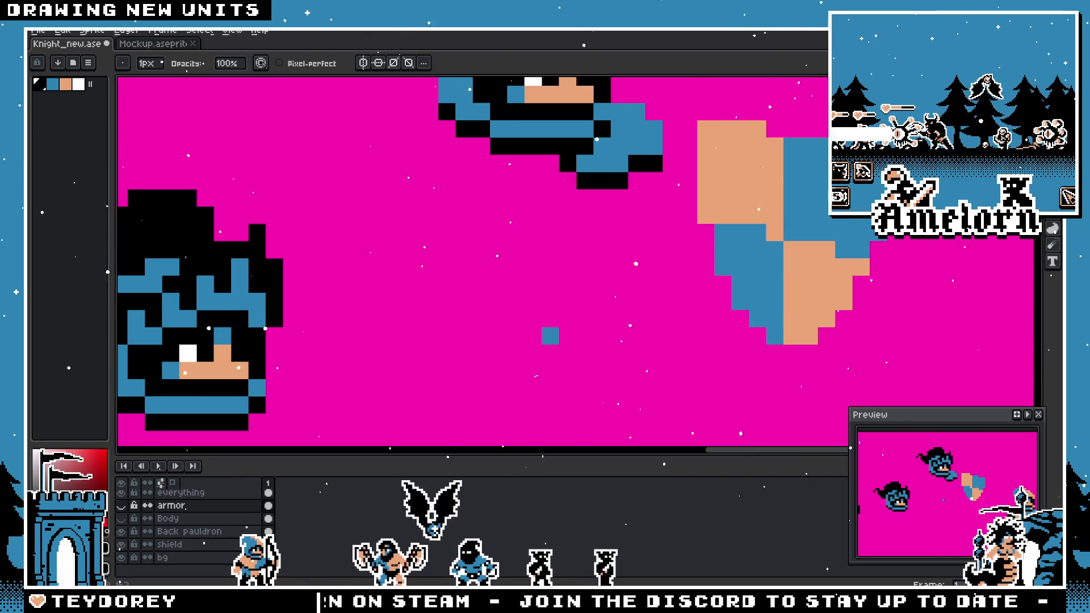
- Activate the shield layer, reselect the stray blue pixel and delete it
key("shift+q")
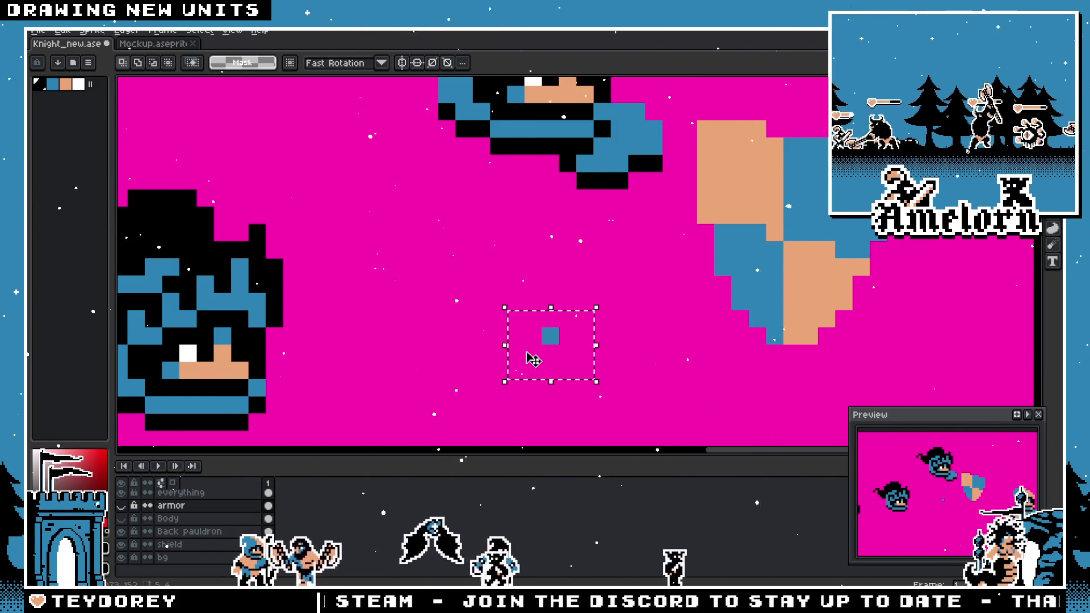
left_click(197, 555)
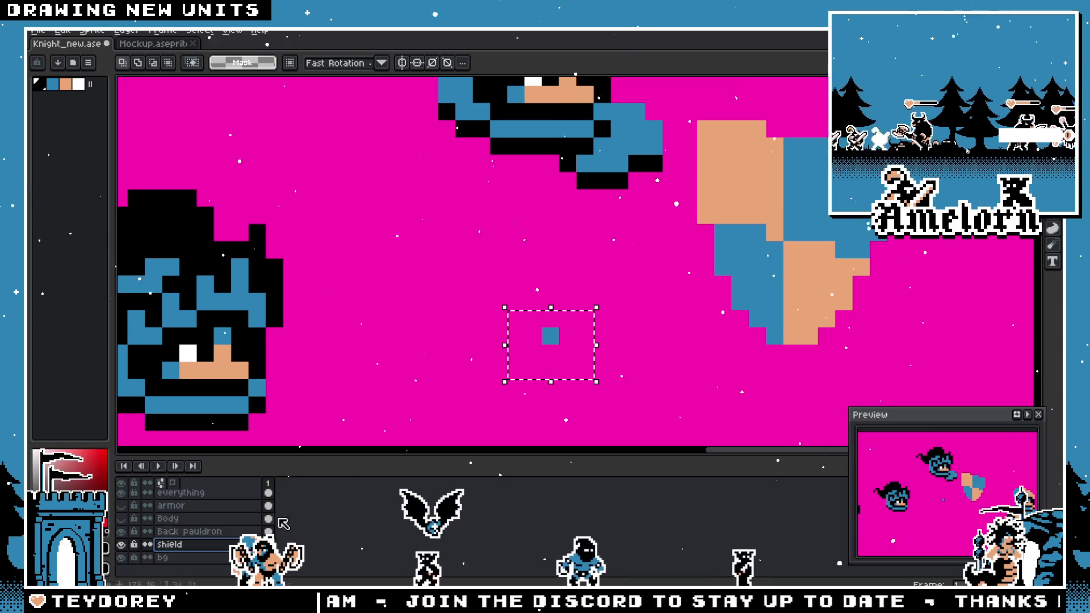
key("ctrl+z")
key("ctrl+y")
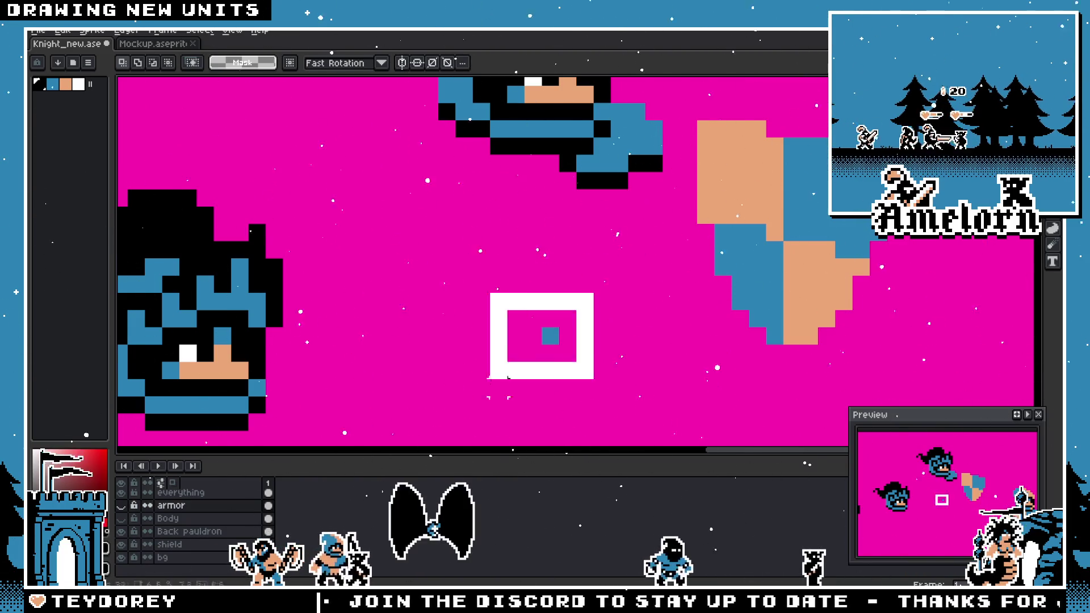
key("Delete")
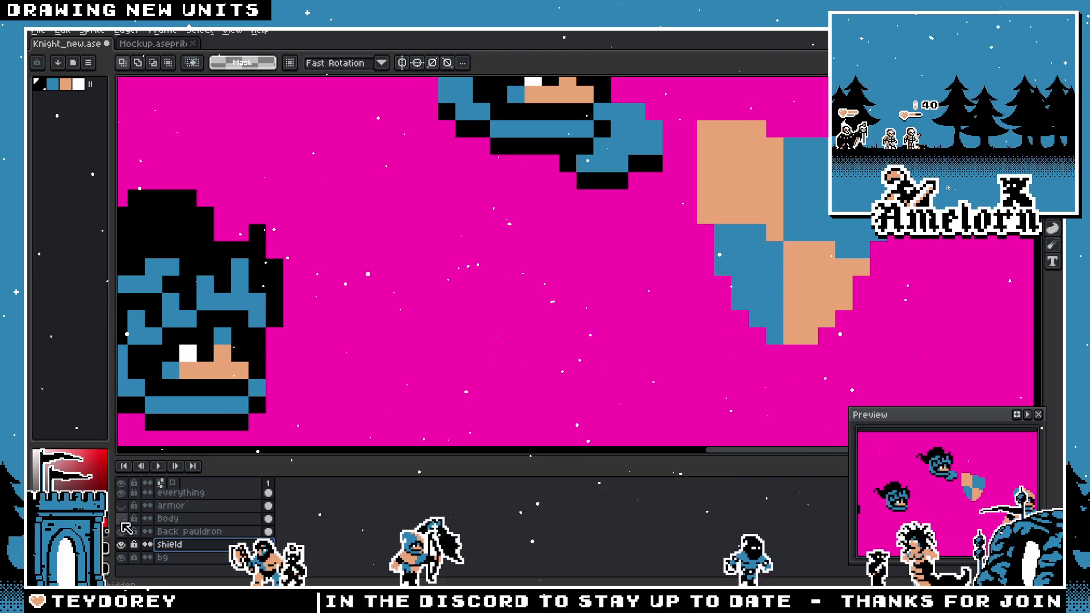
scroll(400, 372, "down", 4)
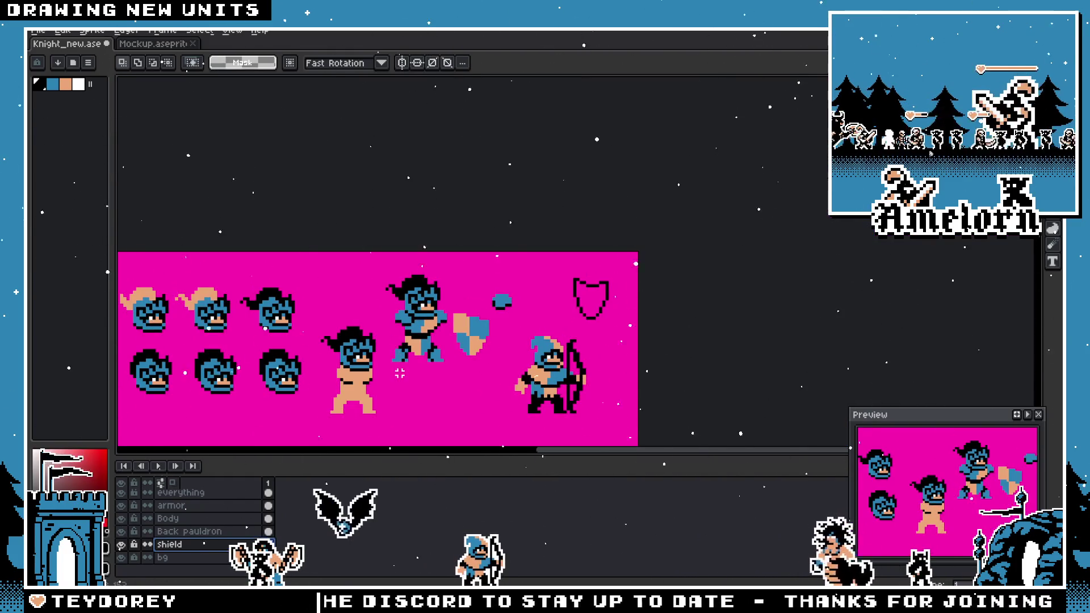
- Zoom into the knight's legs and erase the stray blue pixel so it shows tan
scroll(399, 372, "up", 4)
scroll(431, 364, "down", 2)
scroll(464, 358, "up", 2)
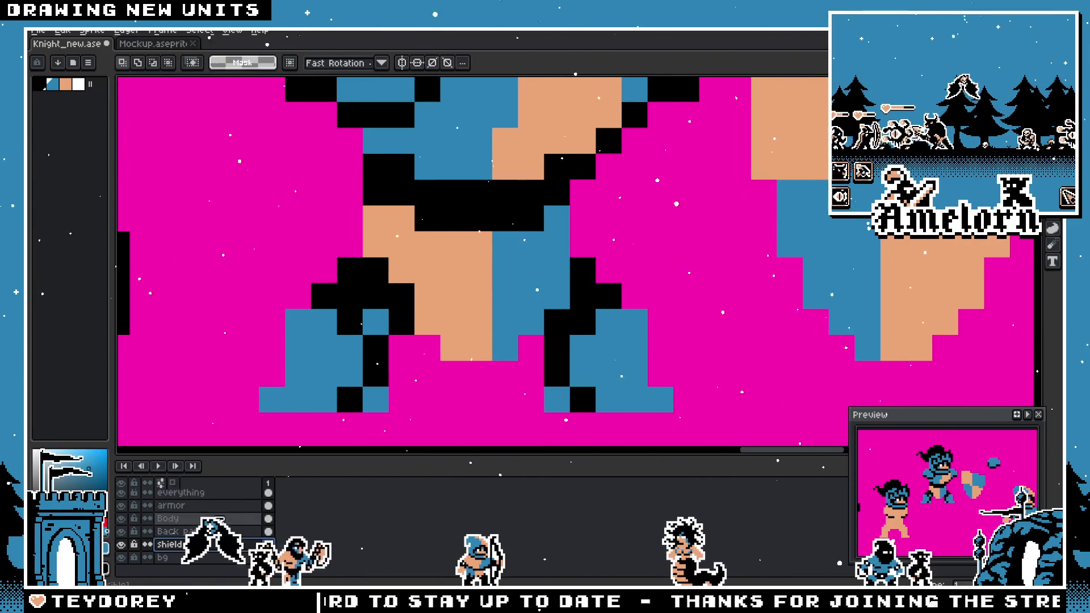
key("b")
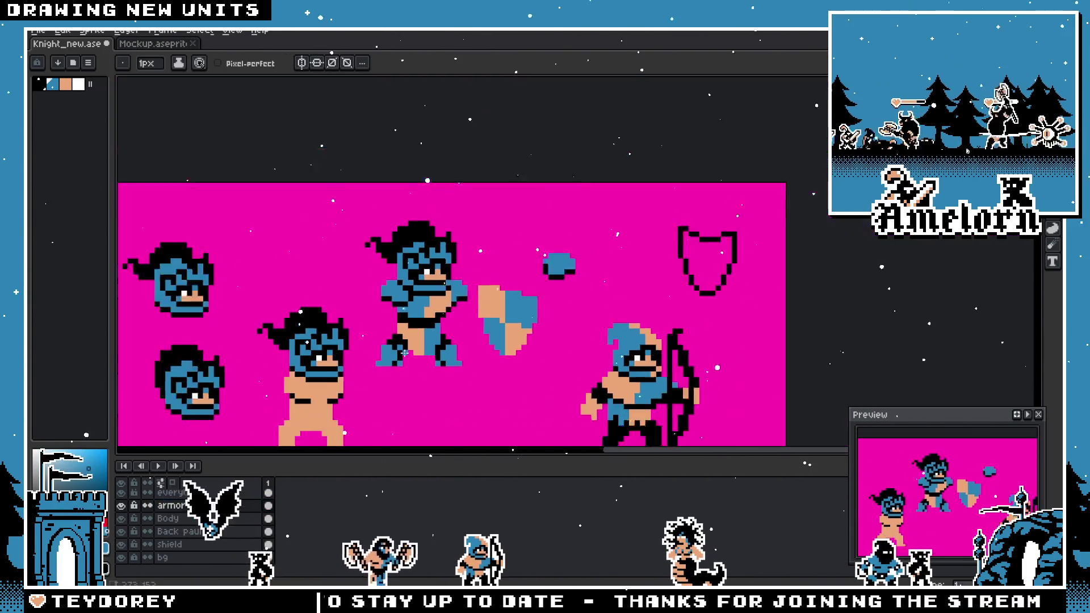
scroll(409, 358, "down", 4)
scroll(402, 355, "up", 2)
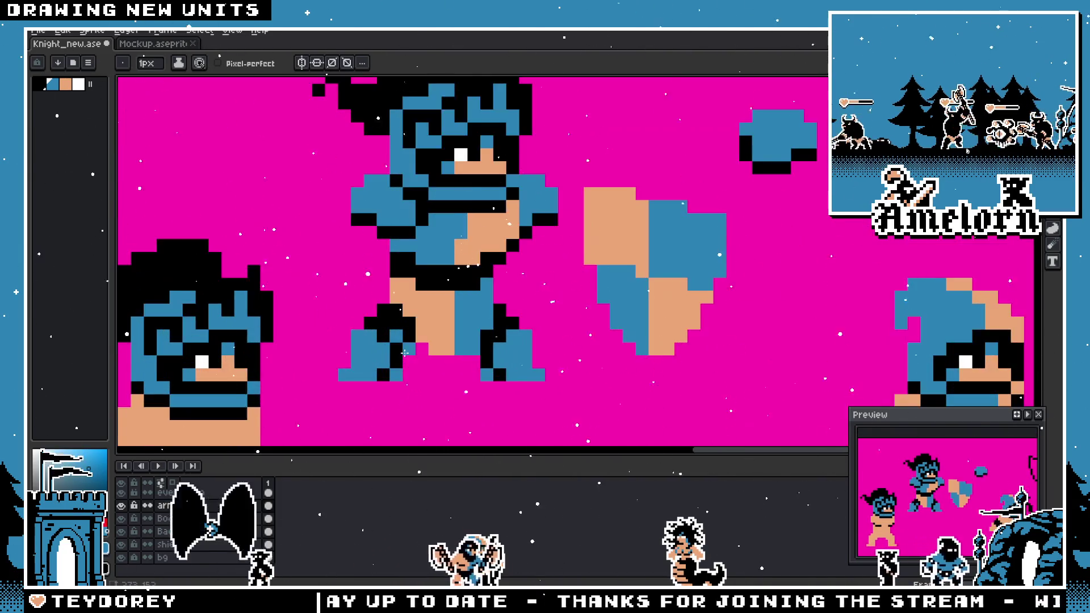
scroll(432, 346, "up", 2)
left_click(465, 340)
key("e")
left_click(465, 341)
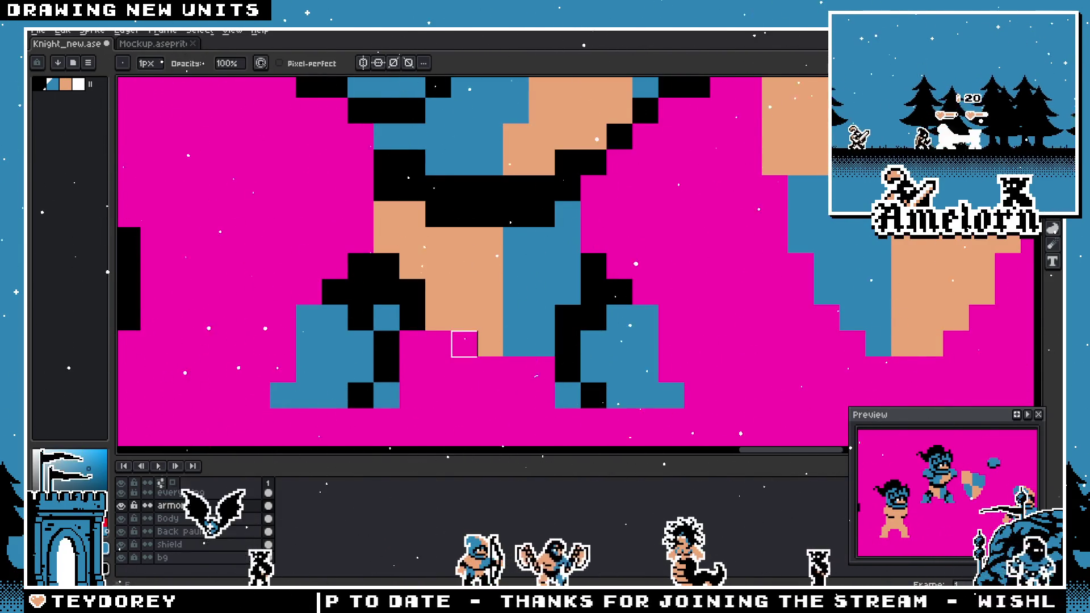
- Return to the Pencil and save the corrected sprite as Knight_new.ase
scroll(407, 363, "down", 2)
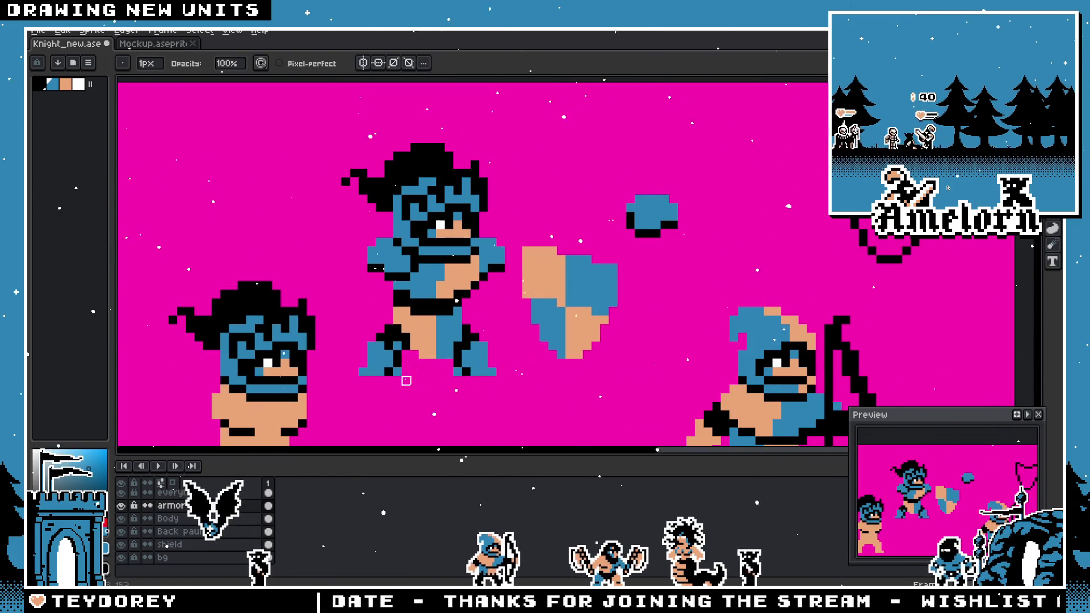
scroll(407, 362, "up", 2)
key("b")
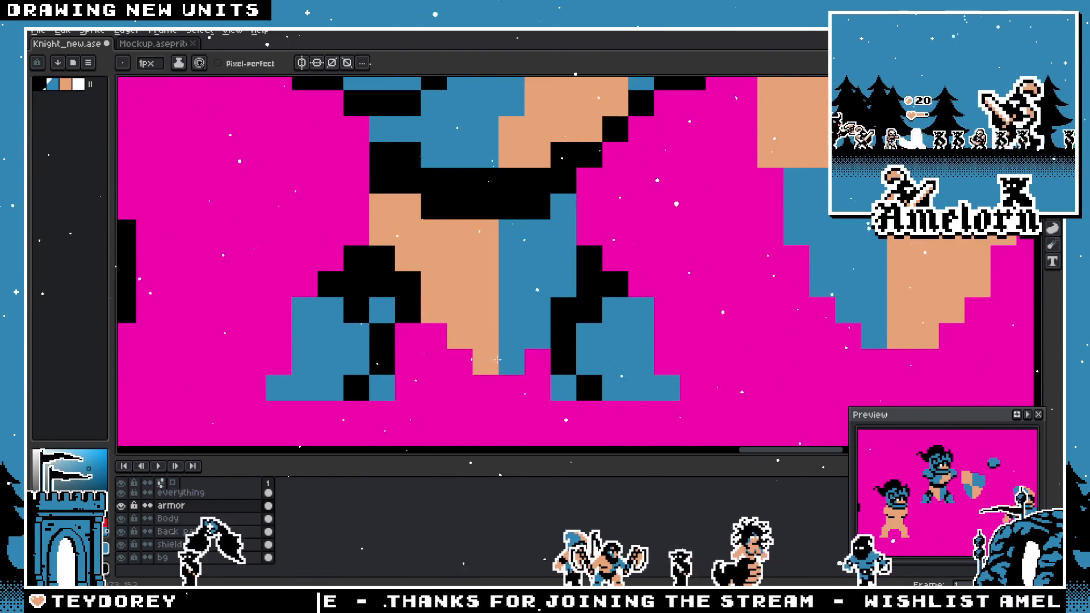
scroll(438, 379, "down", 3)
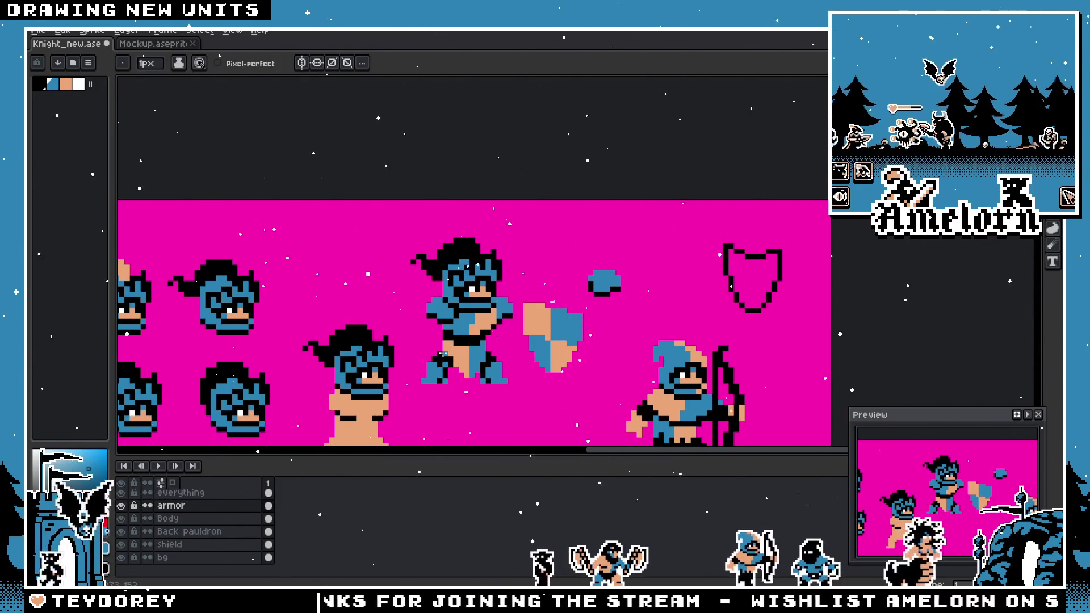
scroll(443, 354, "up", 3)
scroll(487, 348, "up", 1)
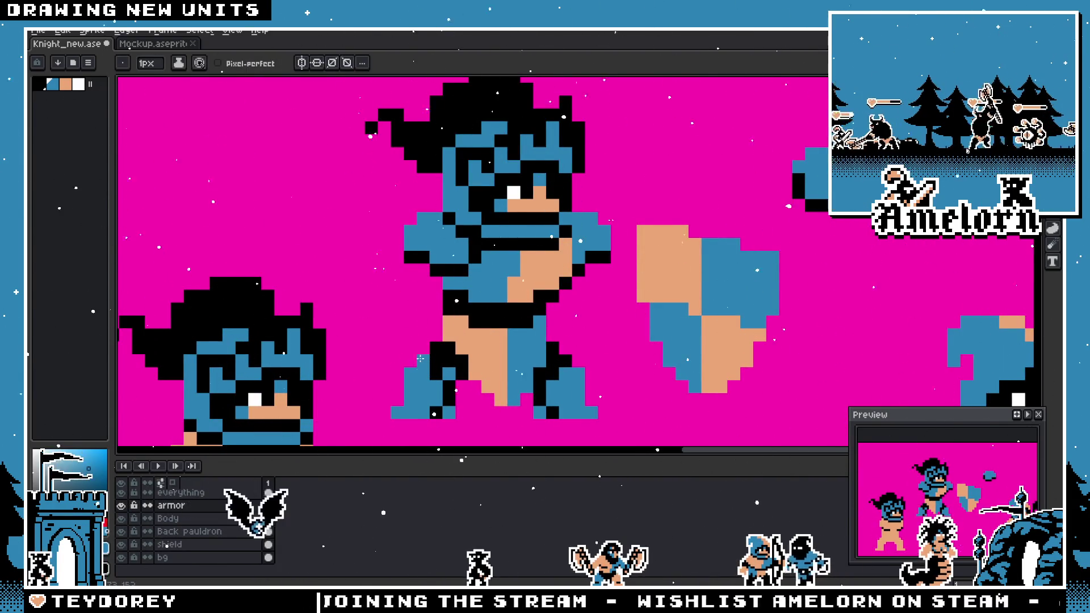
scroll(432, 354, "down", 3)
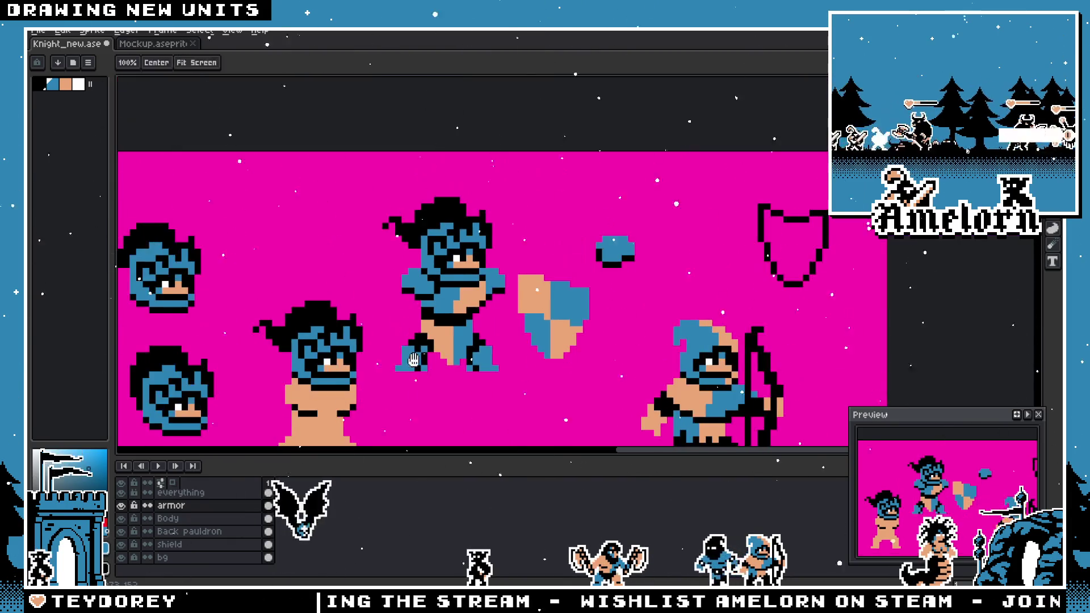
key("ctrl+s")
- Zoom around the knight with the Pencil active to inspect the sprite
key("b")
scroll(440, 346, "down", 1)
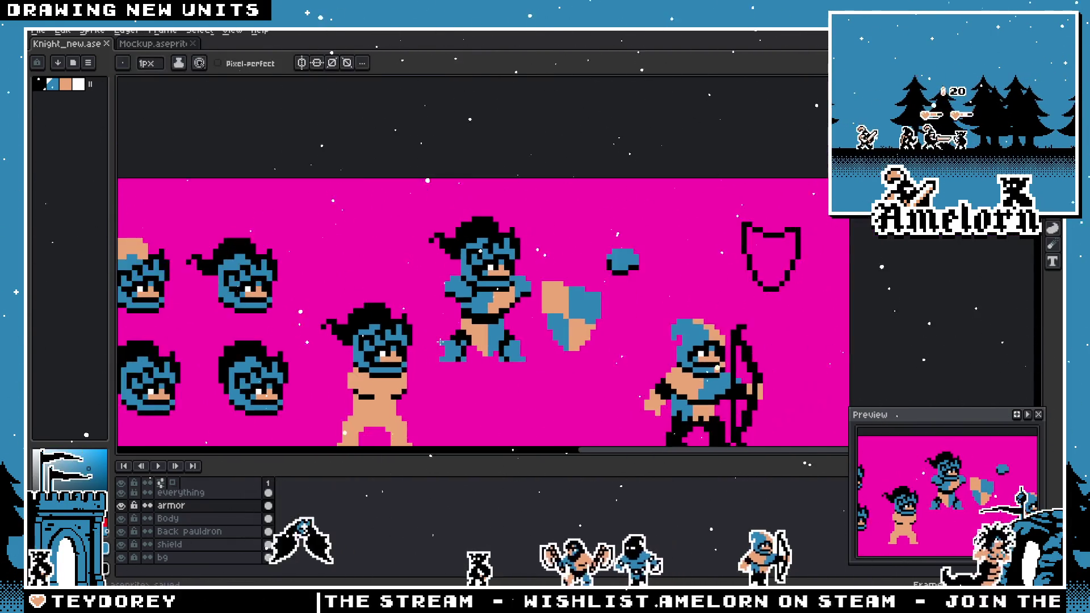
scroll(441, 342, "up", 1)
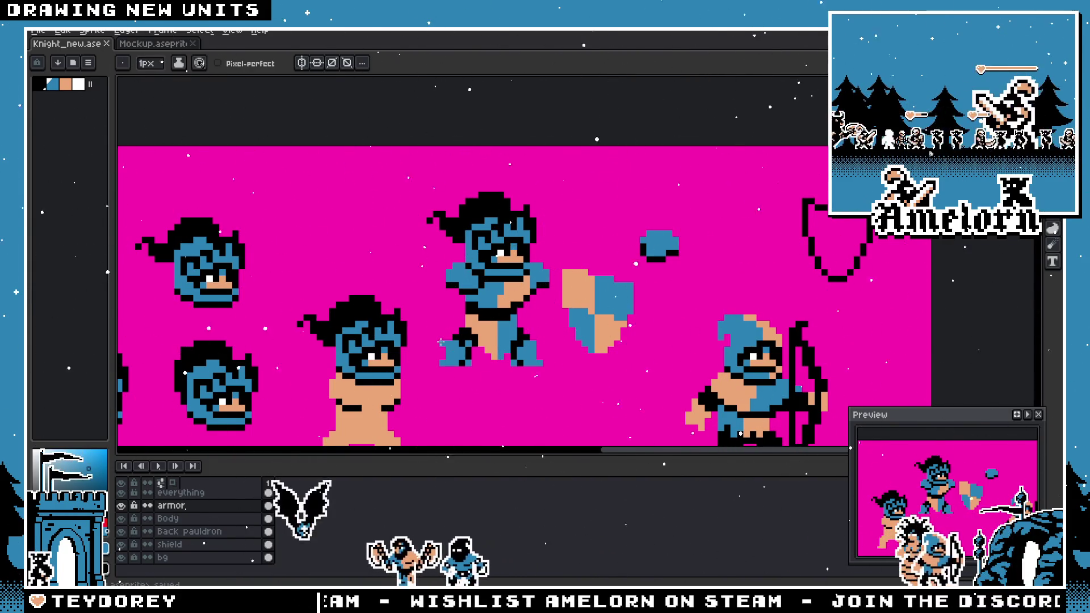
scroll(436, 344, "up", 2)
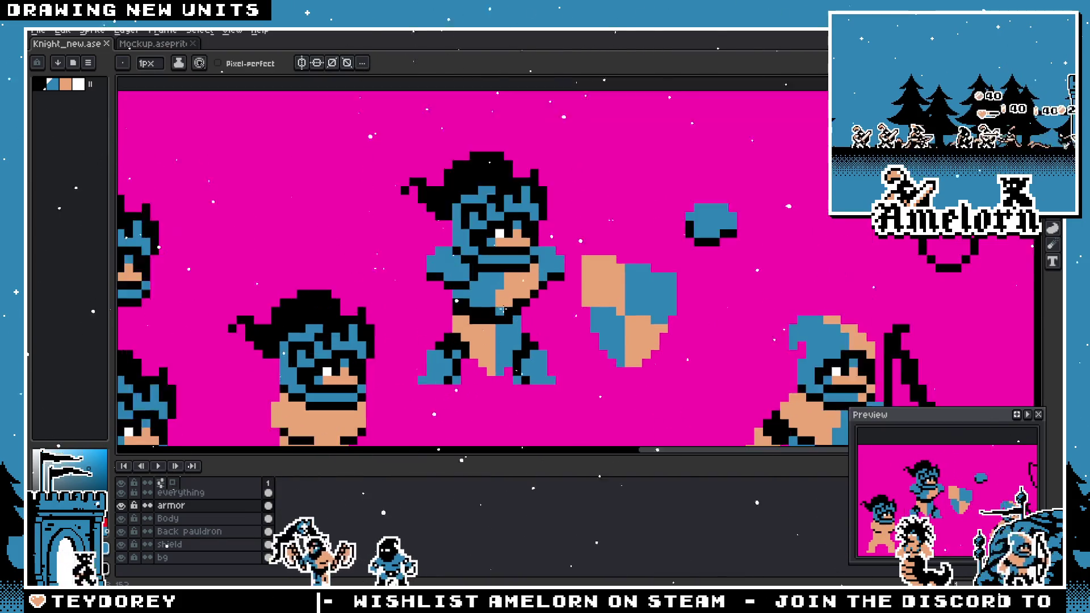
scroll(536, 329, "down", 5)
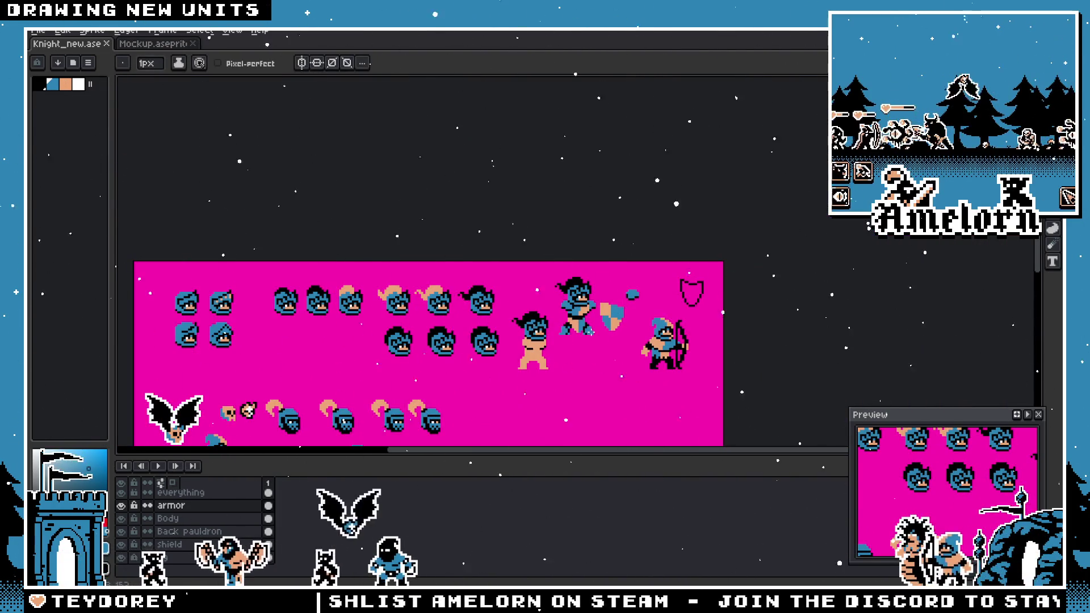
scroll(591, 324, "up", 4)
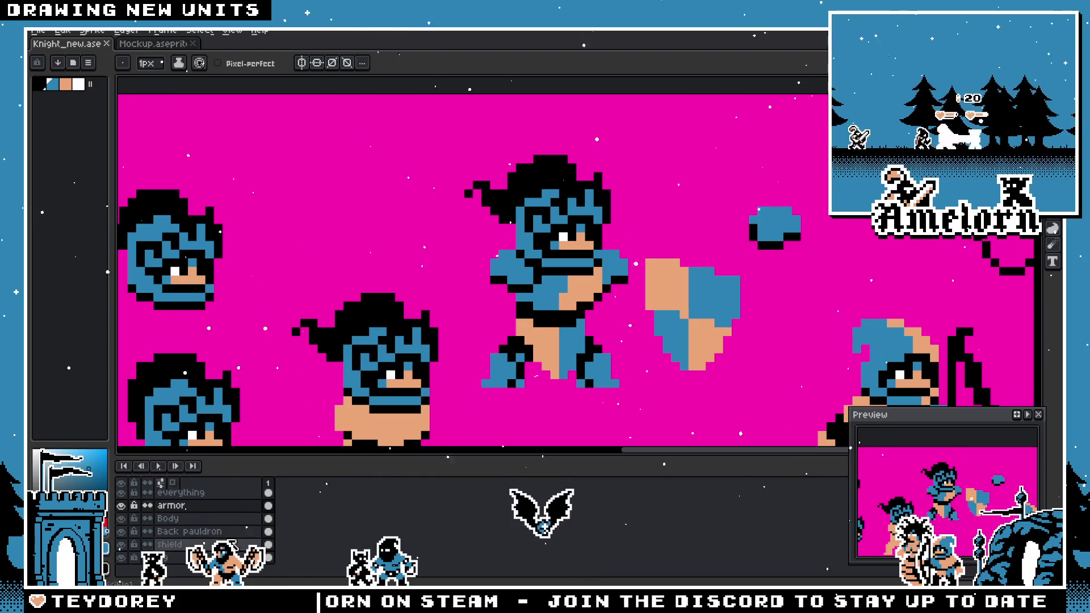
scroll(195, 527, "up", 1)
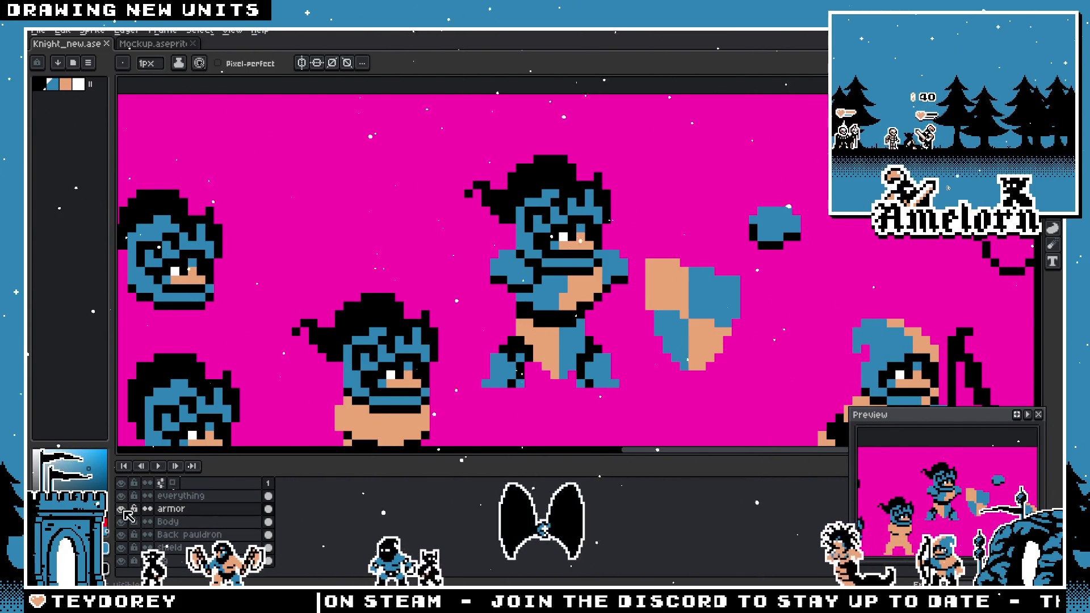
scroll(516, 253, "up", 2)
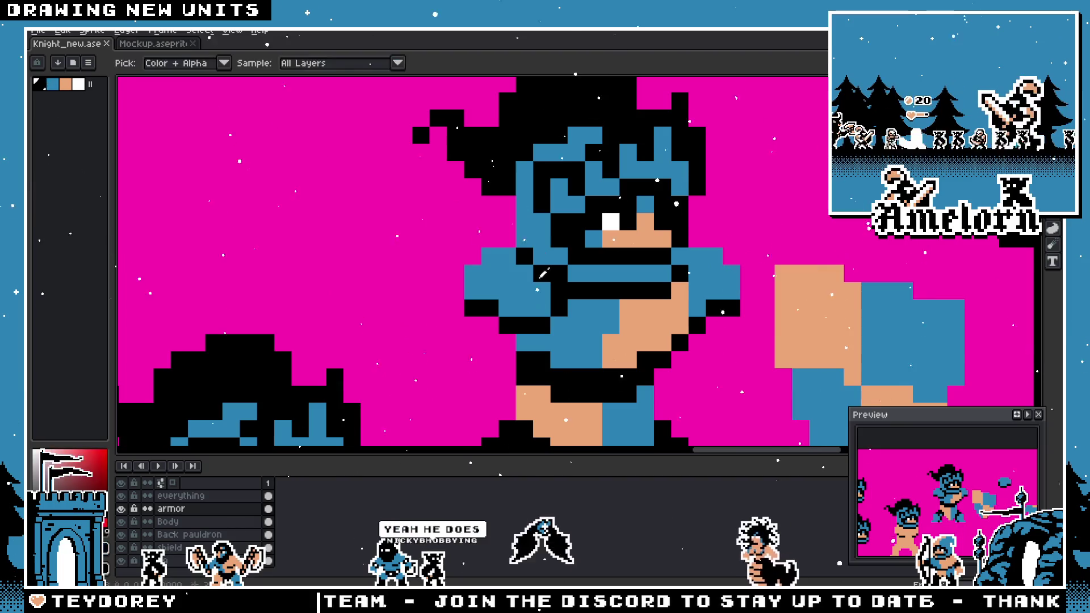
scroll(521, 292, "down", 3)
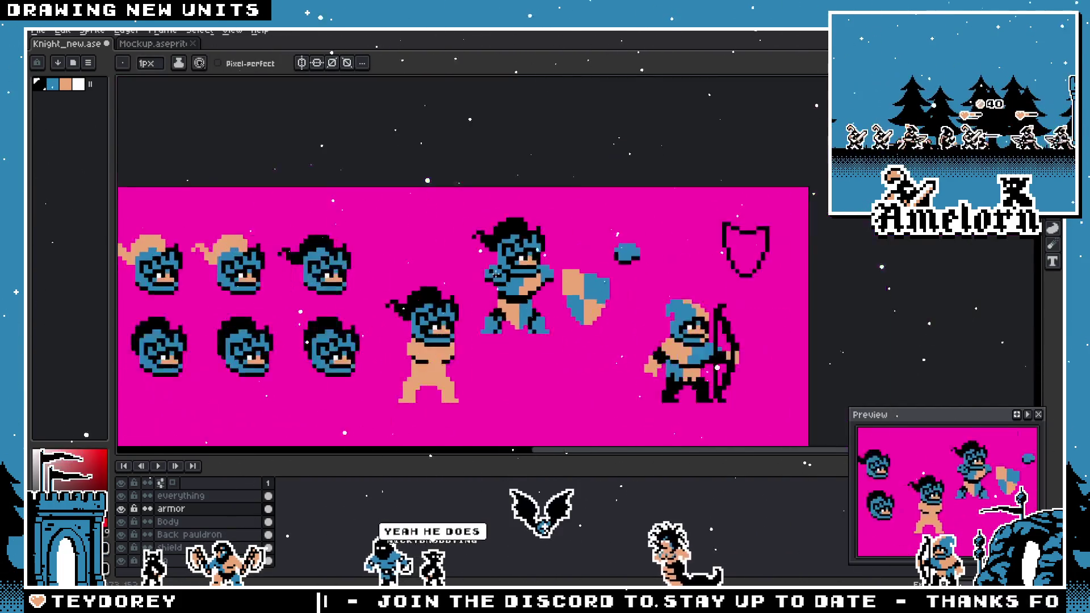
scroll(480, 314, "up", 2)
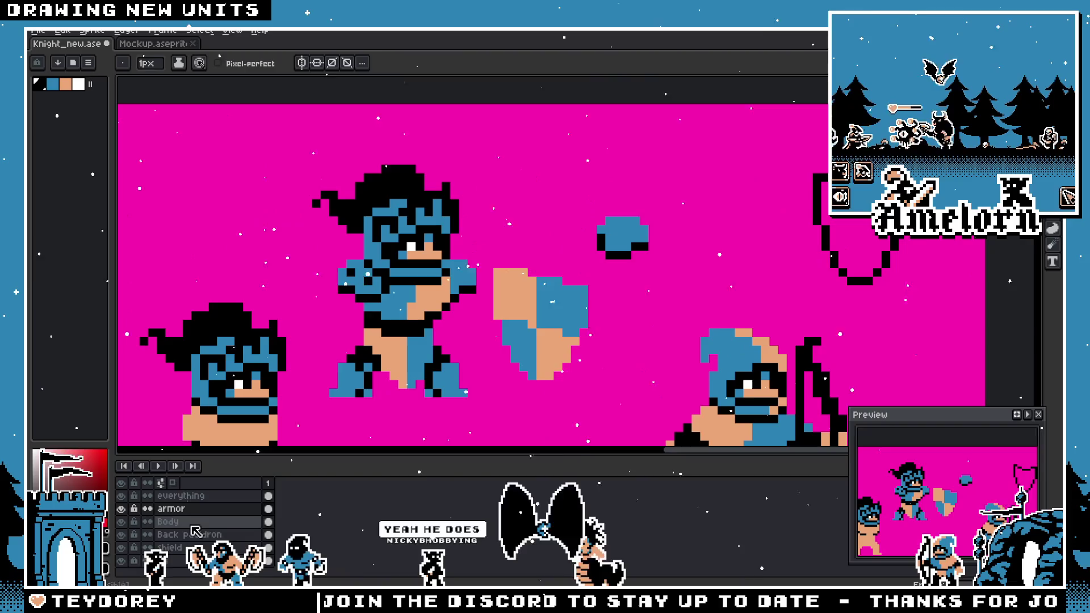
scroll(460, 281, "up", 2)
scroll(465, 256, "down", 3)
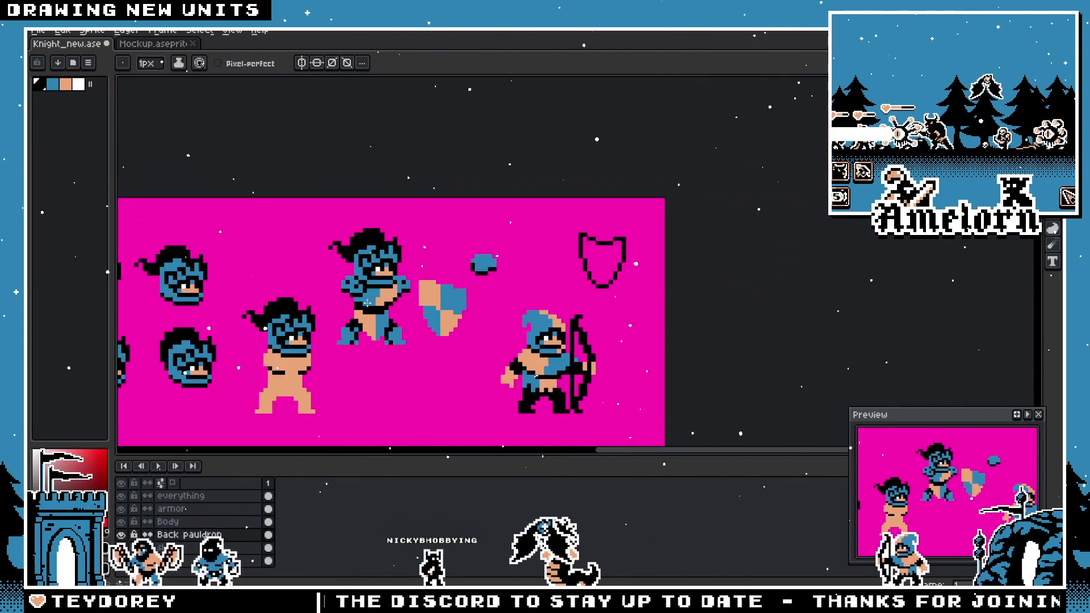
- Pick the knight's armor layer from the canvas and save Knight_new.ase
key("v")
scroll(401, 308, "up", 2)
left_click(400, 308)
key("b")
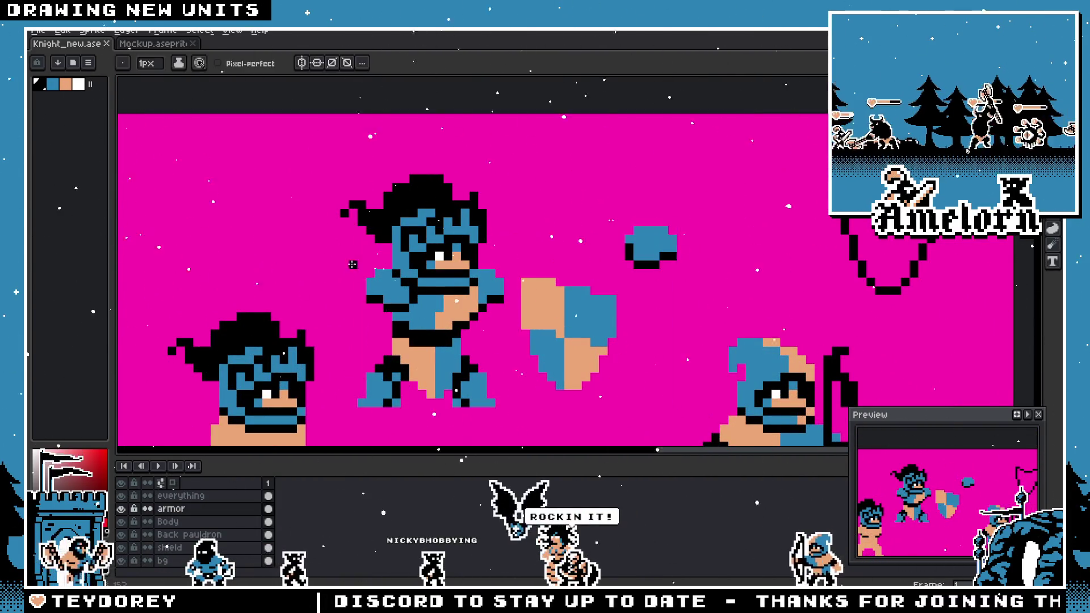
scroll(327, 248, "up", 2)
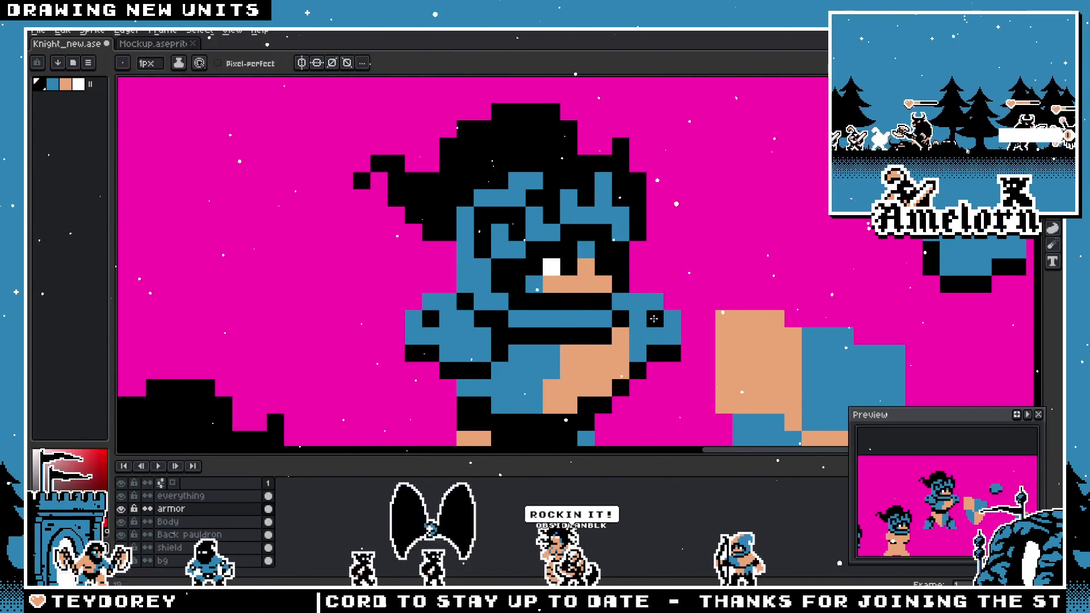
scroll(640, 332, "down", 3)
scroll(494, 282, "up", 2)
key("ctrl+s")
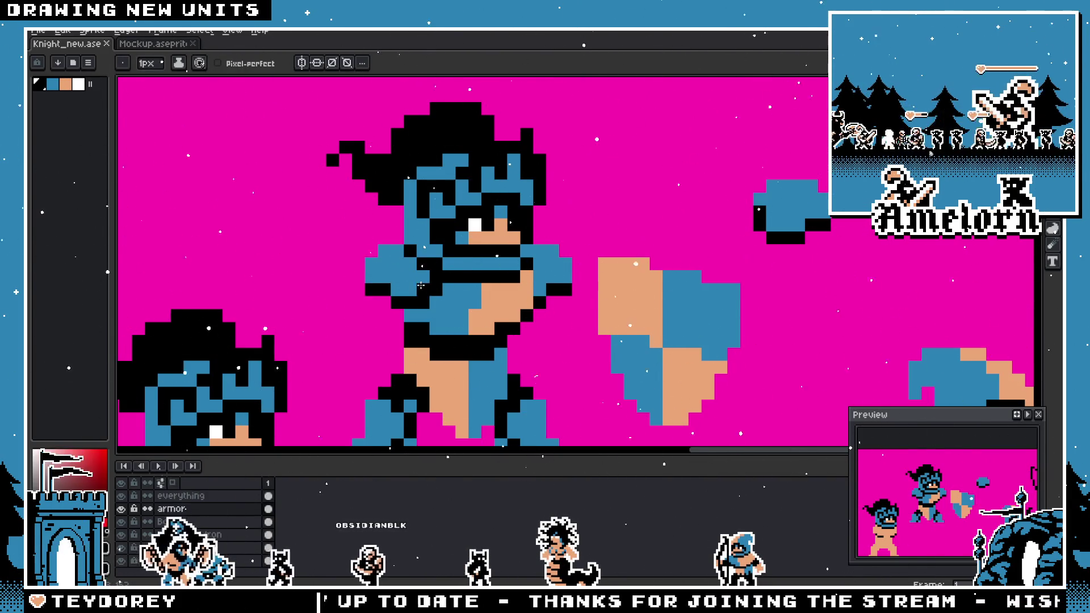
- Save the sprite again and pan the knight back into view
scroll(560, 282, "down", 3)
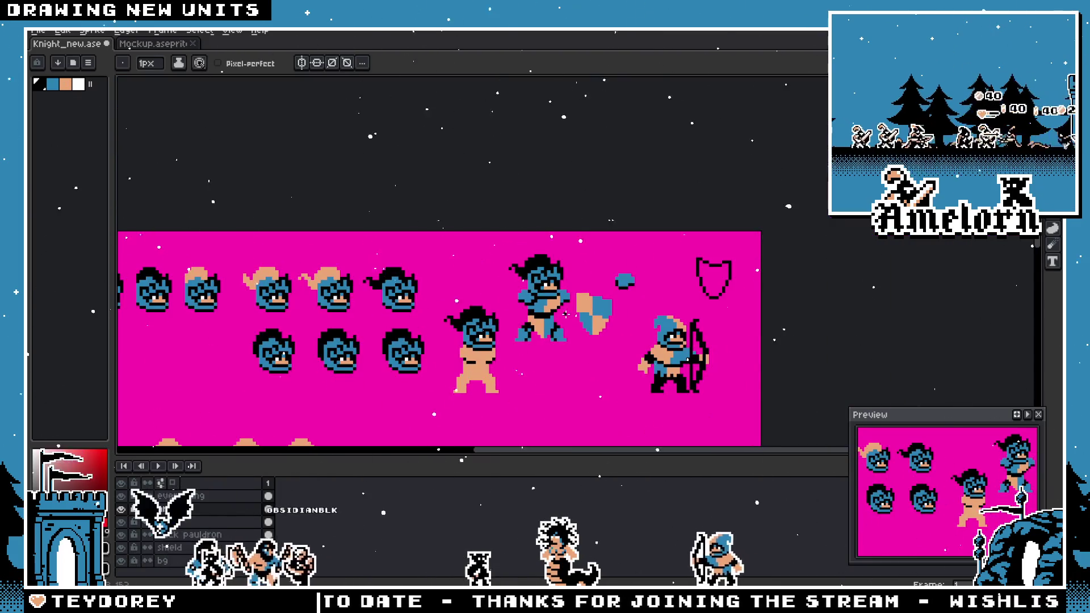
scroll(565, 314, "up", 3)
scroll(552, 301, "up", 1)
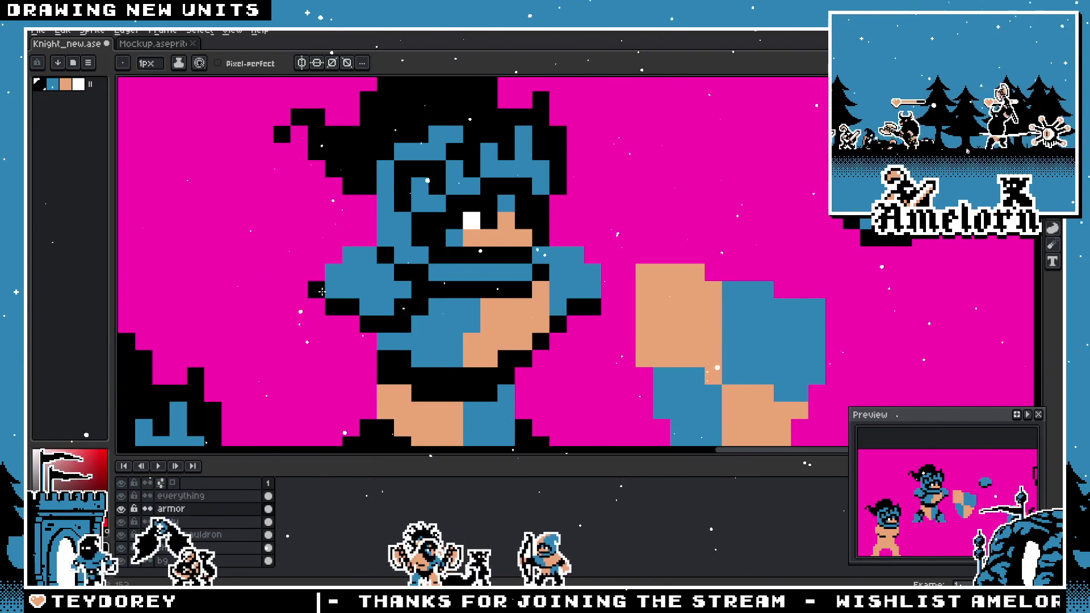
scroll(322, 292, "down", 3)
scroll(504, 339, "up", 2)
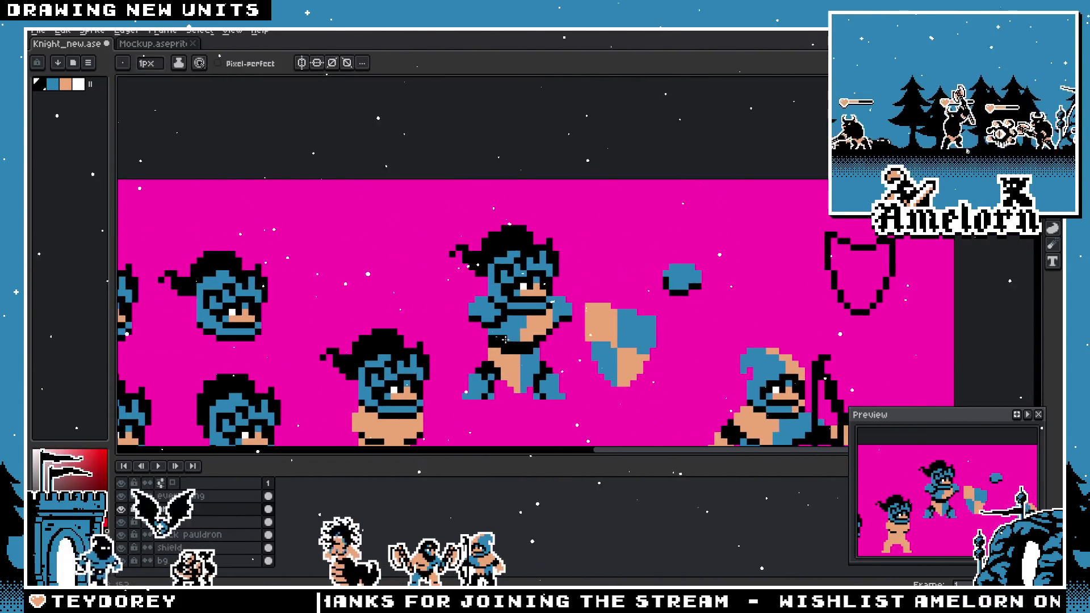
scroll(504, 338, "up", 1)
key("ctrl+s")
left_click_drag(501, 340, 458, 337)
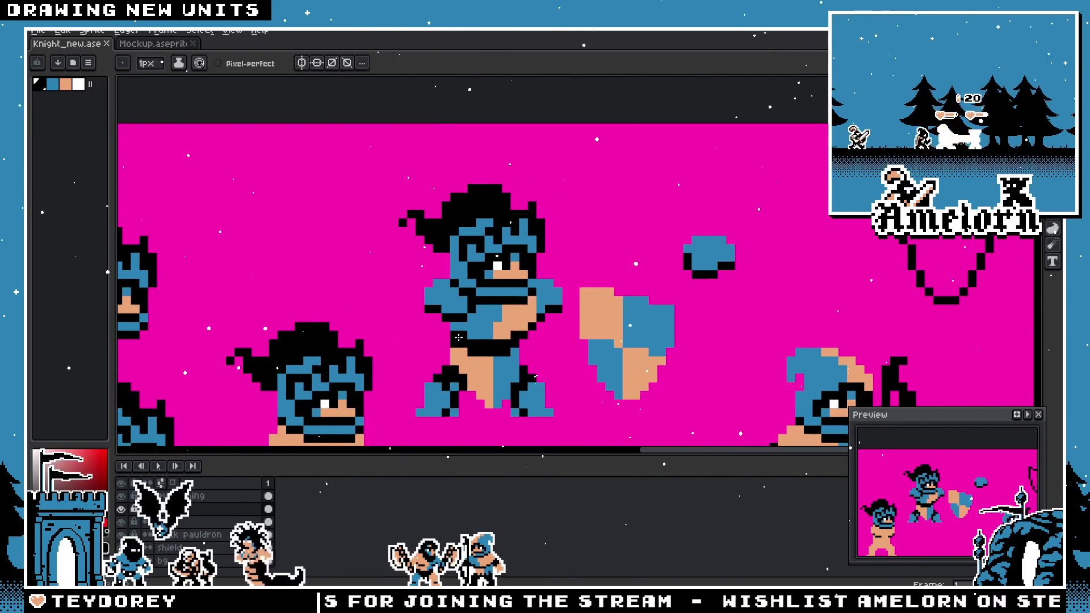
scroll(458, 337, "up", 1)
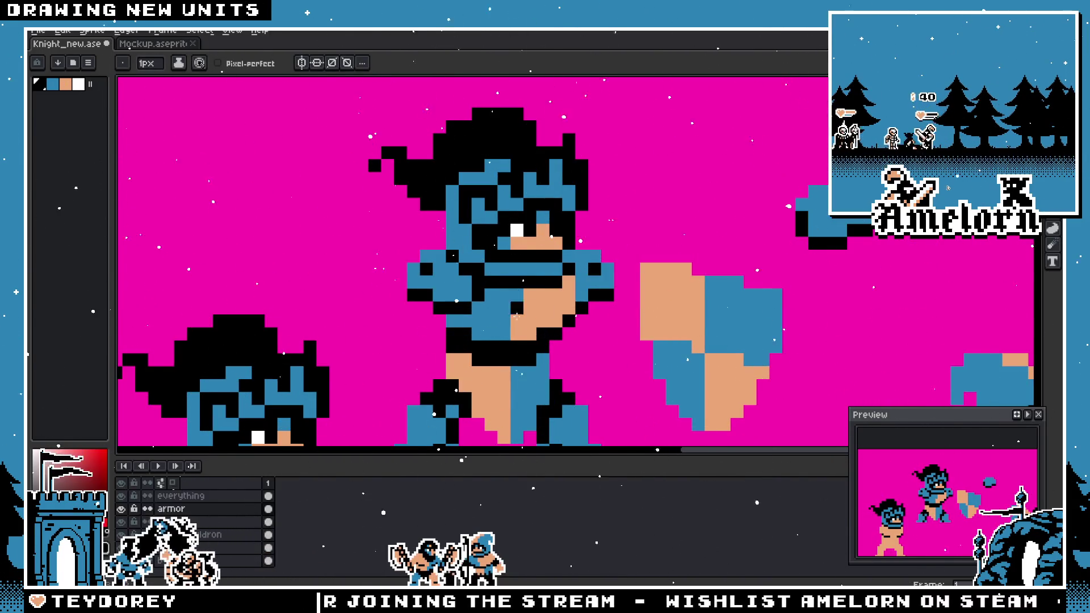
scroll(455, 357, "down", 3)
scroll(478, 313, "up", 3)
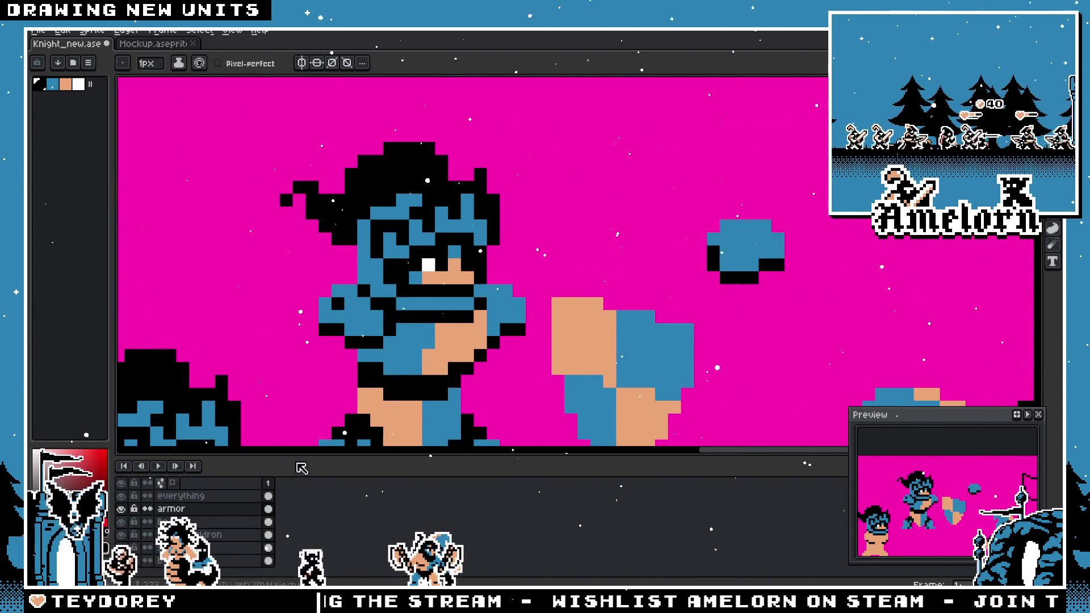
- Add a black pixel to the knight
scroll(481, 296, "down", 4)
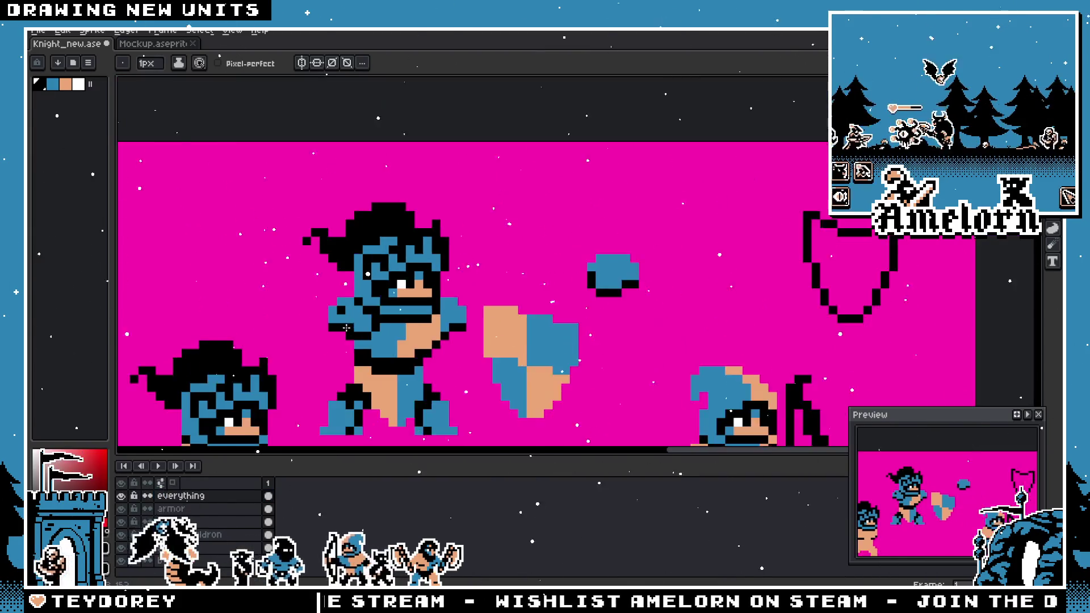
scroll(370, 329, "up", 4)
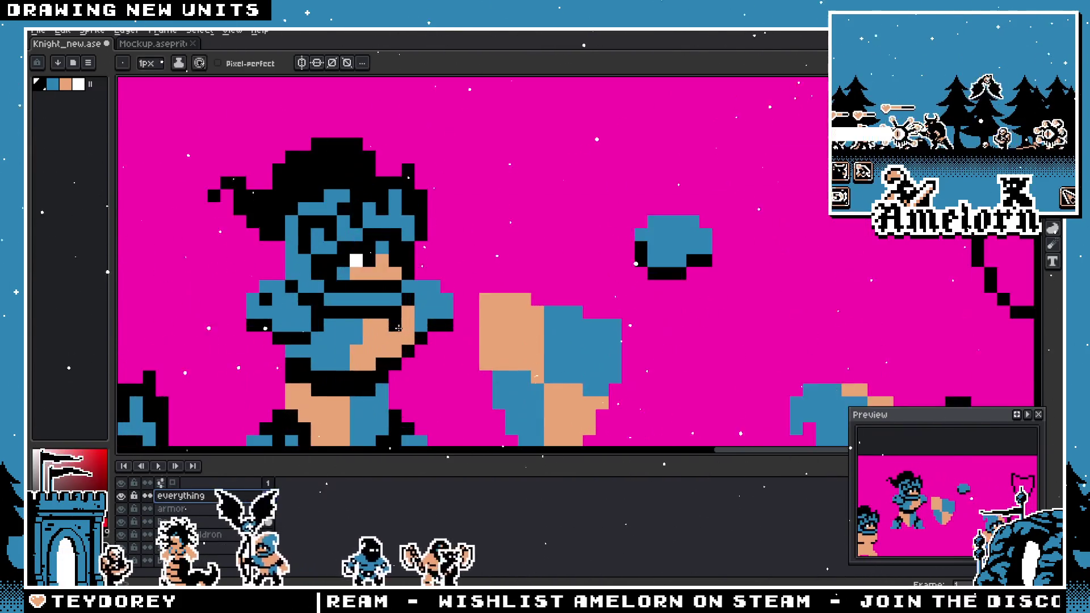
key("alt")
left_click(307, 352)
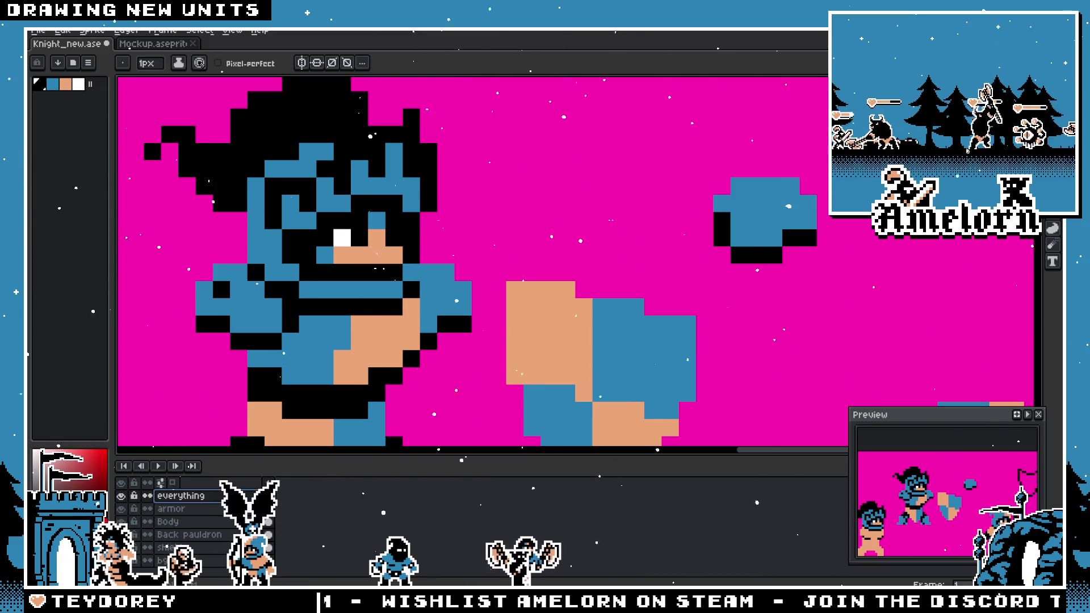
- On the Back pauldron layer, select the knight's chest area, transform it and apply
key("m")
left_click(189, 534)
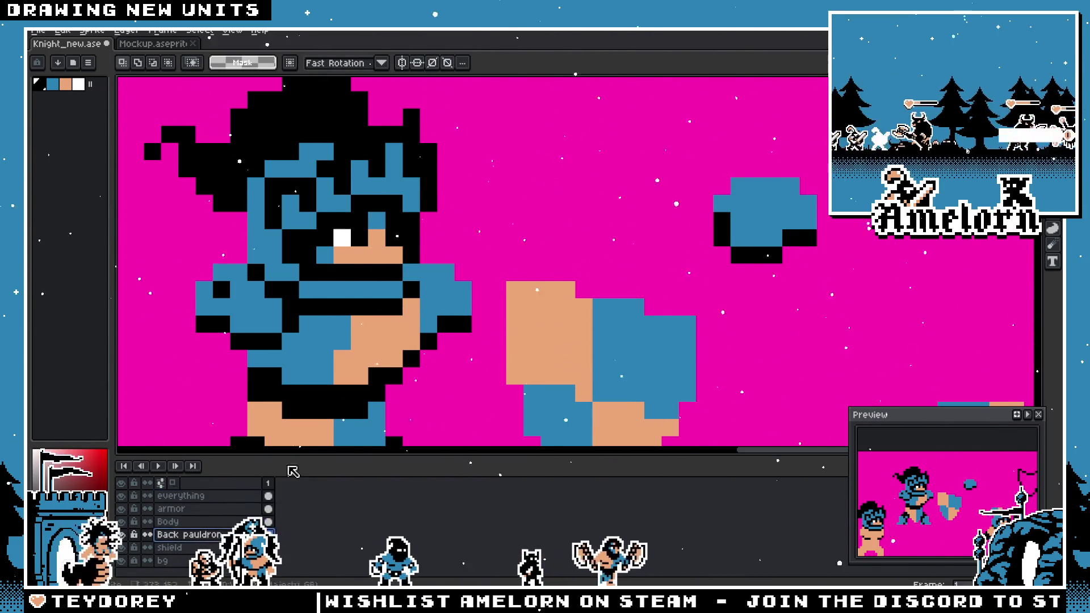
left_click_drag(491, 244, 365, 282)
scroll(514, 272, "down", 4)
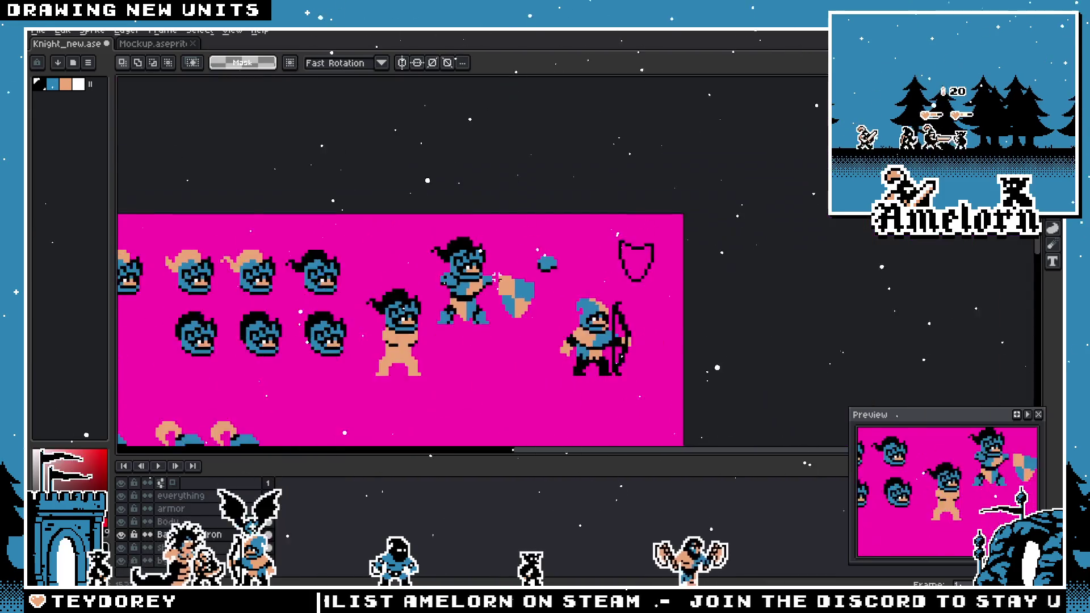
scroll(503, 291, "up", 2)
scroll(497, 281, "up", 3)
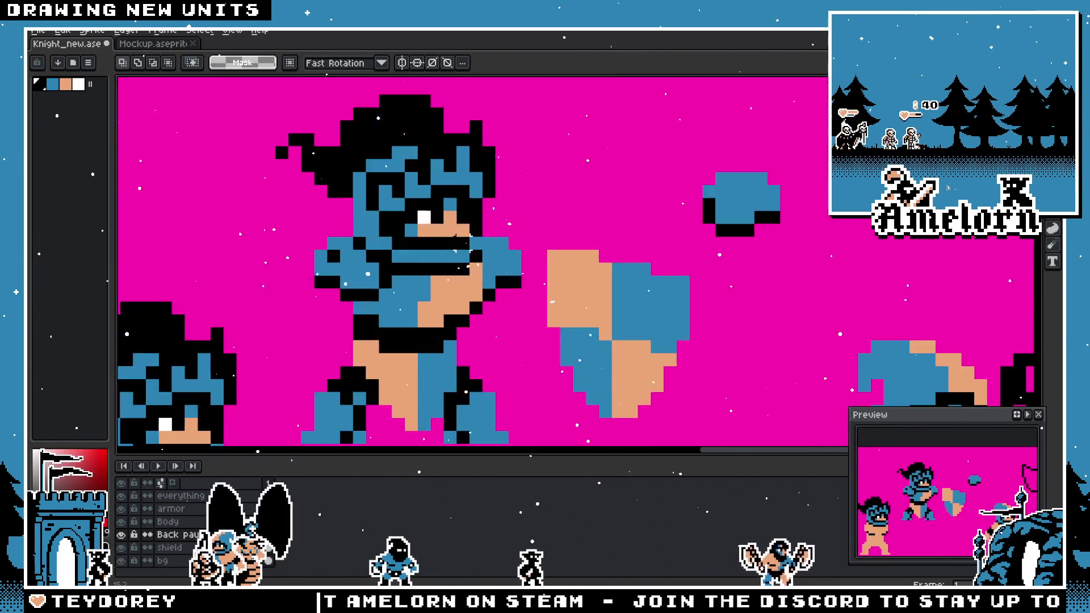
left_click(510, 292)
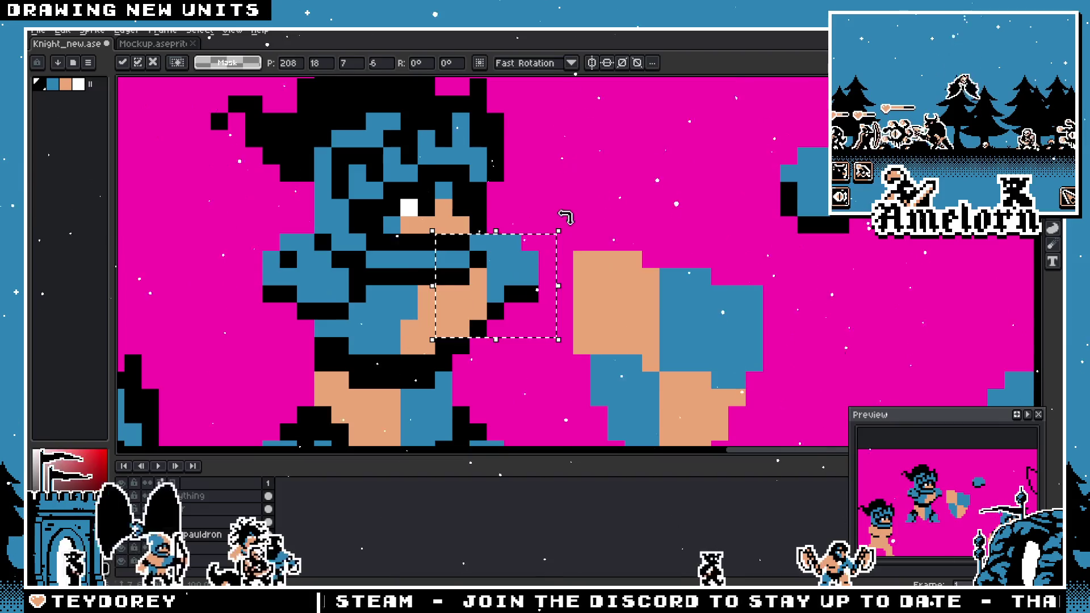
key("Return")
- Centre the knight in view and hide the magenta background layer
scroll(553, 229, "down", 4)
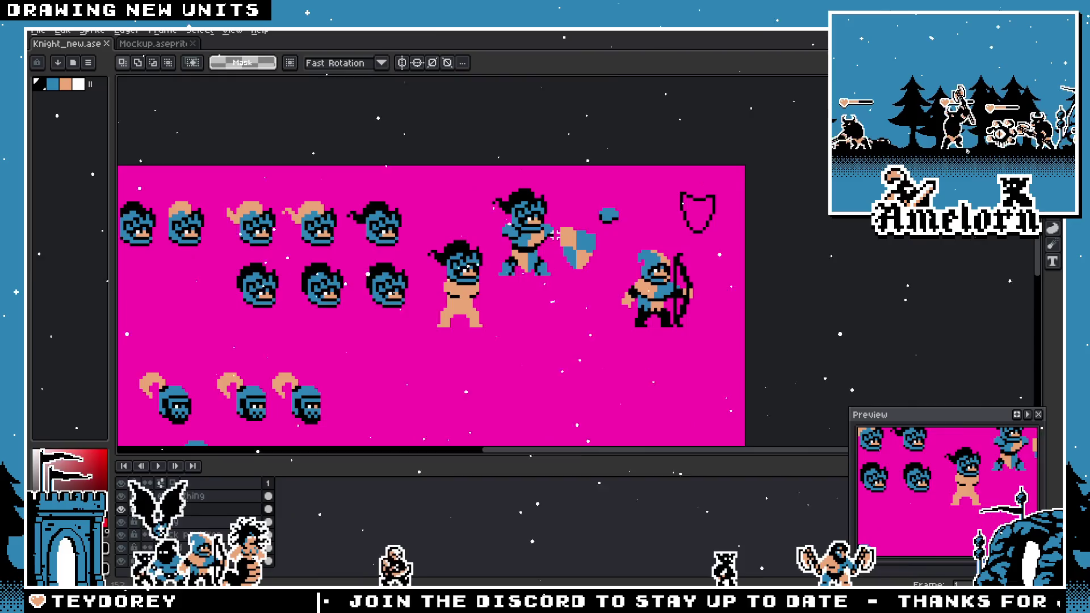
scroll(553, 235, "up", 3)
scroll(550, 250, "down", 1)
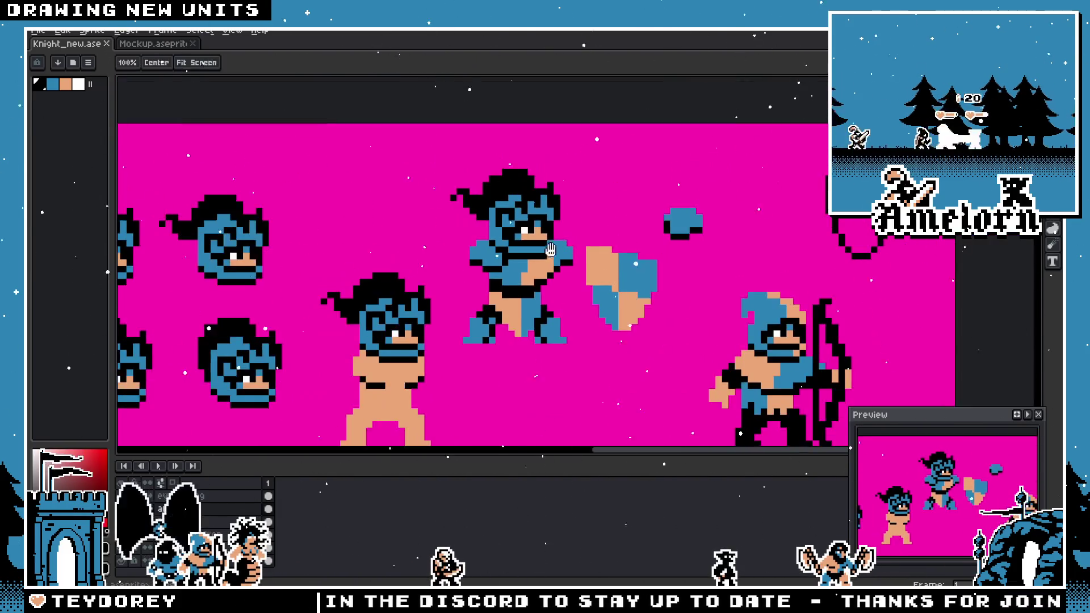
left_click_drag(550, 250, 571, 244)
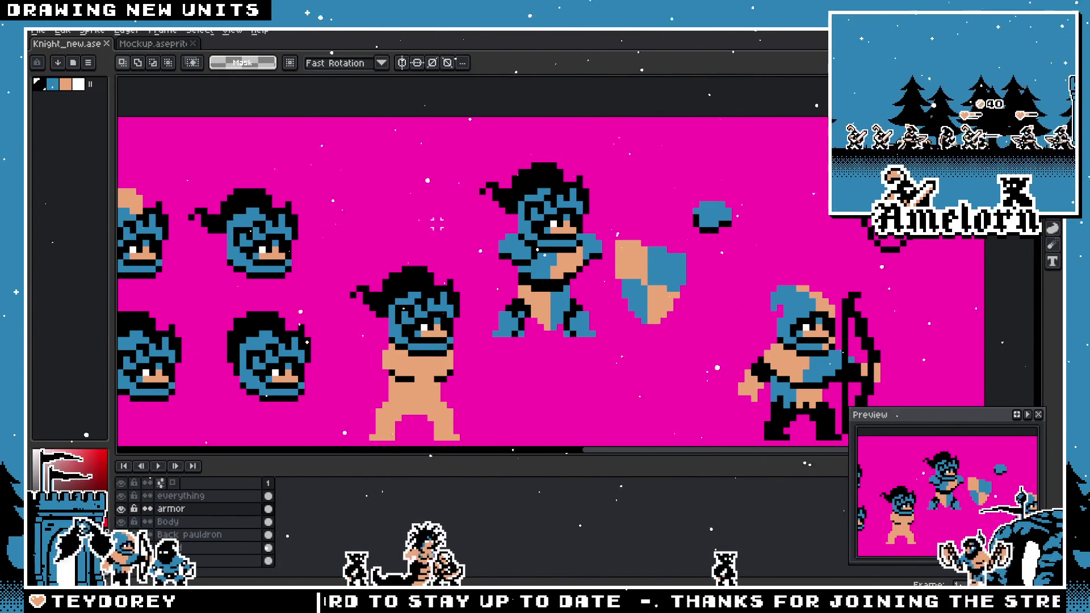
scroll(437, 224, "down", 1)
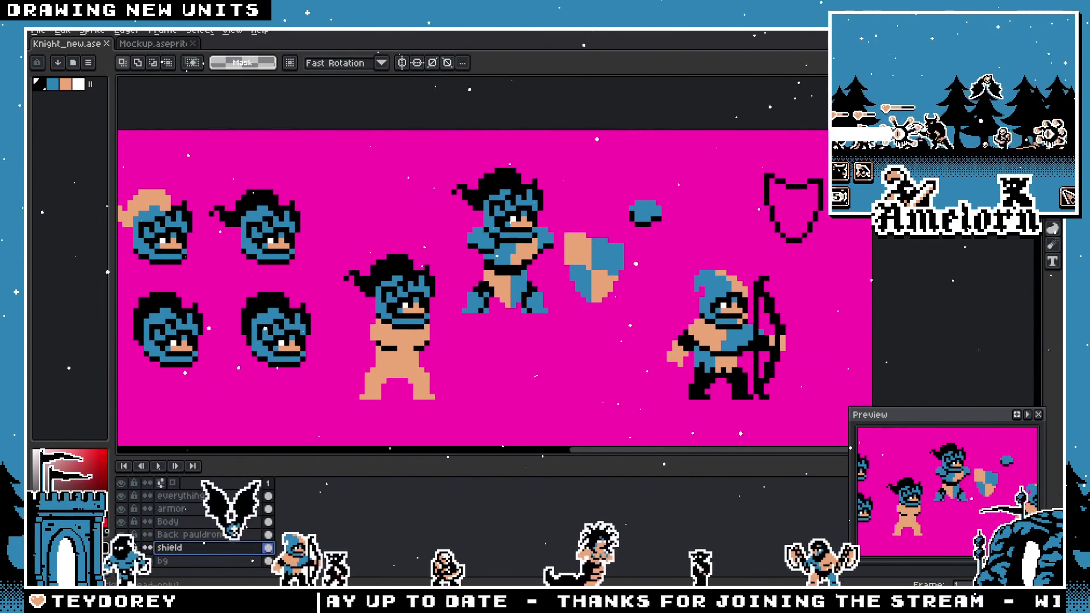
left_click(121, 560)
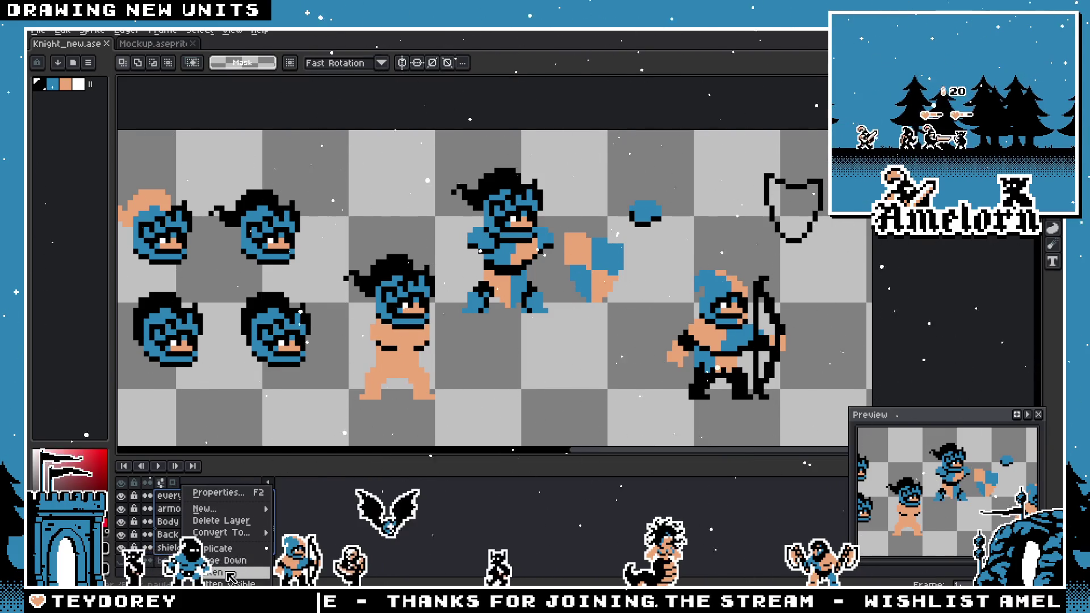
- Undo the layer flattening and add a new empty layer named 'flat'
mouse_move(442, 165)
left_mouse_down()
mouse_move(630, 318)
mouse_move(668, 313)
left_mouse_up()
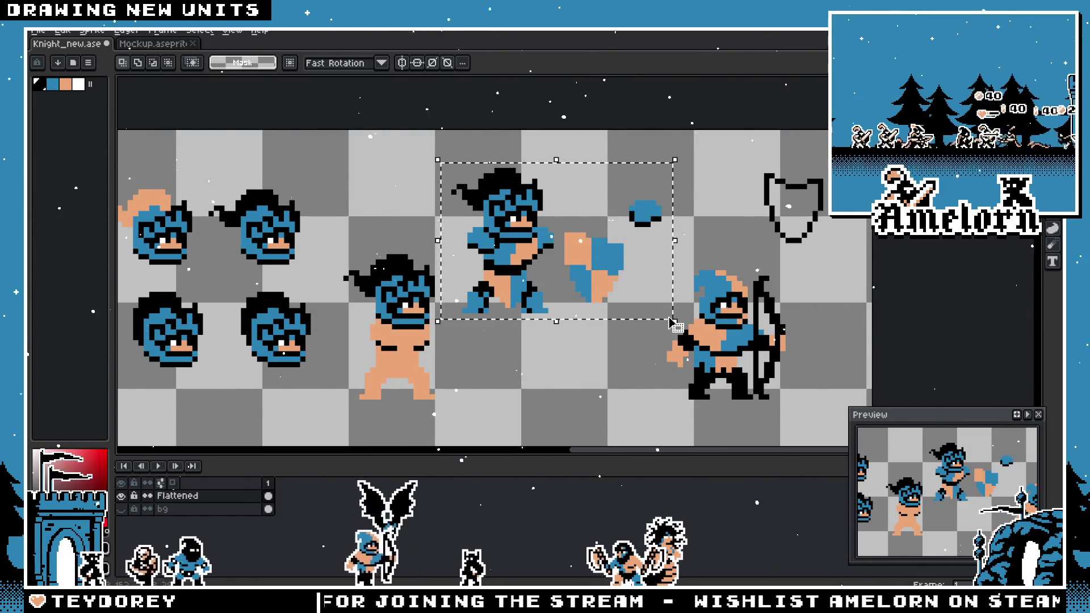
key("ctrl+z")
key("ctrl+z")
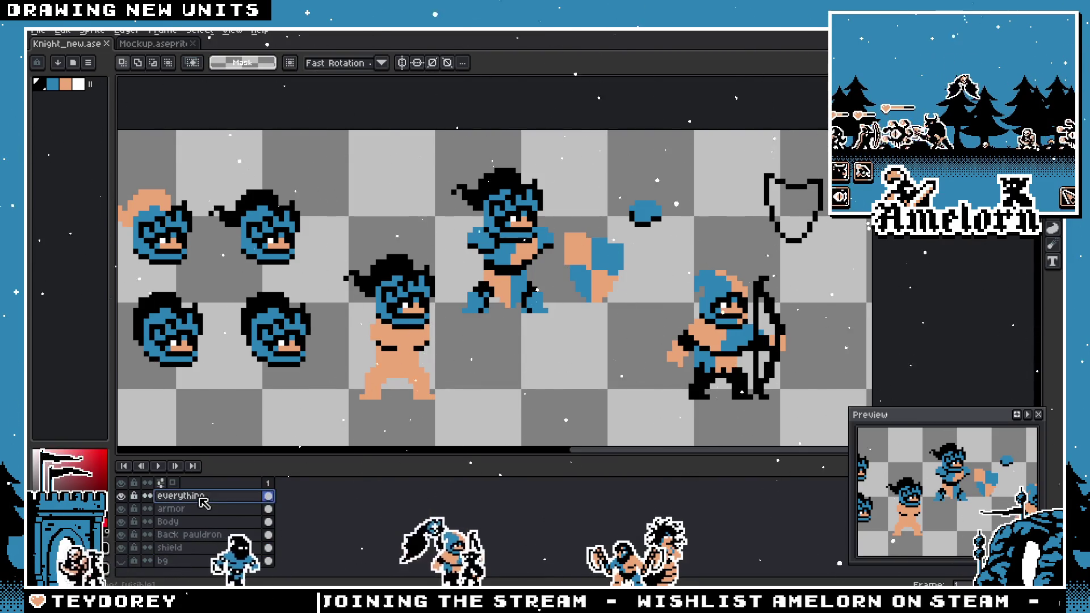
right_click(198, 495)
mouse_move(255, 510)
left_click(311, 512)
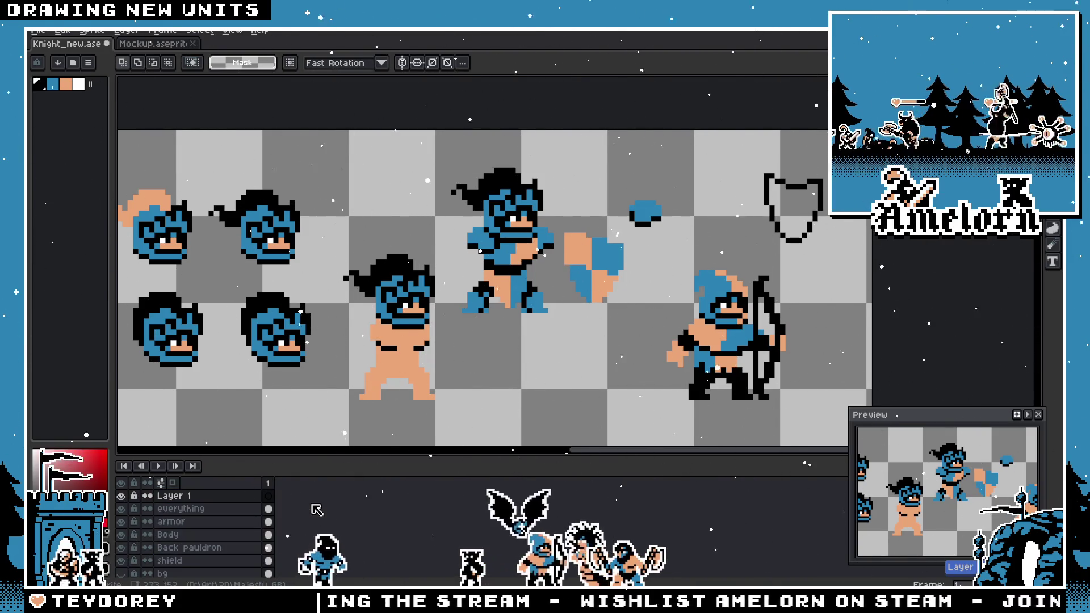
key("F2")
type("flat")
key("Return")
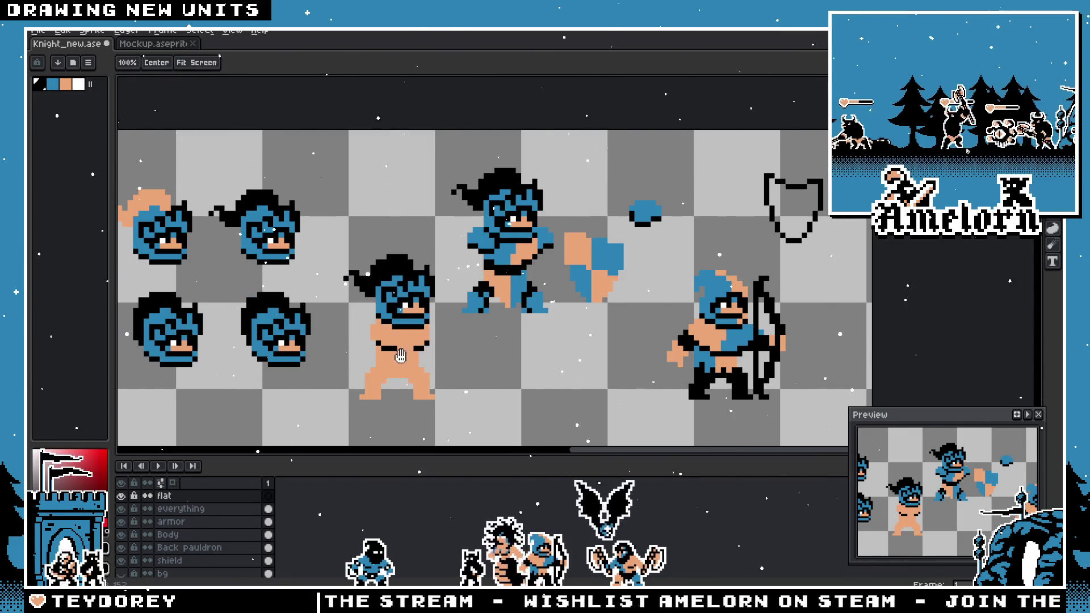
- Paste the merged knight copy onto the flat layer and drop it near the canvas centre
scroll(440, 270, "down", 2)
scroll(469, 289, "up", 1)
key("ctrl+v")
left_click_drag(515, 250, 530, 358)
key("Return")
scroll(530, 359, "up", 2)
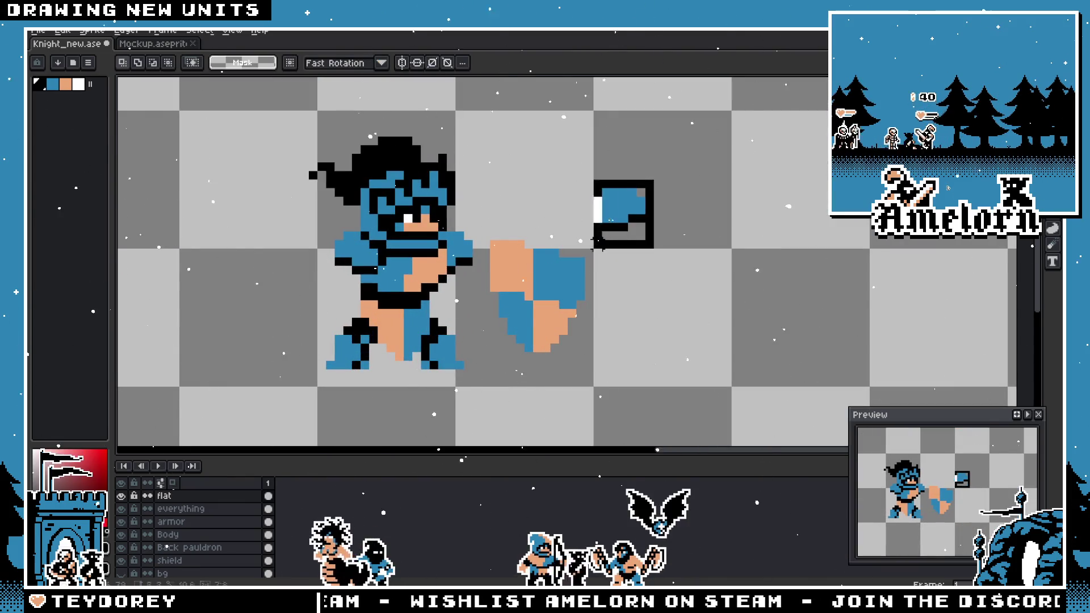
- Select the shield and move it up and to the right of the knight
left_click_drag(618, 217, 511, 355)
left_click_drag(540, 308, 650, 176)
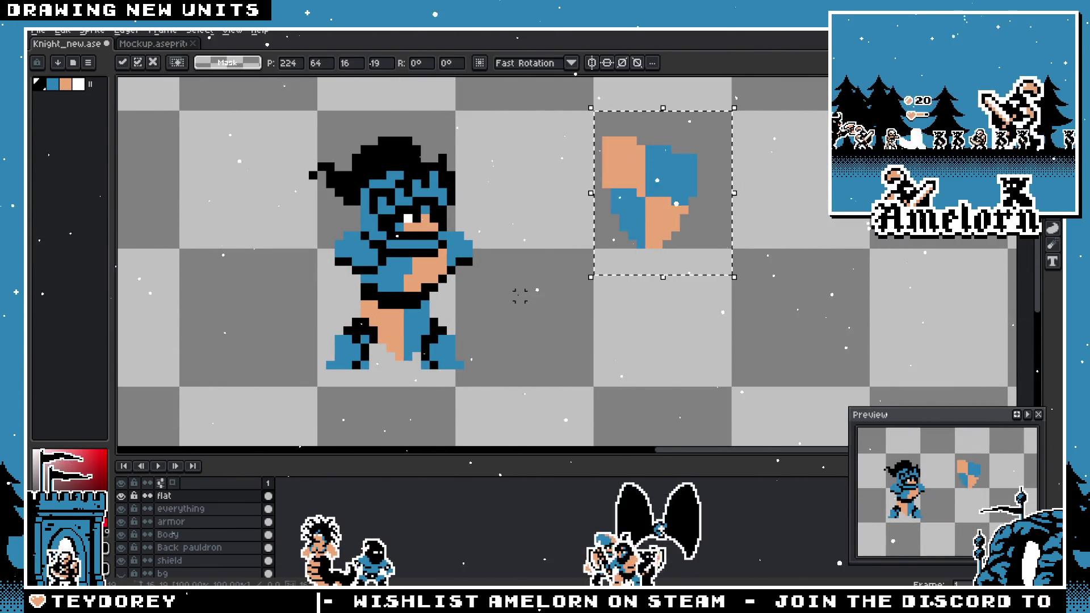
left_click_drag(522, 291, 576, 328)
scroll(582, 330, "down", 2)
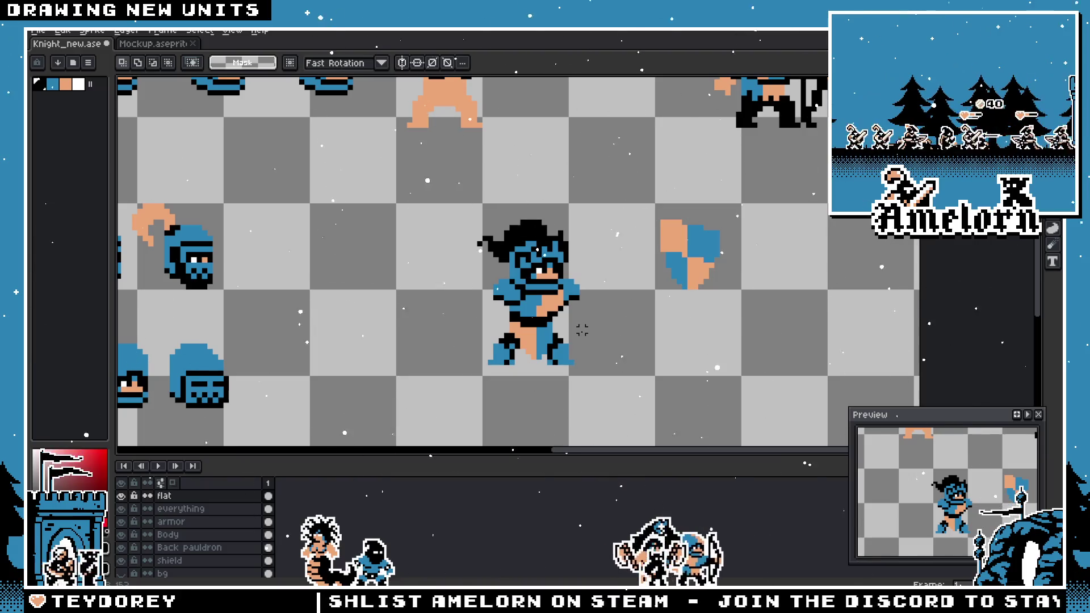
scroll(500, 324, "up", 2)
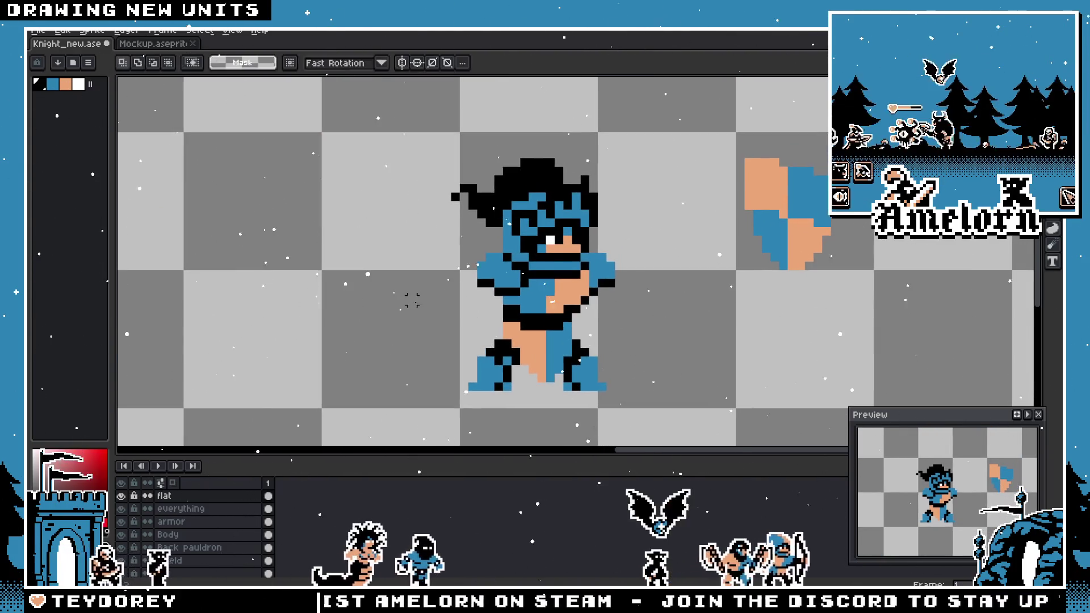
scroll(412, 302, "down", 1)
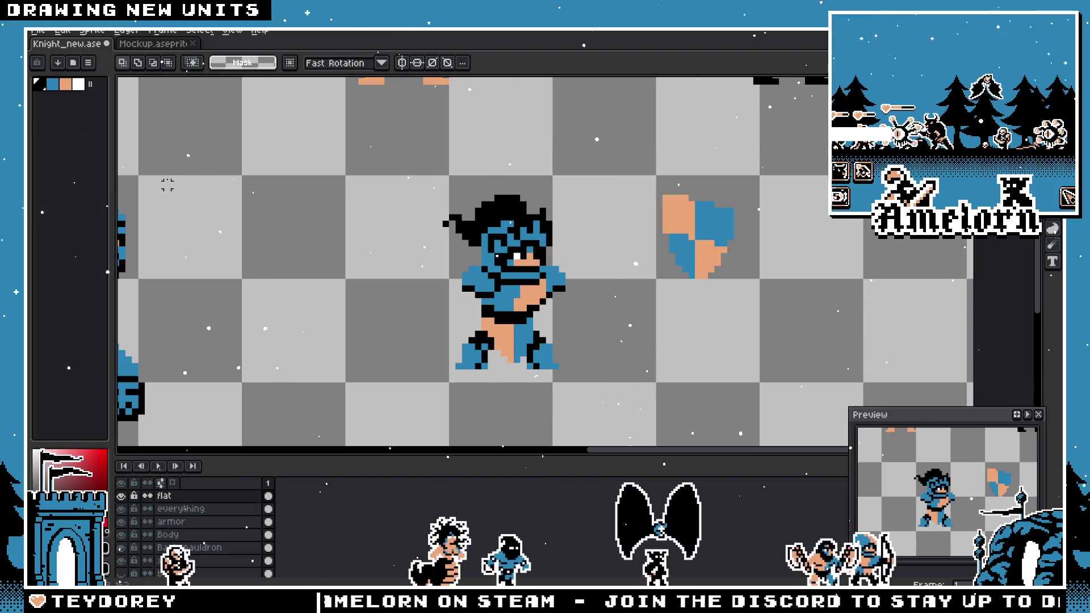
- Open barbarian.aseprite and select the sword on its sprite sheet
left_click(37, 31)
left_click(49, 53)
scroll(269, 221, "down", 3)
scroll(269, 221, "up", 3)
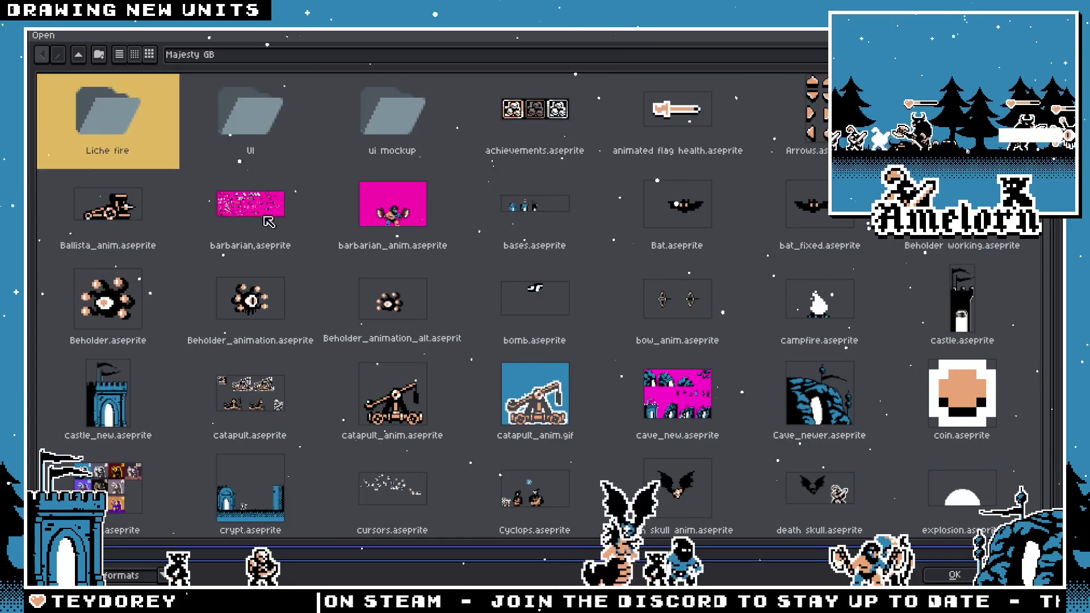
double_click(269, 221)
scroll(561, 223, "up", 3)
scroll(562, 222, "down", 1)
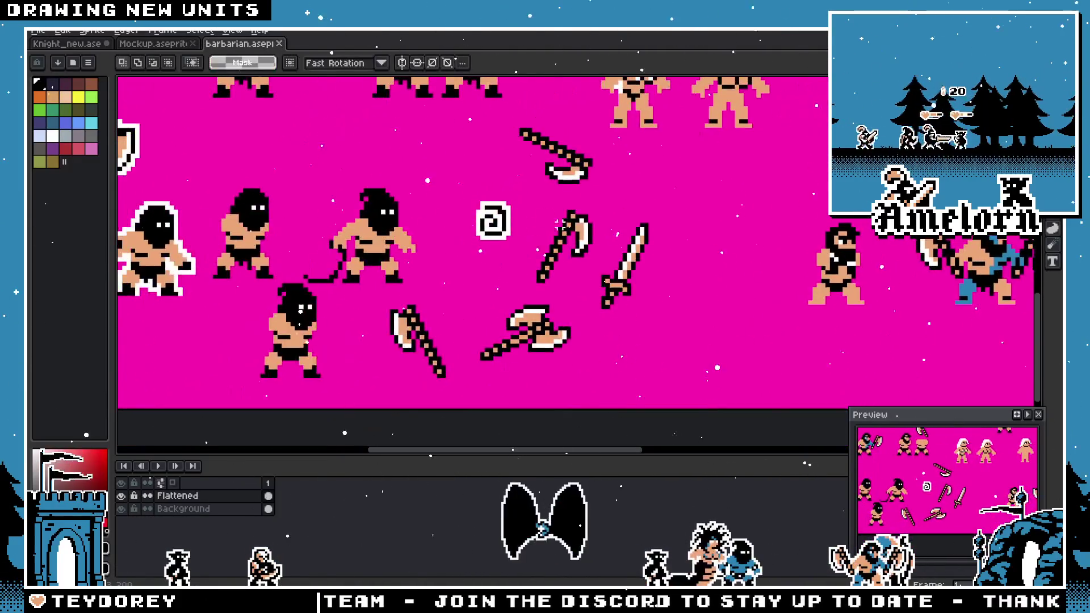
scroll(626, 235, "up", 1)
scroll(704, 340, "up", 3)
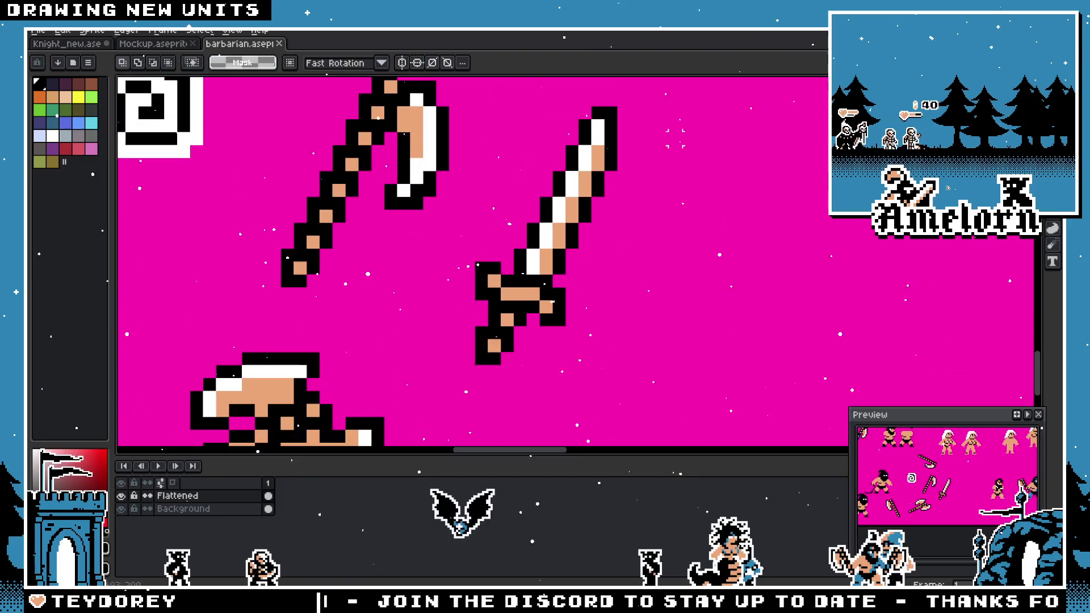
scroll(658, 182, "down", 1)
left_click_drag(687, 119, 526, 322)
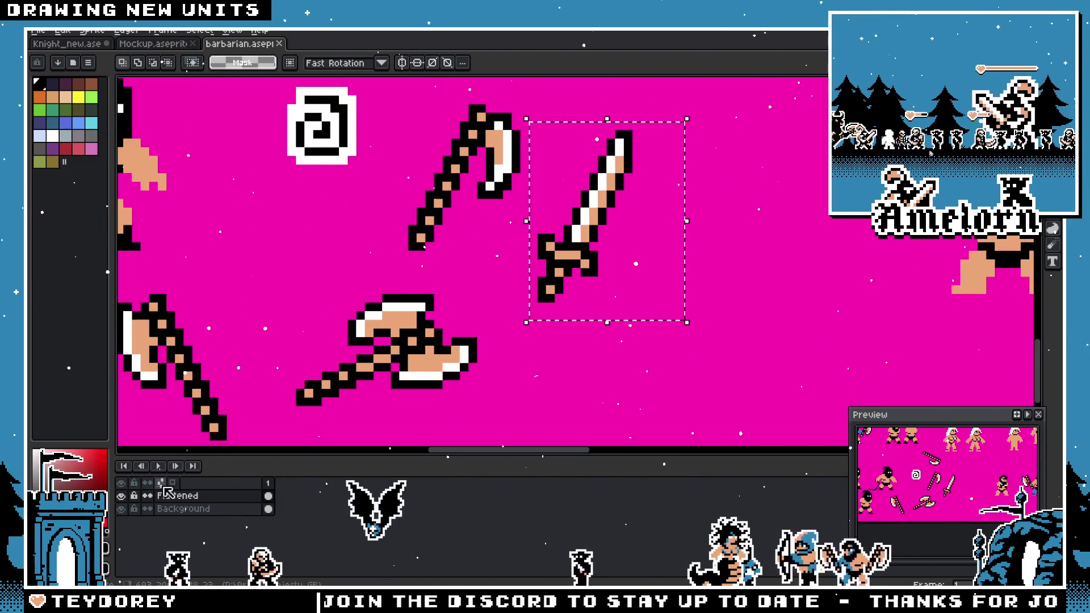
- Close the Mockup file and return to the knight sprite
left_click(166, 45)
left_click(68, 45)
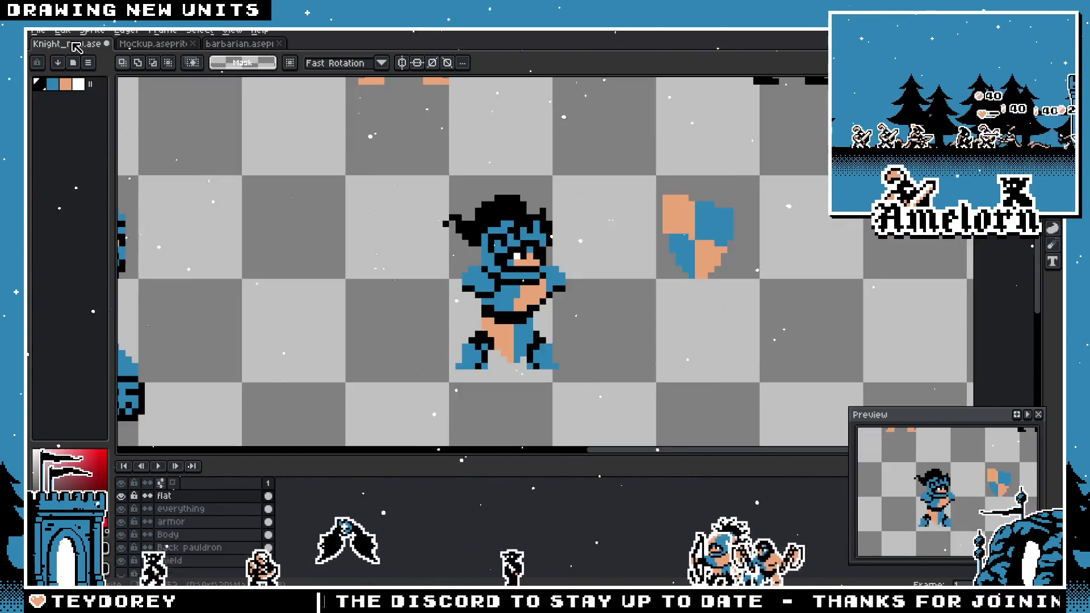
left_click(153, 44)
left_click(193, 44)
left_click(57, 44)
- Paste the sword into the knight file and place it beside the knight
key("ctrl+v")
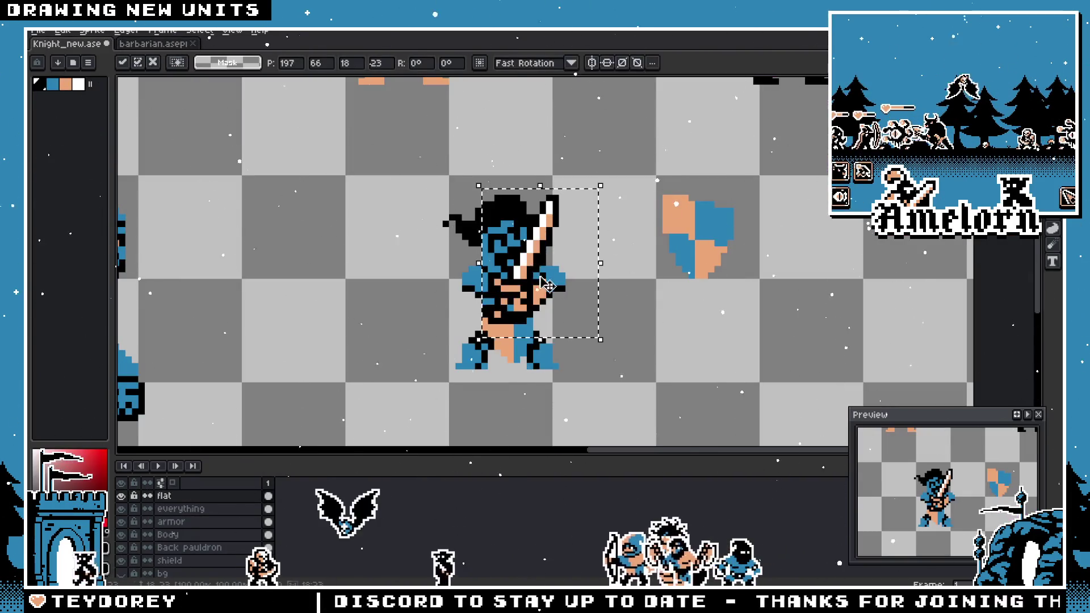
mouse_move(500, 295)
left_mouse_down()
mouse_move(363, 318)
mouse_move(420, 312)
mouse_move(436, 298)
left_mouse_up()
key("Return")
scroll(436, 307, "up", 1)
scroll(442, 311, "up", 1)
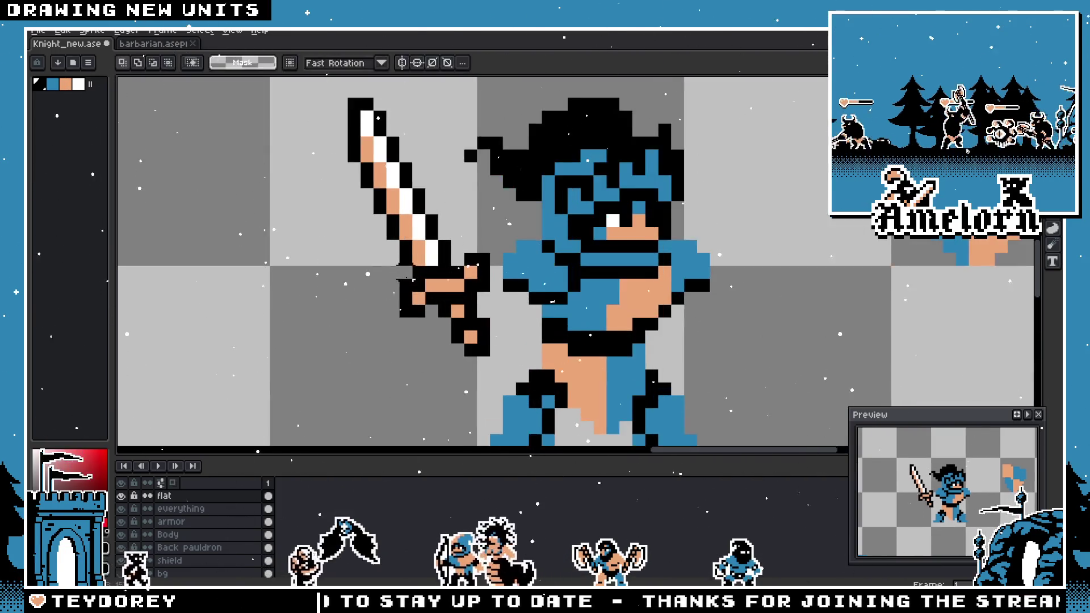
scroll(431, 309, "down", 2)
- Delete the misplaced sword and paste it again just left of the knight
left_click_drag(291, 168, 400, 310)
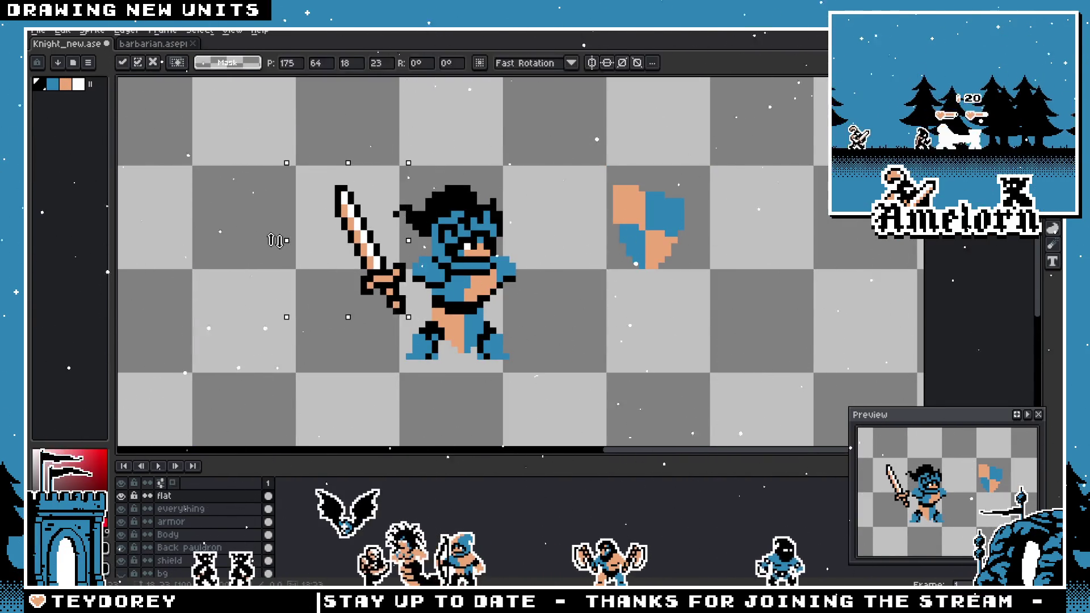
key("Delete")
key("ctrl+v")
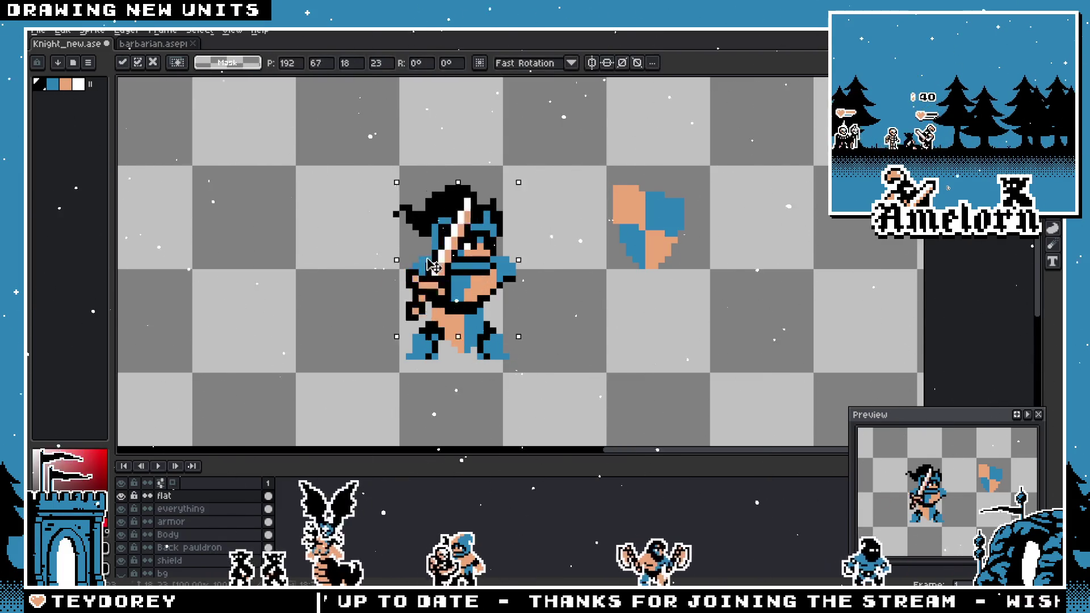
mouse_move(396, 260)
left_mouse_down()
mouse_move(318, 250)
mouse_move(349, 254)
mouse_move(338, 257)
left_mouse_up()
key("Return")
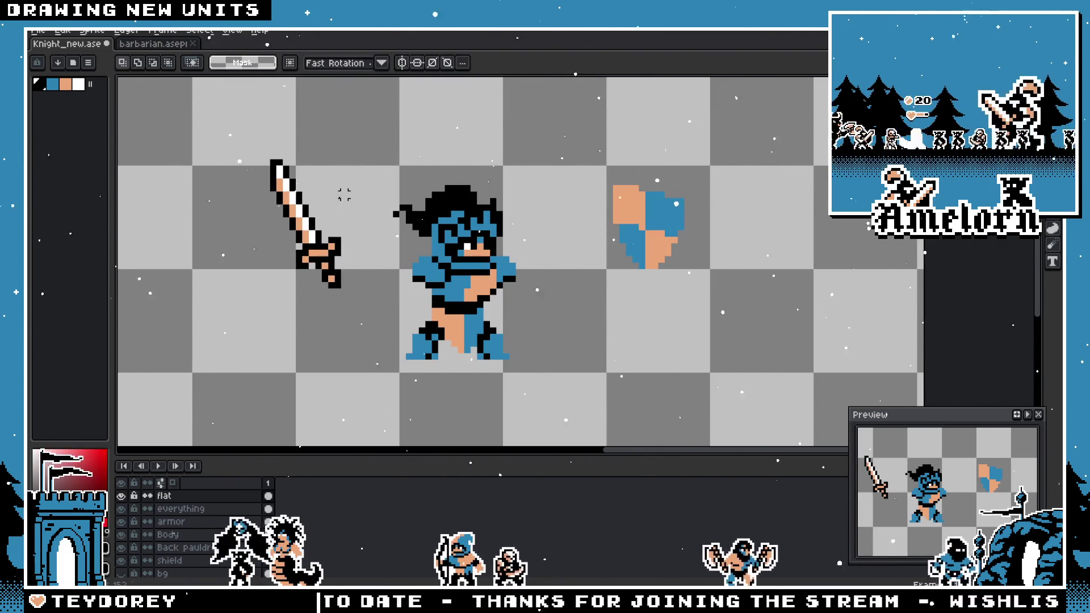
scroll(340, 189, "up", 3)
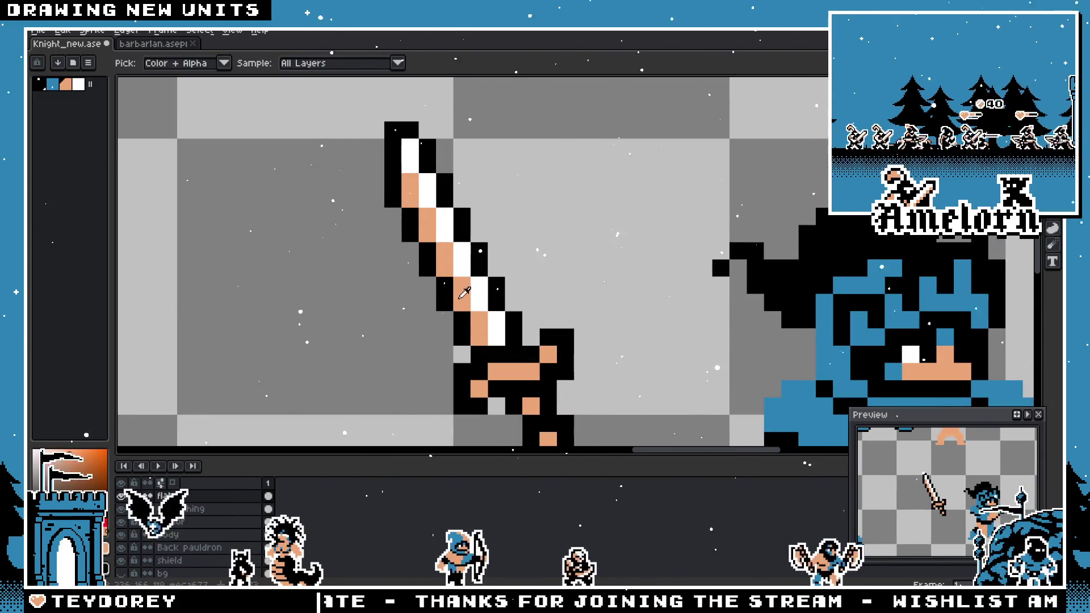
scroll(640, 256, "down", 1)
- Marquee-select the region around the placed sword
key("b")
scroll(640, 256, "down", 2)
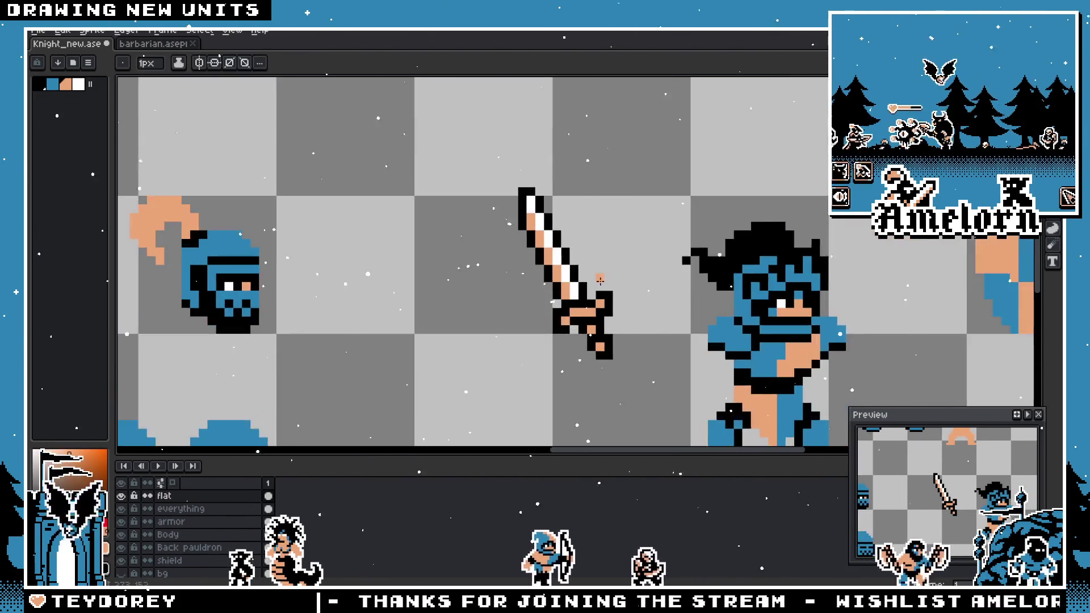
scroll(562, 293, "up", 2)
key("m")
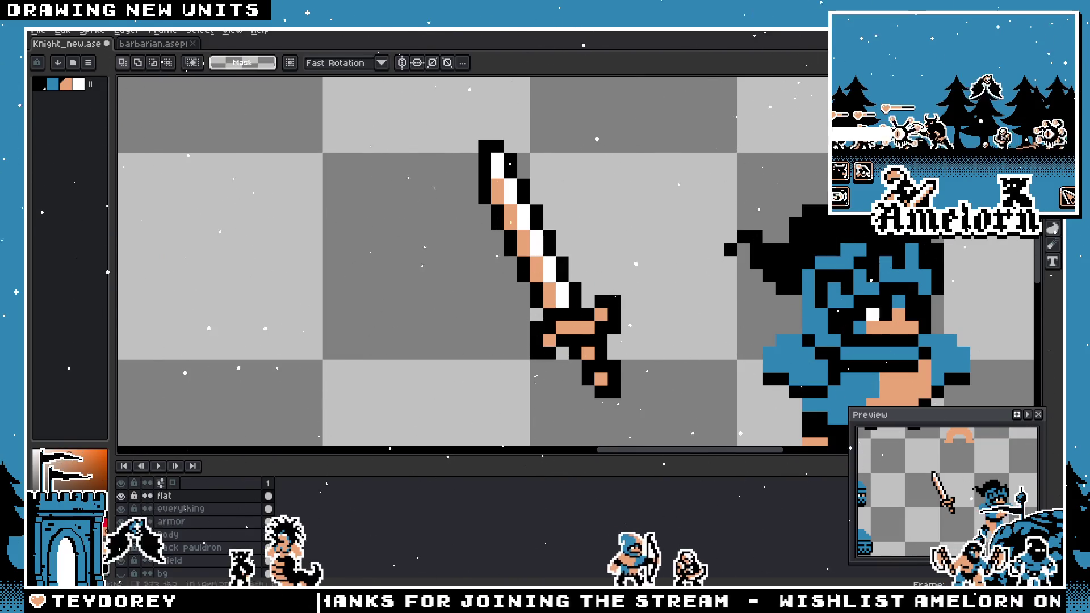
scroll(783, 171, "down", 1)
left_click_drag(710, 155, 515, 339)
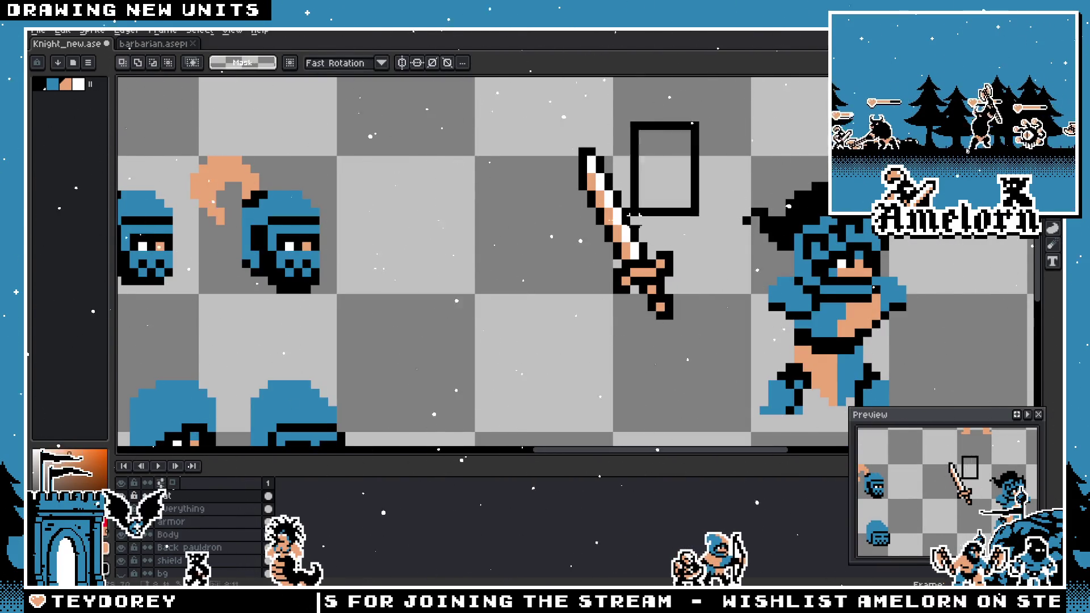
left_click_drag(632, 216, 537, 344)
scroll(794, 193, "up", 2)
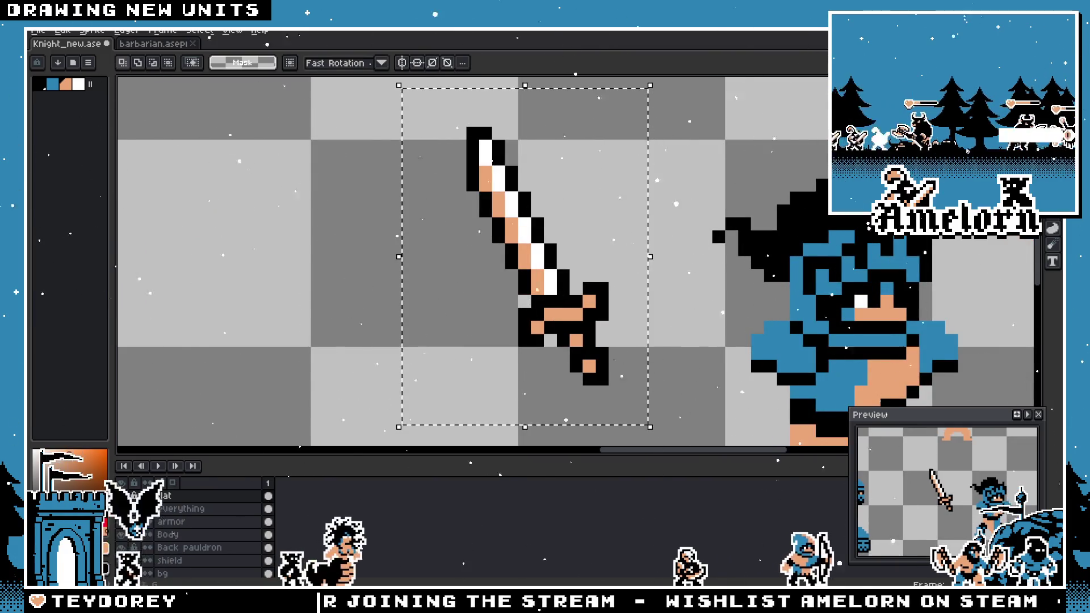
- With the Paint Bucket, fill the blade's white pixels red and its tan pixels blue
key("g")
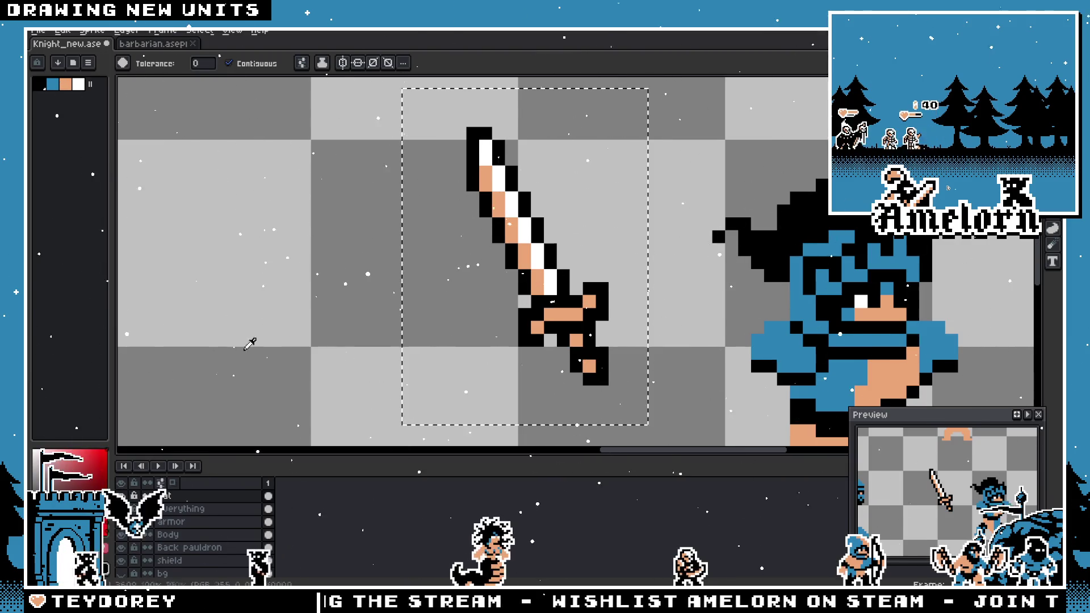
left_click(511, 207)
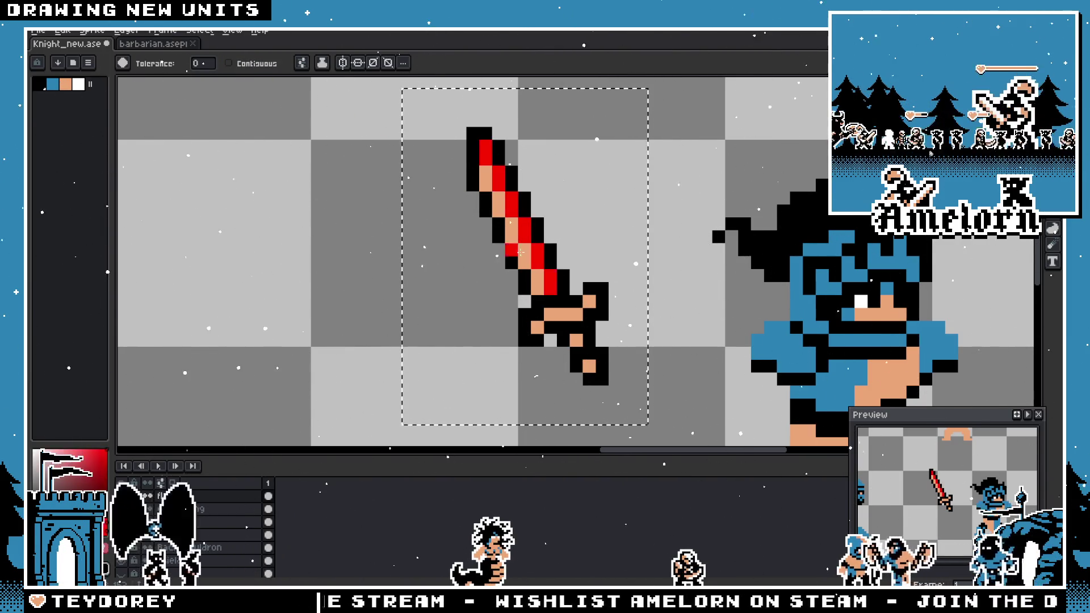
scroll(427, 232, "down", 1)
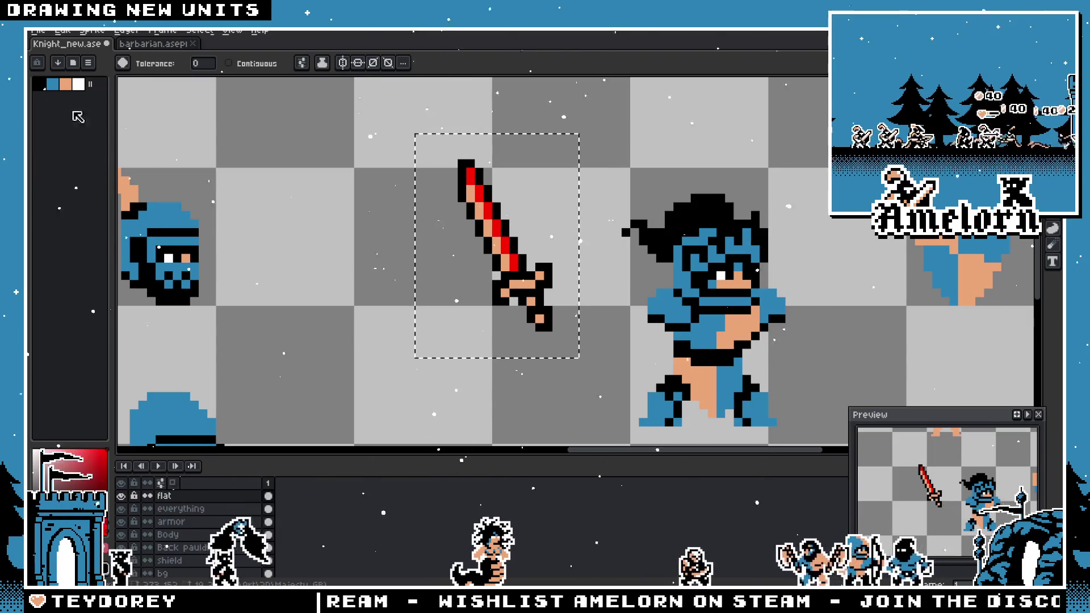
left_click(52, 84)
scroll(401, 180, "up", 1)
left_click(573, 274)
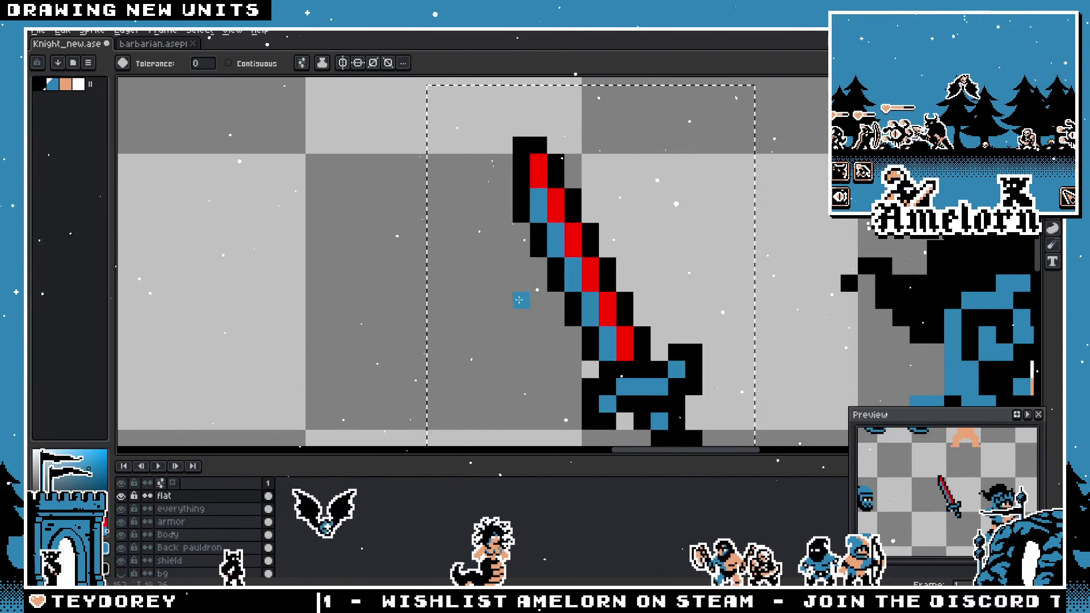
- Refill the red blade stripes with tan, undoing the fills that spilled onto the black outline
left_click_drag(518, 297, 443, 268)
left_click(66, 84)
left_click(479, 244)
scroll(483, 203, "down", 1)
key("ctrl+z")
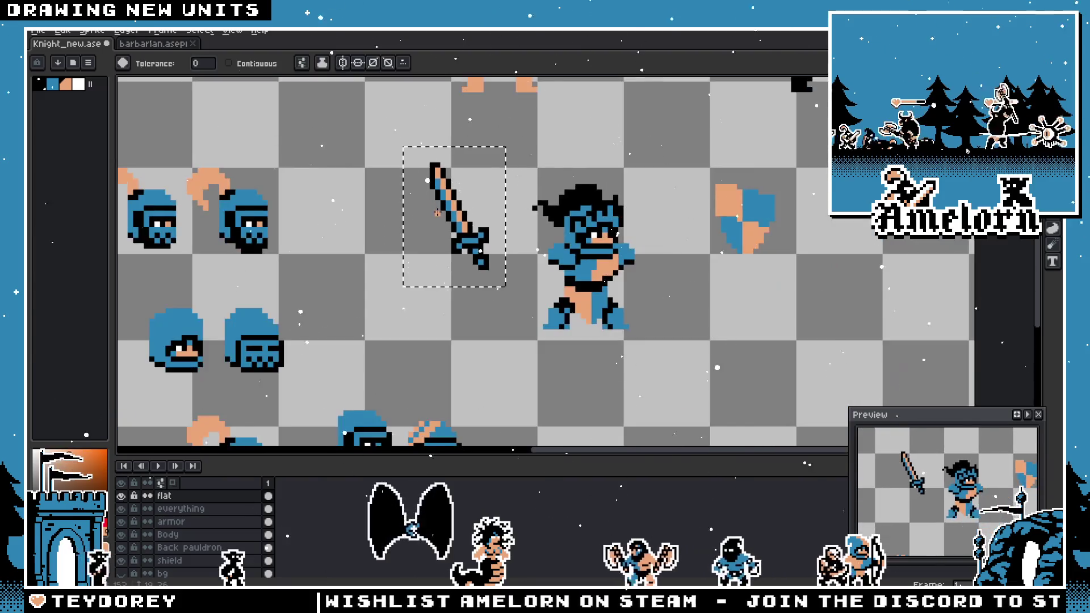
scroll(483, 202, "up", 1)
left_click(483, 203)
scroll(483, 203, "down", 3)
scroll(514, 253, "up", 2)
key("ctrl+z")
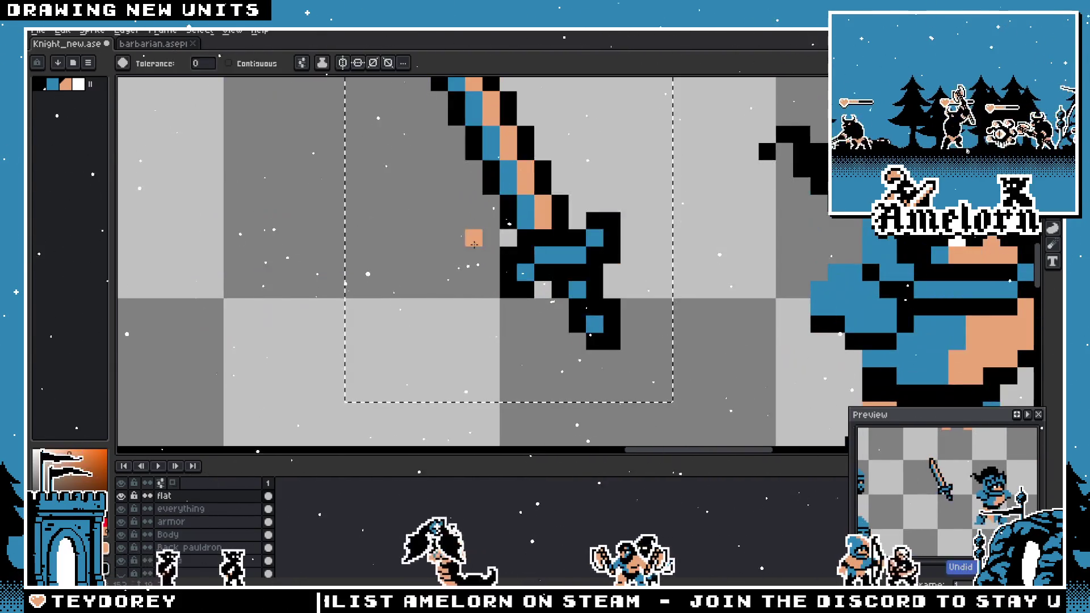
scroll(515, 253, "up", 1)
- Fix two stray blade pixels and paint the blade tip tan with the Pencil
left_click(514, 253)
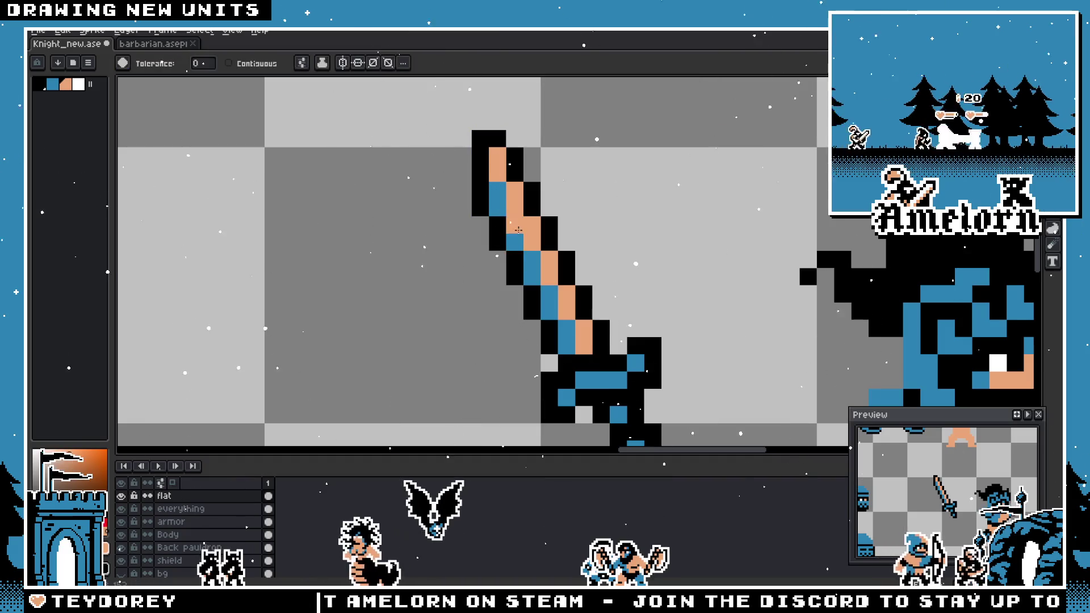
left_click(538, 210)
key("b")
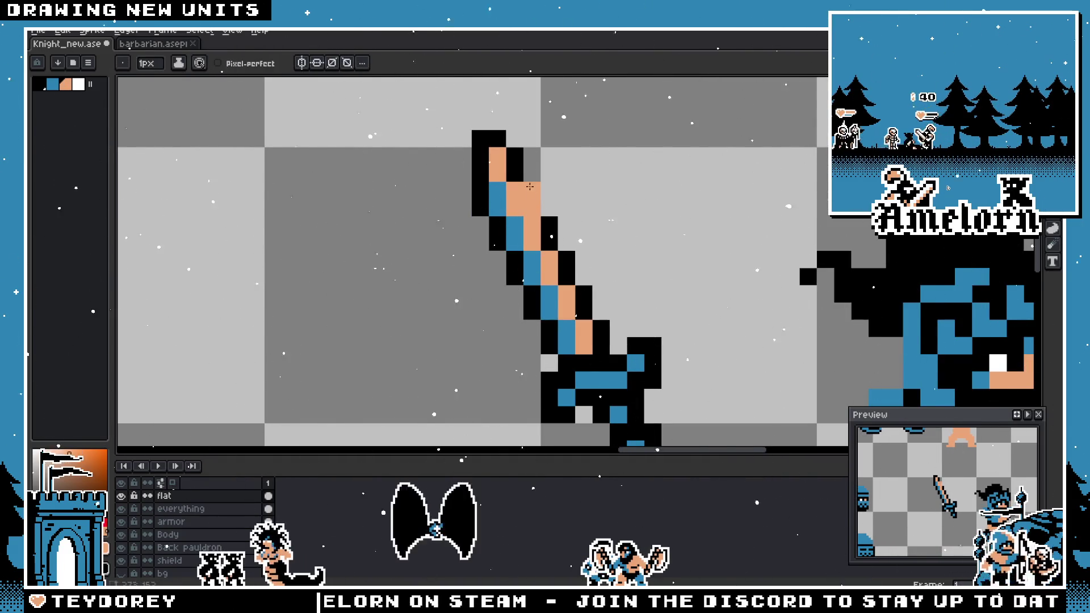
mouse_move(531, 190)
left_mouse_down()
mouse_move(513, 155)
mouse_move(483, 142)
left_mouse_up()
- Touch up the sword tip with a few blue pixels, undoing the last one
left_click(481, 156)
right_click(481, 173)
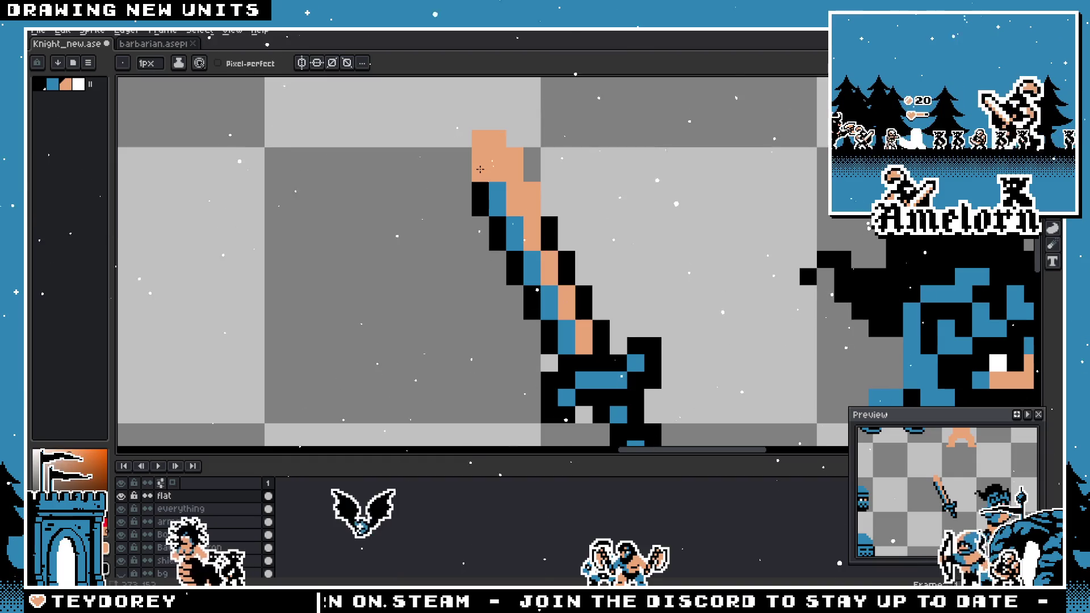
right_click(476, 157)
scroll(474, 165, "down", 4)
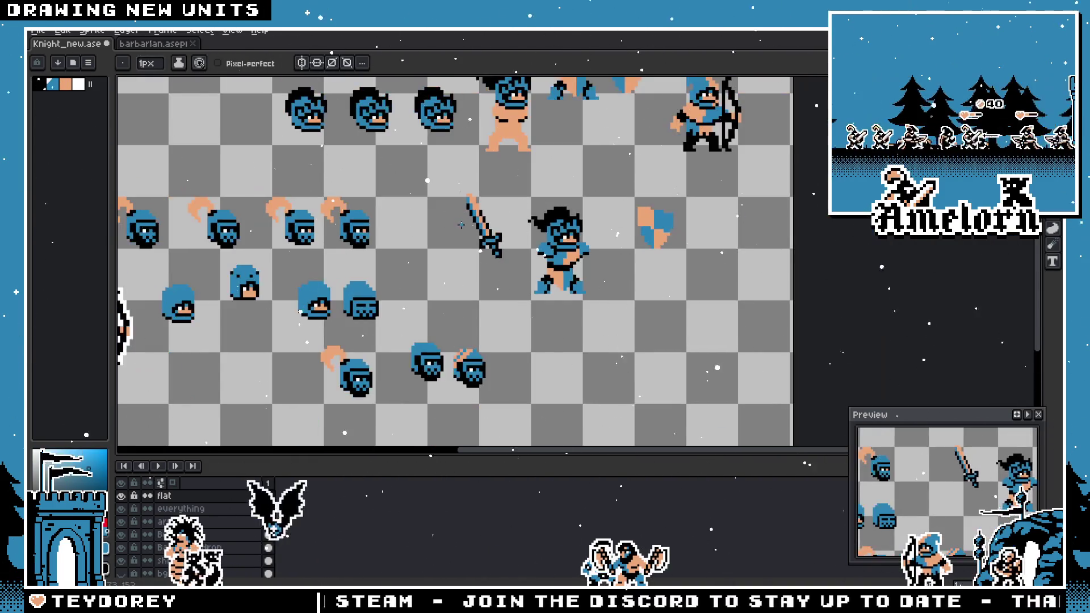
scroll(474, 176, "up", 3)
right_click(474, 183)
key("ctrl+z")
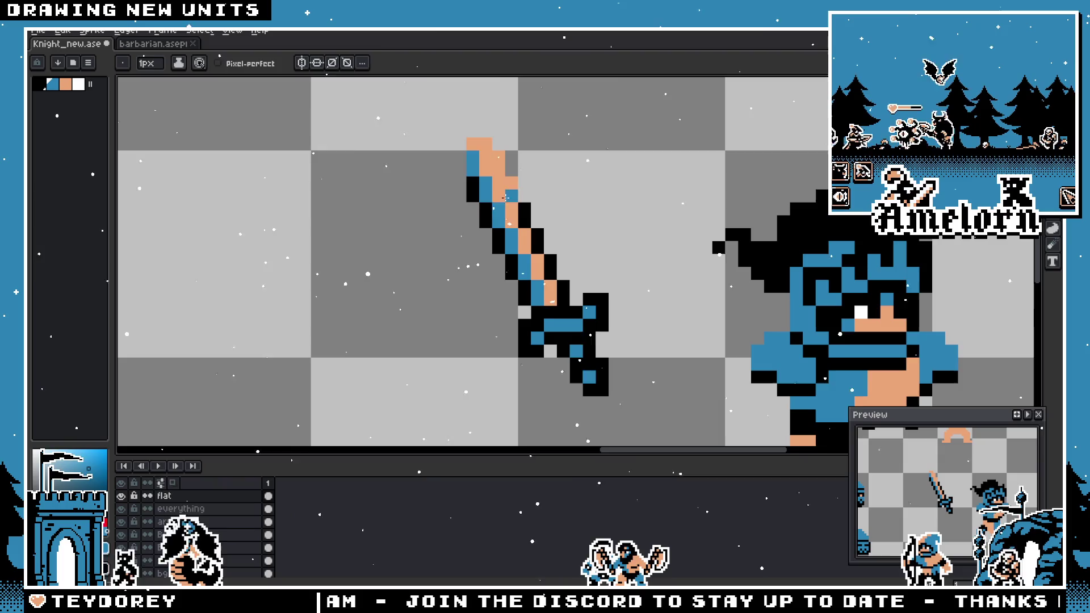
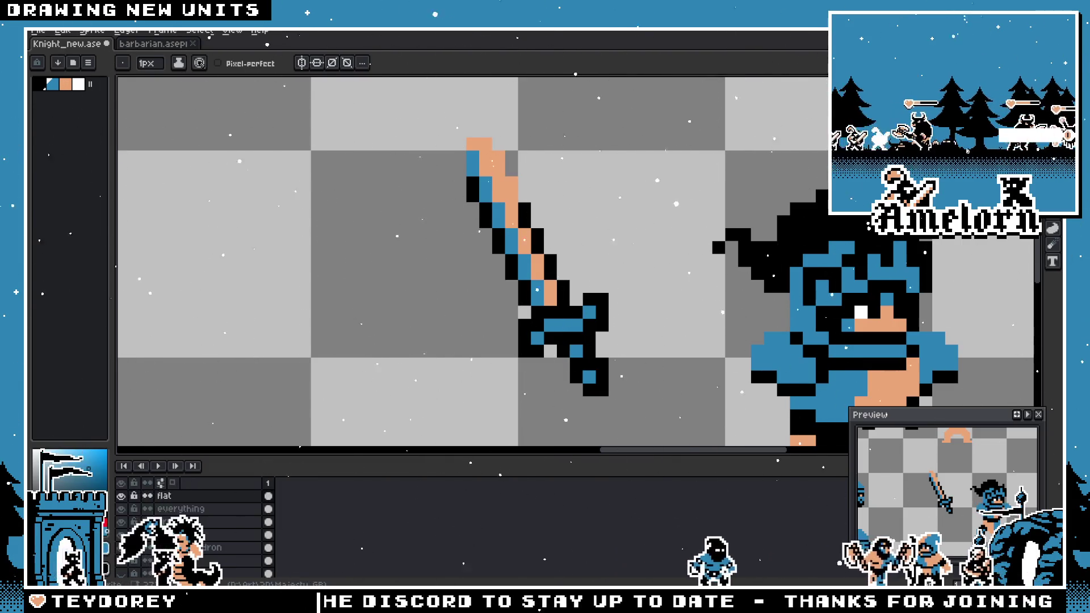
- Touch up the blade tip: make its top pixels peach and add blue edge pixels
scroll(474, 171, "up", 1)
left_click(470, 196)
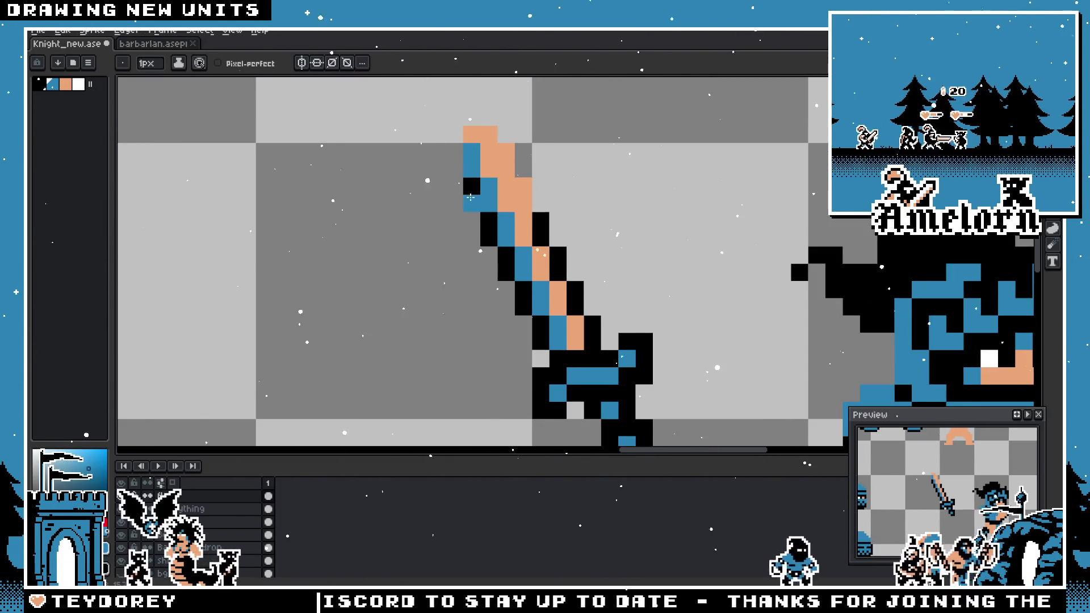
scroll(500, 172, "up", 1)
left_click(466, 144)
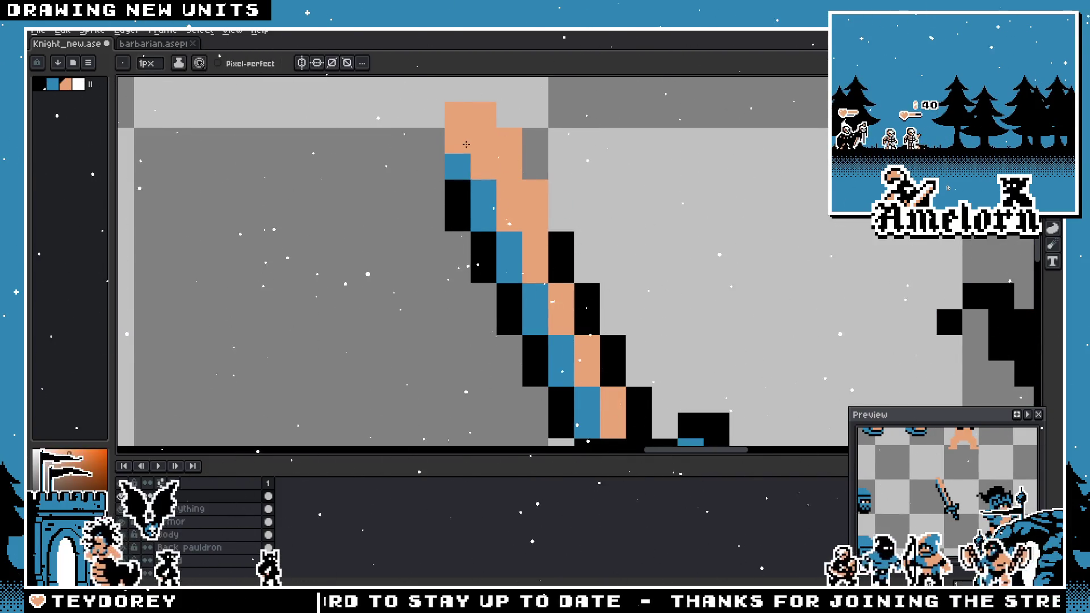
left_click(521, 264)
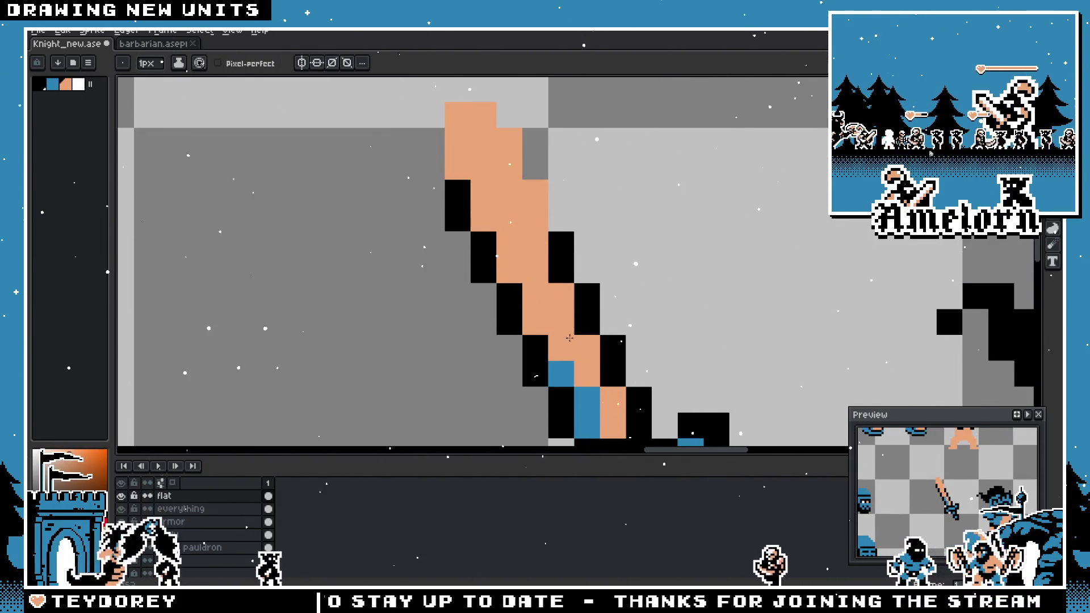
left_click(561, 373)
scroll(561, 363, "down", 3)
left_click(516, 350)
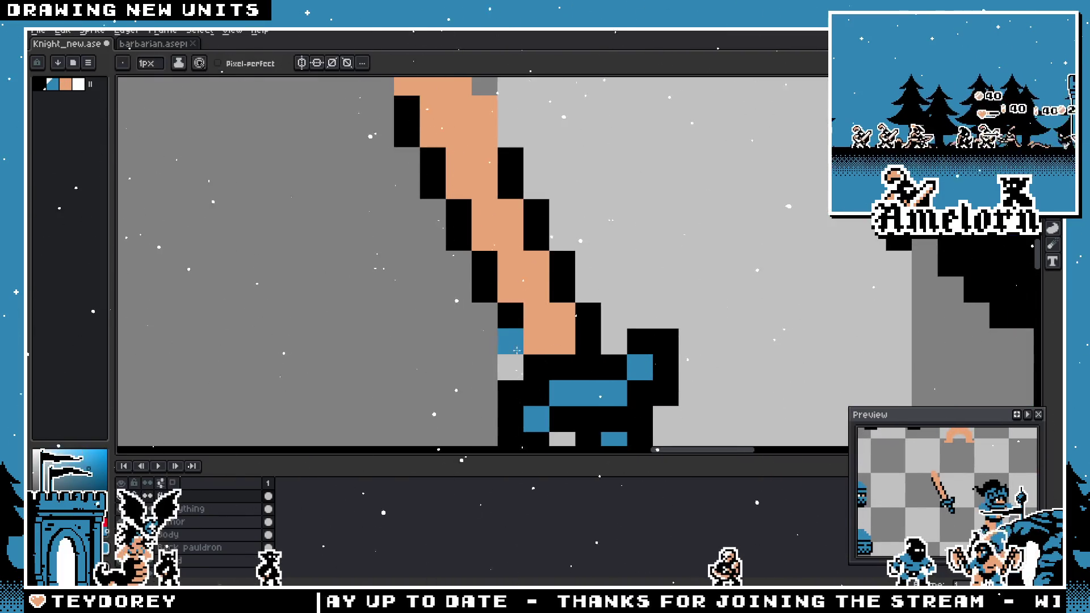
- Repaint the blade's right edge peach down to the guard and add a blue lower-left edge
left_click_drag(482, 262, 524, 298)
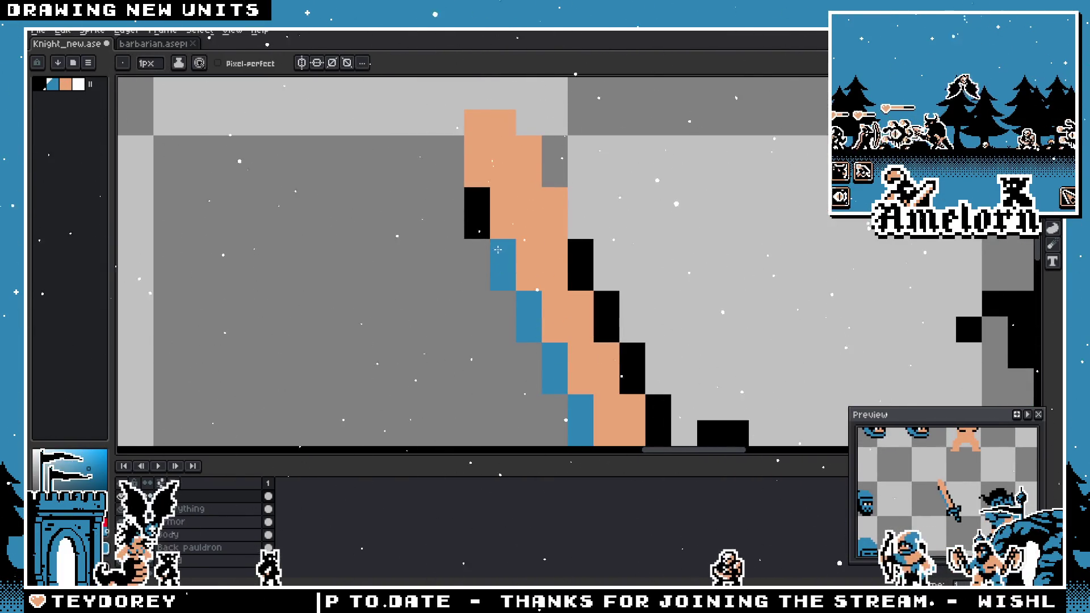
scroll(479, 239, "down", 3)
scroll(383, 239, "up", 3)
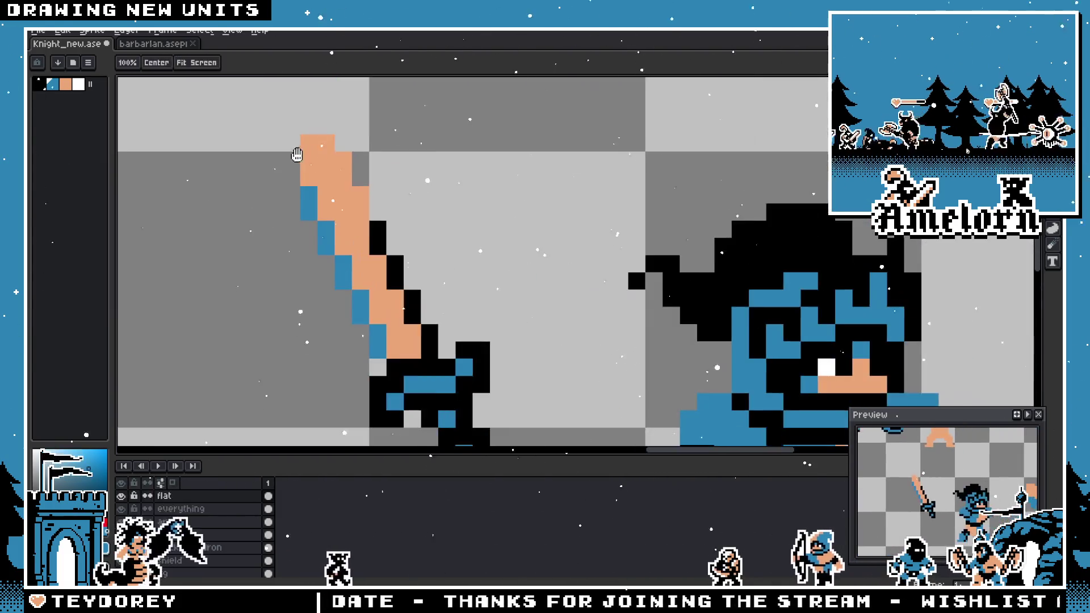
mouse_move(377, 232)
left_mouse_down()
mouse_move(427, 338)
mouse_move(584, 285)
left_mouse_up()
scroll(427, 339, "down", 1)
scroll(427, 339, "up", 2)
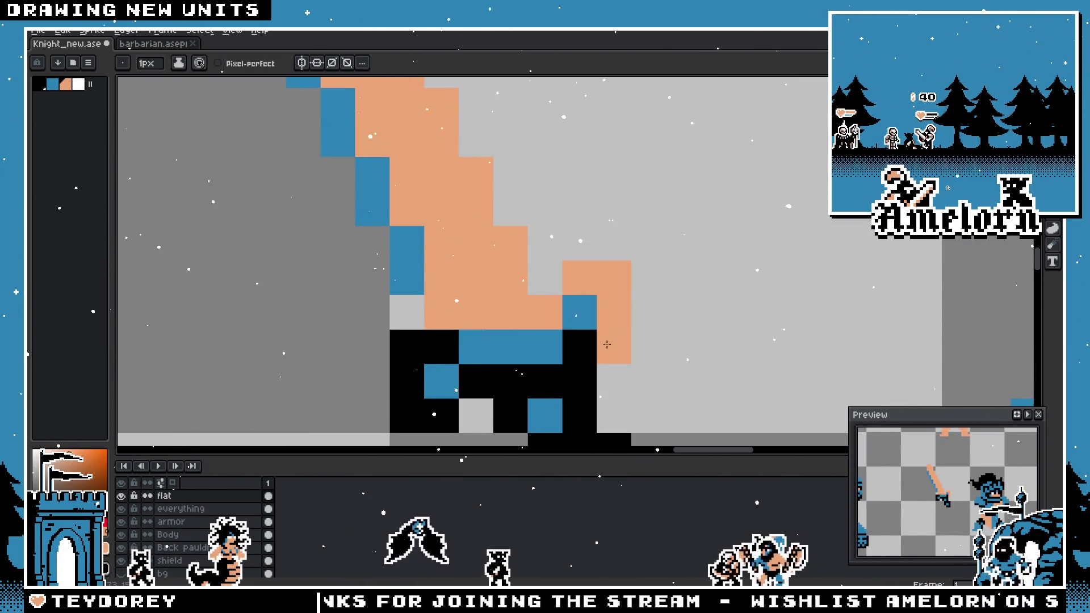
scroll(607, 344, "down", 2)
scroll(604, 337, "up", 2)
scroll(599, 321, "down", 2)
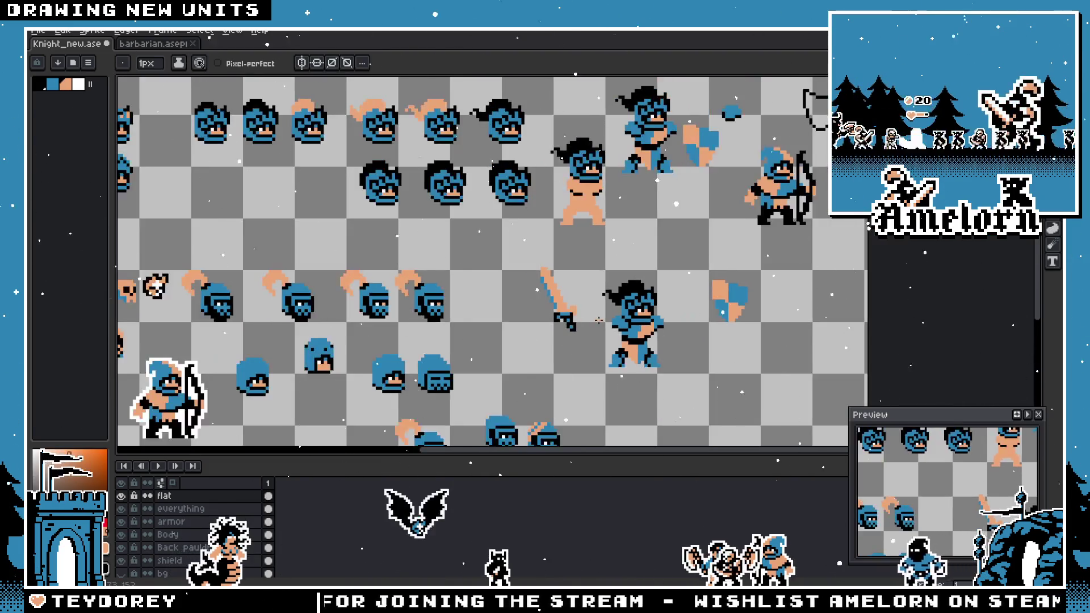
scroll(599, 320, "up", 5)
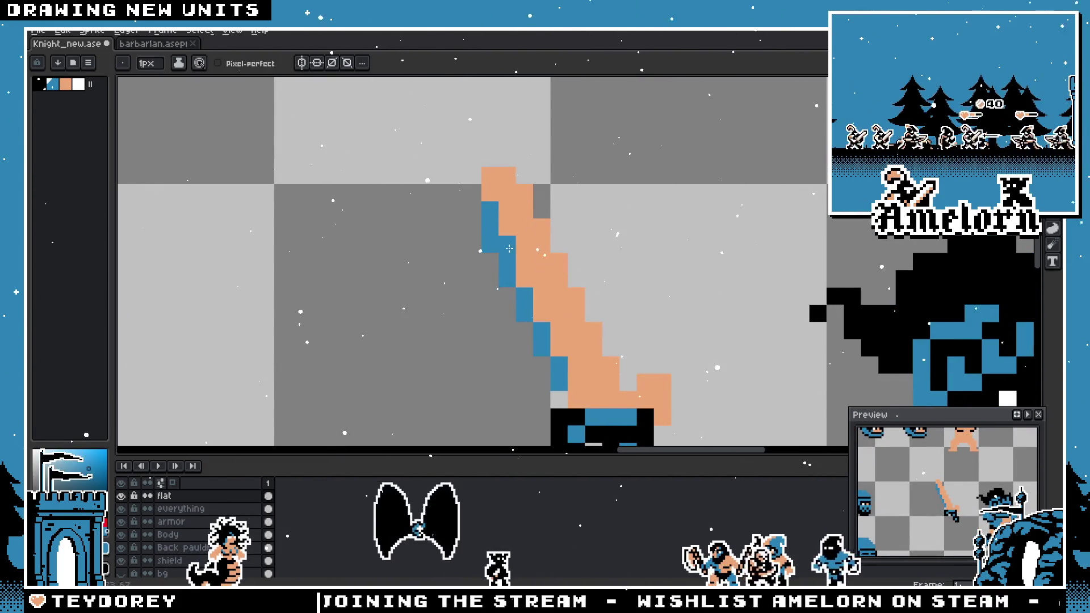
left_click_drag(509, 248, 582, 391)
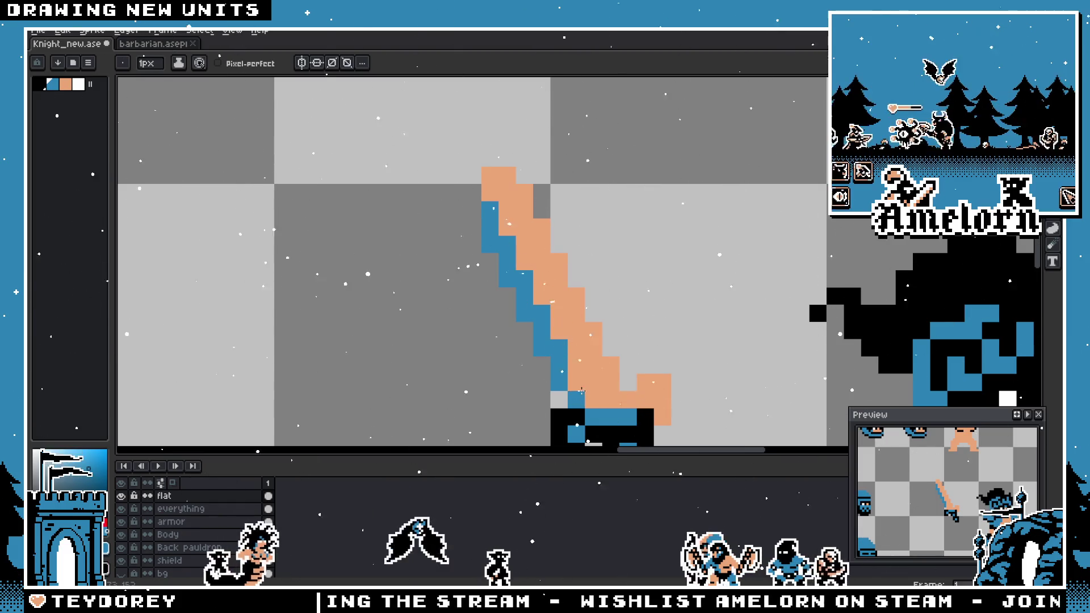
scroll(567, 391, "down", 3)
scroll(557, 314, "up", 2)
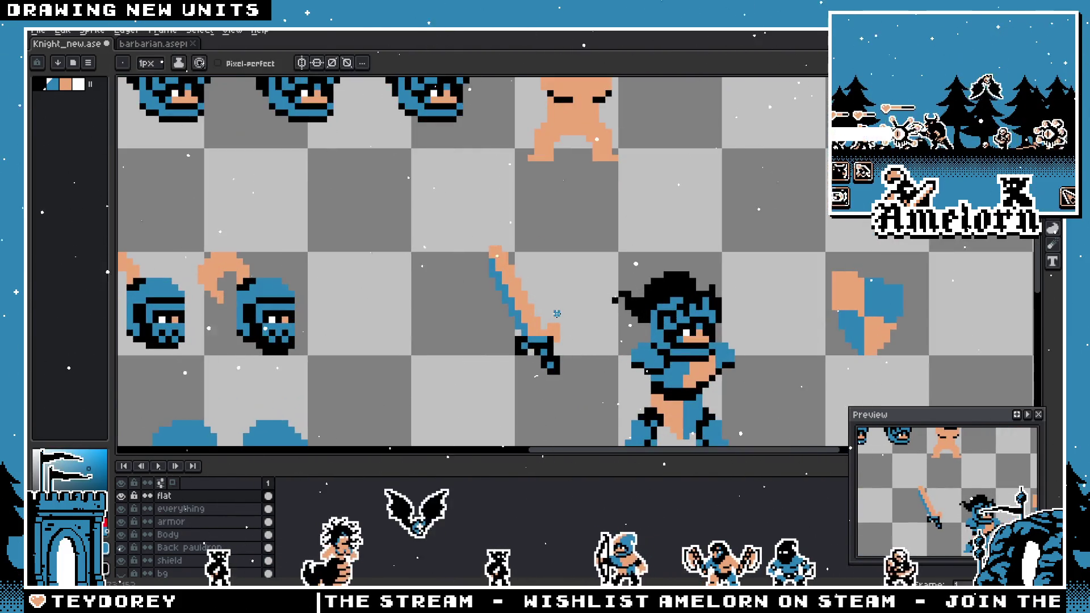
scroll(557, 314, "up", 4)
scroll(454, 276, "down", 2)
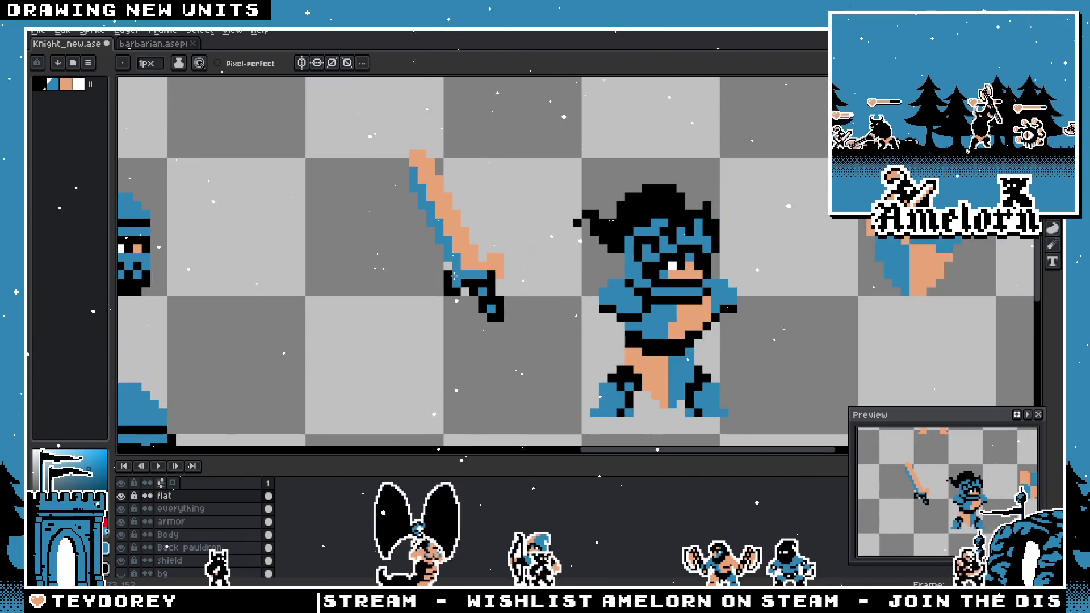
- Copy the white-bladed sword from barbarian.aseprite and bring it into Knight_new.ase
left_click(153, 44)
scroll(328, 325, "down", 2)
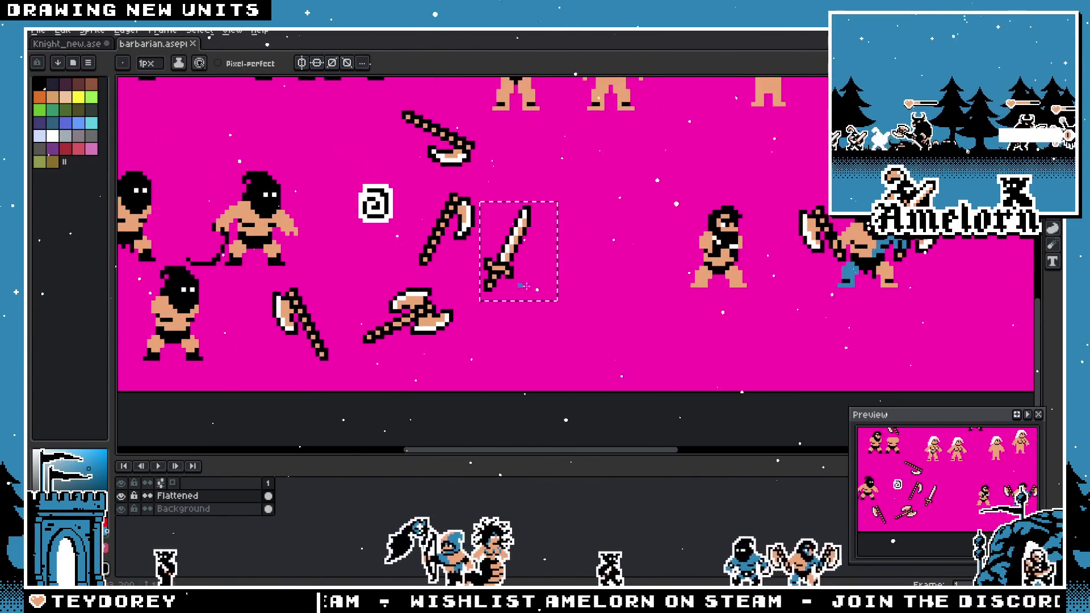
scroll(327, 325, "up", 1)
scroll(494, 300, "up", 1)
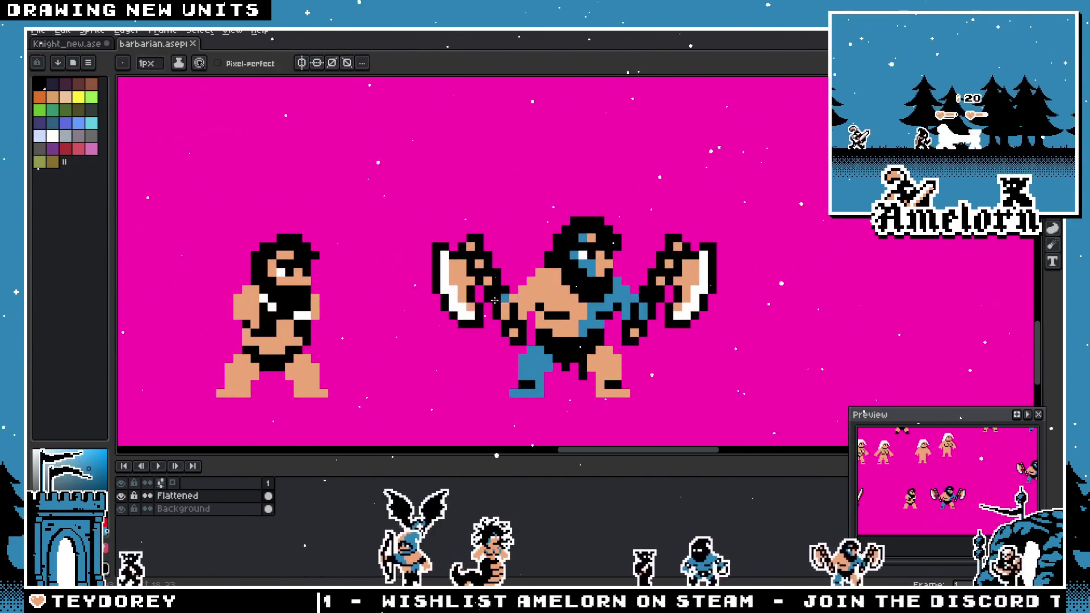
left_click(77, 45)
scroll(609, 296, "down", 1)
scroll(609, 296, "down", 1)
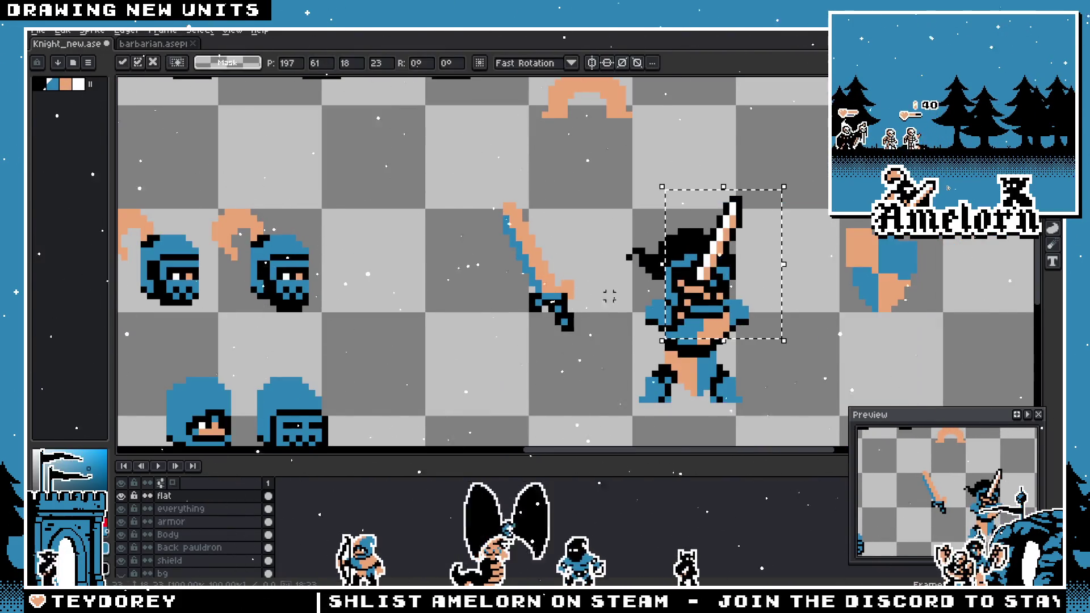
- Place the pasted sword in the empty square left of the blue sword, flipped horizontally
left_click_drag(704, 267, 394, 254)
key("shift+h")
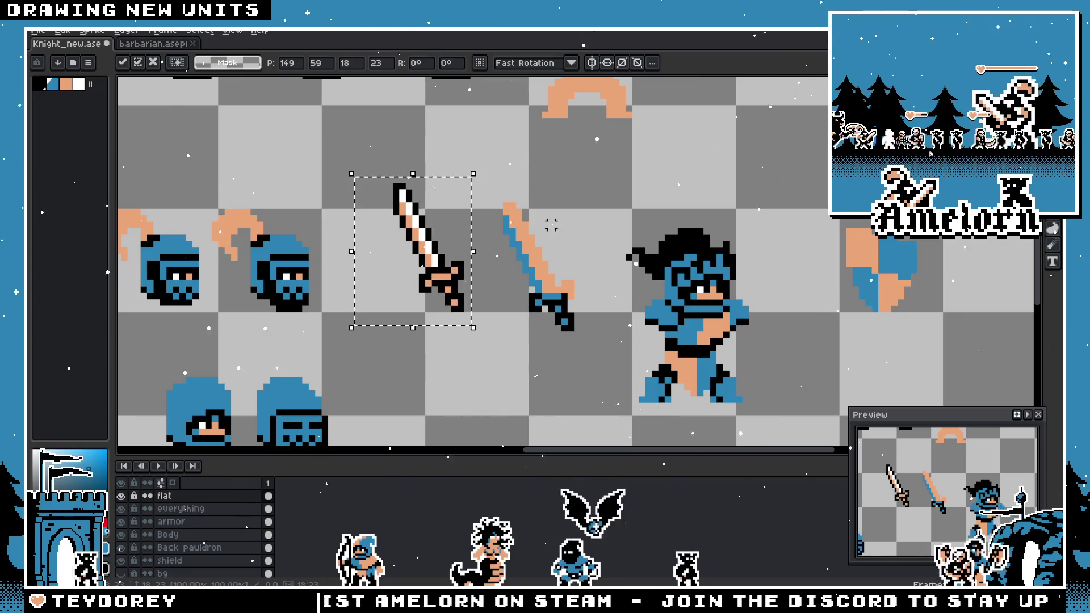
scroll(551, 225, "up", 2)
mouse_move(551, 225)
left_mouse_down()
mouse_move(648, 274)
mouse_move(781, 310)
left_mouse_up()
scroll(479, 310, "down", 2)
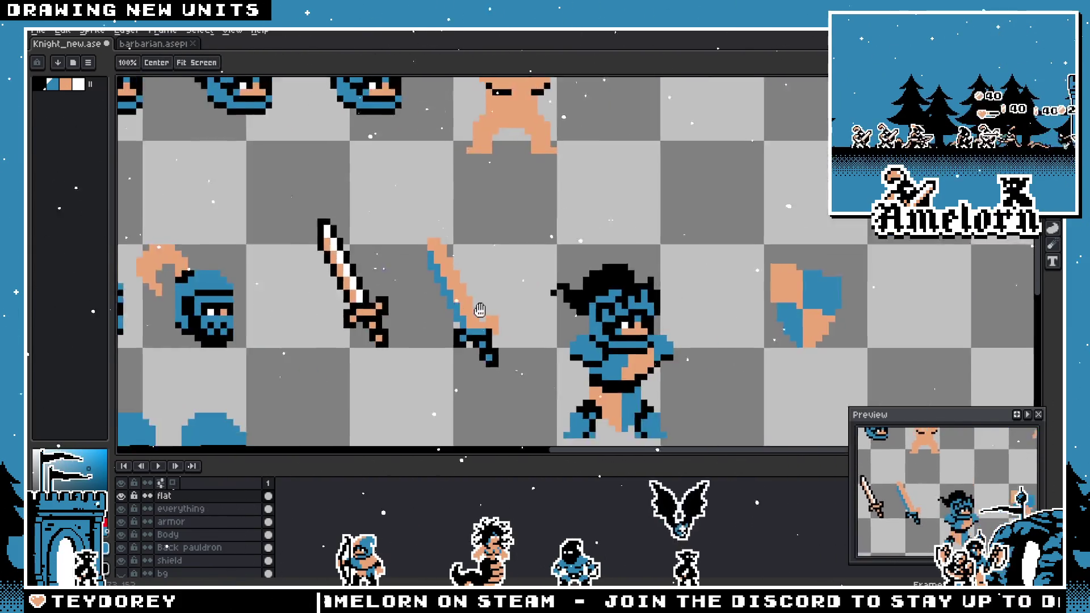
scroll(480, 309, "up", 2)
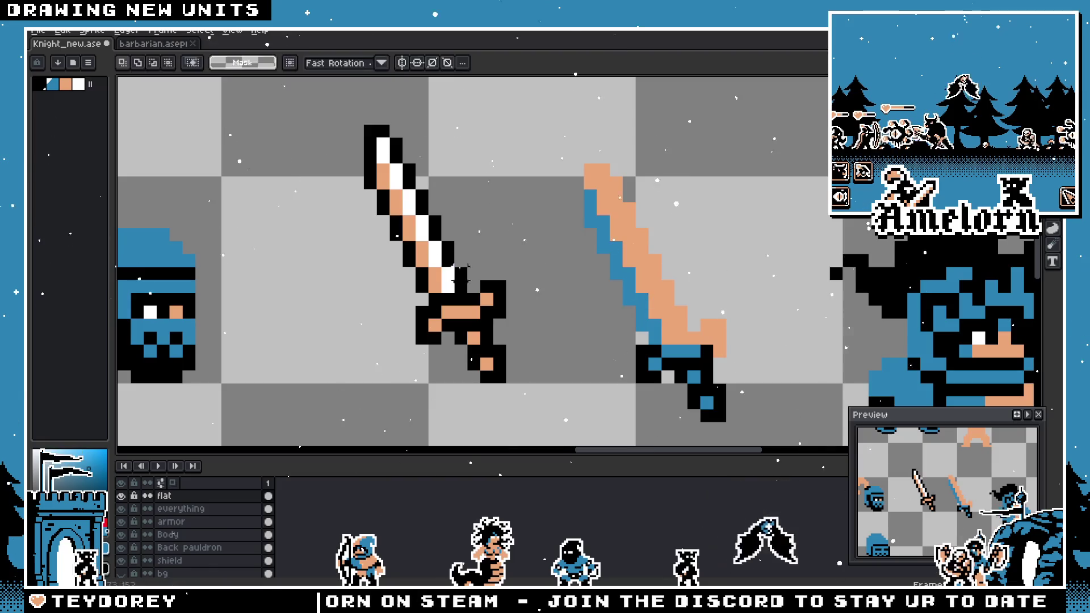
- Switch to the Pencil and sample the blue colour from the sprite
scroll(461, 273, "up", 1)
scroll(460, 274, "down", 2)
scroll(492, 206, "up", 1)
key("b")
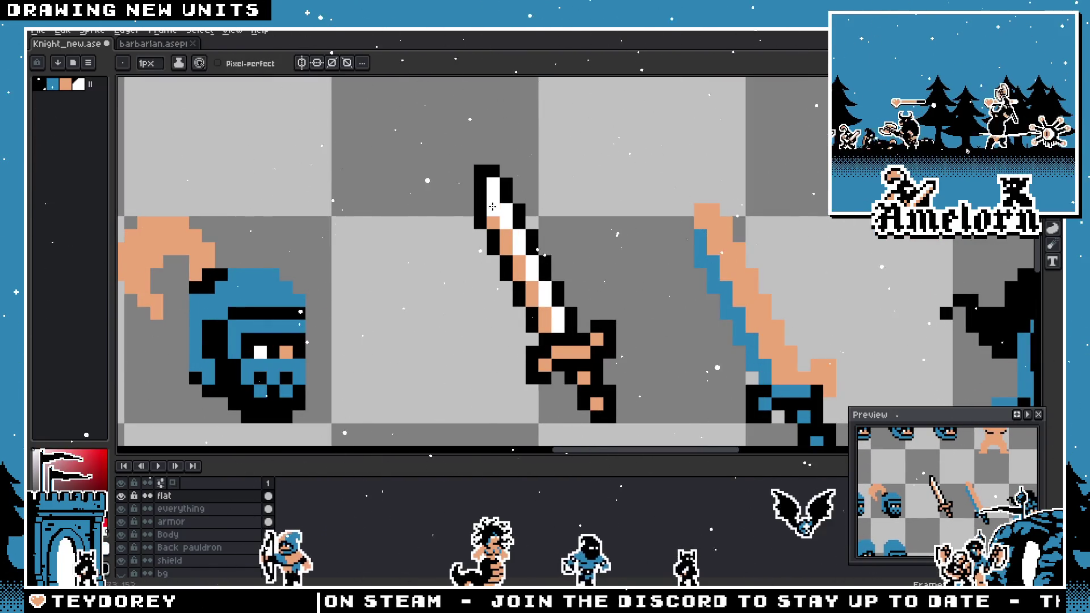
scroll(492, 217, "down", 3)
scroll(565, 249, "up", 3)
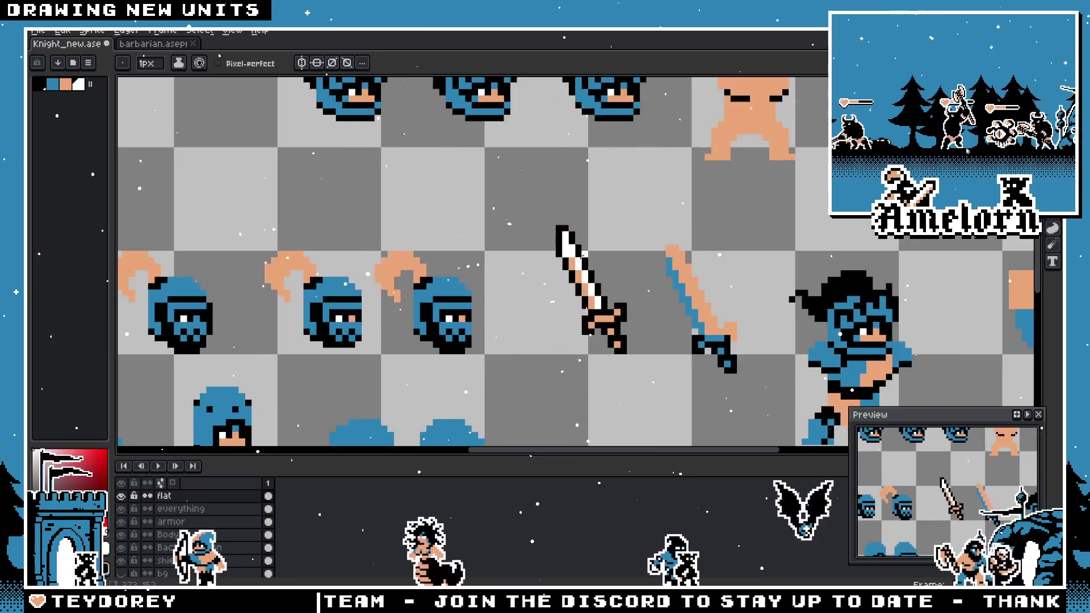
scroll(565, 249, "down", 2)
scroll(521, 302, "up", 1)
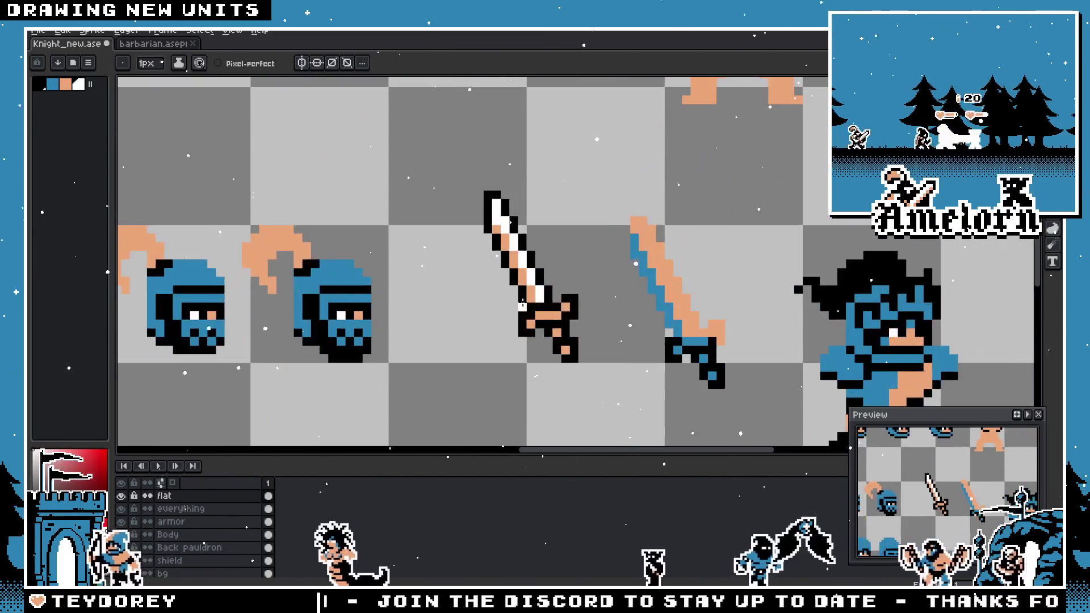
scroll(522, 304, "up", 1)
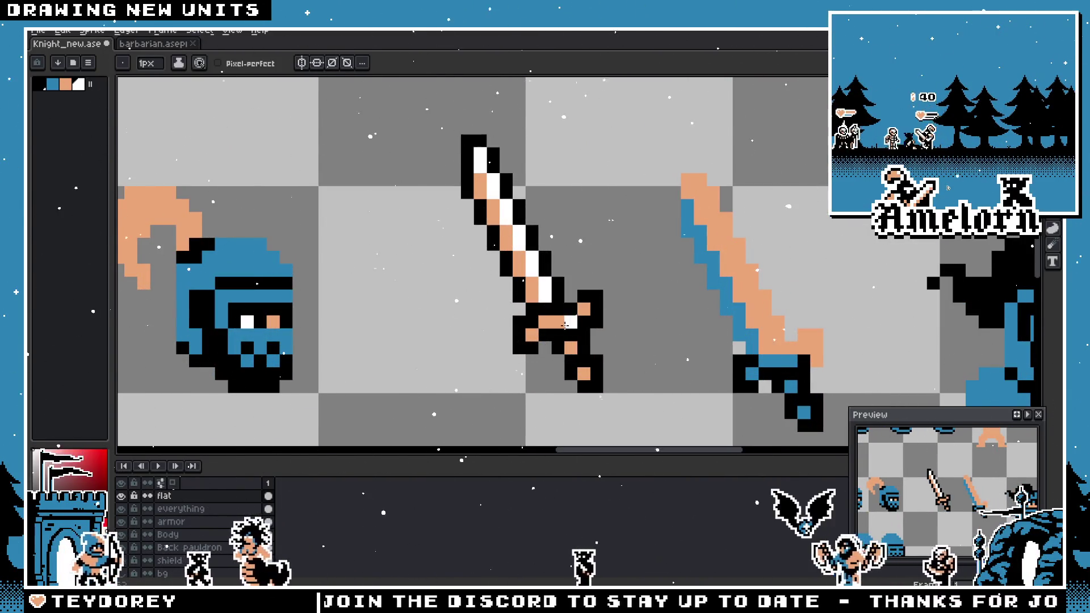
left_click(737, 304, "alt")
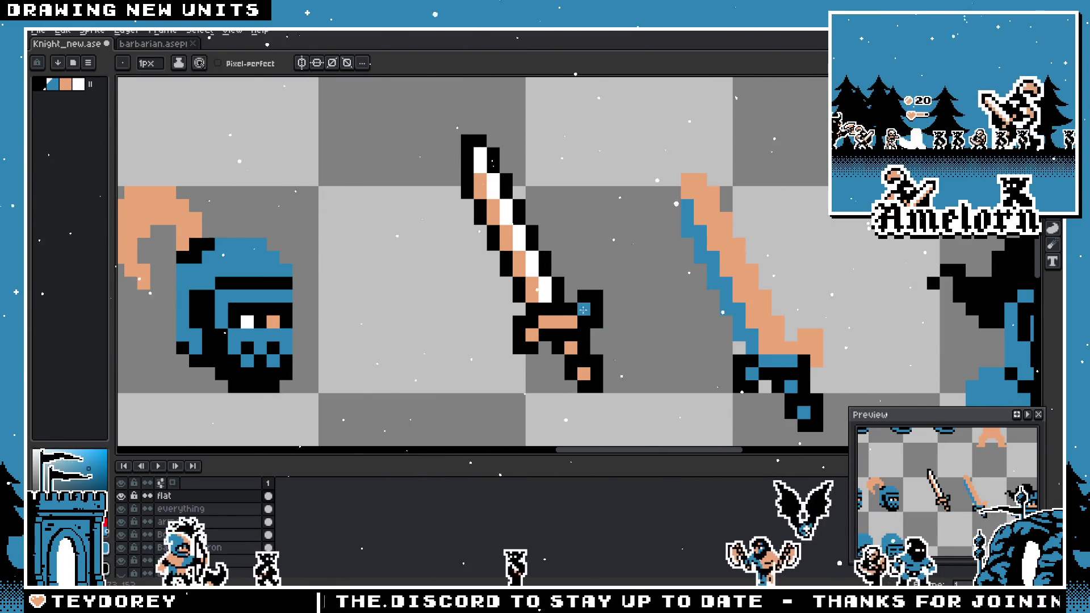
- Recolour the new sword's crossguard with a two-pixel brush and add a single blue blade pixel
scroll(527, 336, "down", 3)
scroll(498, 337, "up", 2)
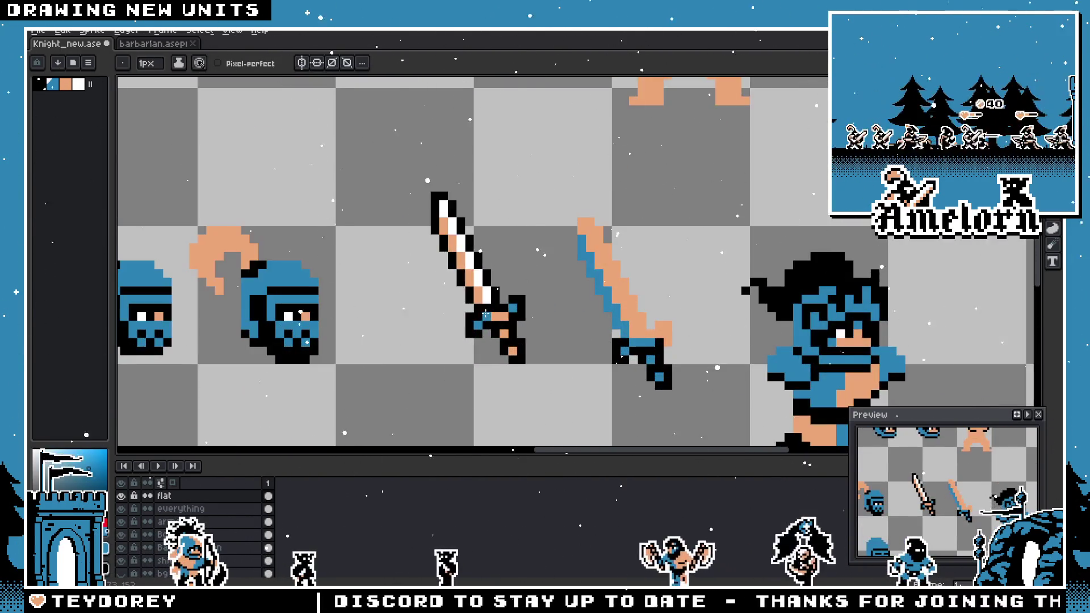
scroll(491, 350, "down", 3)
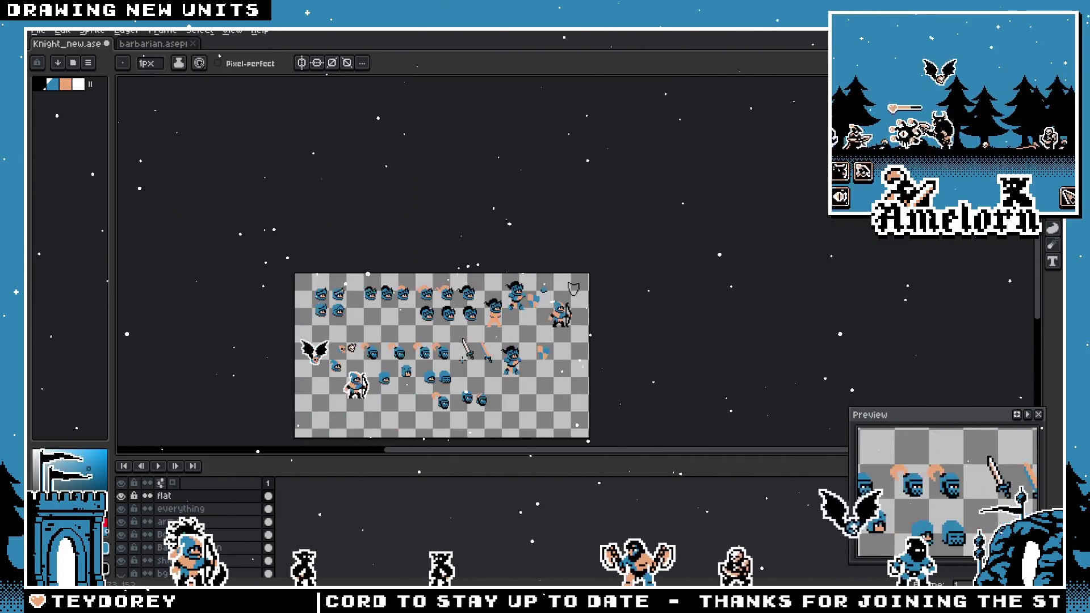
scroll(492, 350, "up", 2)
left_click(486, 350)
scroll(510, 343, "up", 2)
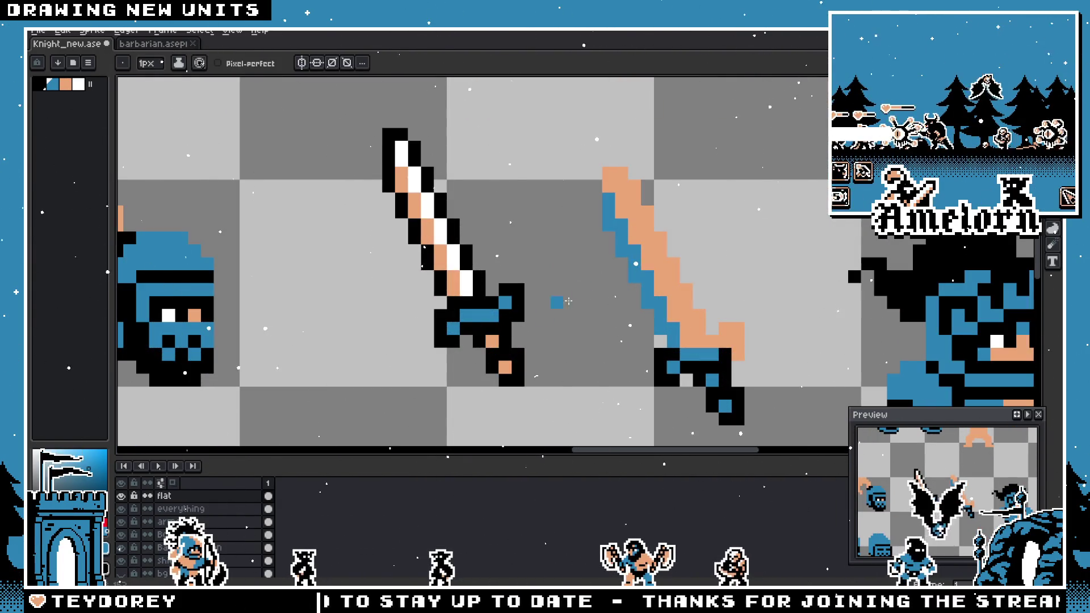
key("plus")
left_click_drag(505, 301, 454, 327)
left_click(454, 284)
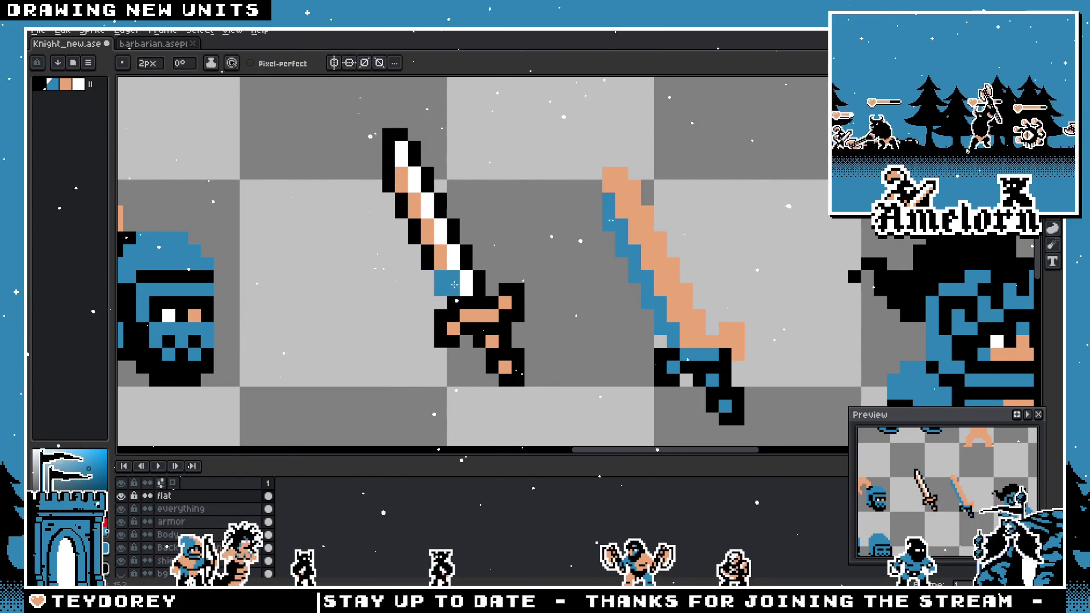
key("ctrl+z")
key("minus")
left_click(454, 288)
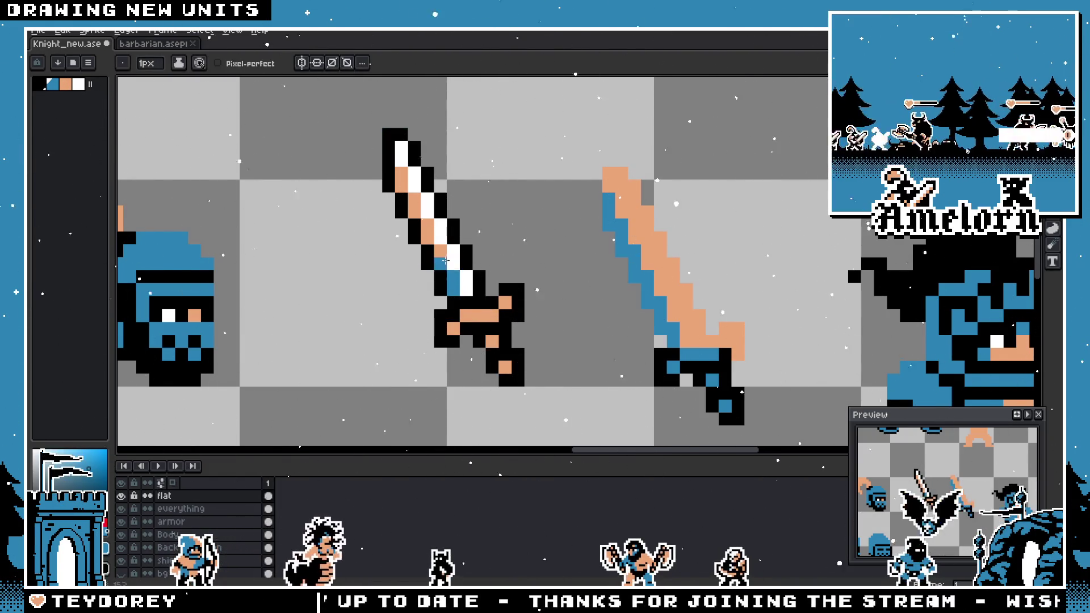
- Turn two orange crossguard pixels blue and add one orange crossguard pixel
scroll(403, 190, "down", 8)
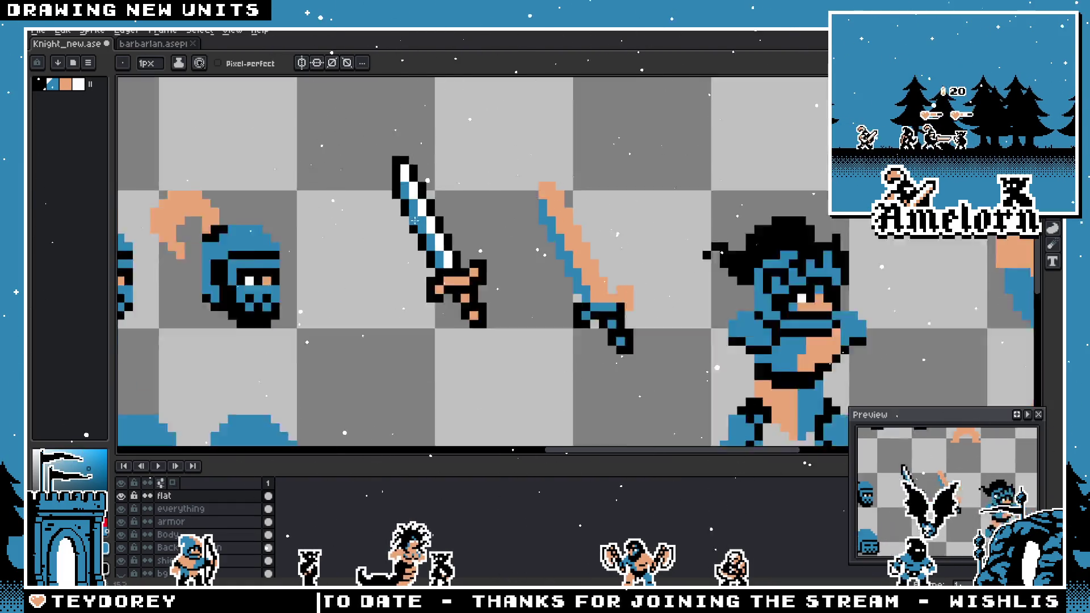
scroll(464, 264, "up", 6)
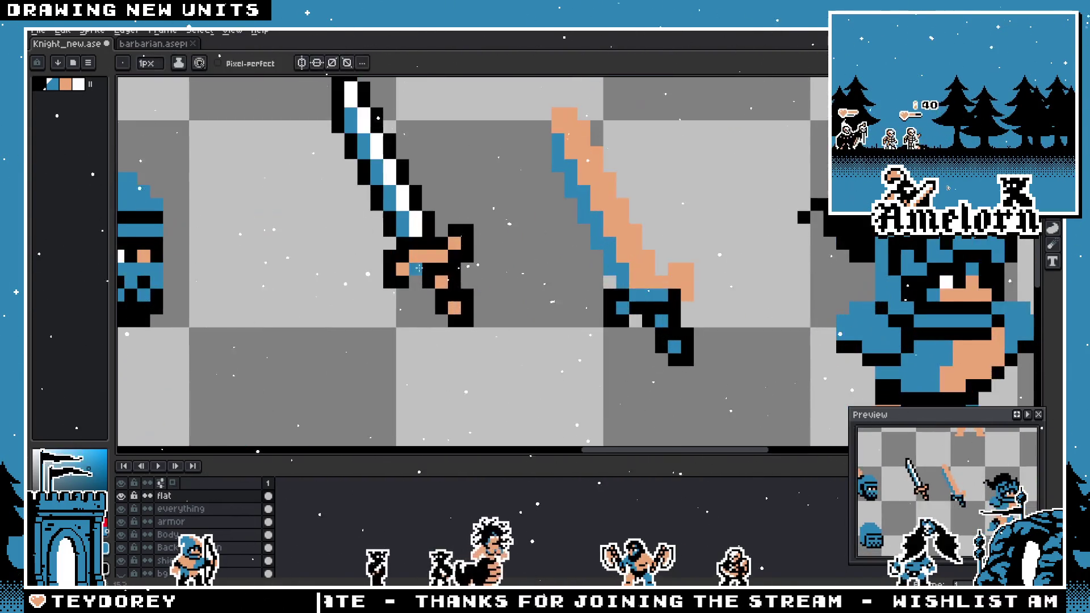
left_click(454, 243)
left_click(446, 282)
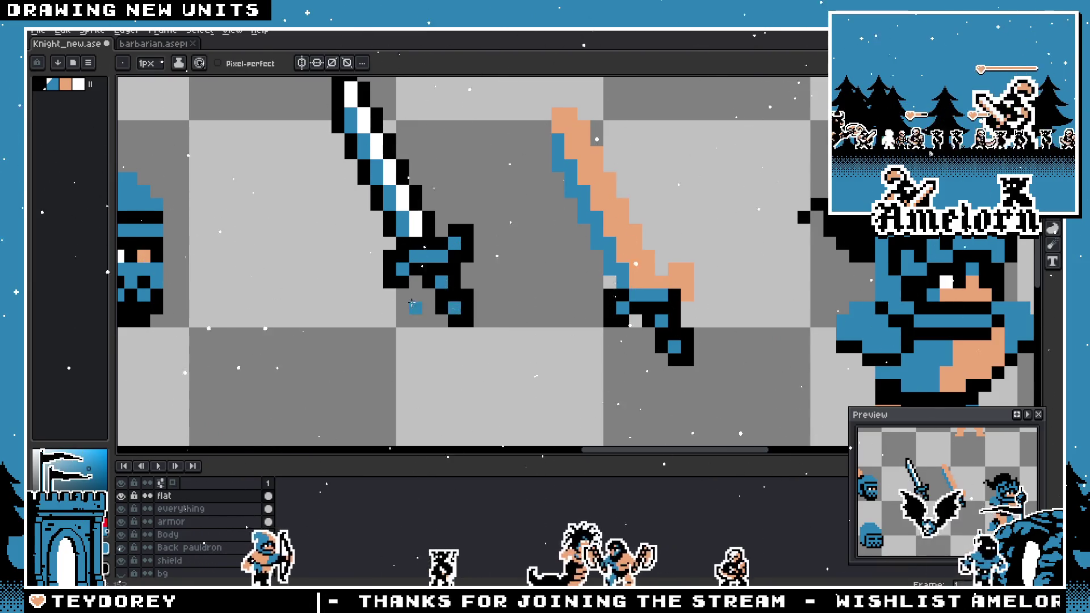
scroll(412, 304, "down", 5)
scroll(401, 256, "up", 6)
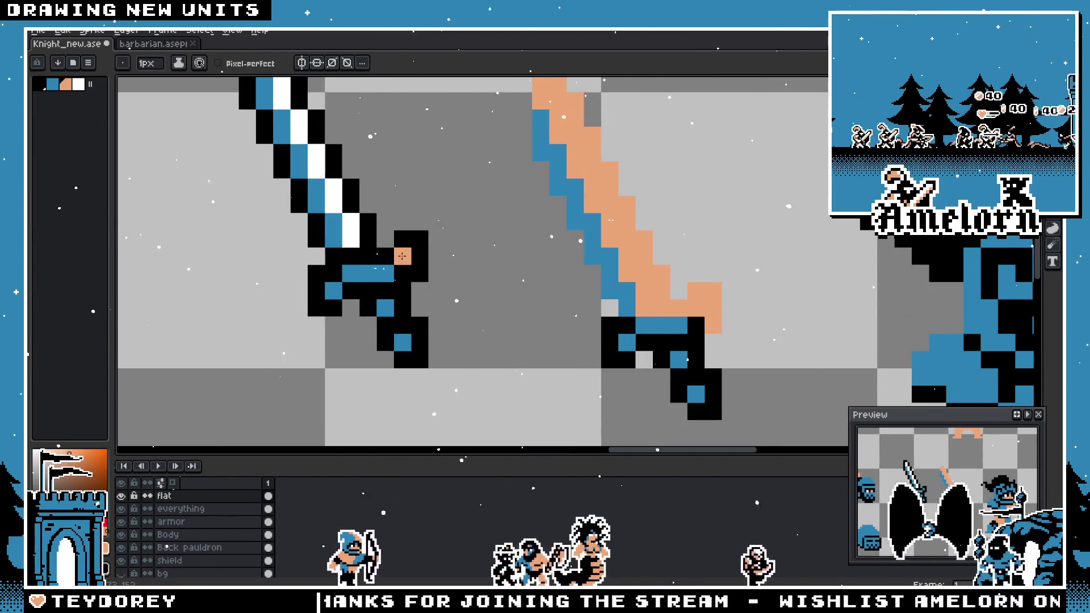
scroll(333, 288, "down", 5)
scroll(359, 276, "up", 5)
left_click(359, 277)
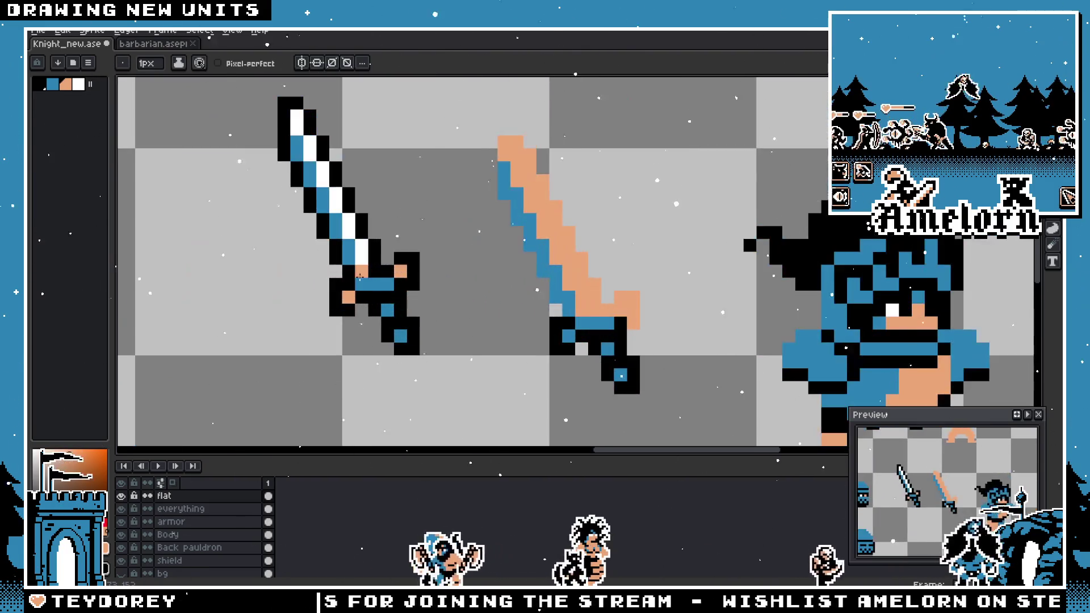
scroll(383, 284, "down", 4)
- Sample black with the Eyedropper and ready the Pencil to paint the left sword's hilt black
key("v")
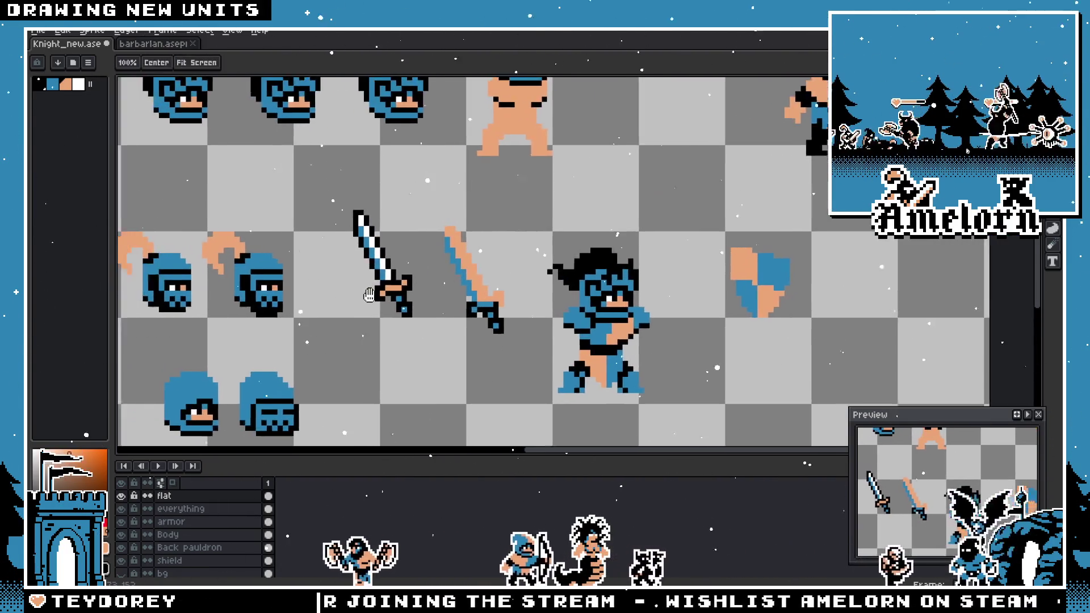
scroll(407, 306, "up", 2)
scroll(399, 307, "down", 1)
scroll(439, 248, "up", 3)
key("i")
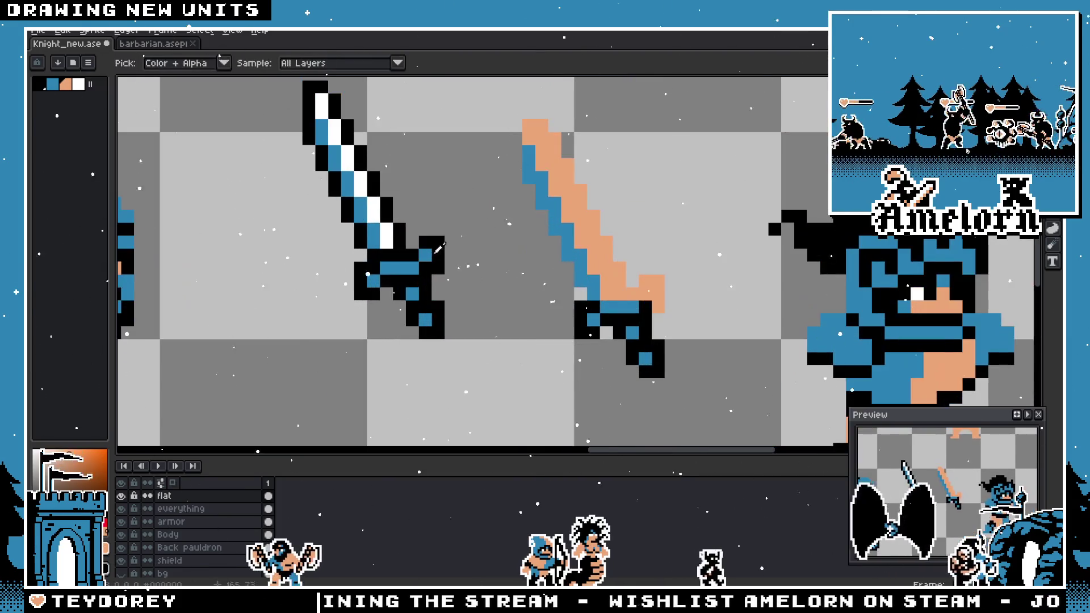
key("b")
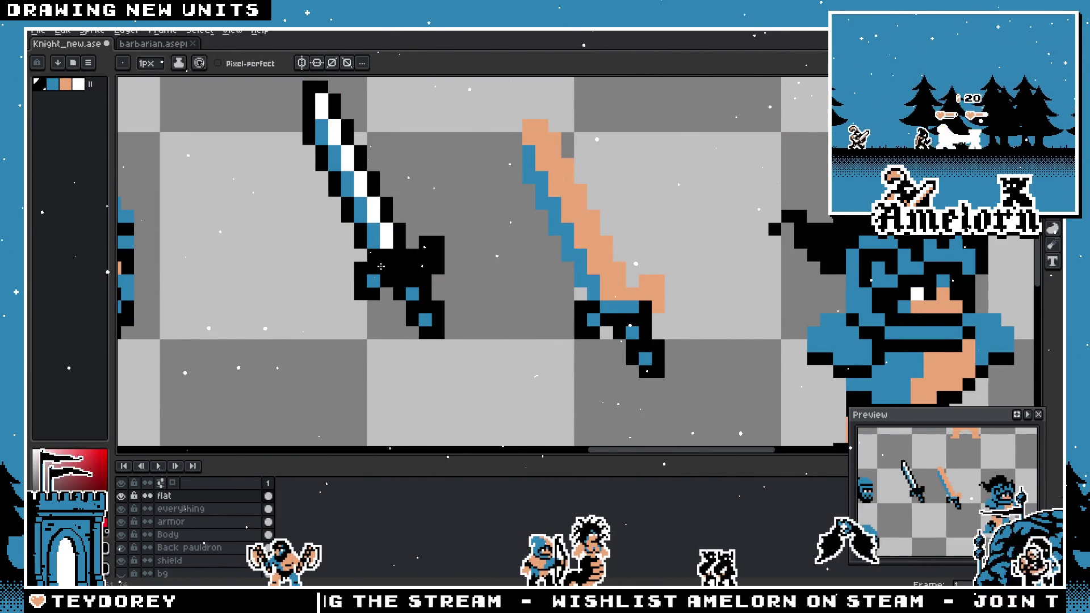
scroll(375, 282, "down", 4)
key("v")
scroll(339, 294, "up", 2)
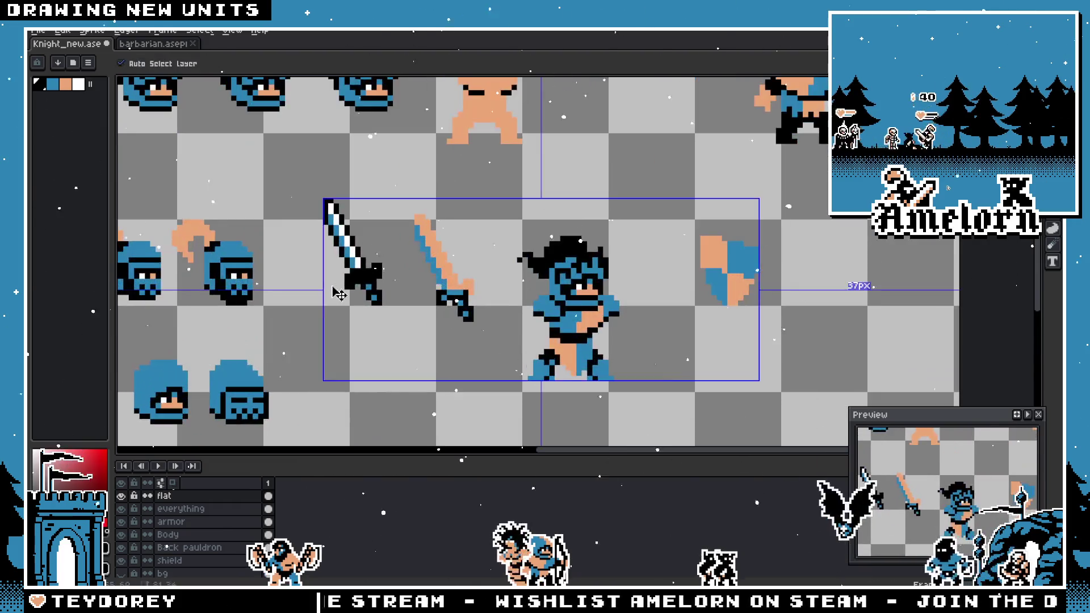
key("b")
scroll(350, 291, "up", 3)
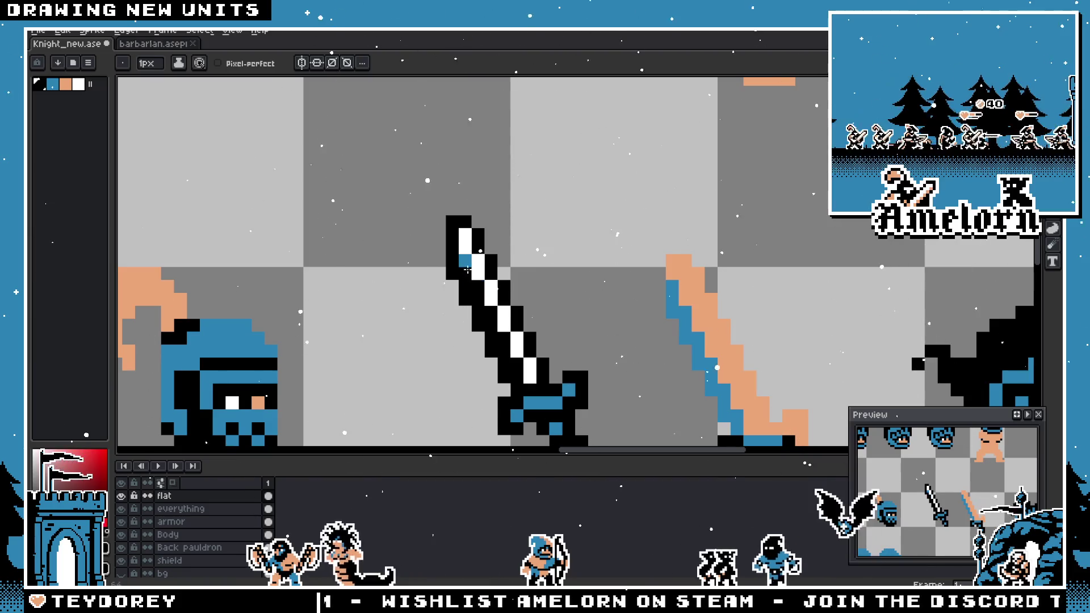
scroll(454, 279, "down", 4)
scroll(474, 350, "up", 3)
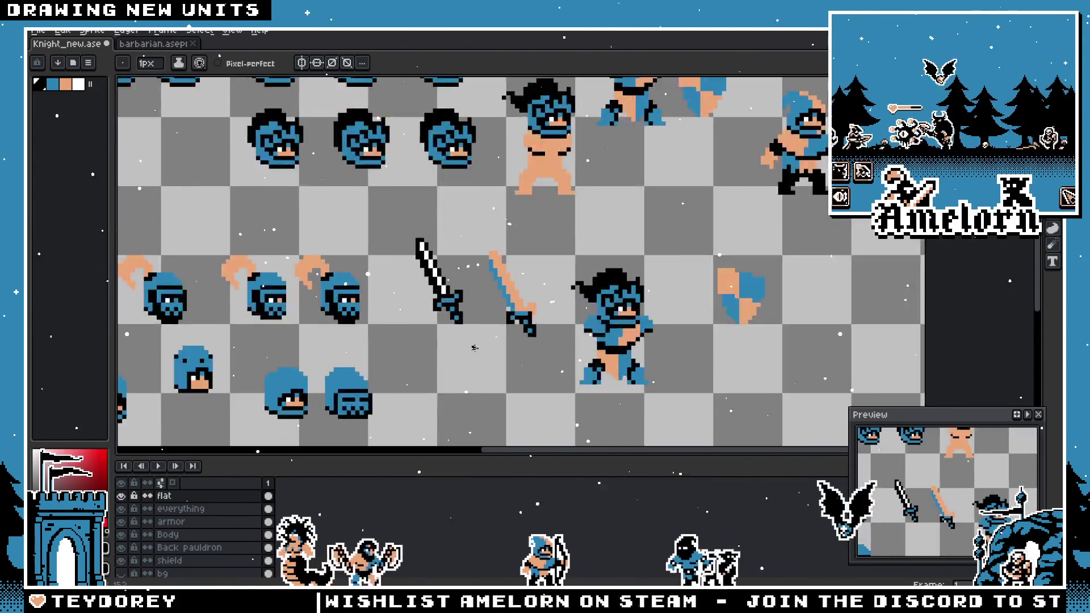
scroll(456, 311, "up", 2)
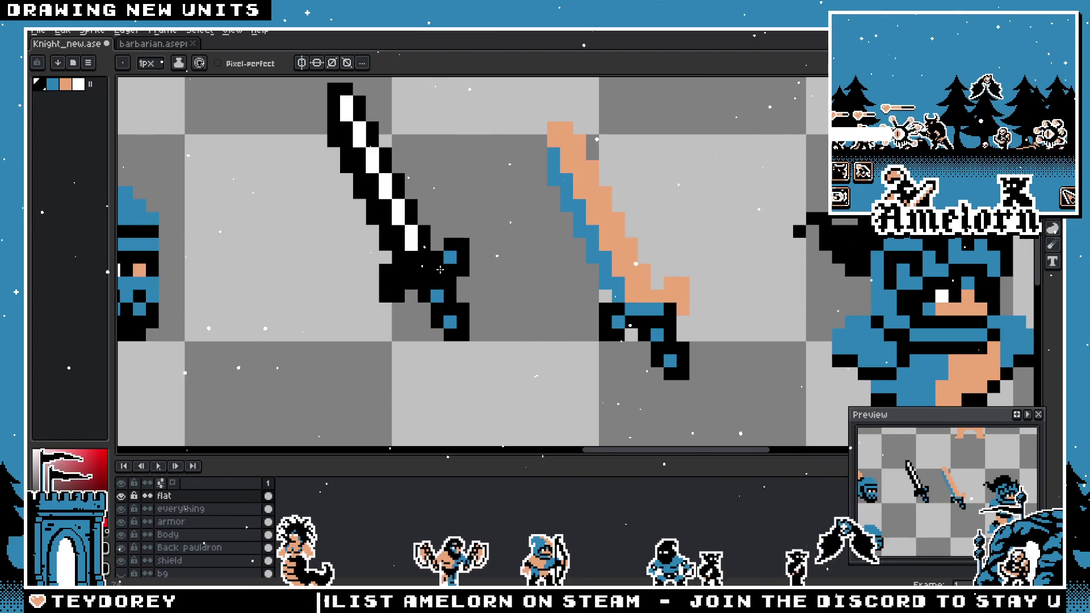
scroll(443, 259, "down", 4)
scroll(406, 306, "up", 3)
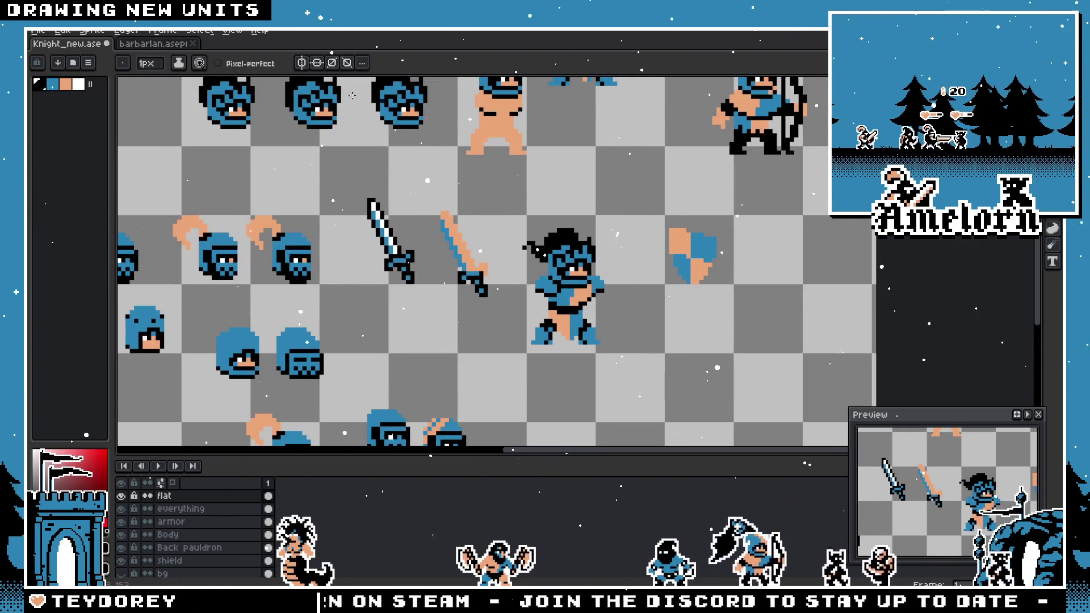
- Copy the barbarian's double-headed axe into Knight_new.ase and place it at the sheet's right edge
key("ctrl+Tab")
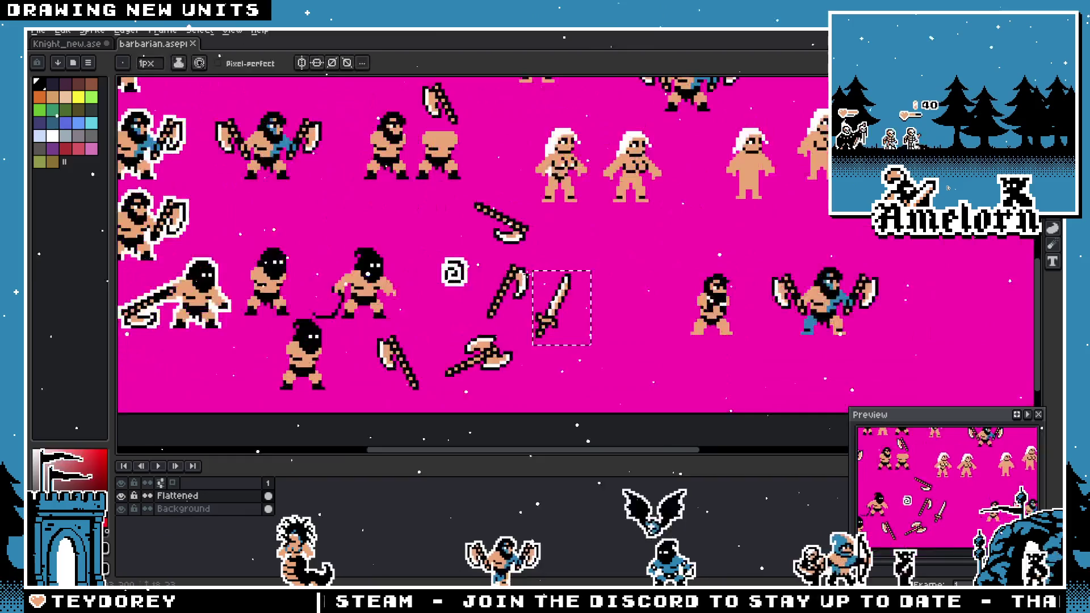
mouse_move(479, 173)
left_mouse_down()
mouse_move(644, 258)
mouse_move(336, 281)
mouse_move(238, 307)
mouse_move(287, 357)
mouse_move(462, 382)
mouse_move(362, 346)
mouse_move(479, 318)
mouse_move(454, 193)
mouse_move(596, 272)
mouse_move(572, 312)
mouse_move(468, 281)
left_mouse_up()
scroll(533, 330, "up", 3)
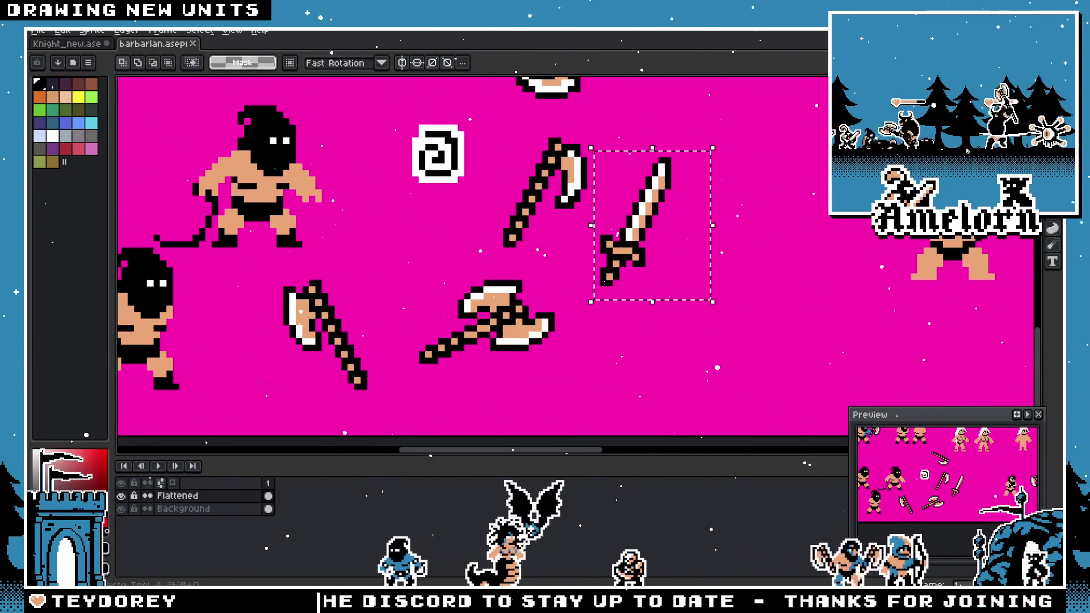
left_click_drag(590, 386, 403, 258)
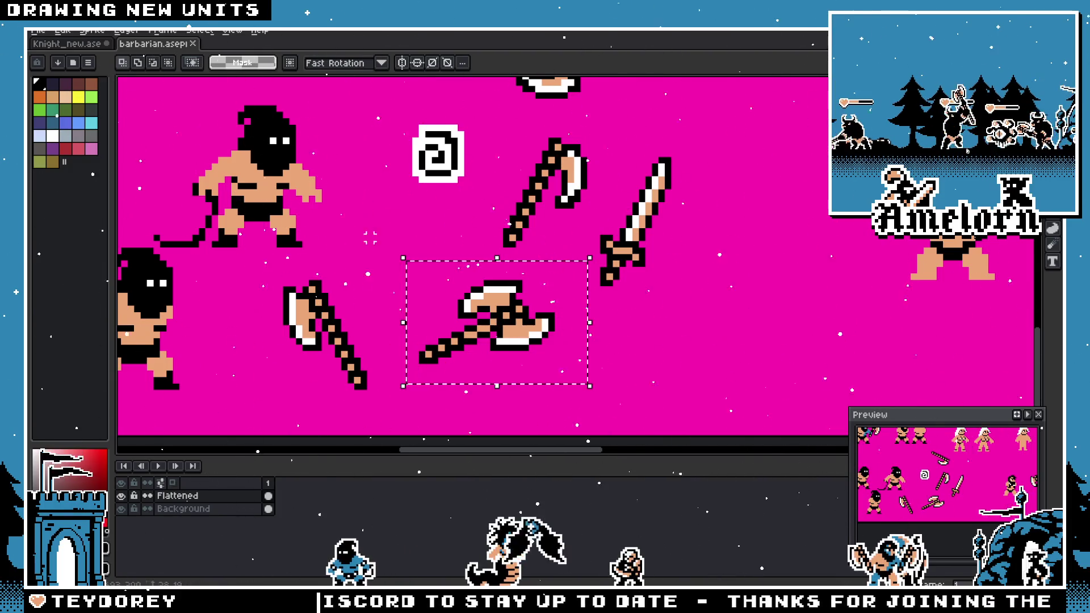
left_click(95, 52)
key("ctrl+v")
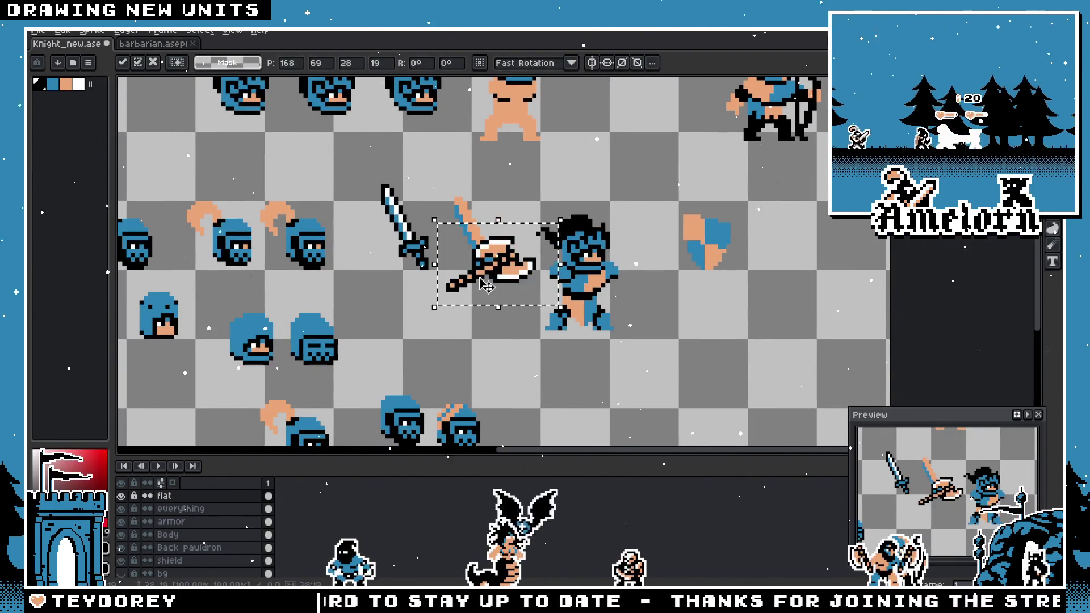
mouse_move(489, 258)
left_mouse_down()
mouse_move(568, 335)
mouse_move(494, 282)
left_mouse_up()
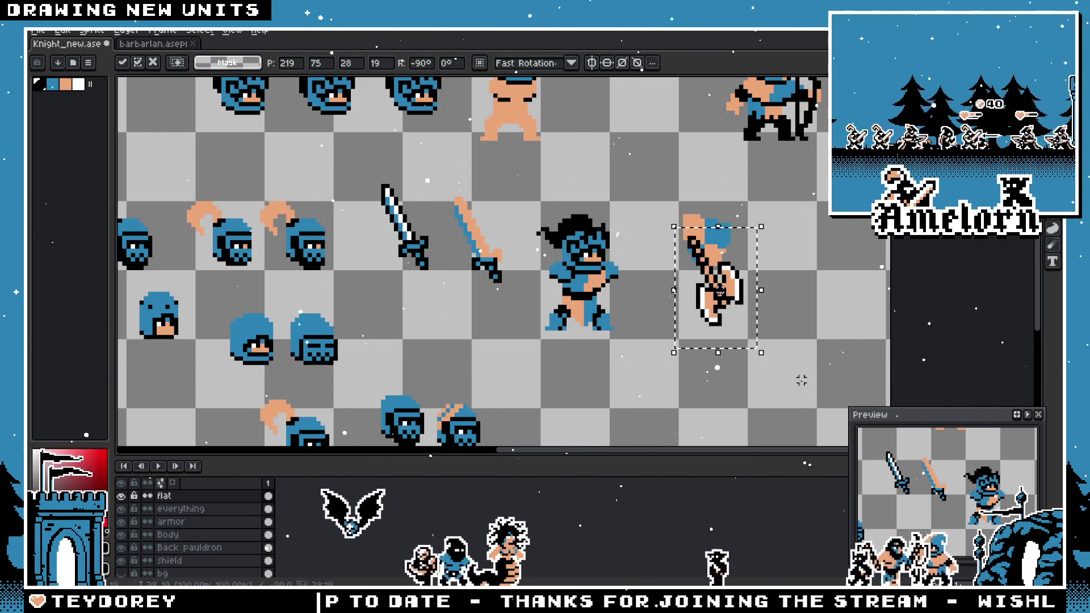
mouse_move(732, 312)
left_mouse_down()
mouse_move(531, 272)
mouse_move(823, 261)
mouse_move(832, 239)
left_mouse_up()
left_click_drag(746, 203, 671, 299)
- Move the shield layer's shield onto the barbarian's arm
mouse_move(710, 217)
left_mouse_down()
mouse_move(641, 270)
mouse_move(697, 265)
mouse_move(749, 328)
mouse_move(742, 358)
mouse_move(754, 359)
left_mouse_up()
left_click(182, 561)
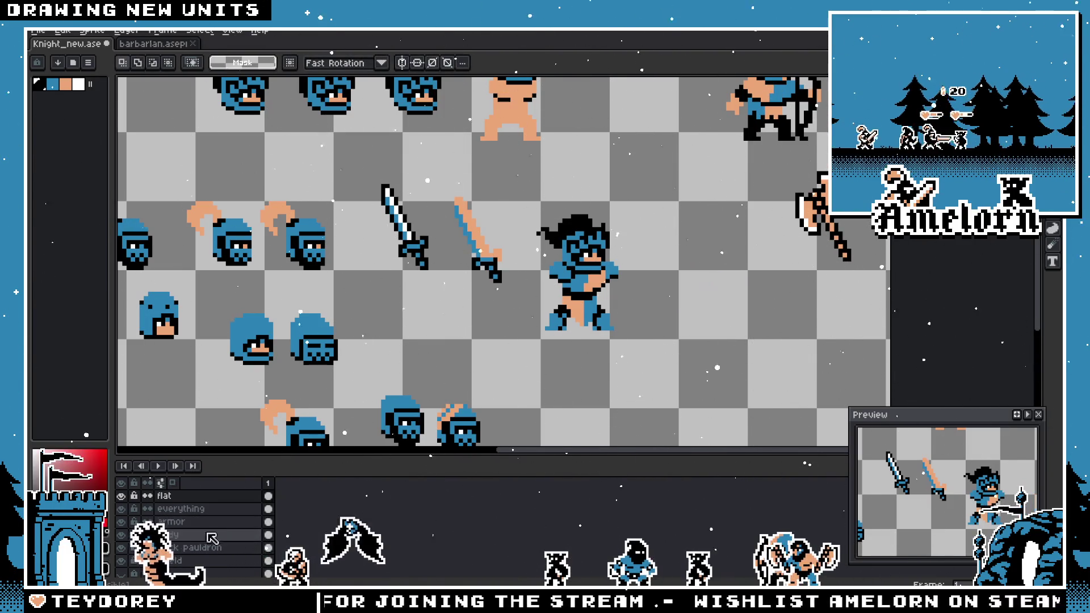
left_click_drag(698, 292, 629, 309)
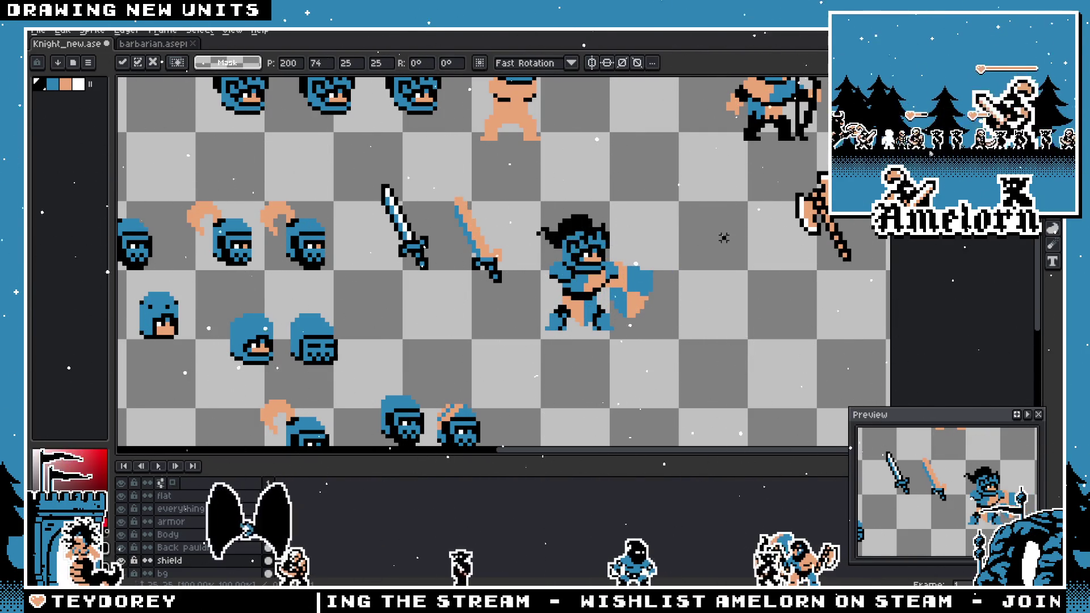
left_click(504, 199)
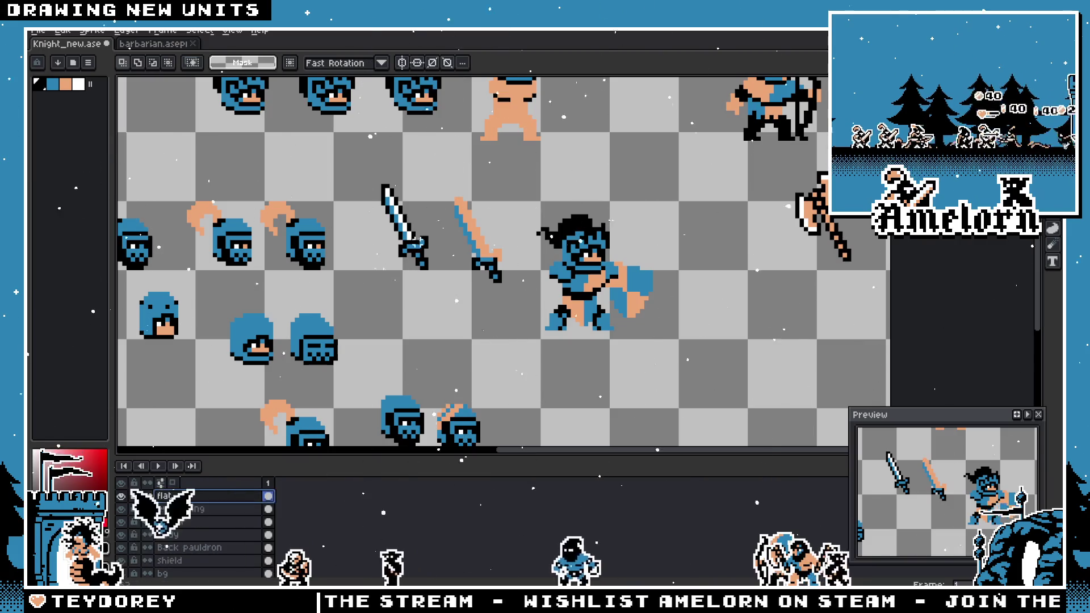
- Move both swords down and to the right, then try nudging the axe and undo it
left_click_drag(513, 180, 361, 316)
mouse_move(433, 217)
left_mouse_down()
mouse_move(711, 347)
mouse_move(699, 379)
mouse_move(643, 325)
mouse_move(614, 375)
left_mouse_up()
scroll(615, 375, "up", 3)
mouse_move(732, 188)
left_mouse_down()
mouse_move(834, 310)
mouse_move(705, 297)
mouse_move(527, 311)
left_mouse_up()
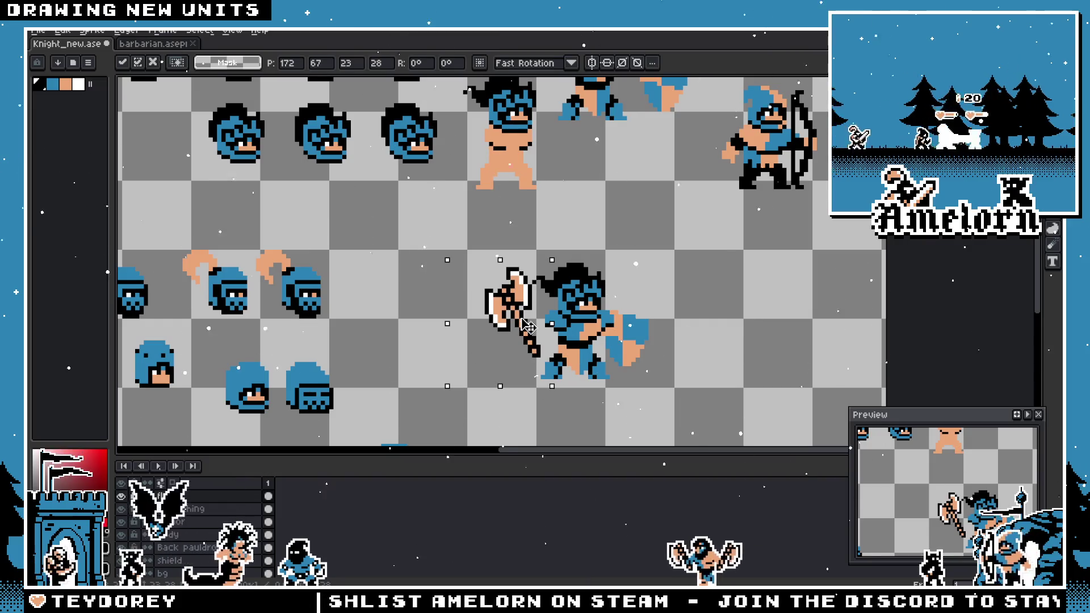
left_click_drag(527, 311, 532, 319)
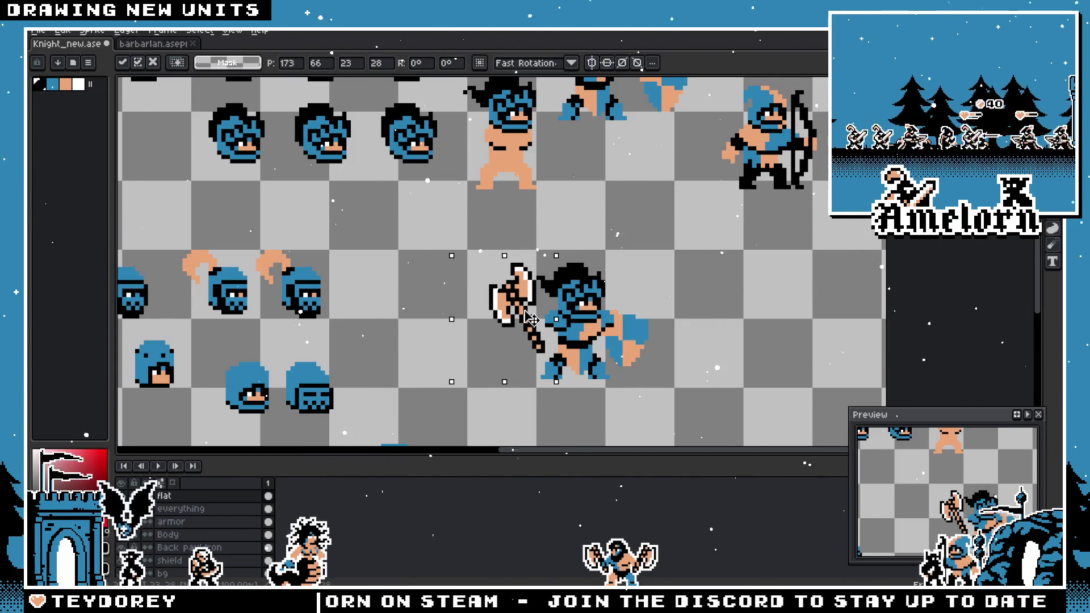
key("Return")
scroll(708, 304, "up", 2)
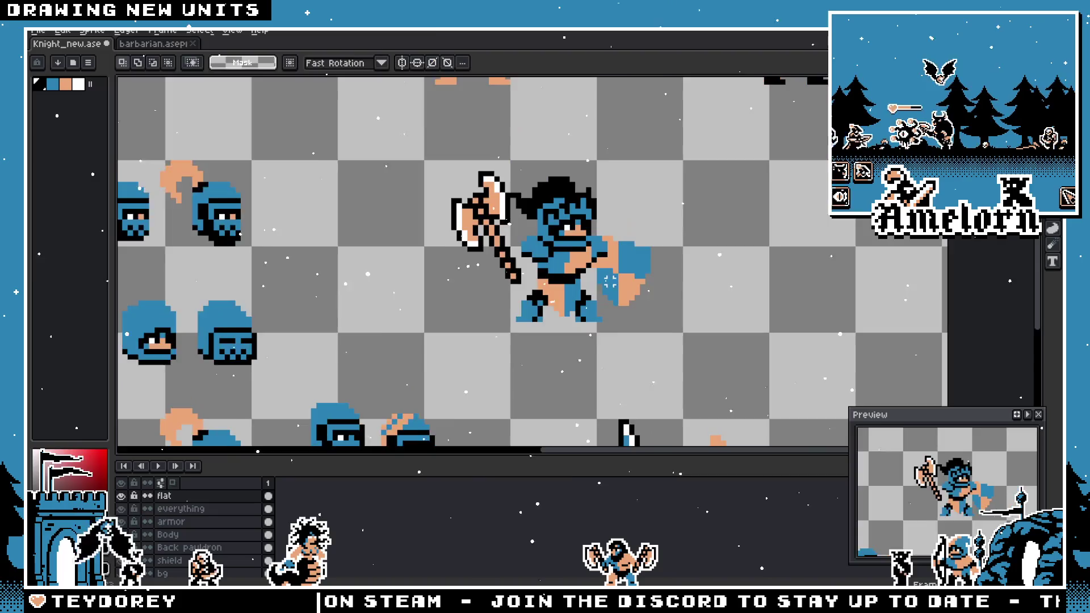
scroll(609, 280, "down", 1)
key("ctrl+z")
scroll(690, 345, "down", 2)
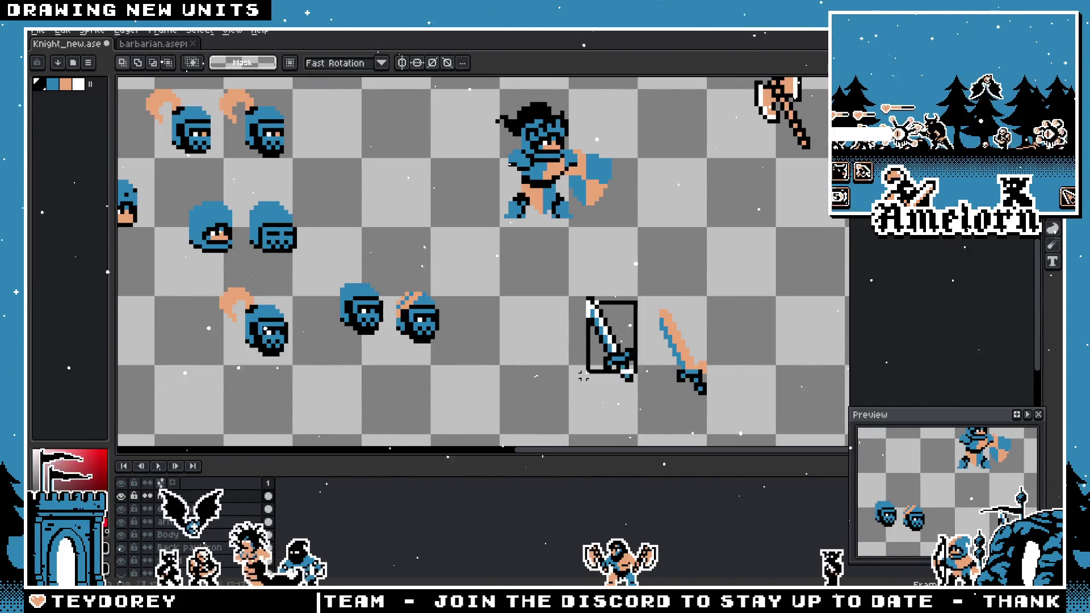
- Move the blue-shaded white sword into the barbarian's raised hand
left_click(622, 289)
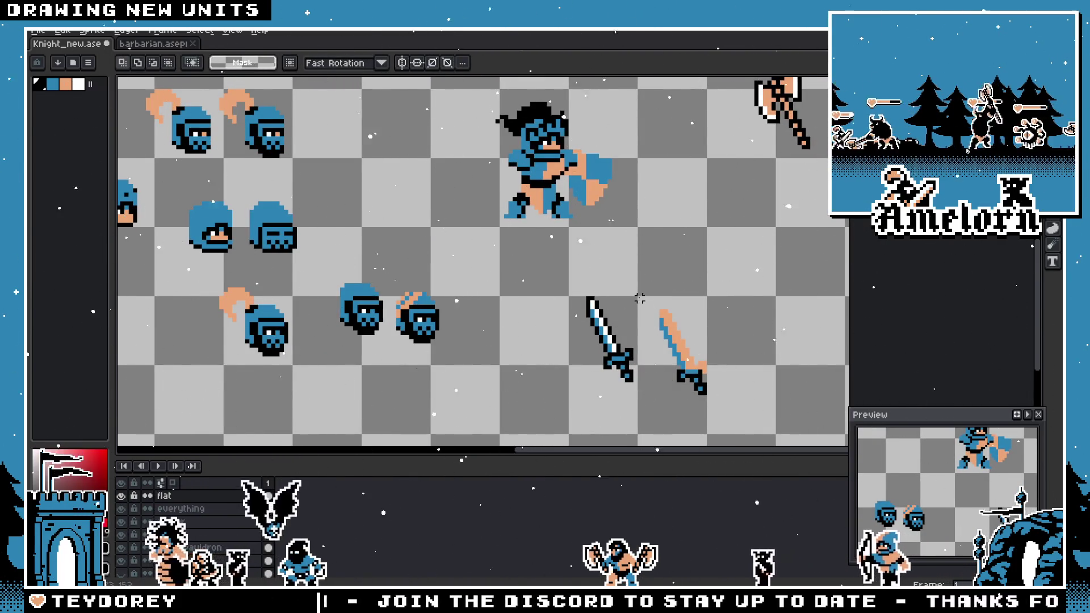
left_click_drag(644, 273, 555, 401)
mouse_move(614, 348)
left_mouse_down()
mouse_move(475, 161)
mouse_move(482, 149)
left_mouse_up()
left_click_drag(683, 233, 688, 355)
scroll(689, 355, "up", 1)
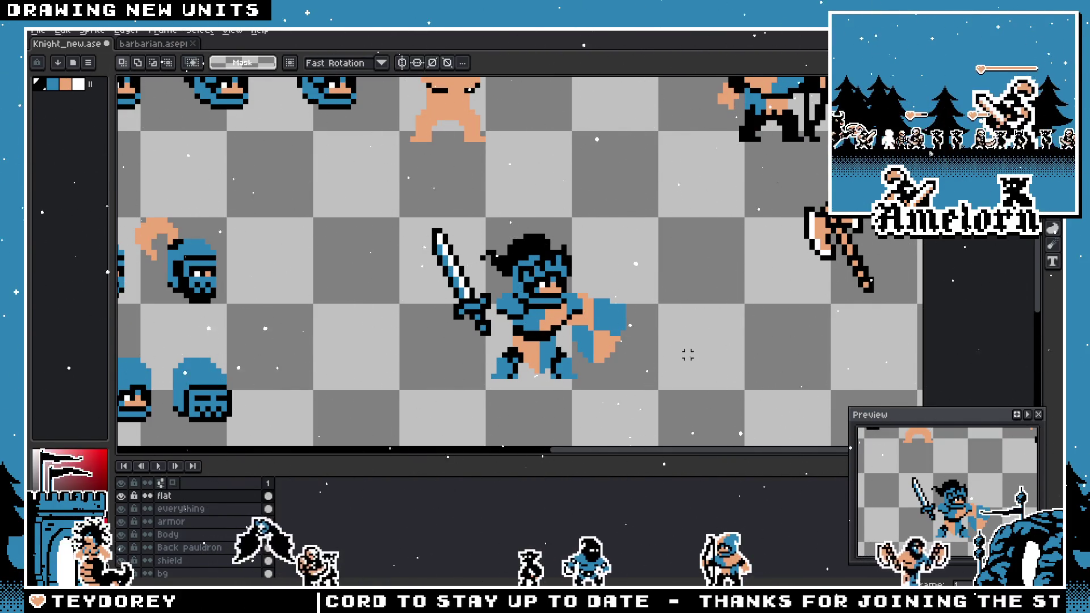
scroll(590, 236, "down", 2)
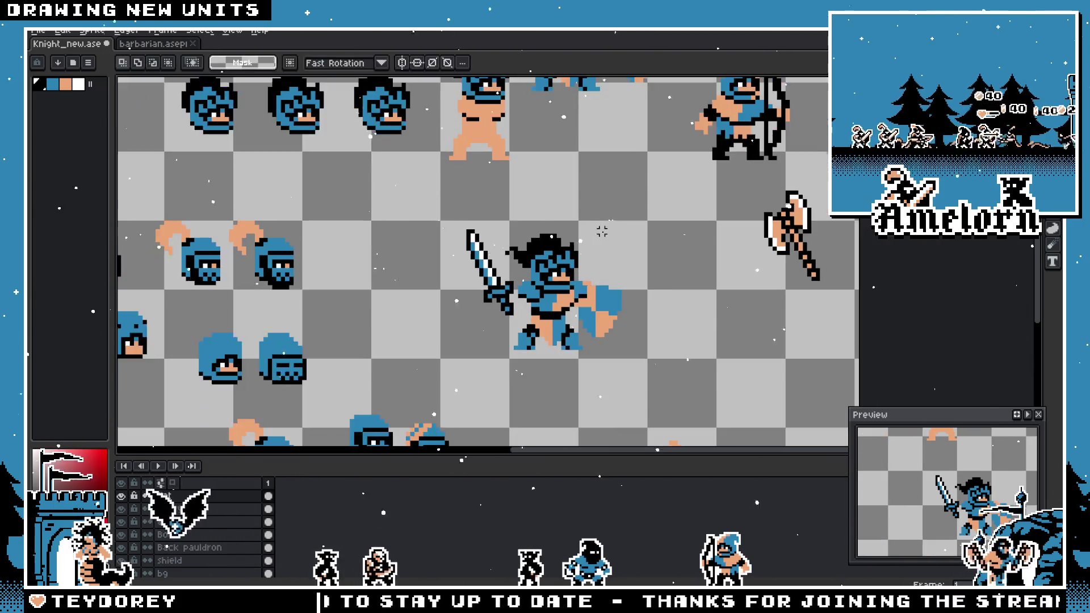
scroll(624, 256, "up", 2)
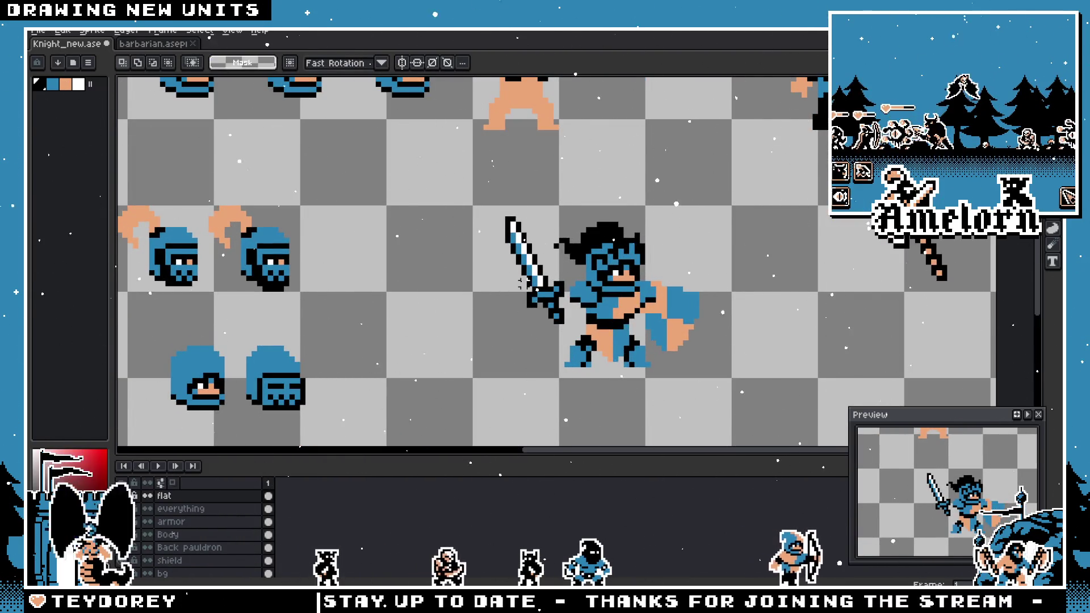
- Draw a rectangular marquee around the sword beside the knight
key("b")
scroll(534, 280, "up", 2)
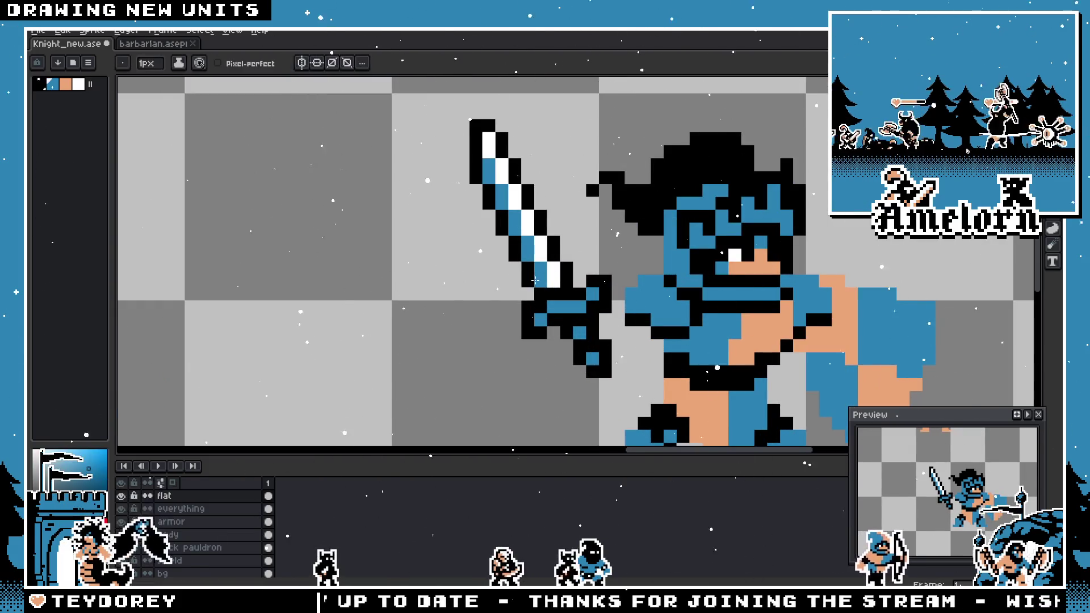
scroll(544, 264, "down", 1)
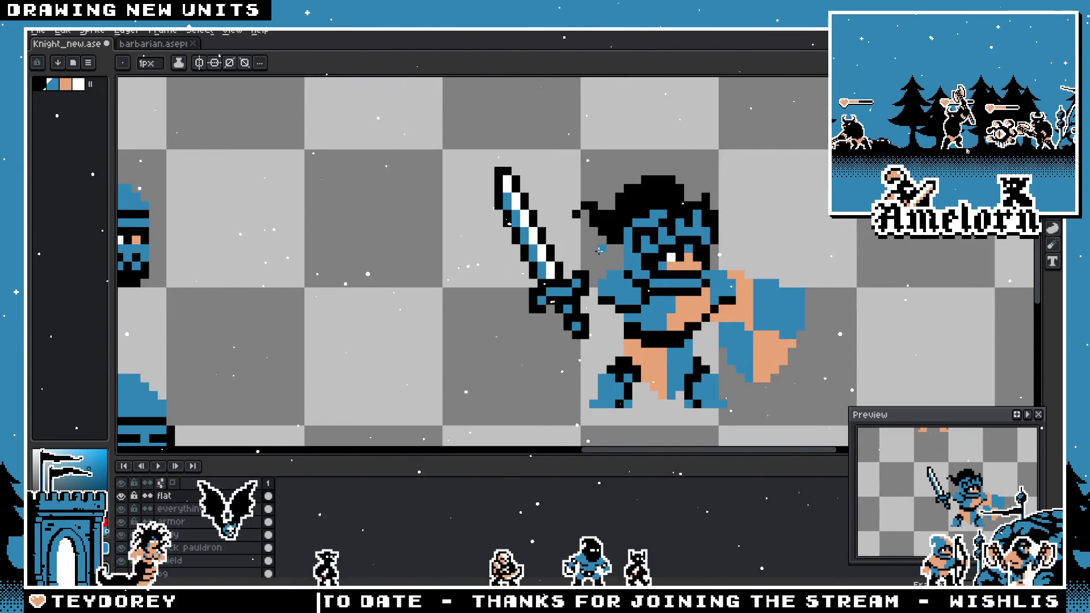
scroll(599, 251, "down", 2)
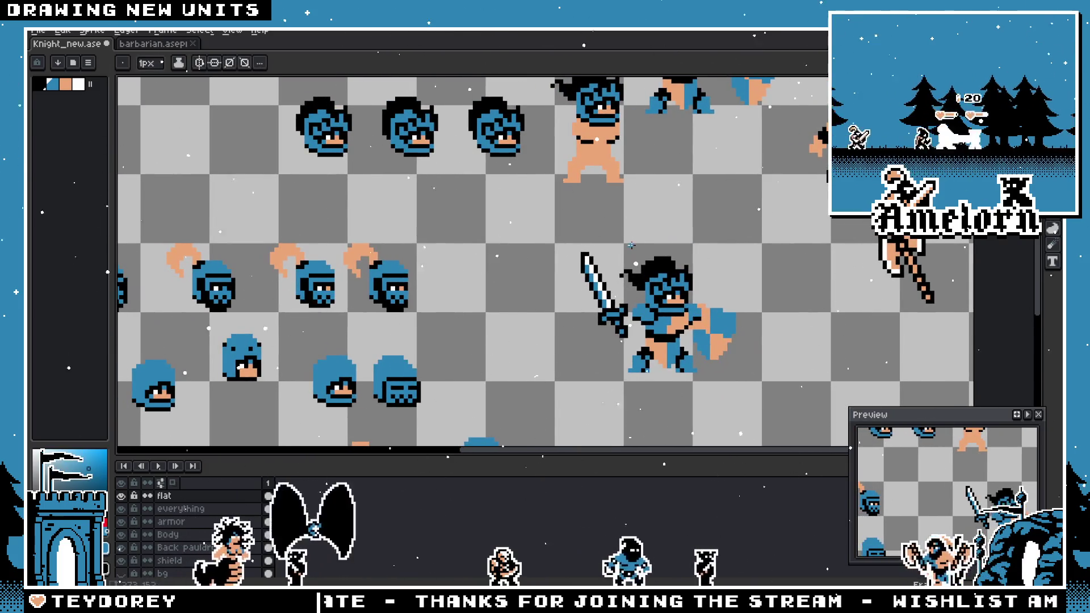
key("shift+m")
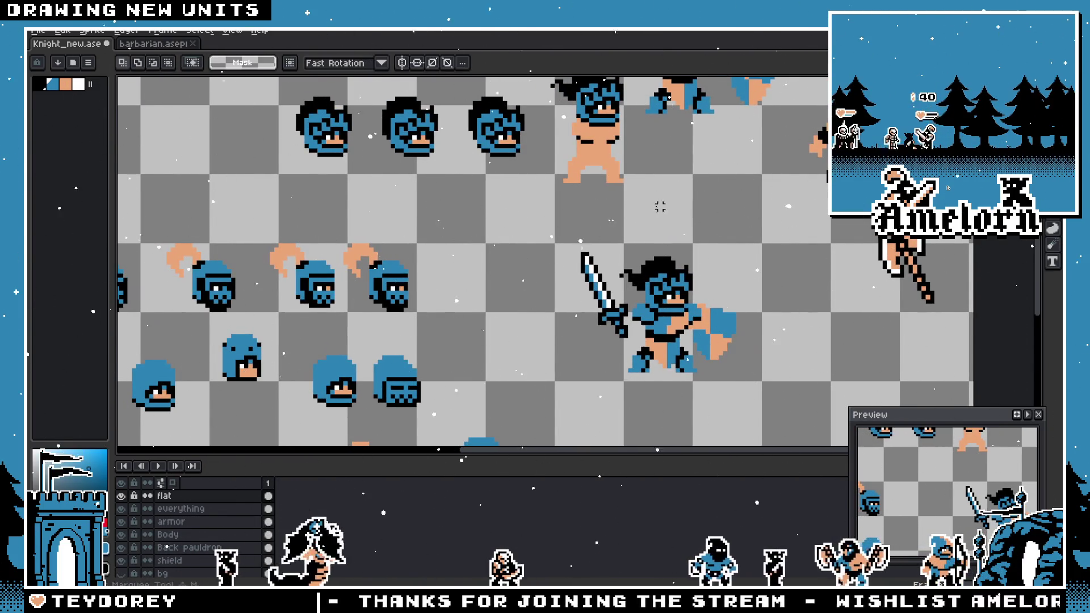
scroll(660, 207, "up", 1)
left_click_drag(459, 196, 572, 341)
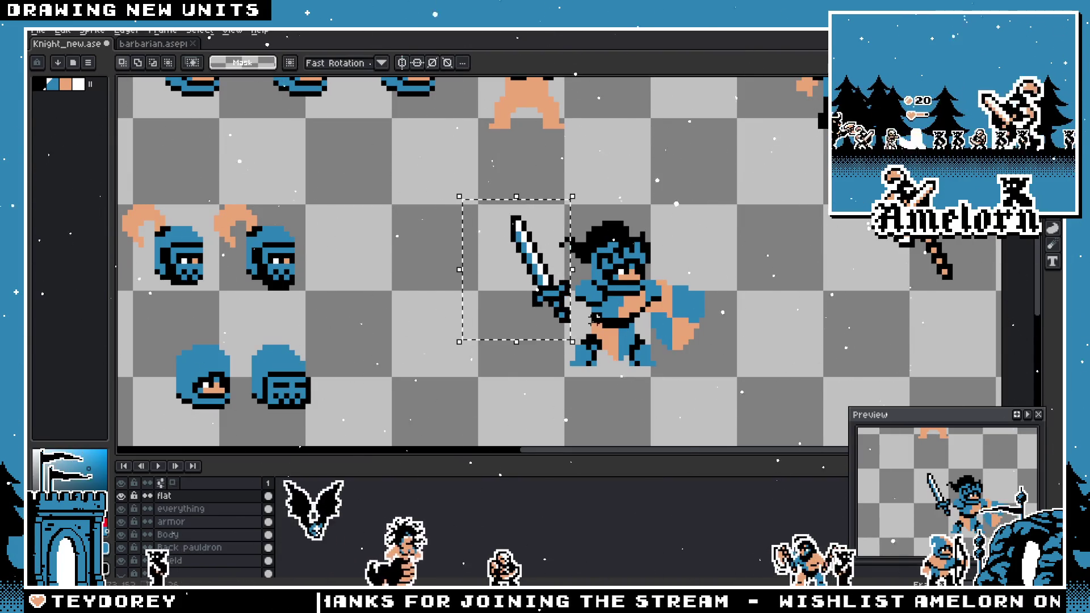
- Move the selected sword left off the knight and bucket-fill it solid black
left_click(551, 278)
mouse_move(545, 278)
left_mouse_down()
mouse_move(597, 390)
mouse_move(377, 195)
left_mouse_up()
scroll(552, 263, "up", 2)
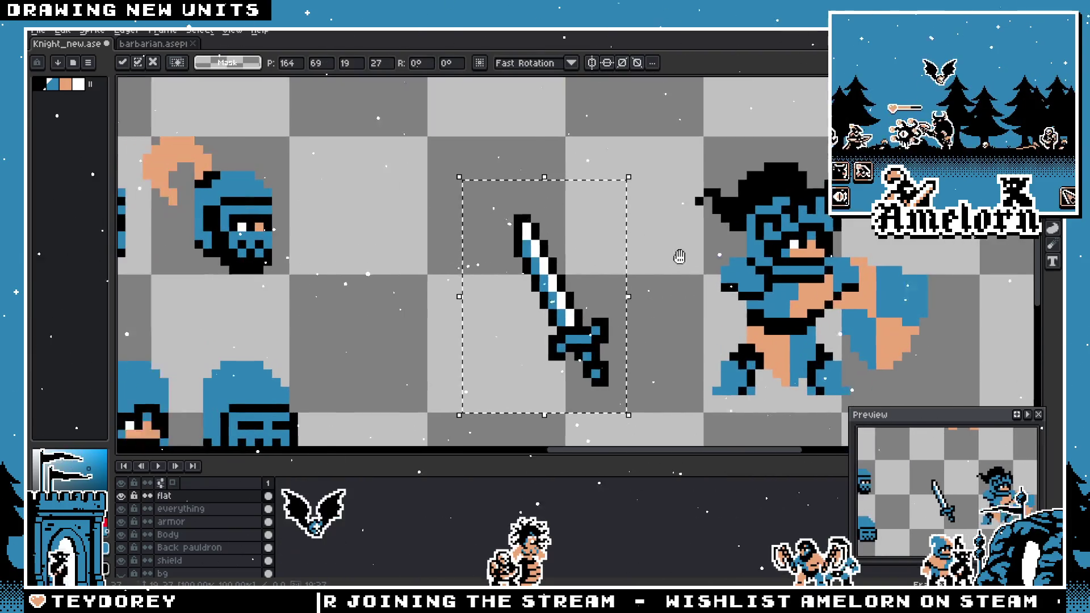
key("i")
scroll(606, 216, "up", 1)
key("g")
left_click(606, 219)
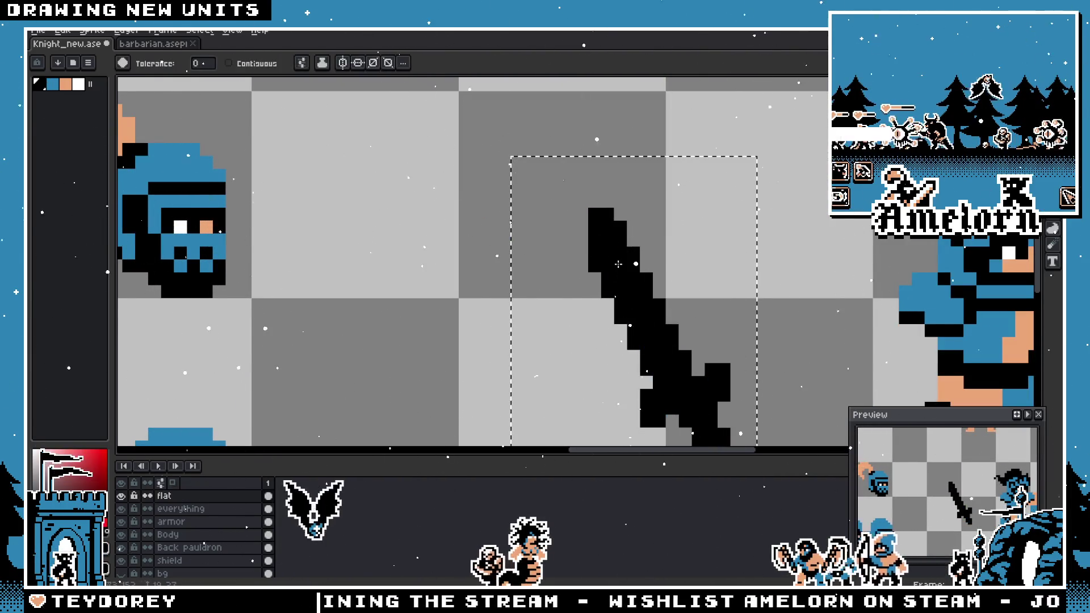
scroll(652, 250, "down", 5)
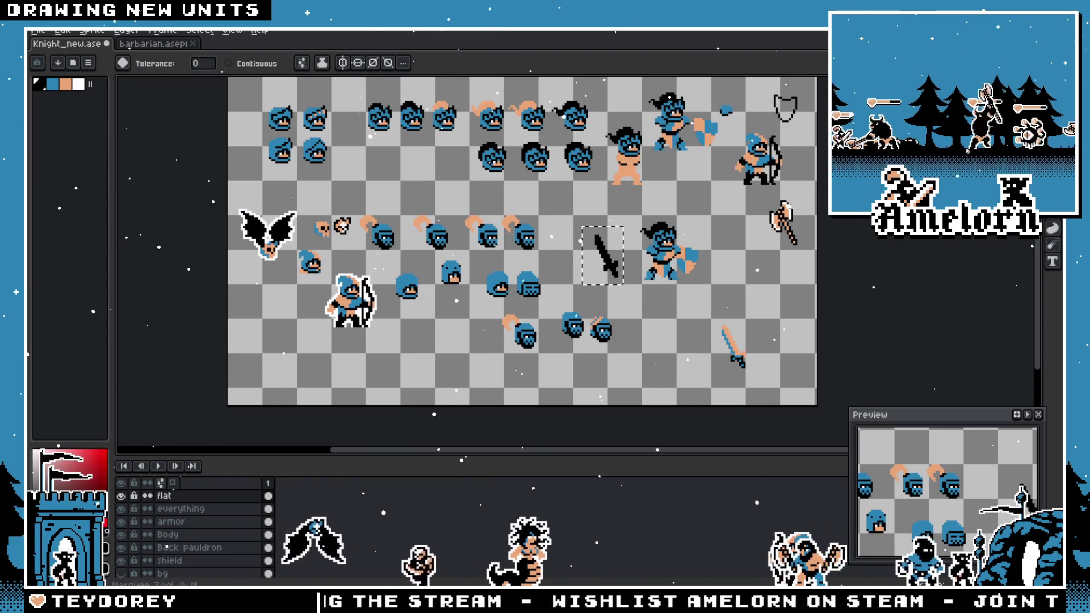
- Reposition the black sword into the knight's hand and commit it
key("m")
scroll(632, 231, "up", 3)
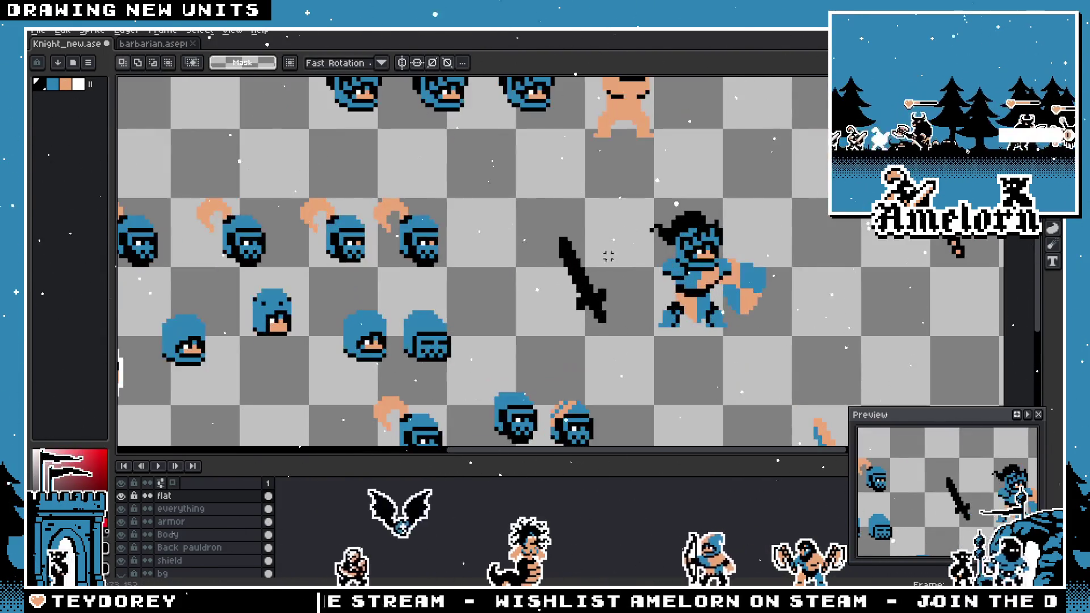
left_click(641, 273)
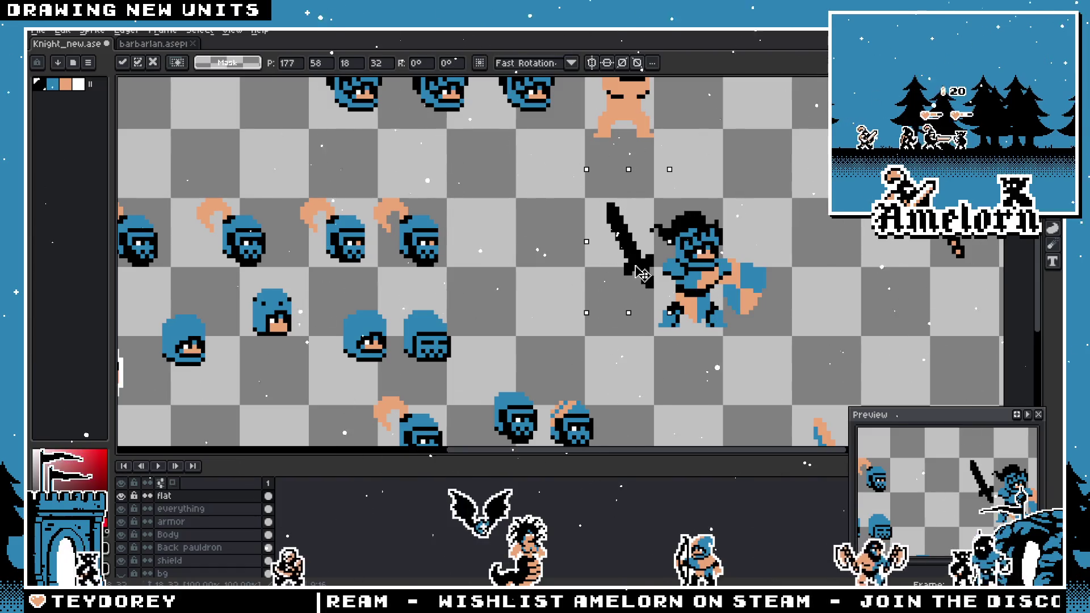
key("Return")
scroll(681, 255, "down", 4)
scroll(751, 248, "up", 4)
left_click_drag(752, 248, 724, 261)
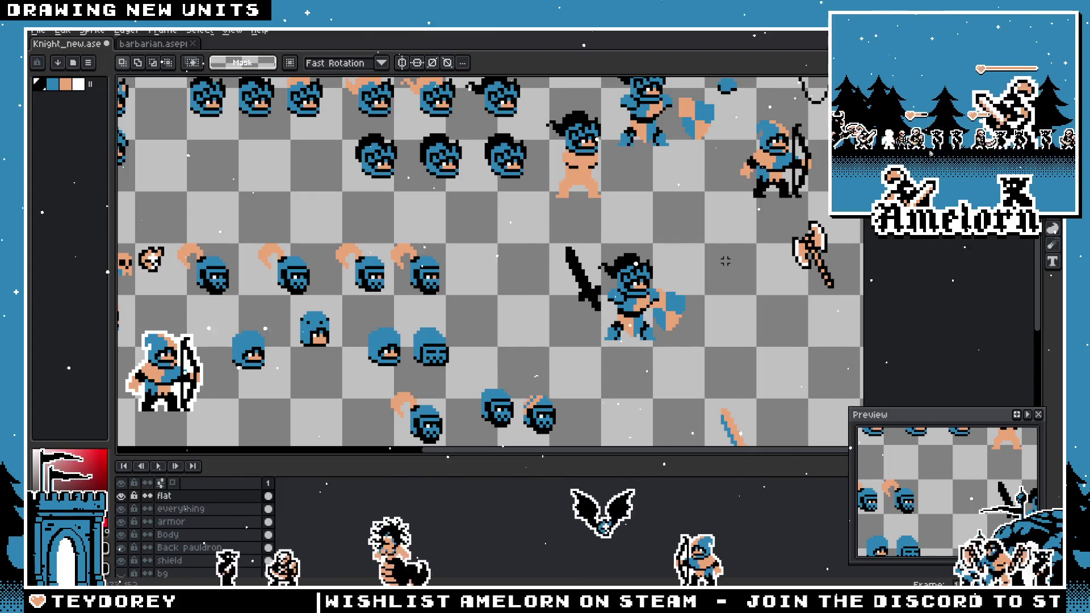
- Browse the barbarian.aseprite sheet's weapons for reference, then return to Knight_new
left_click(130, 50)
scroll(657, 209, "down", 2)
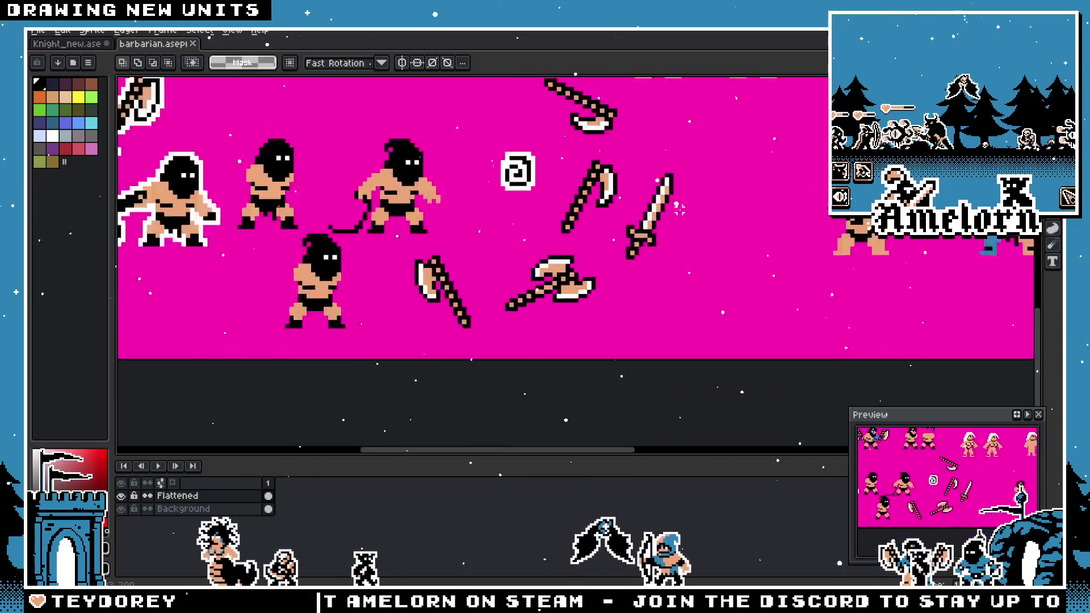
scroll(658, 209, "up", 1)
left_click_drag(466, 230, 767, 249)
key("ctrl+d")
scroll(653, 230, "down", 3)
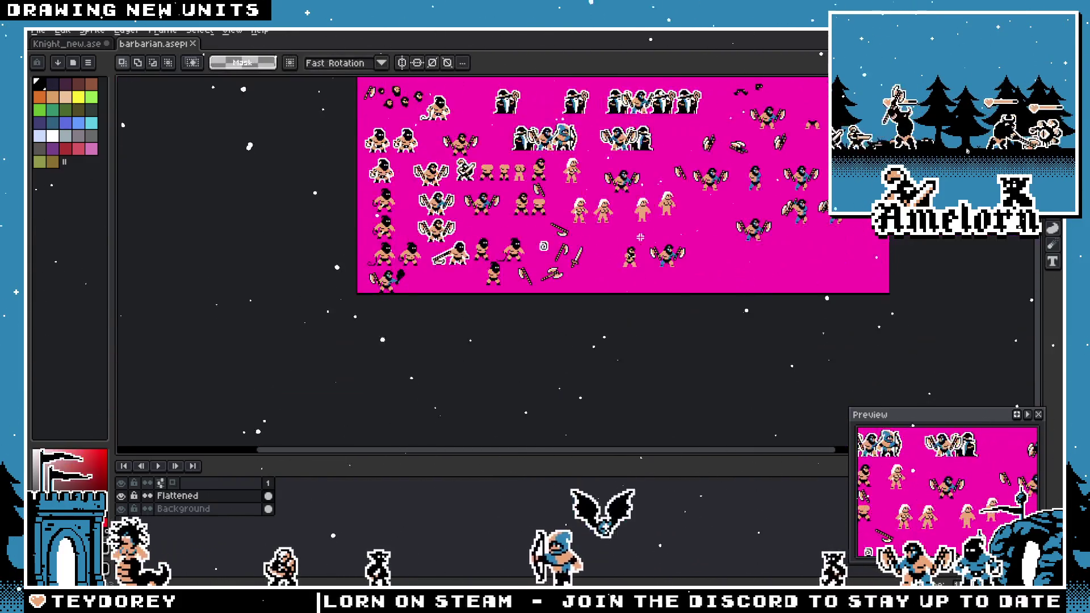
scroll(651, 234, "up", 2)
left_click_drag(651, 234, 590, 279)
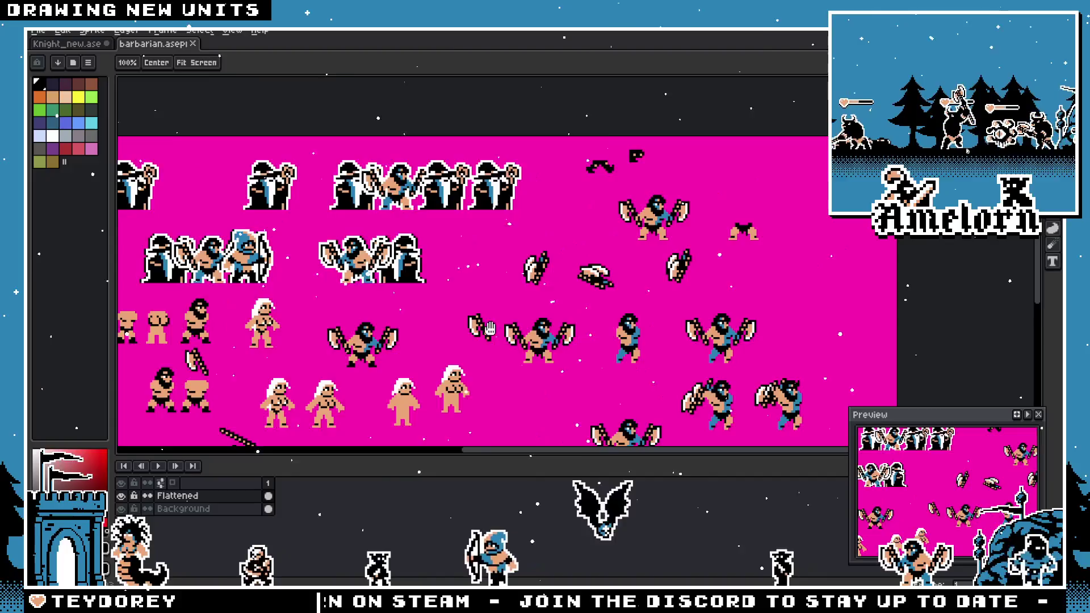
left_click_drag(488, 328, 636, 130)
key("ctrl+Tab")
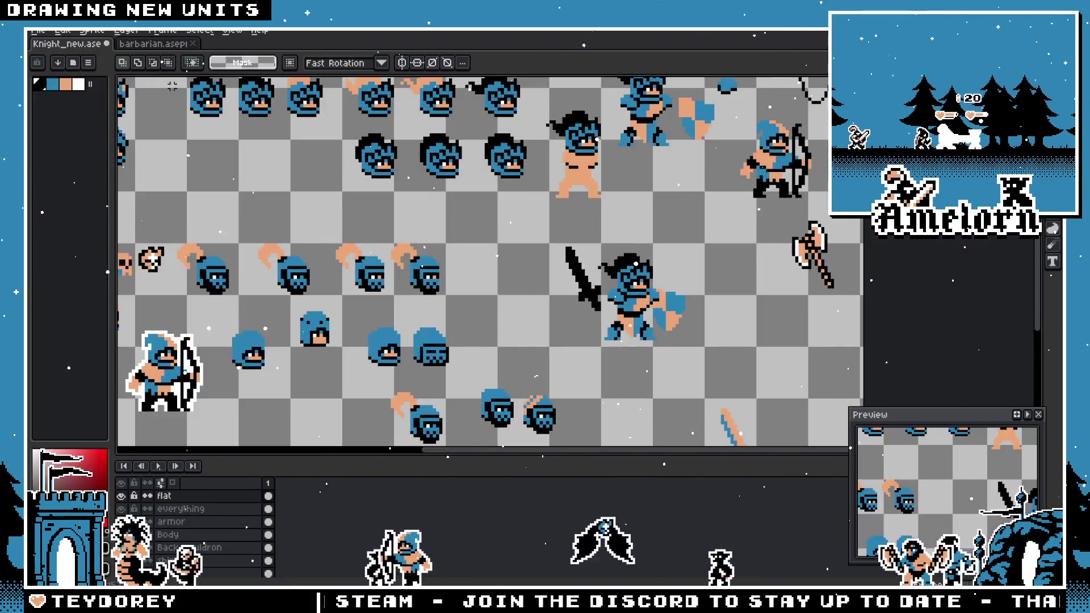
- Pick a blade colour and switch to the 1px Pencil
scroll(609, 348, "up", 4)
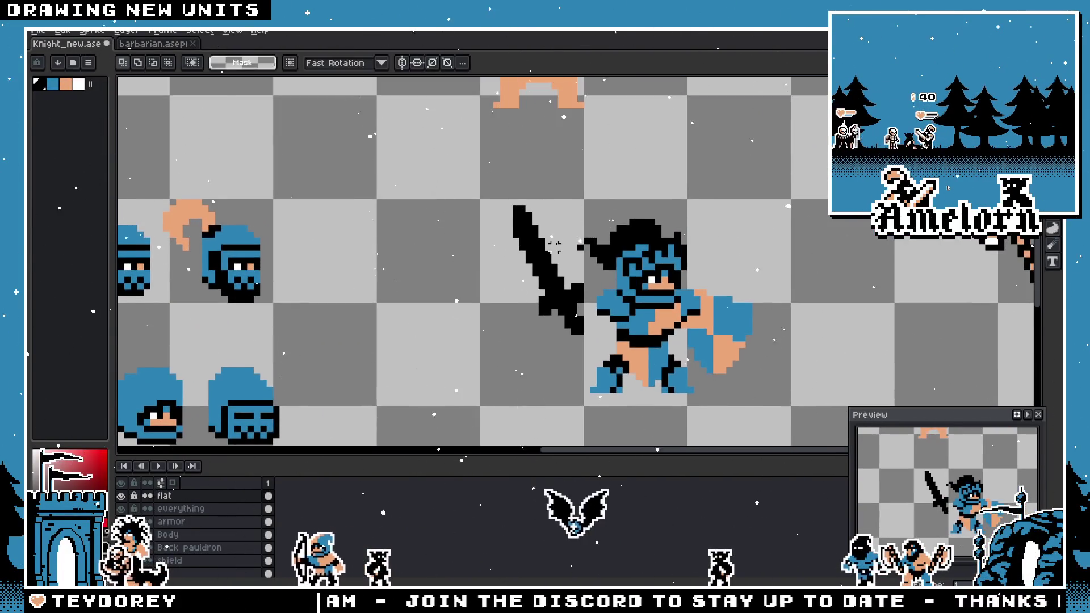
key("i")
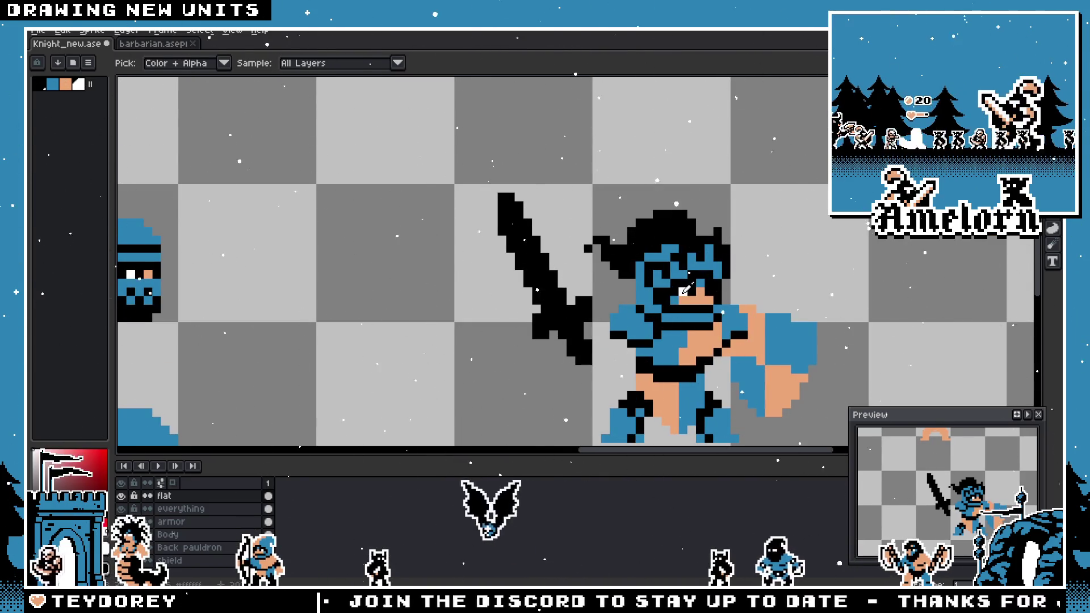
key("b")
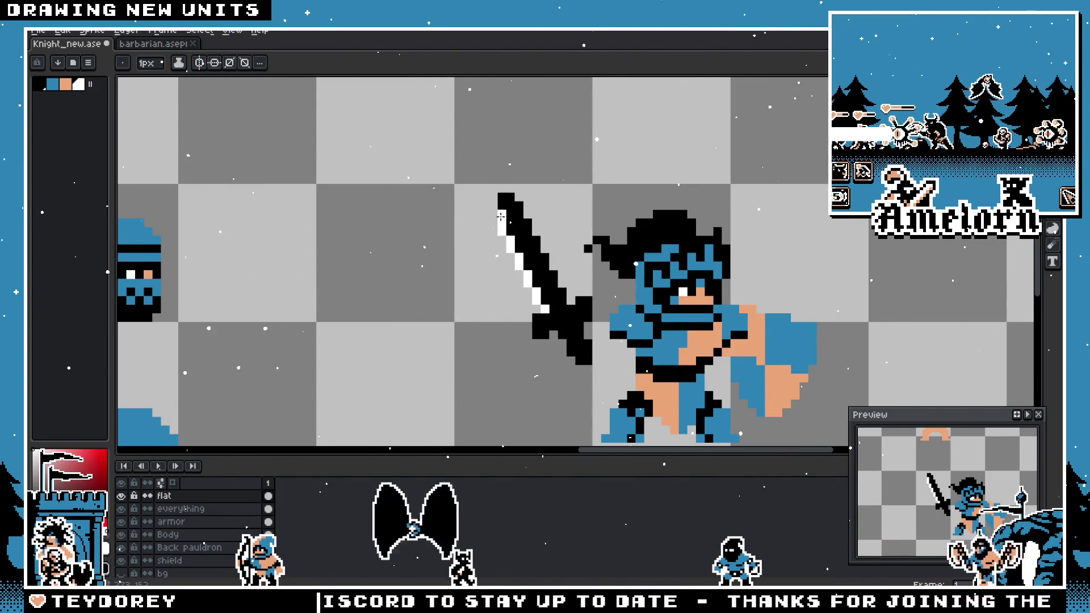
scroll(501, 217, "down", 3)
scroll(564, 310, "up", 4)
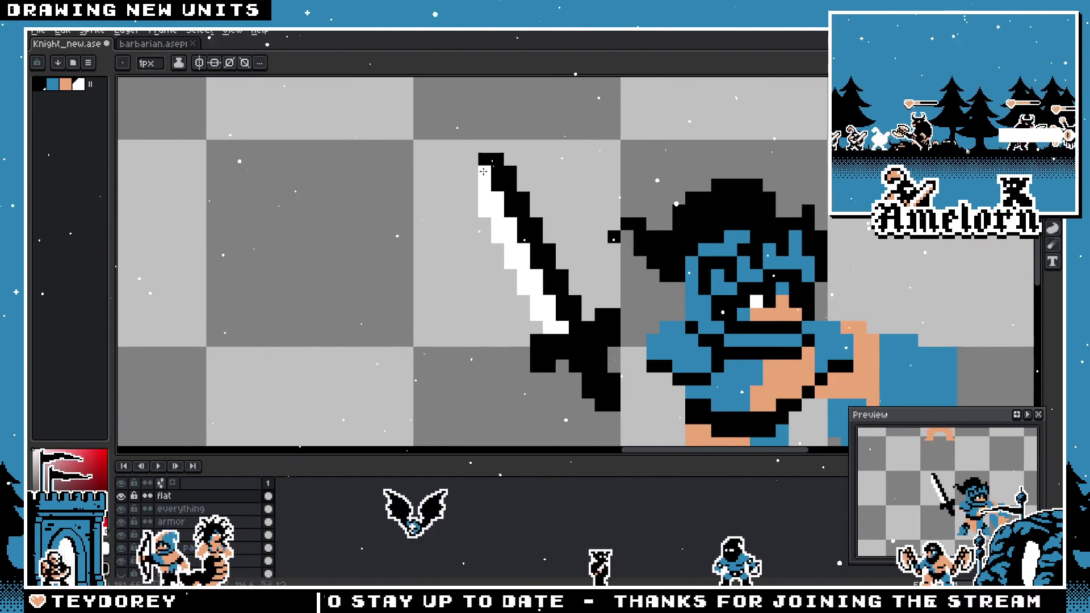
scroll(483, 171, "down", 4)
scroll(445, 248, "up", 3)
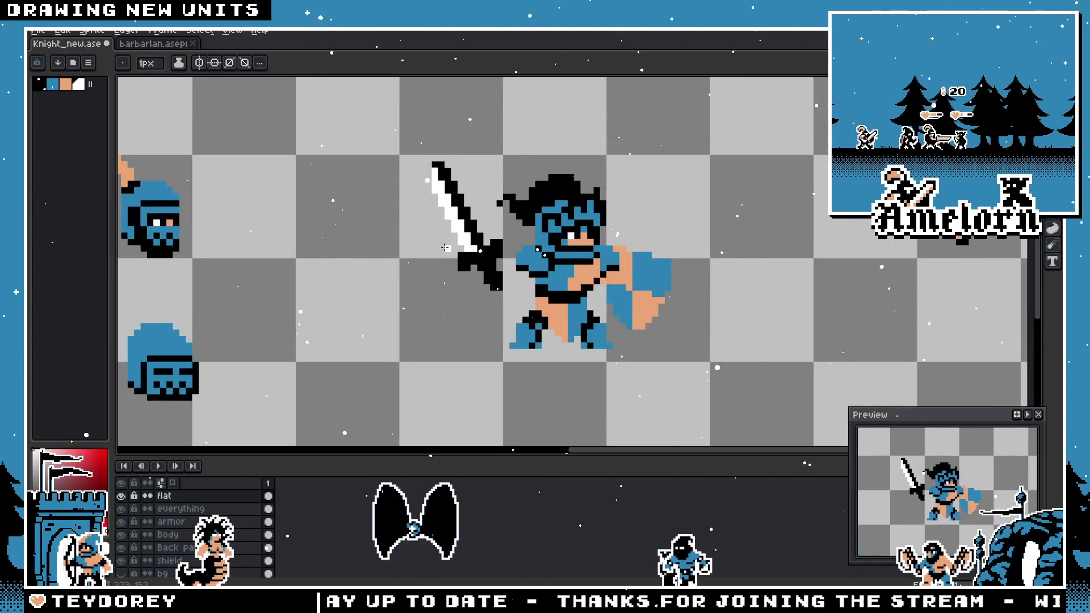
scroll(445, 247, "down", 4)
scroll(626, 262, "up", 5)
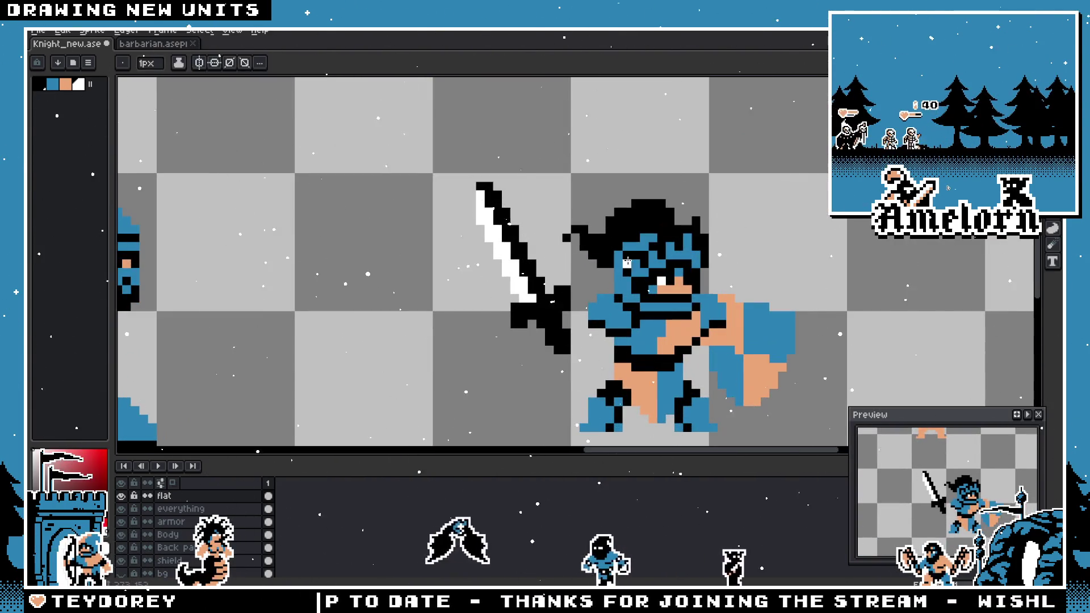
- Paint a blue edge along the blade using the armour's blue, and whiten the sword tip
left_click(627, 262, "alt")
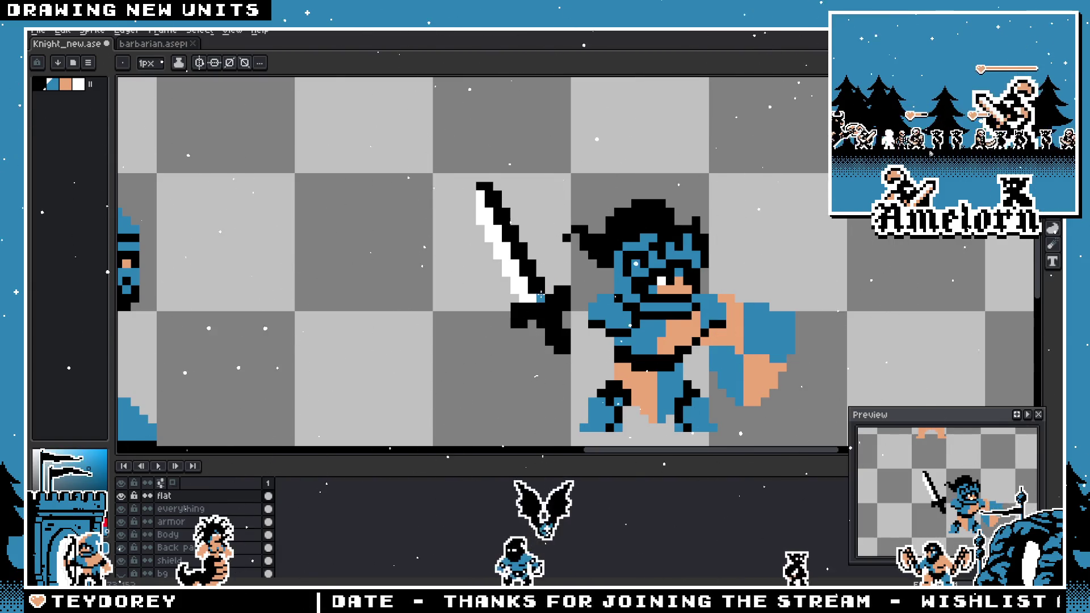
left_click_drag(539, 296, 480, 186)
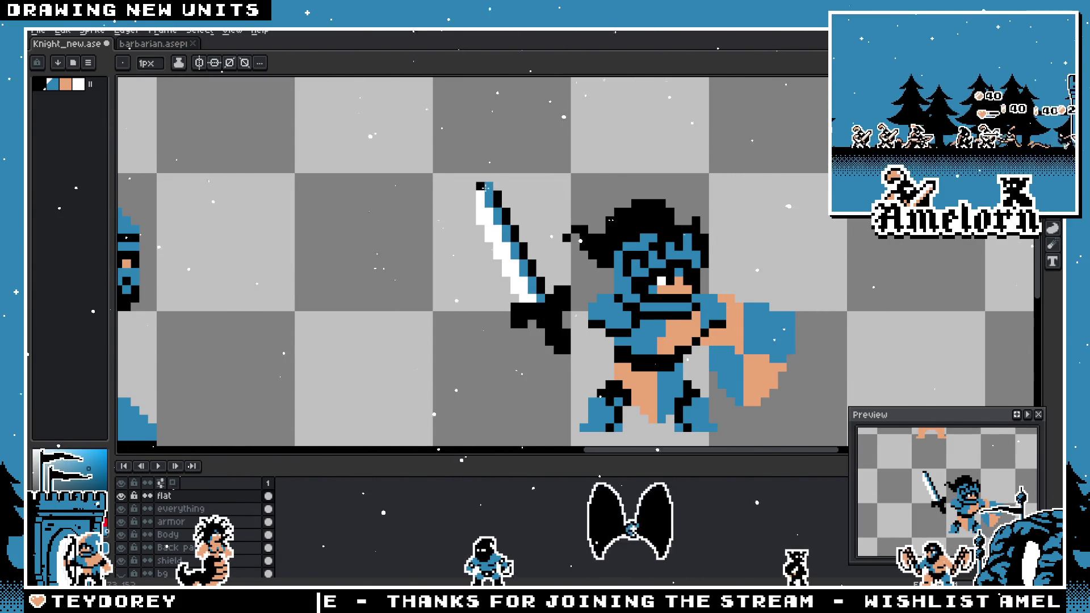
left_click(479, 196, "alt")
left_click(479, 186)
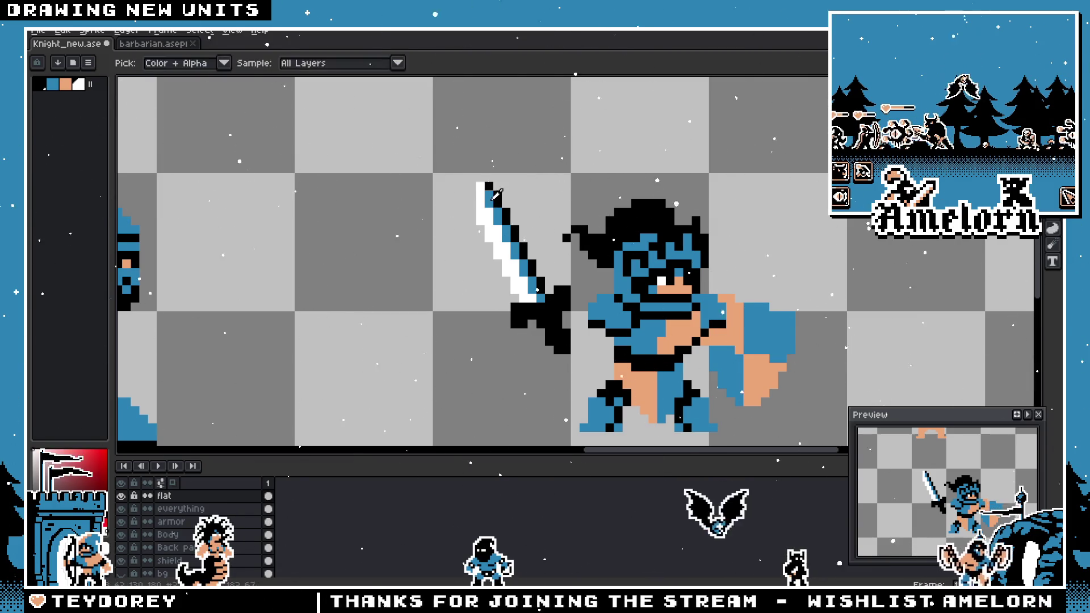
left_click(488, 187)
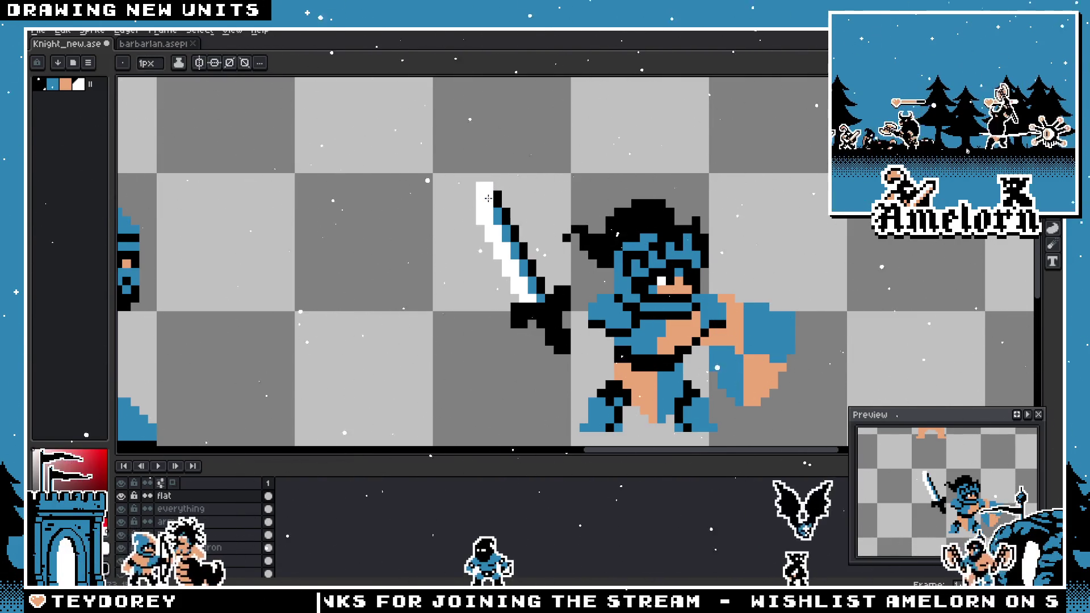
scroll(488, 203, "down", 3)
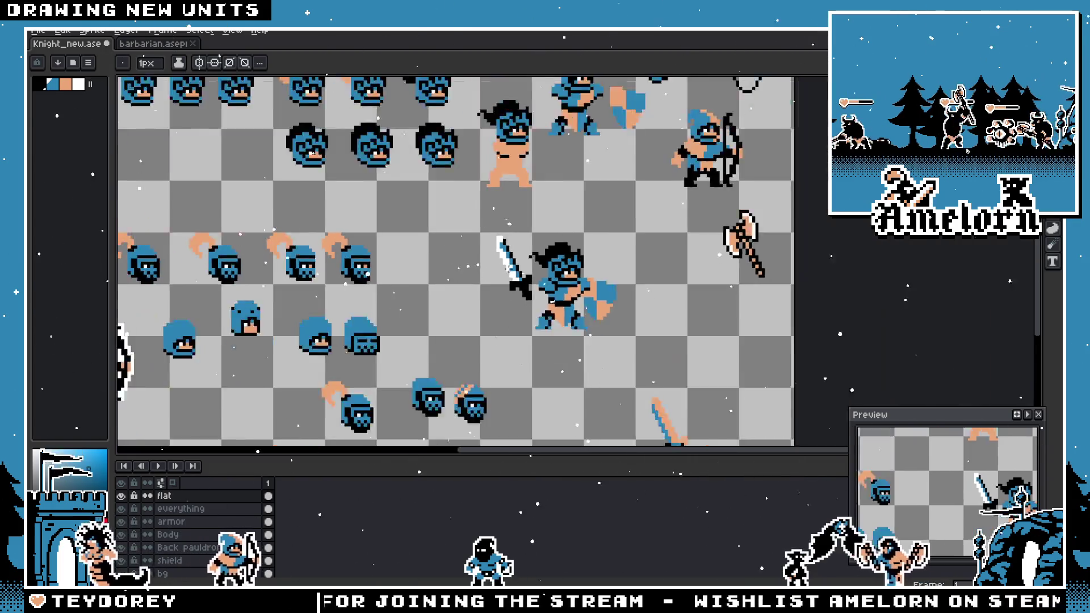
scroll(542, 169, "up", 5)
scroll(542, 169, "down", 3)
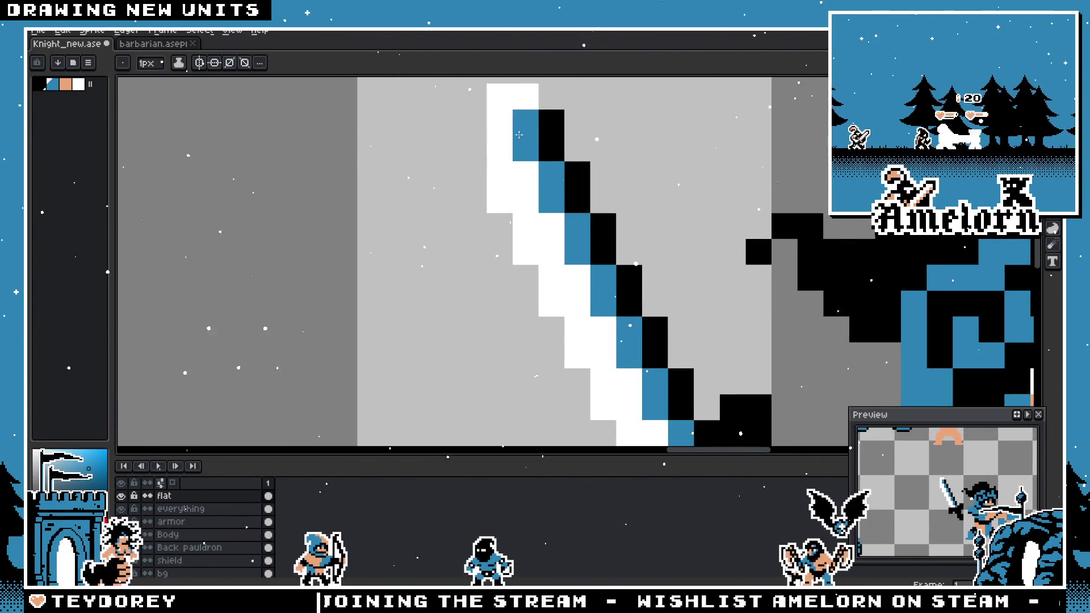
scroll(551, 176, "up", 3)
key("space")
scroll(570, 270, "down", 4)
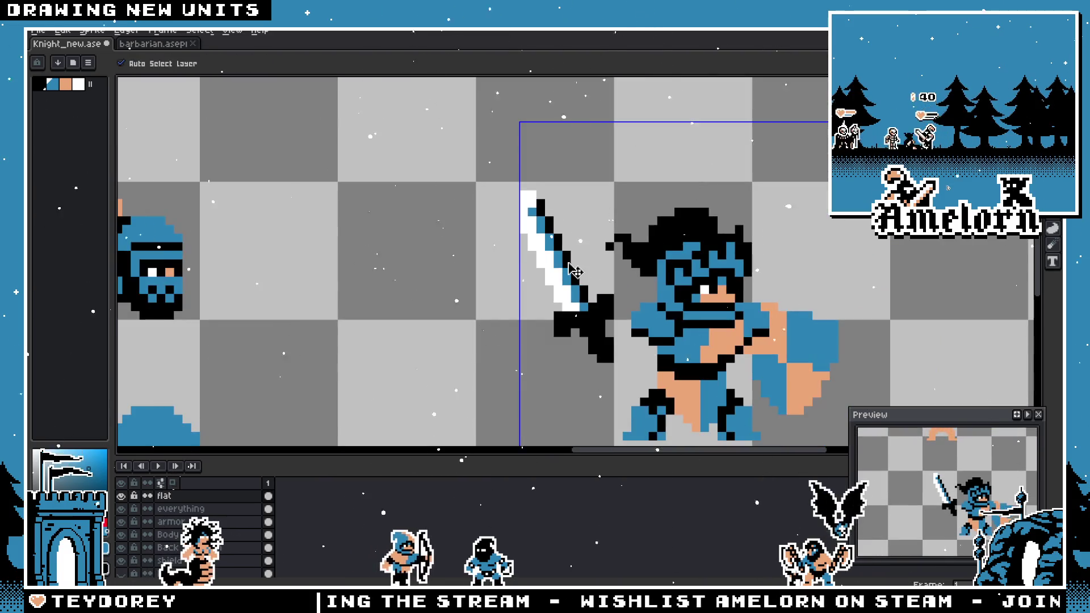
scroll(572, 272, "up", 3)
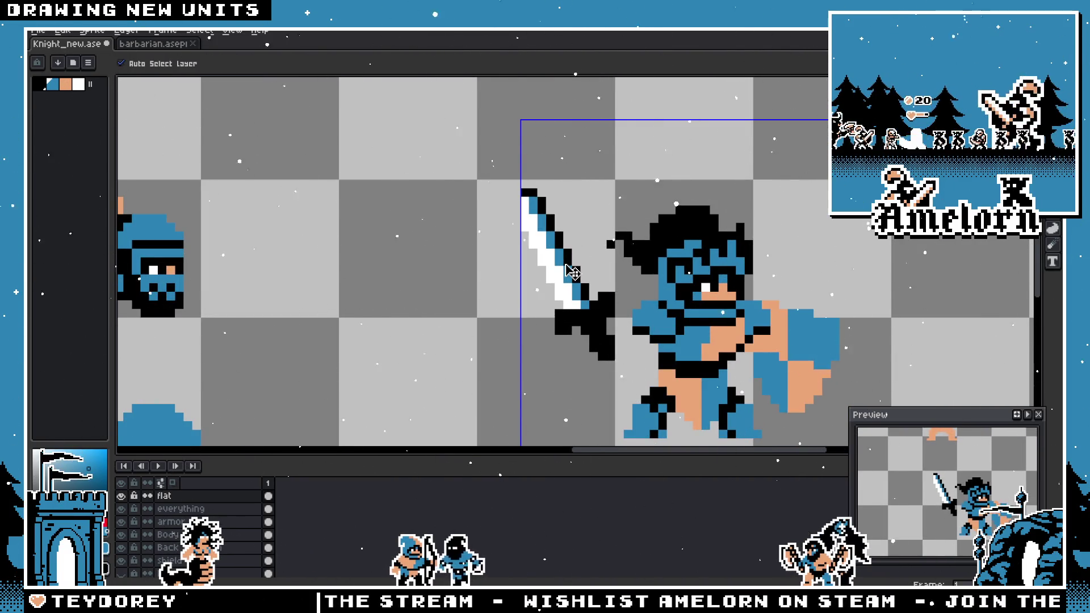
key("ctrl+z")
key("b")
scroll(576, 286, "up", 2)
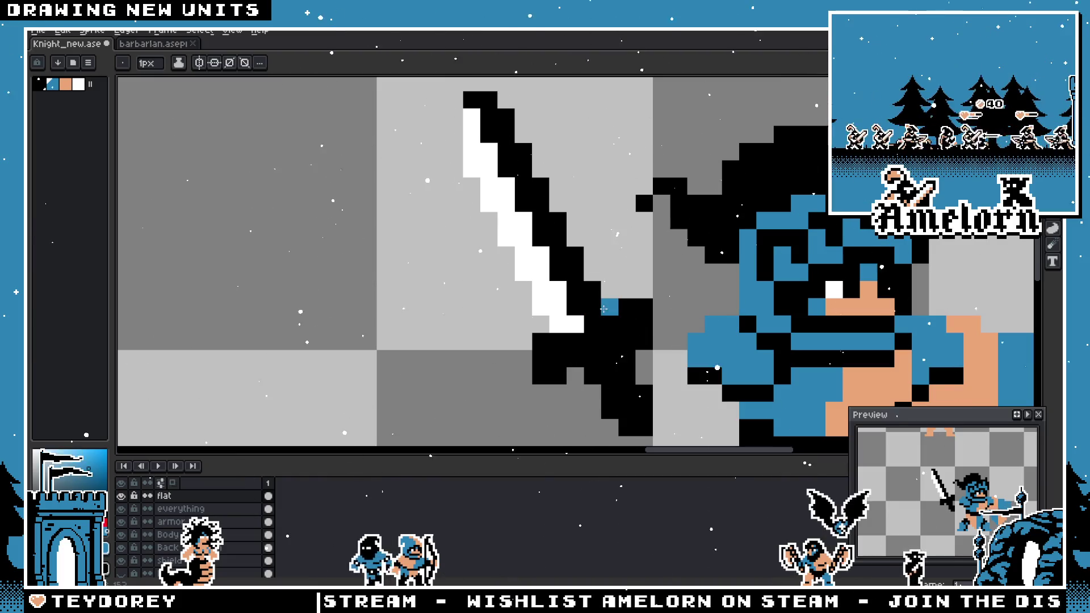
key("g")
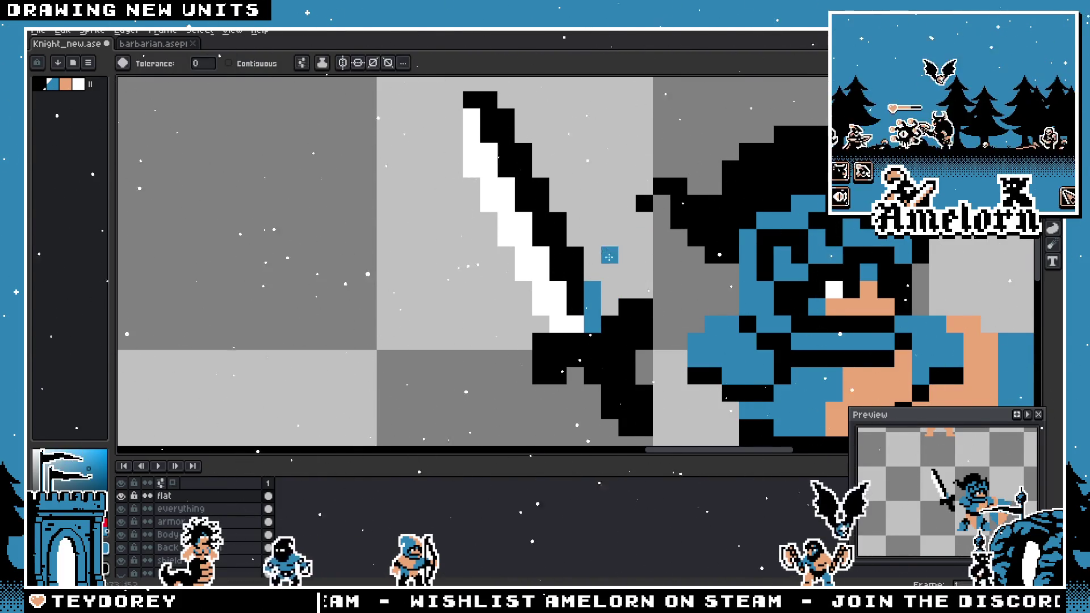
left_click(624, 318)
scroll(554, 260, "down", 2)
key("ctrl+z")
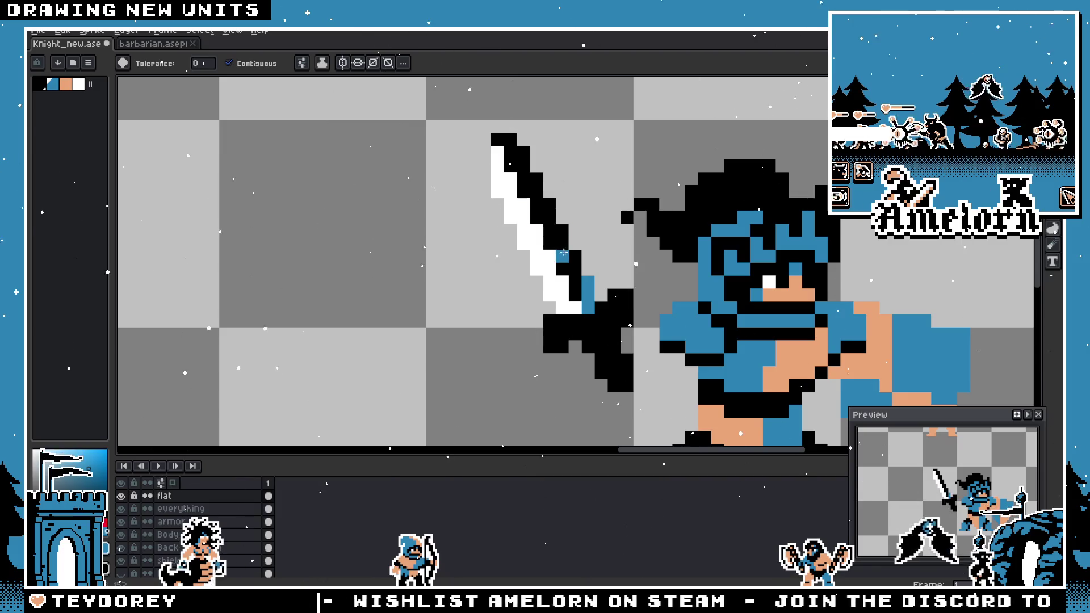
scroll(563, 253, "down", 5)
scroll(565, 290, "up", 5)
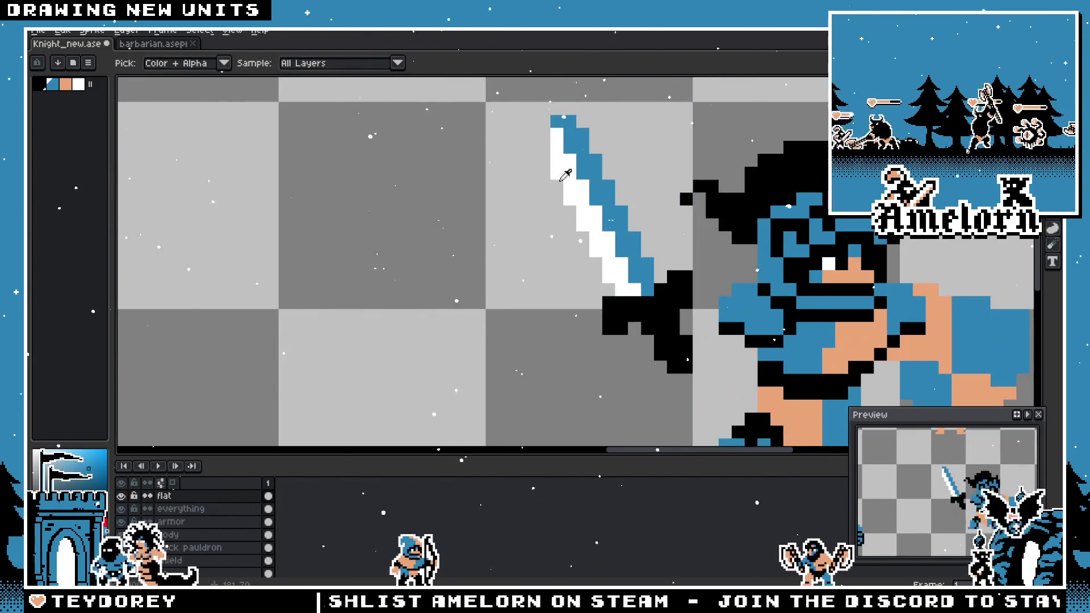
left_click(565, 145)
key("ctrl+z")
key("b")
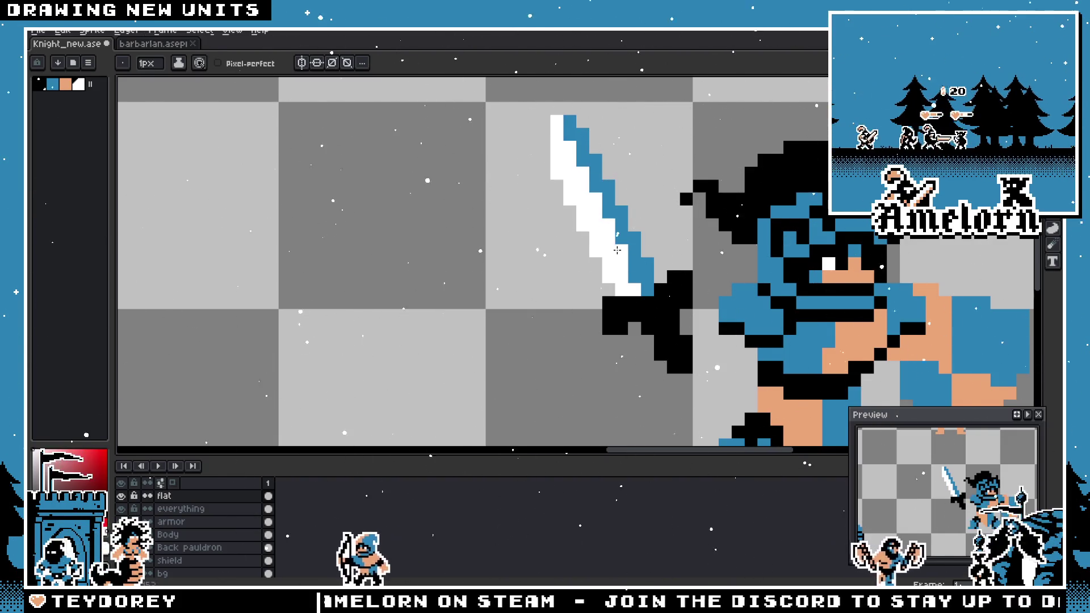
scroll(660, 315, "down", 5)
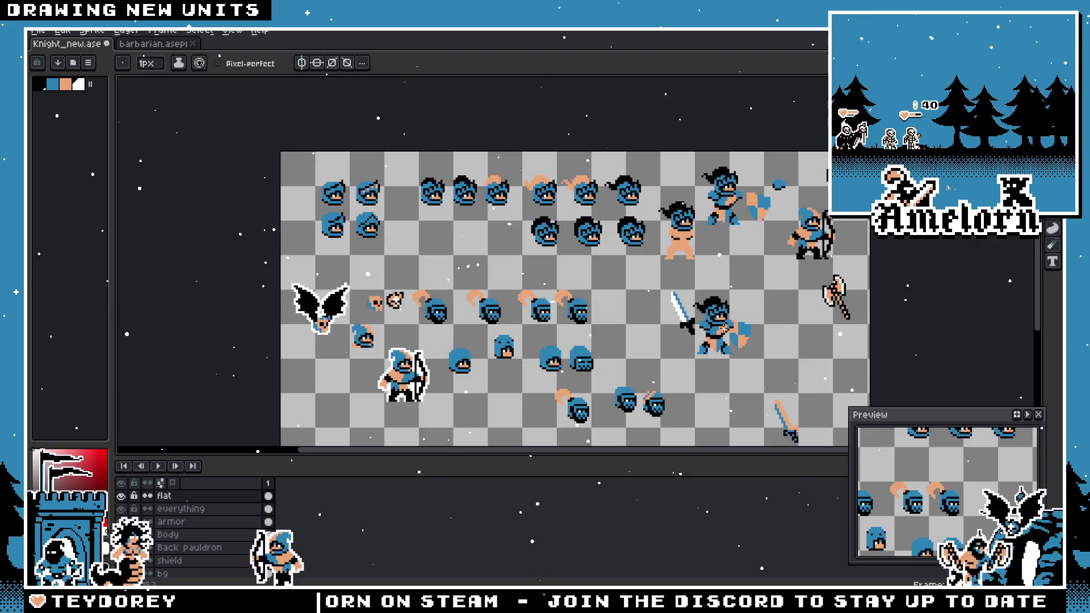
scroll(727, 318, "up", 3)
- Marquee-select the blue-bladed sword, move it up and left, and commit
key("m")
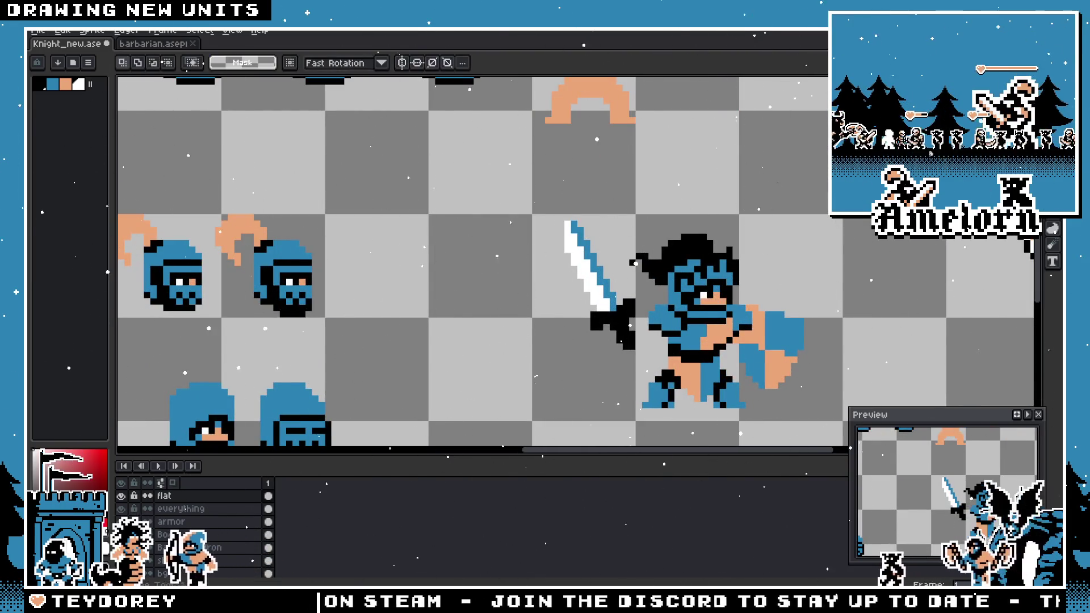
scroll(612, 229, "up", 1)
scroll(511, 227, "up", 1)
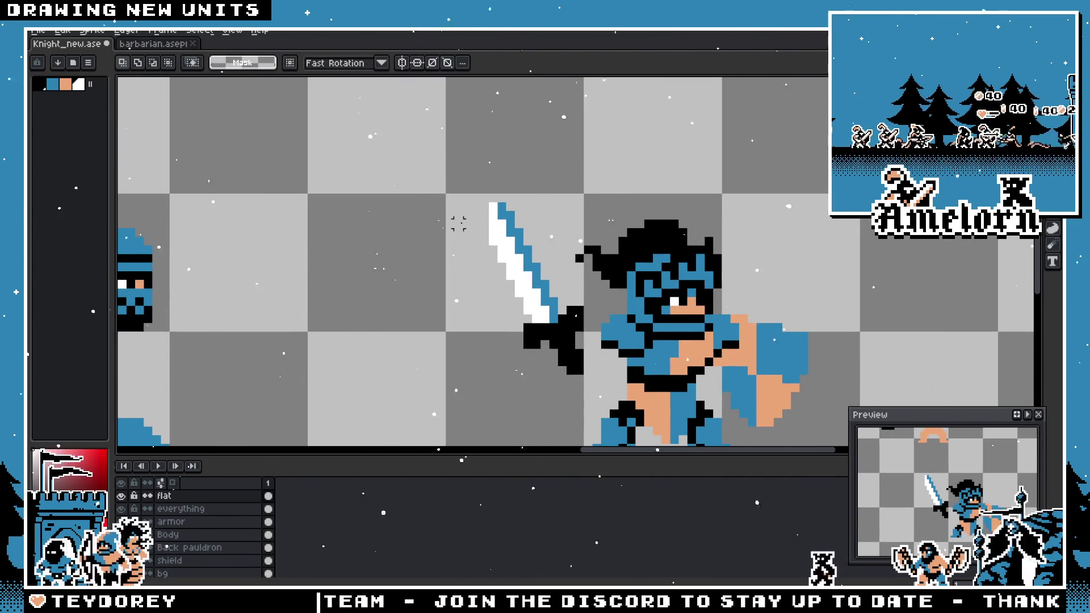
mouse_move(465, 197)
left_mouse_down()
mouse_move(568, 334)
mouse_move(567, 366)
mouse_move(509, 343)
left_mouse_up()
key("ctrl+d")
mouse_move(540, 177)
left_mouse_down()
mouse_move(570, 177)
mouse_move(443, 385)
left_mouse_up()
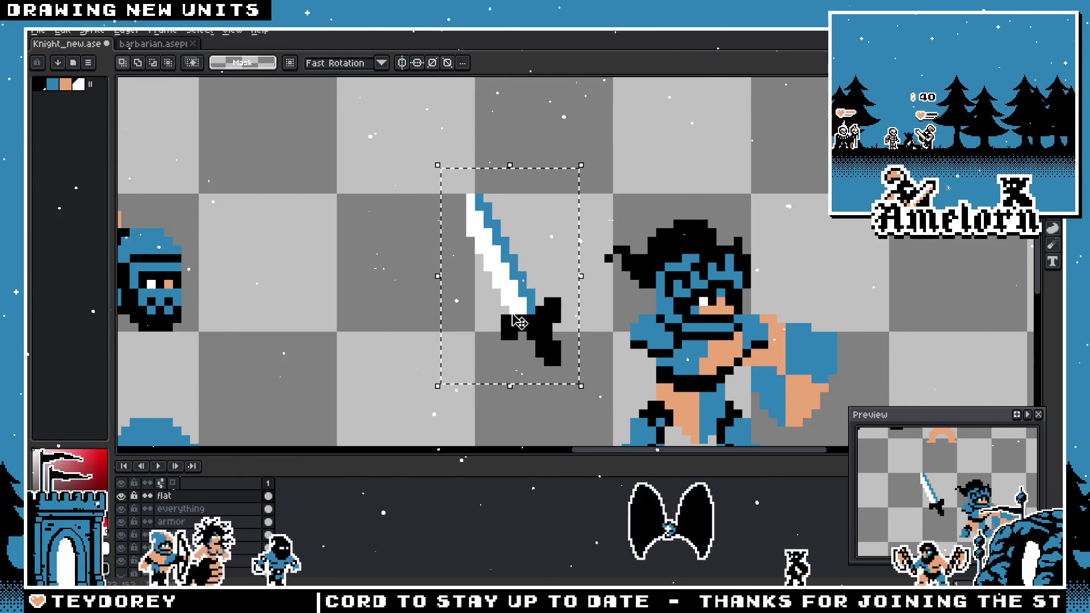
scroll(610, 290, "down", 3)
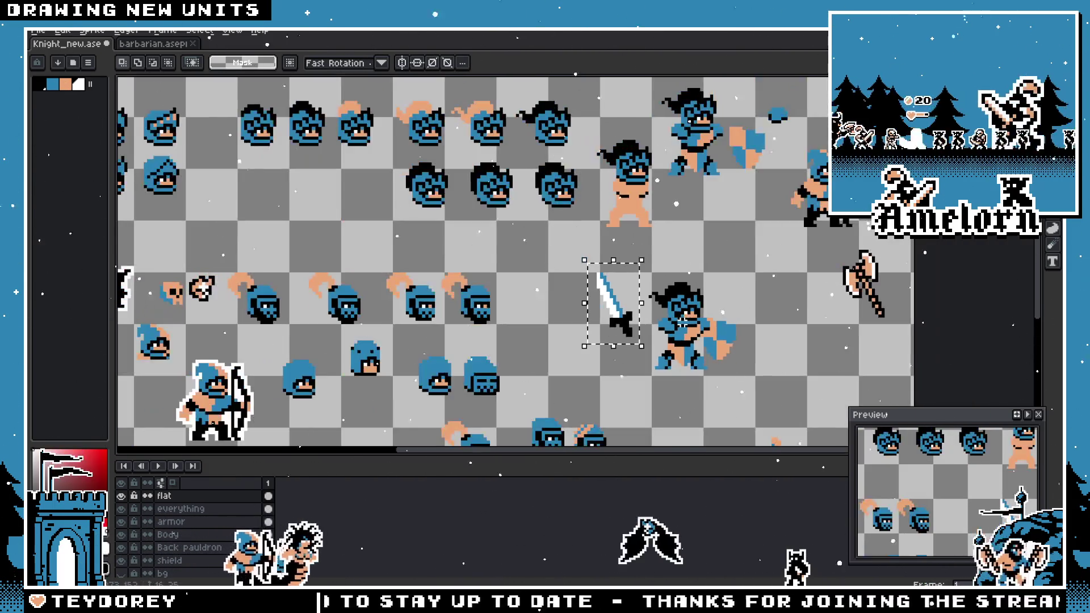
scroll(610, 291, "up", 2)
left_click(610, 290)
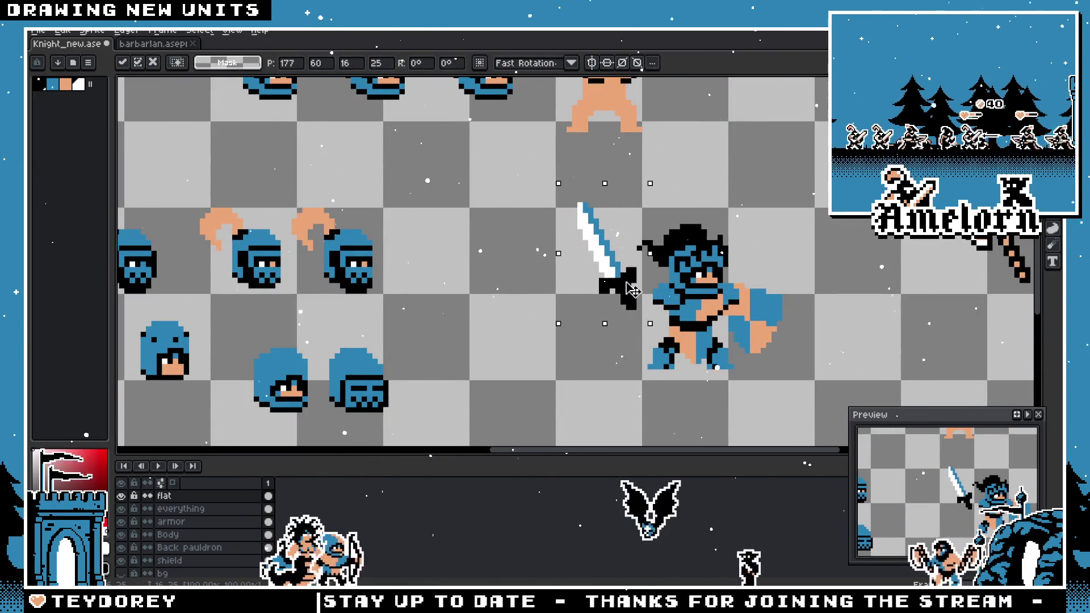
key("Return")
- Delete the sword so the knight is empty-handed
scroll(816, 282, "down", 2)
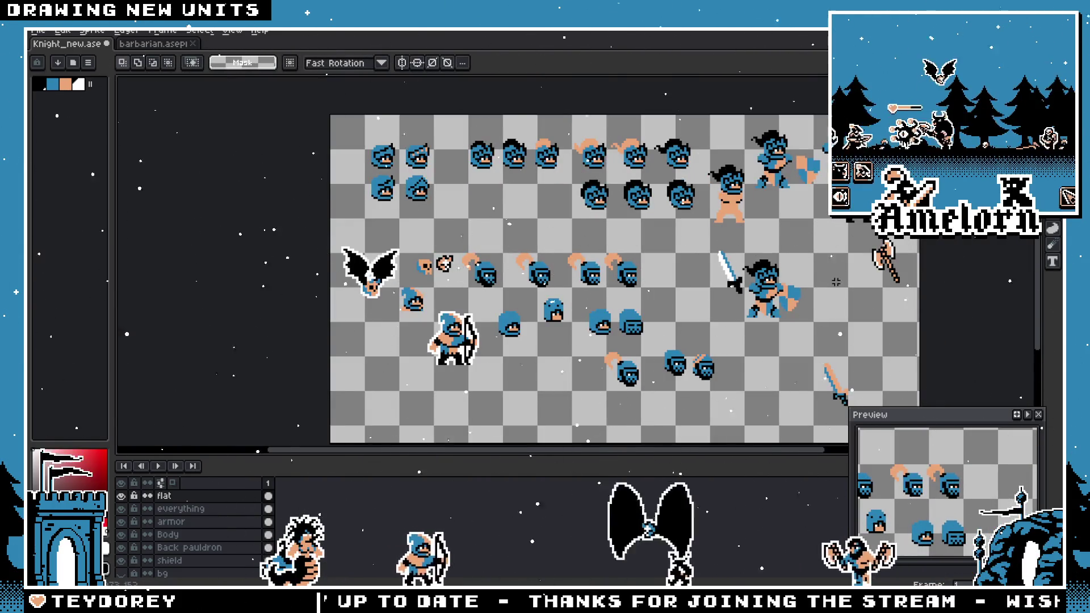
scroll(836, 282, "up", 4)
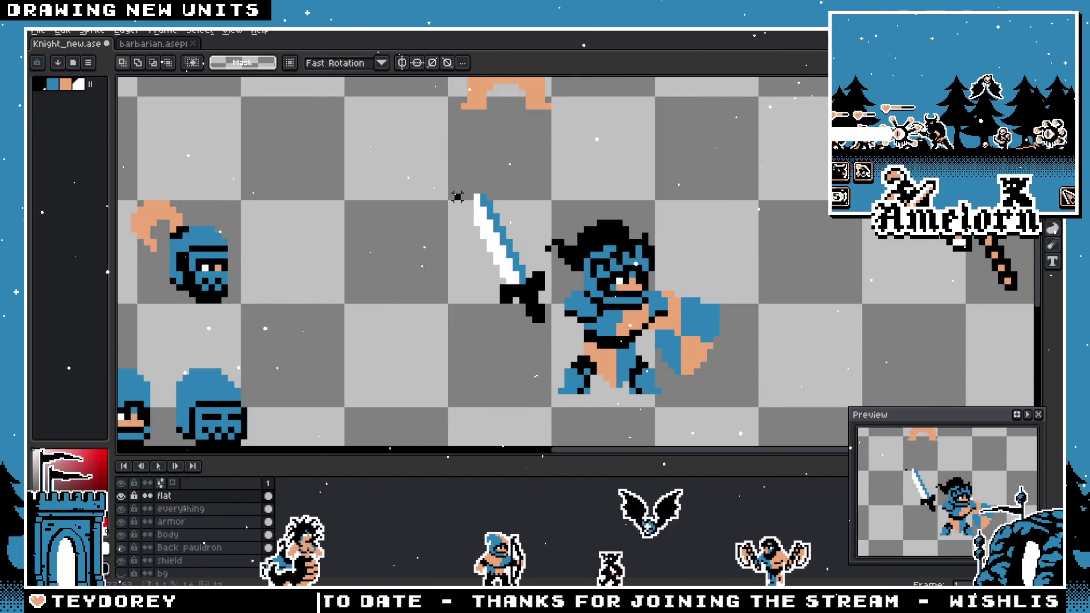
key("Delete")
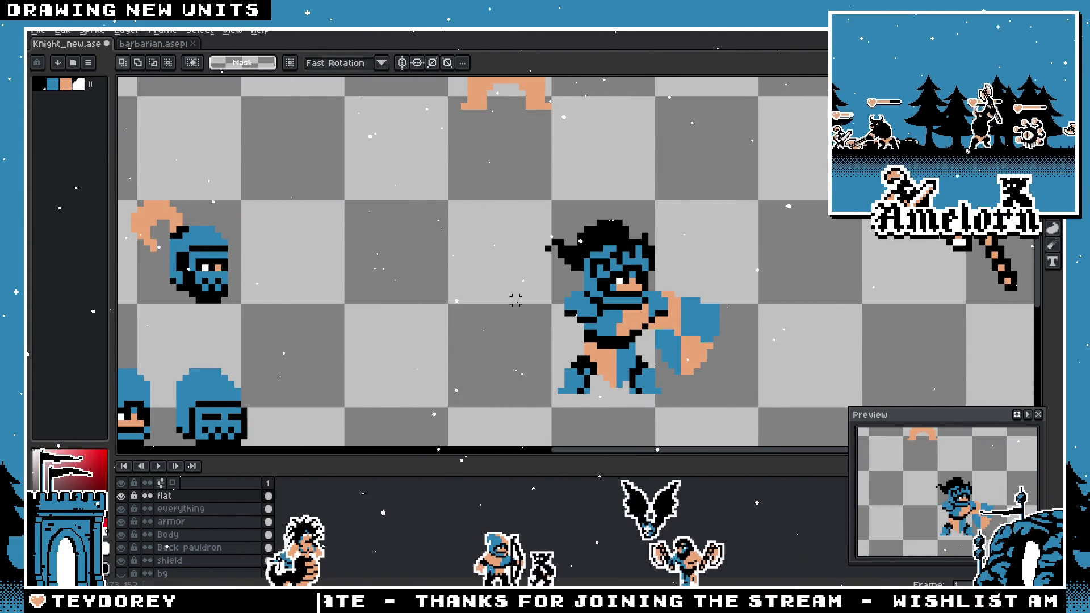
scroll(761, 280, "down", 1)
scroll(706, 239, "down", 2)
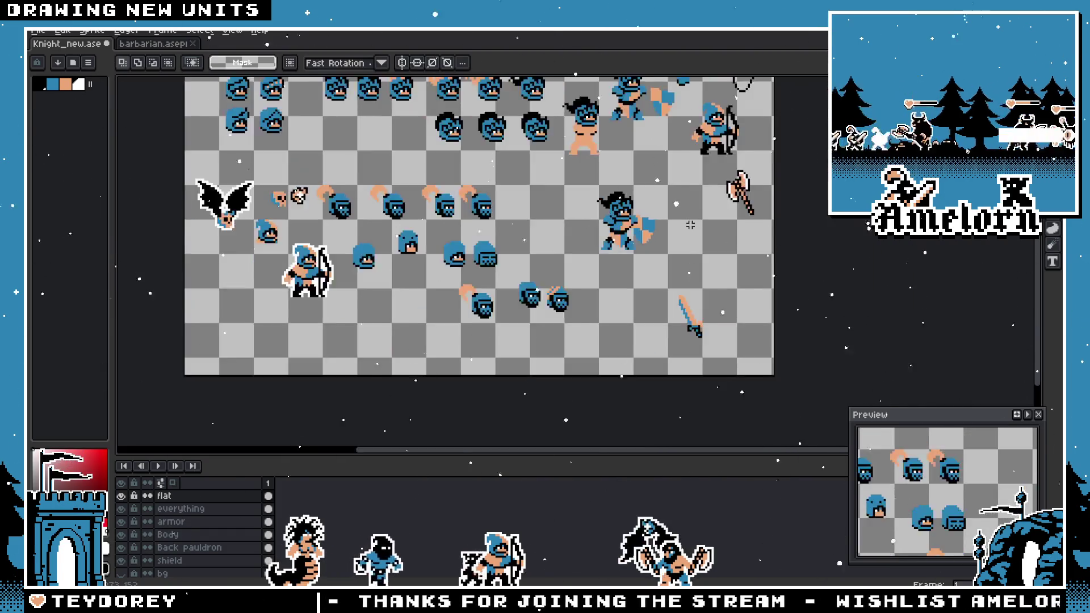
scroll(706, 239, "up", 1)
scroll(706, 239, "up", 1)
left_click_drag(725, 145, 839, 324)
mouse_move(778, 249)
left_mouse_down()
mouse_move(596, 249)
mouse_move(396, 271)
mouse_move(396, 282)
left_mouse_up()
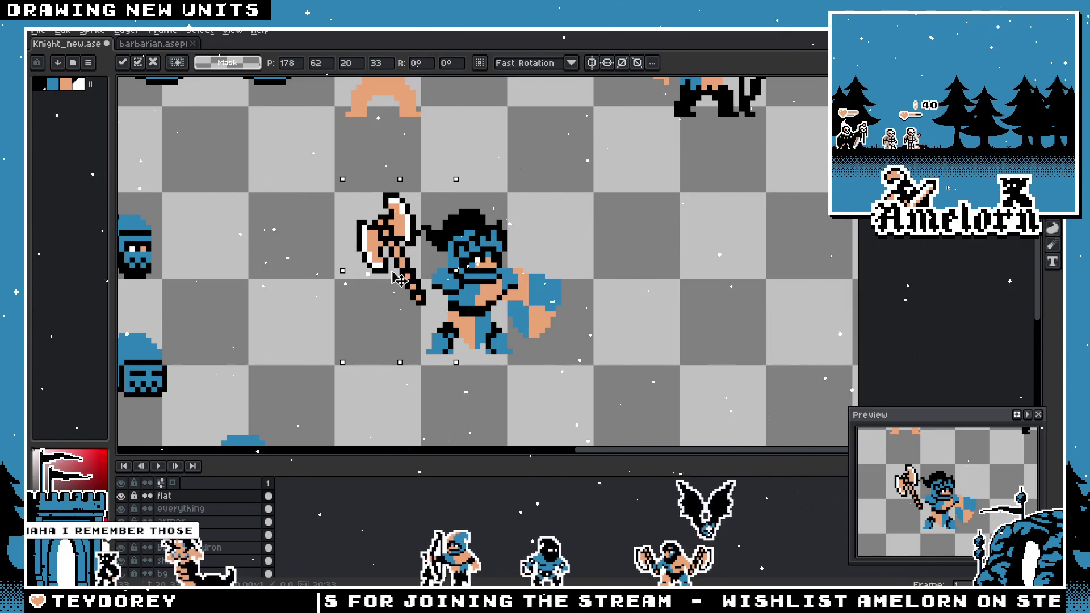
key("Left")
key("Left")
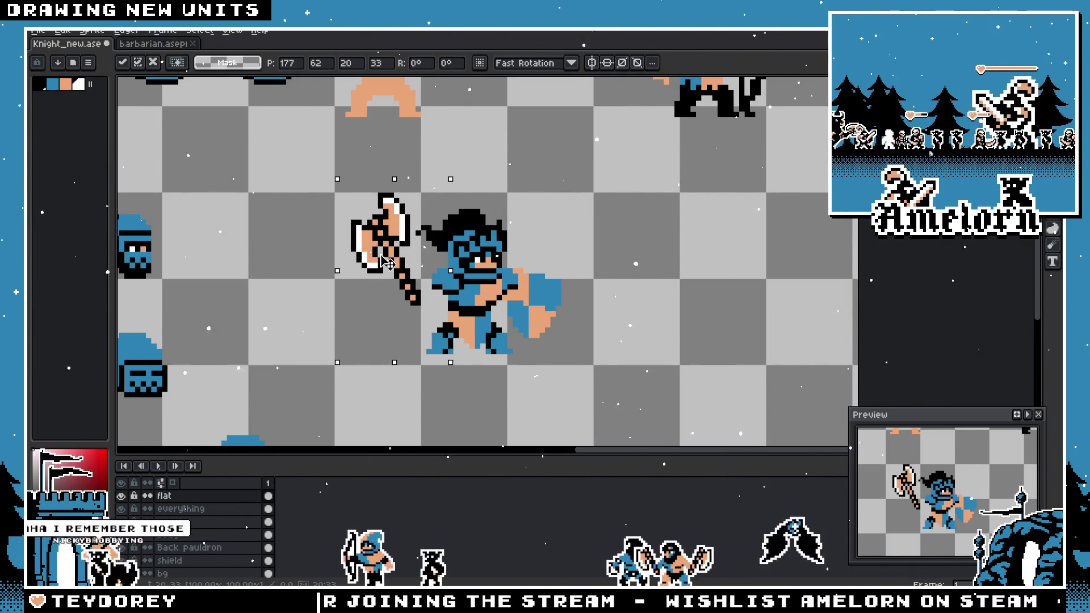
left_click(584, 233)
scroll(318, 199, "up", 3)
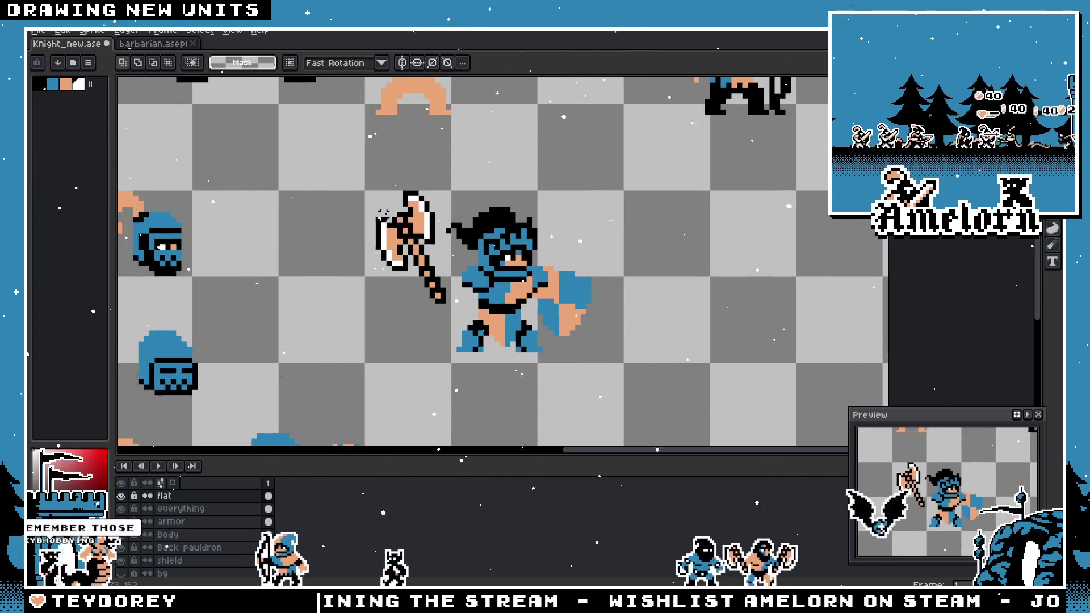
mouse_move(250, 132)
left_mouse_down()
mouse_move(513, 428)
mouse_move(506, 389)
left_mouse_up()
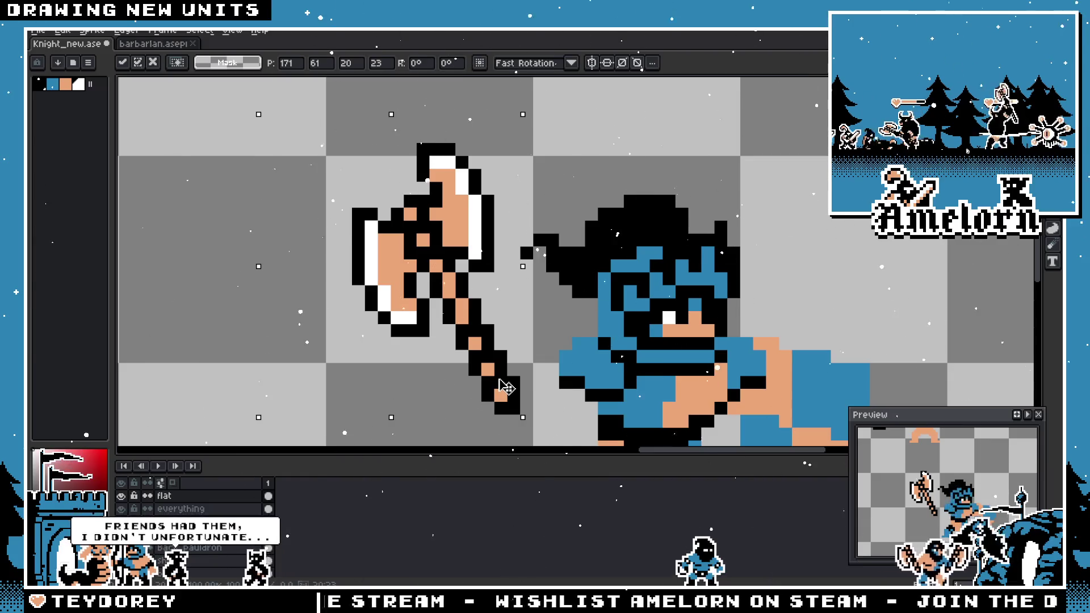
left_click_drag(506, 392, 515, 394)
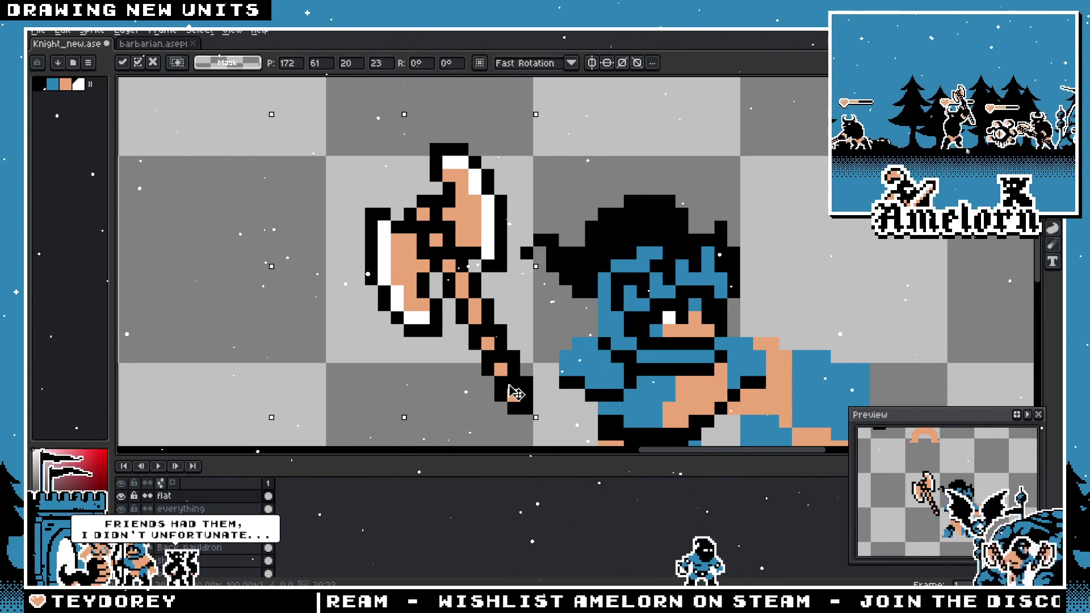
key("Return")
scroll(516, 393, "down", 5)
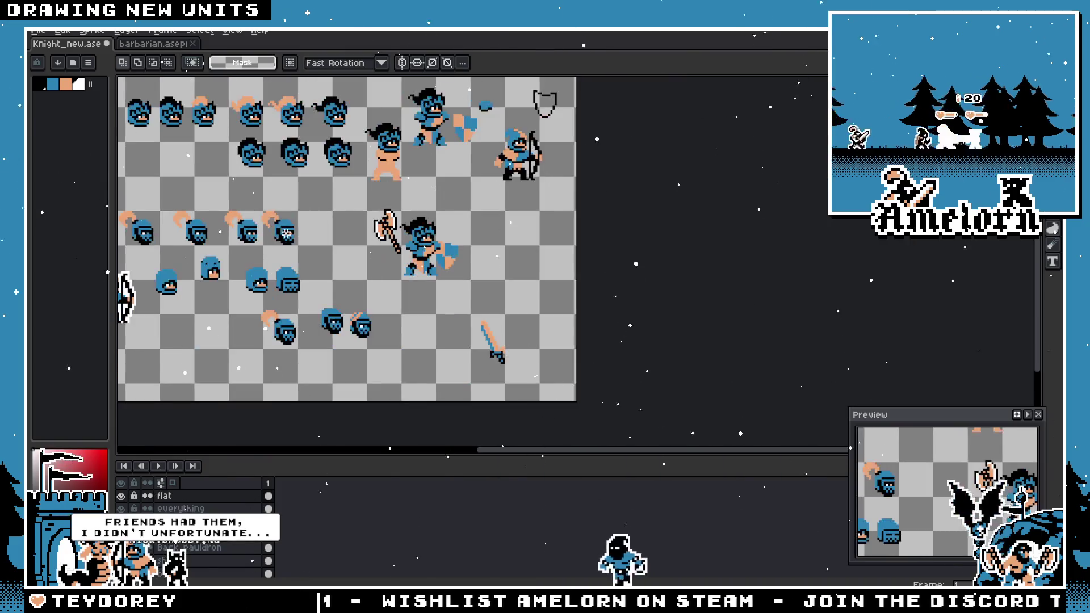
scroll(348, 249, "up", 3)
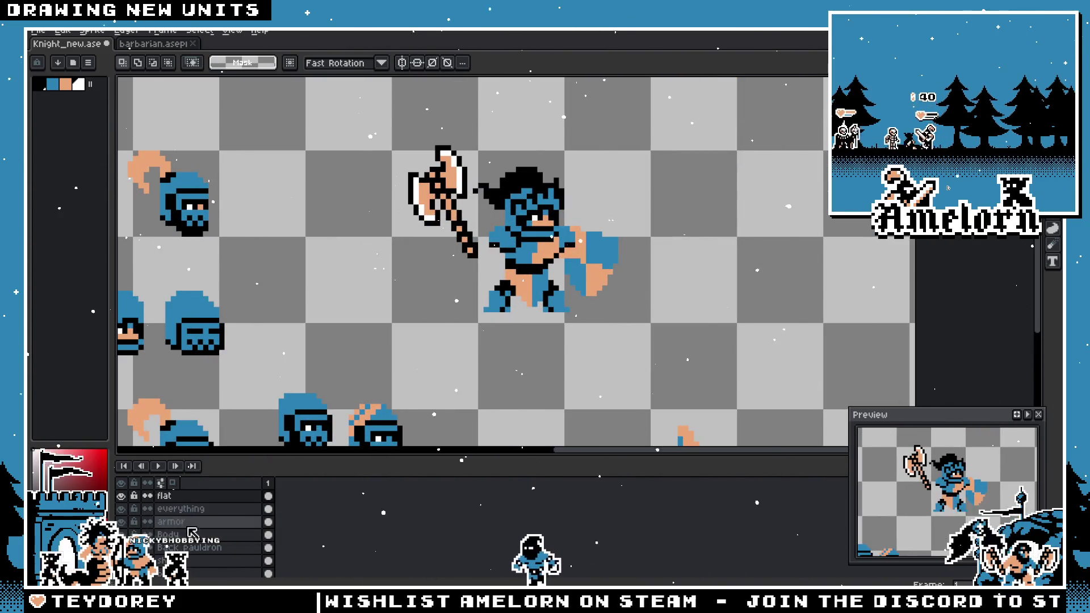
left_click_drag(722, 169, 507, 331)
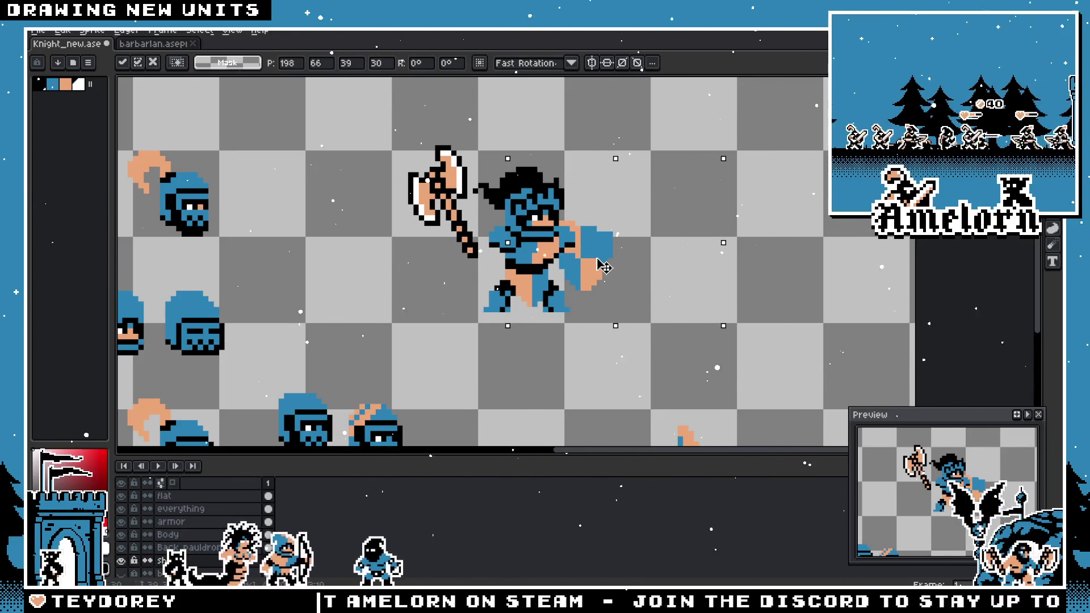
left_click(758, 221)
scroll(757, 220, "down", 3)
scroll(735, 241, "up", 3)
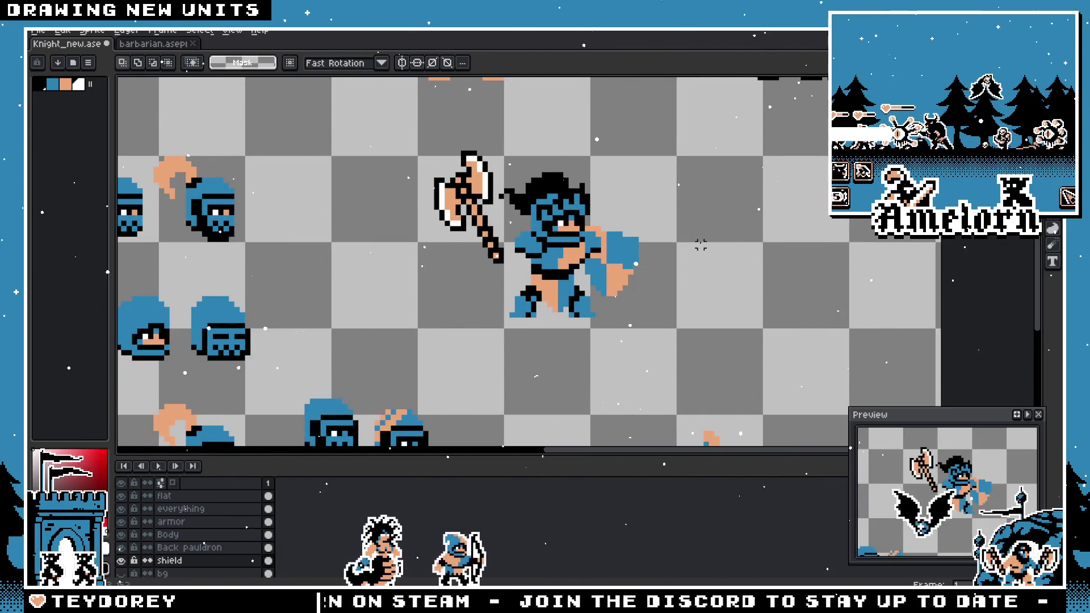
left_click_drag(488, 111, 401, 291)
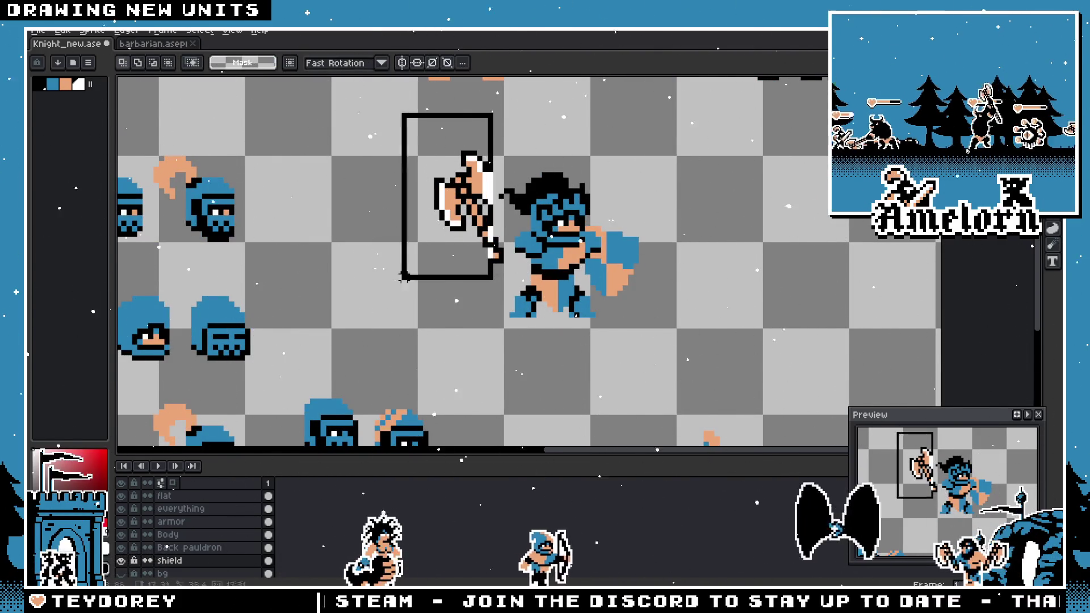
left_click_drag(388, 134, 498, 279)
scroll(506, 231, "up", 2)
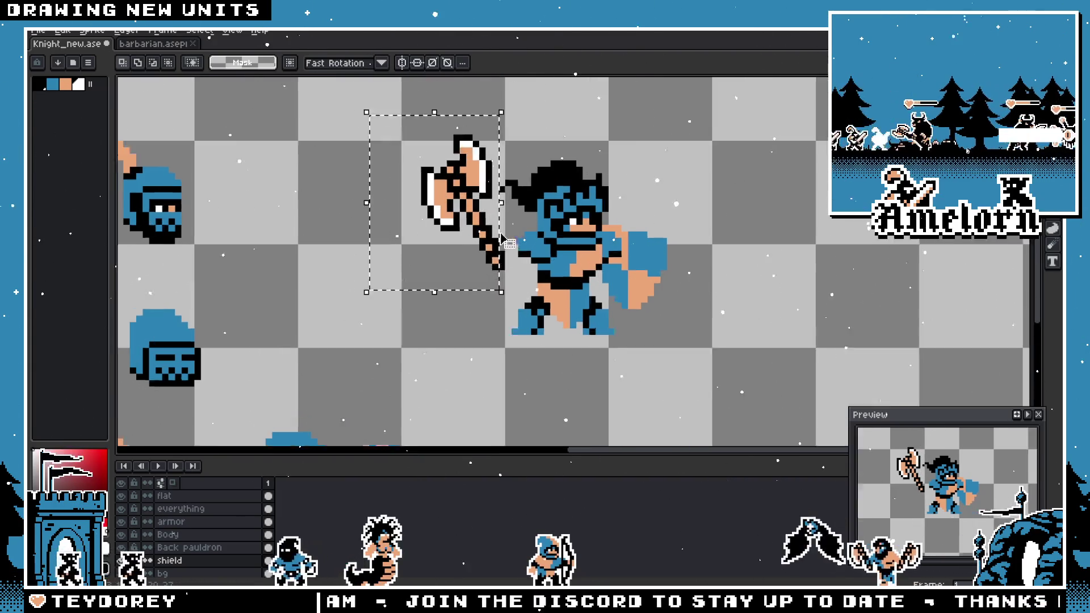
scroll(509, 229, "down", 2)
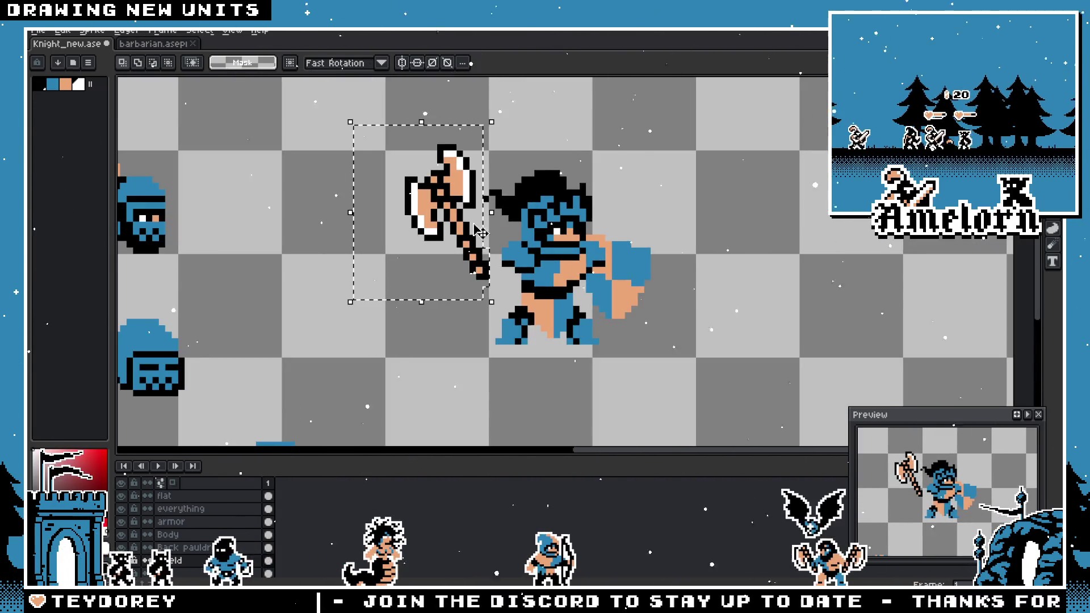
left_click(483, 115)
key("Return")
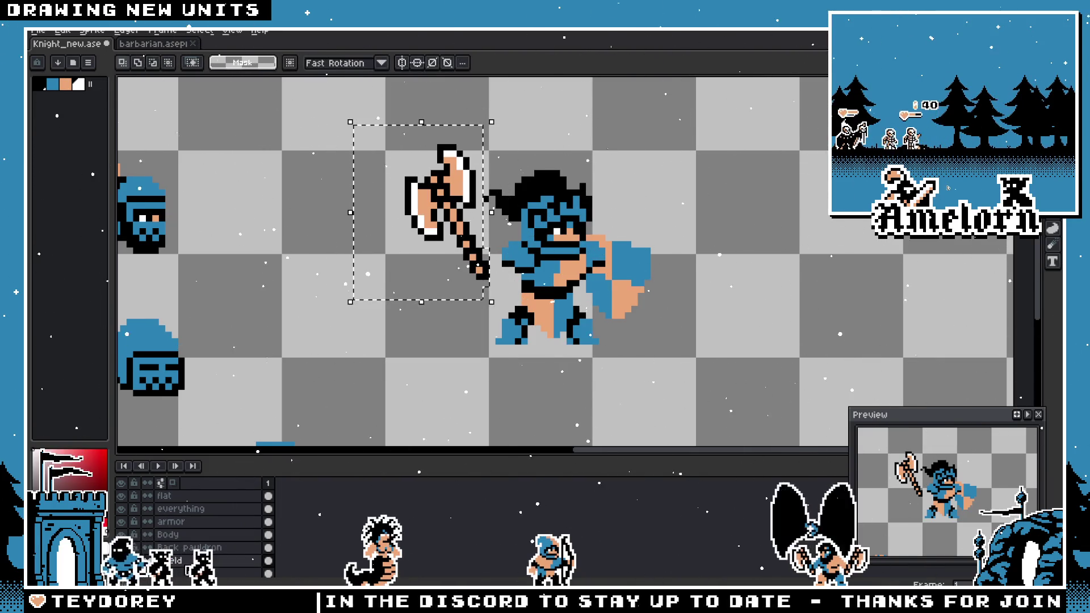
left_click(164, 495)
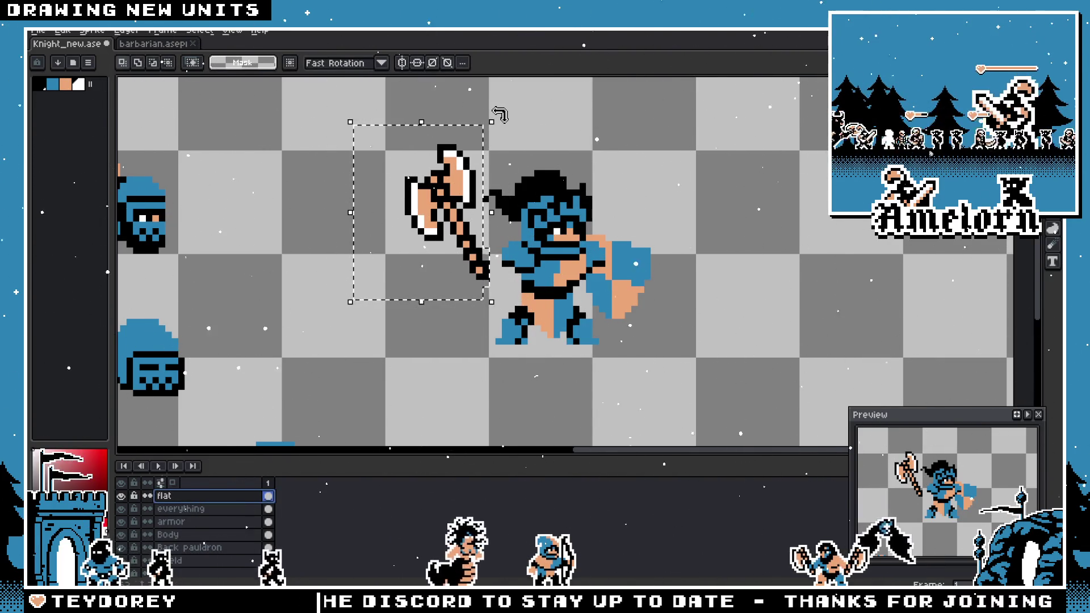
mouse_move(496, 113)
left_mouse_down()
mouse_move(352, 129)
mouse_move(422, 323)
mouse_move(465, 324)
mouse_move(333, 305)
left_mouse_up()
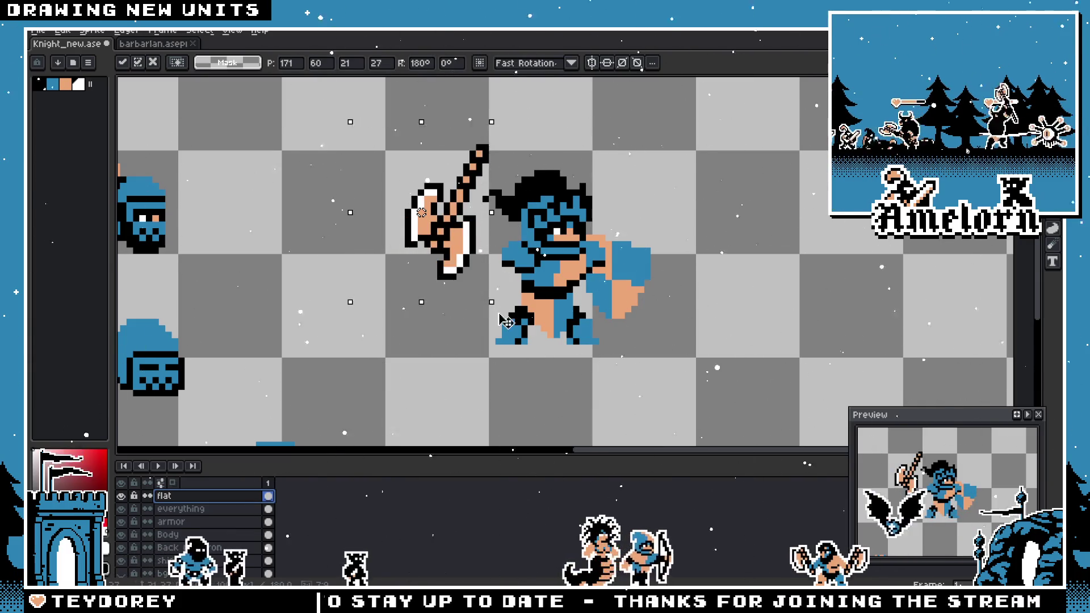
mouse_move(496, 307)
left_mouse_down()
mouse_move(514, 221)
mouse_move(477, 152)
mouse_move(488, 170)
mouse_move(463, 307)
mouse_move(579, 331)
left_mouse_up()
key("ctrl+z")
key("ctrl+z")
key("ctrl+z")
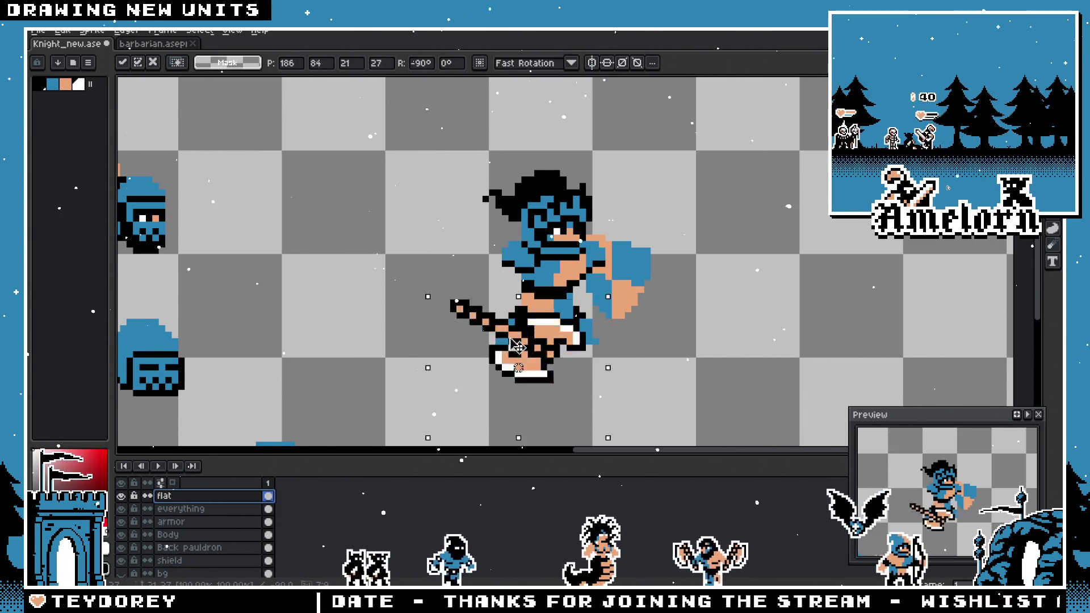
- Copy a sword from the barbarian sheet and paste it into Knight_new
scroll(452, 367, "down", 5)
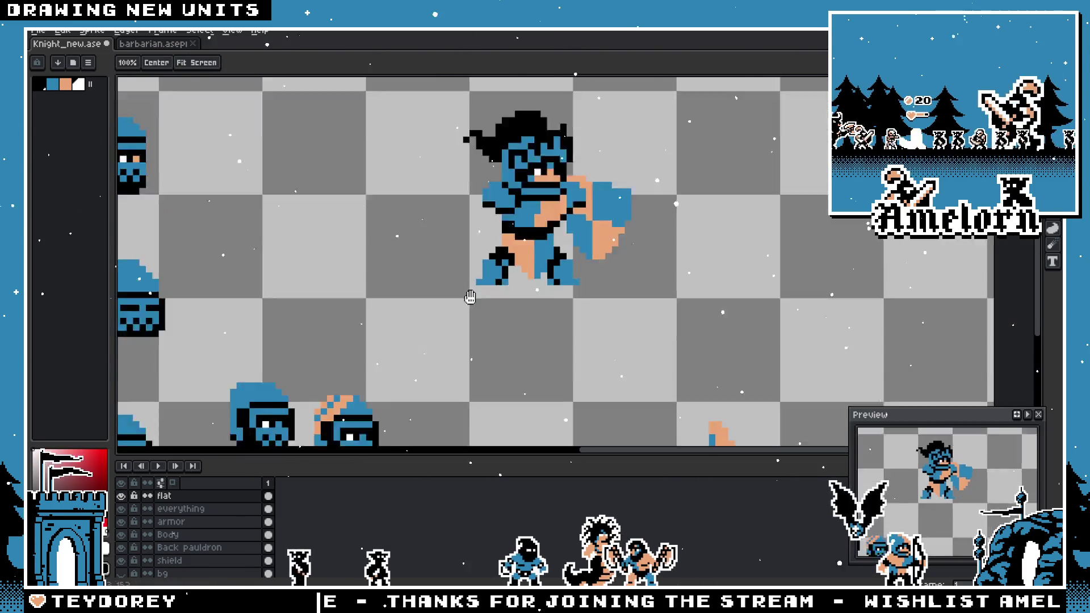
scroll(568, 234, "up", 2)
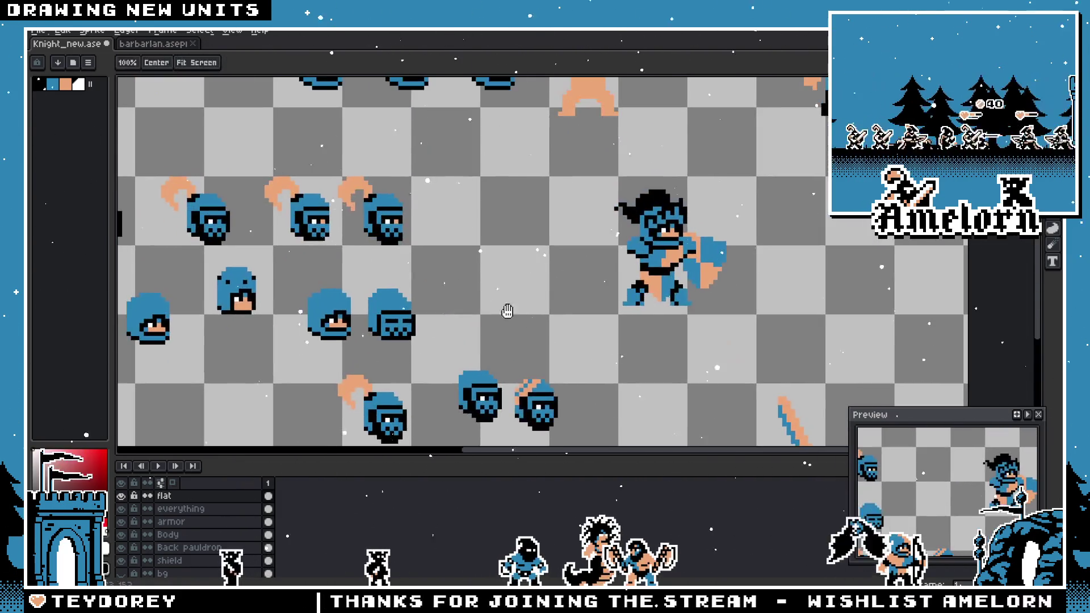
key("ctrl+Tab")
scroll(545, 254, "up", 4)
mouse_move(636, 132)
left_mouse_down()
mouse_move(573, 253)
mouse_move(516, 299)
left_mouse_up()
key("ctrl+c")
key("ctrl+Tab")
key("ctrl+v")
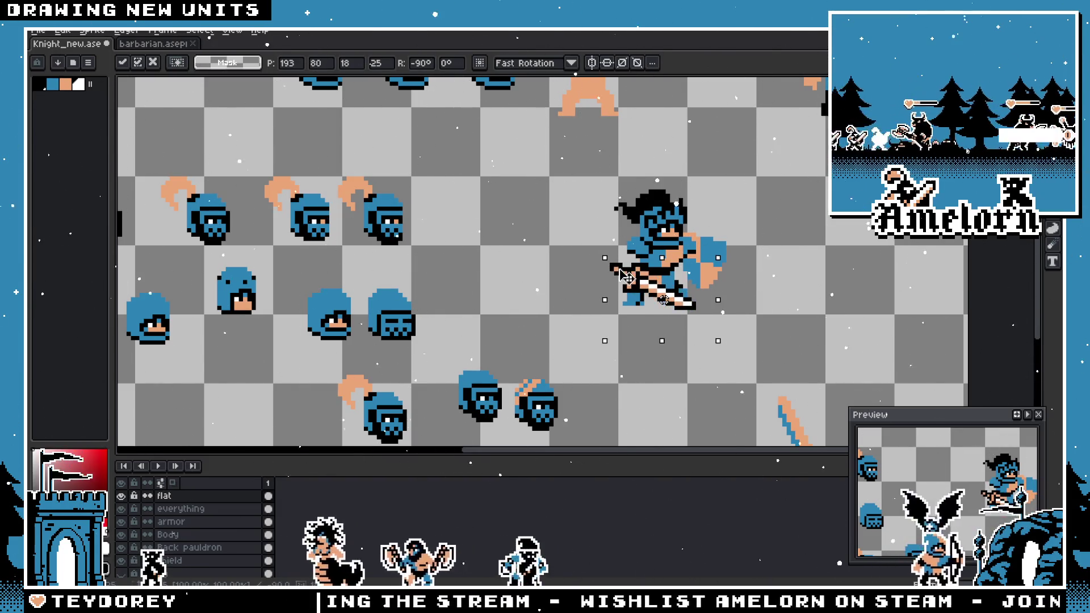
- Zoom in and drag the pasted sword into the knight's hand, then commit
scroll(626, 276, "up", 2)
key("Left")
key("Up")
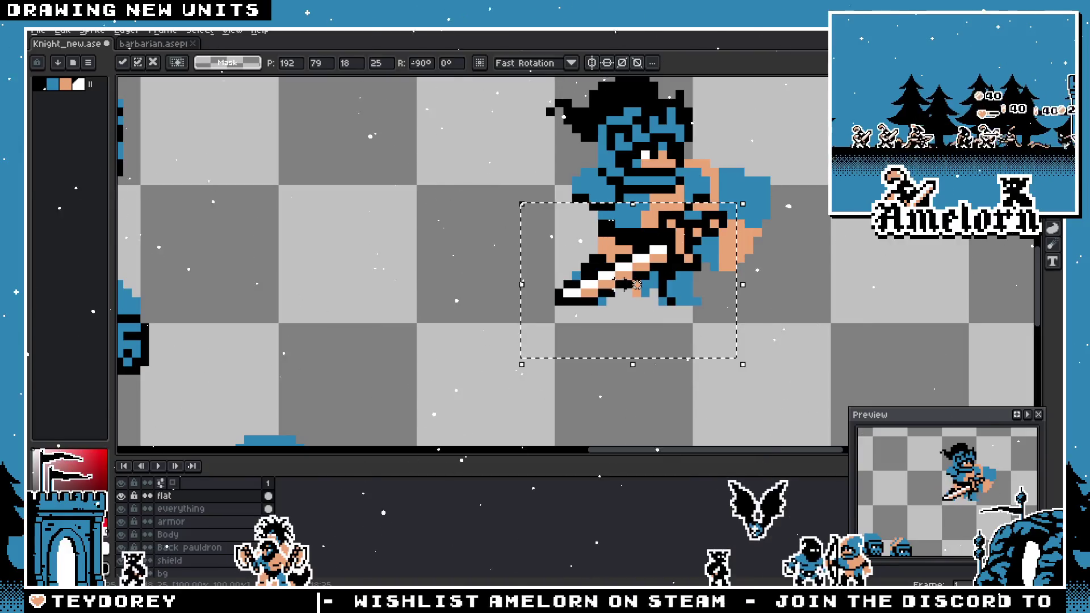
left_click_drag(626, 283, 488, 278)
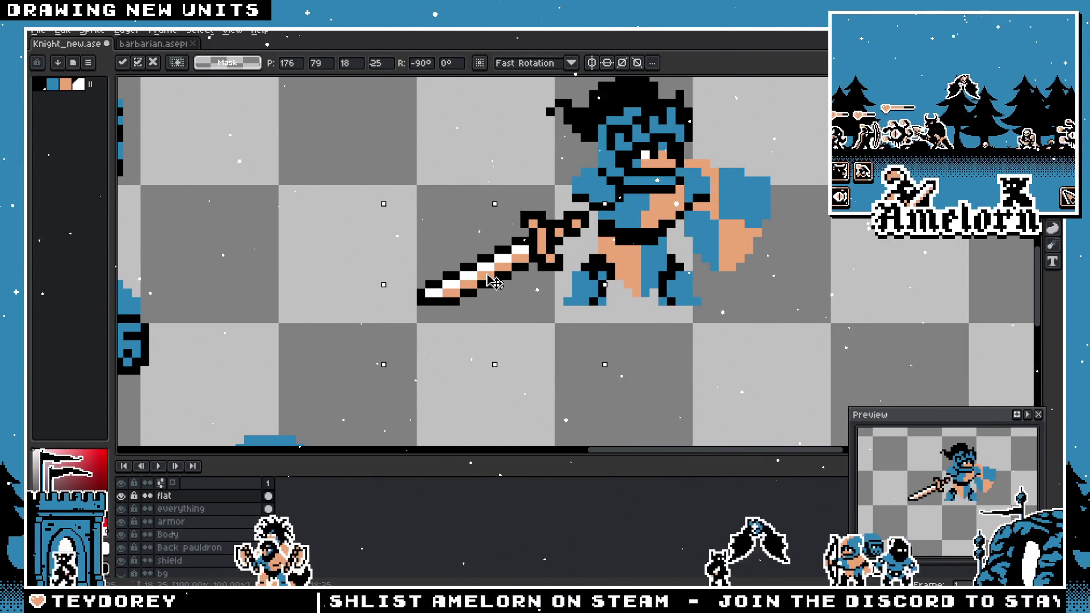
left_click_drag(491, 280, 585, 280)
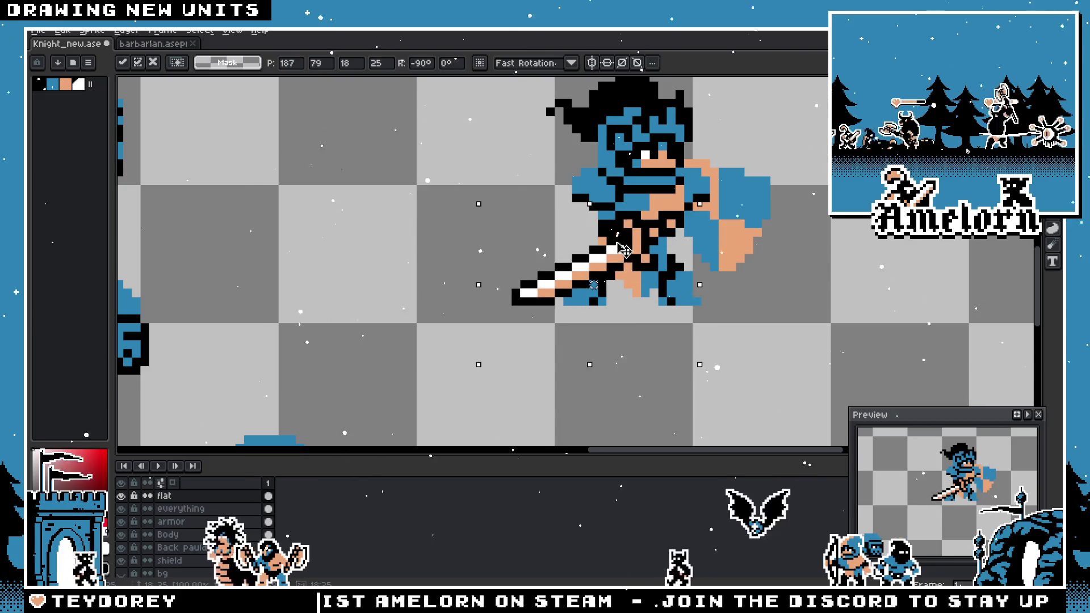
left_click_drag(623, 249, 521, 250)
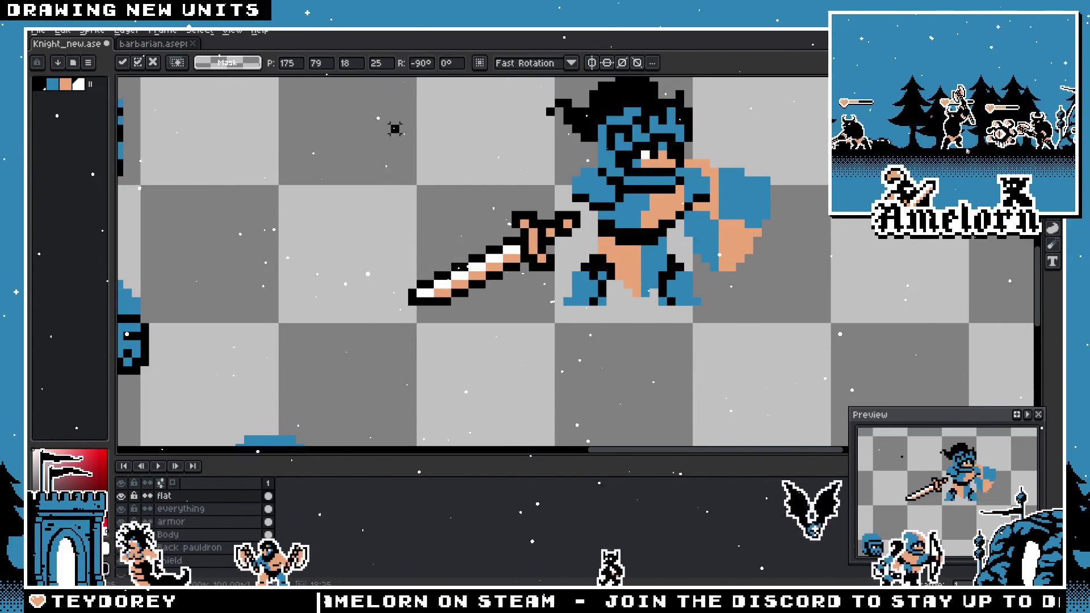
key("Return")
- Pan to centre the knight and undo the sword placement
scroll(397, 262, "down", 4)
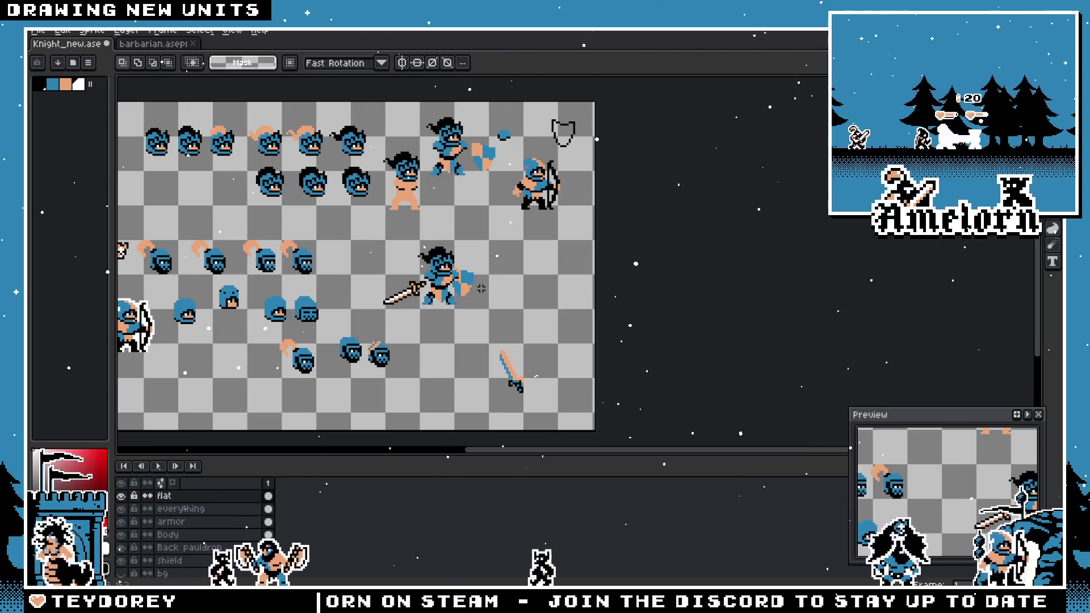
scroll(451, 286, "up", 3)
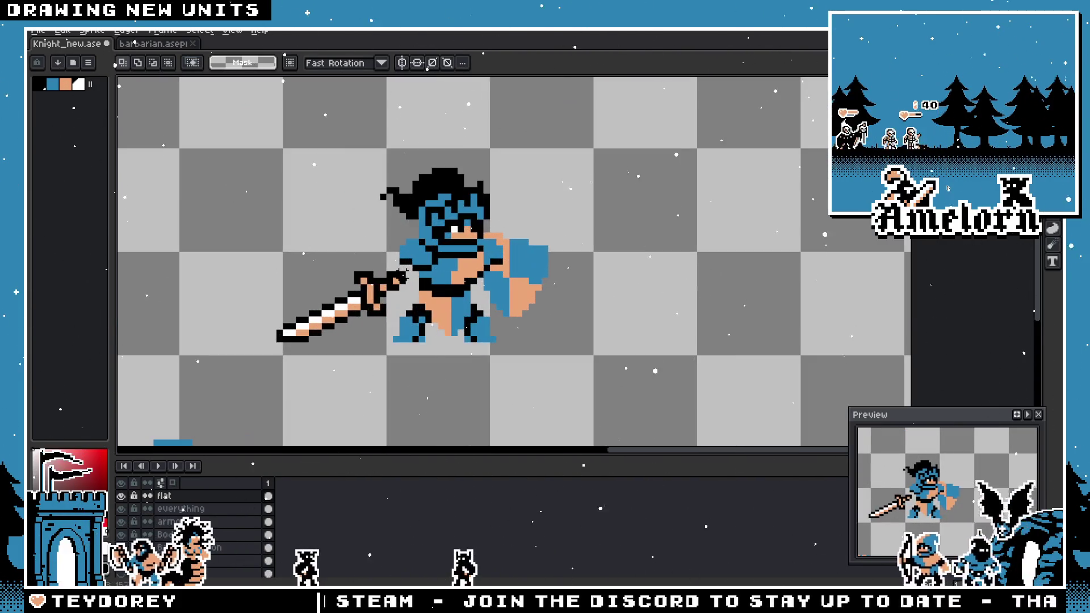
key("space")
left_click_drag(323, 283, 388, 286)
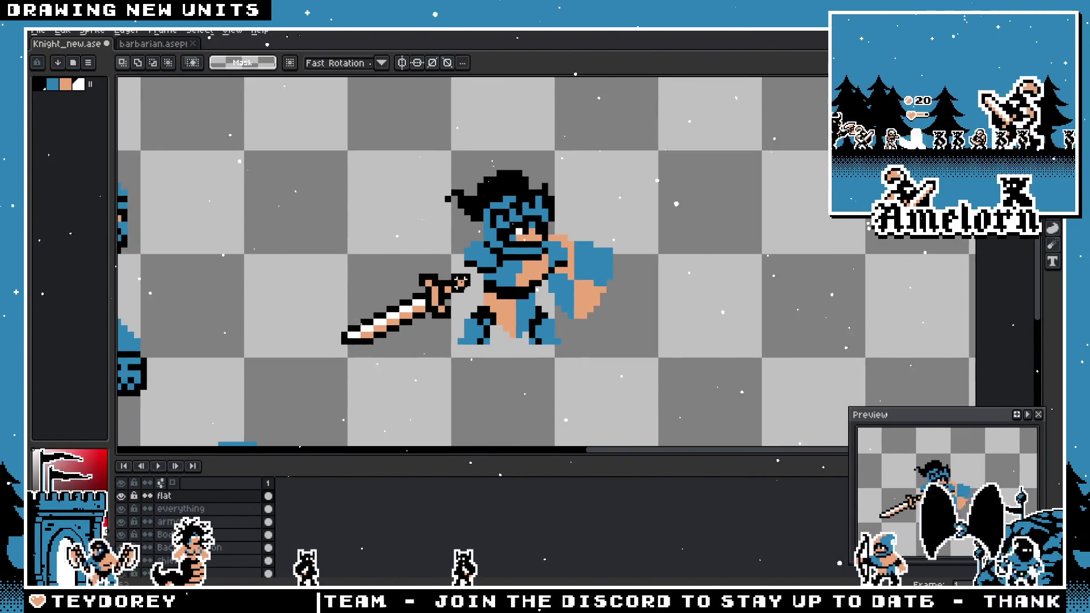
key("ctrl+z")
scroll(511, 278, "down", 2)
- Try mirroring and rotating the floating sword 90 degrees, then cancel the transform
scroll(522, 280, "up", 1)
left_click(523, 280)
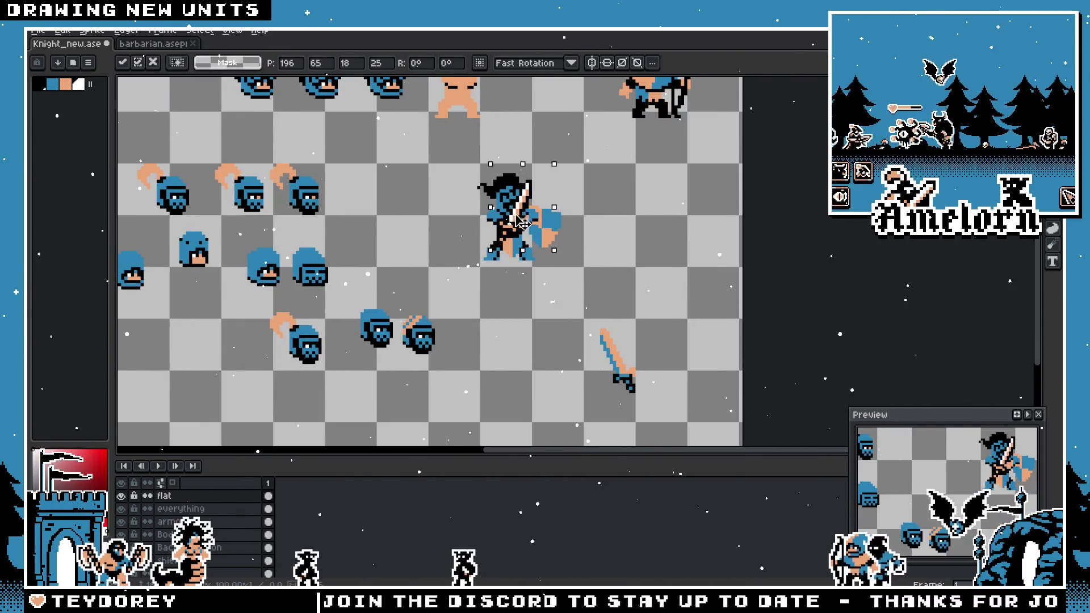
scroll(629, 295, "up", 1)
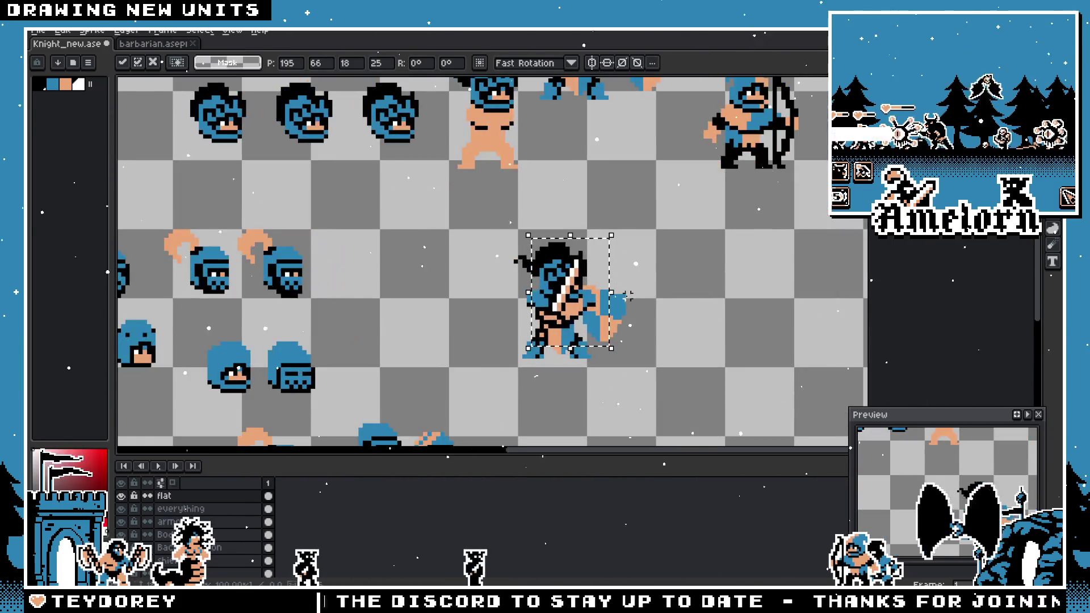
left_click_drag(563, 302, 505, 310)
key("shift+h")
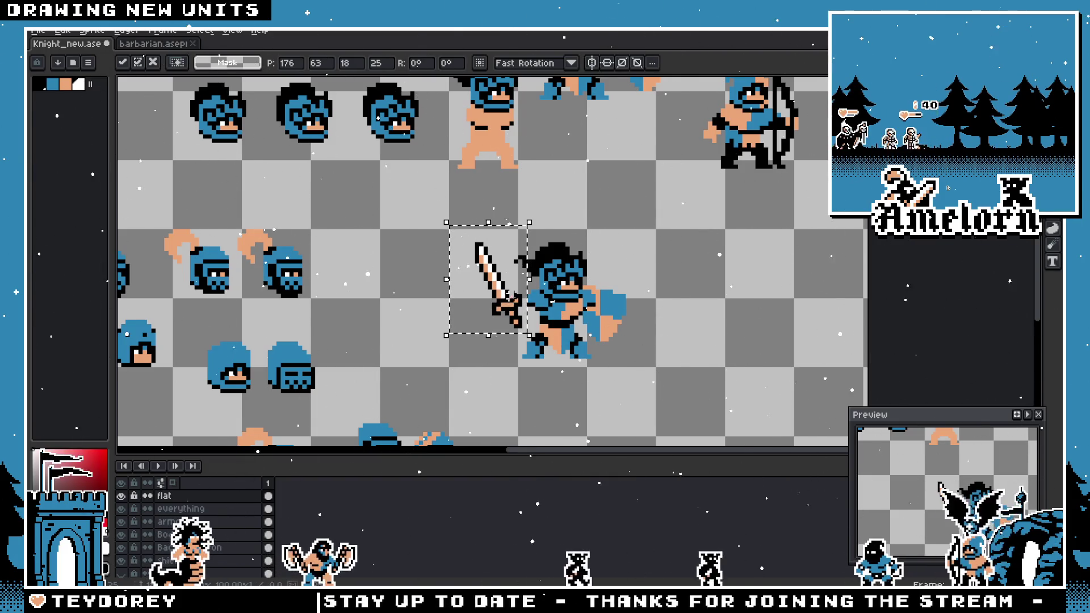
left_click_drag(546, 218, 408, 227)
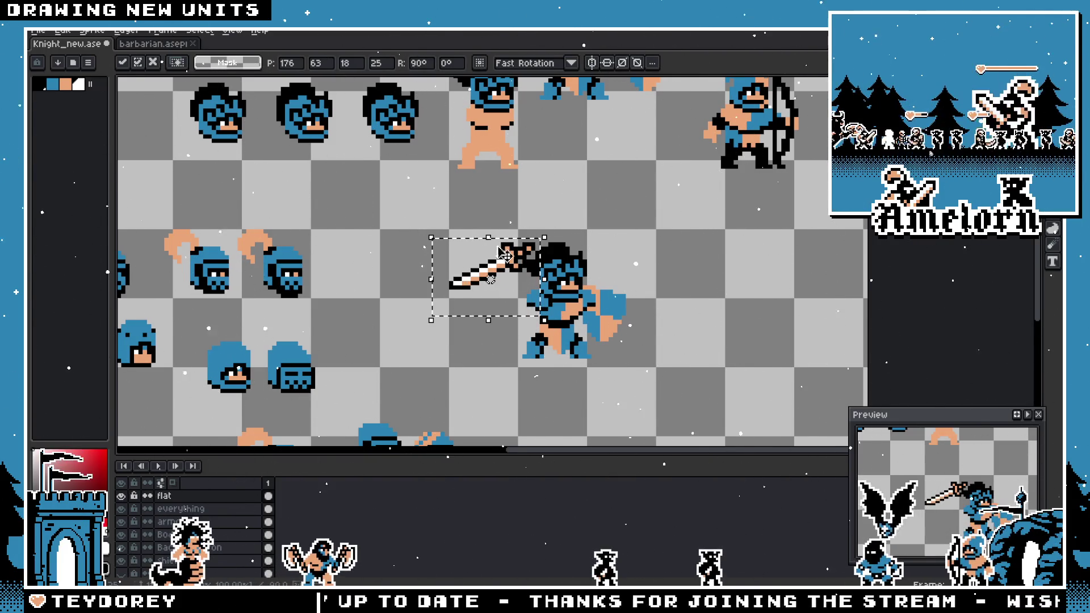
mouse_move(516, 266)
left_mouse_down()
mouse_move(492, 324)
mouse_move(644, 336)
left_mouse_up()
scroll(644, 336, "down", 2)
left_click_drag(510, 317, 432, 239)
left_click_drag(457, 287, 612, 170)
key("Escape")
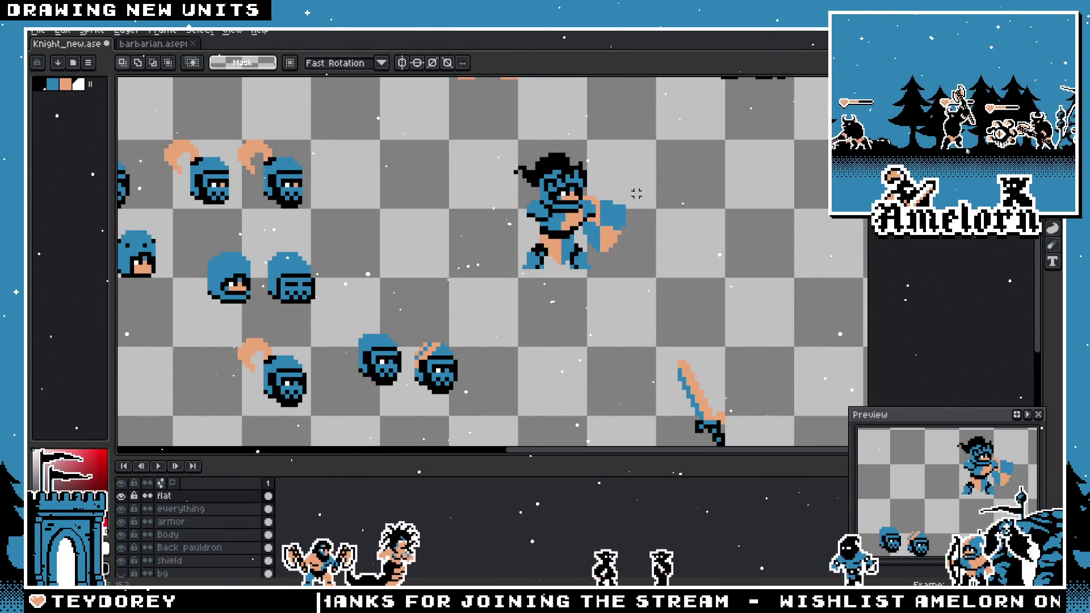
- Paste the sword again, rotate and flip it, and commit it left of the knight
key("ctrl+v")
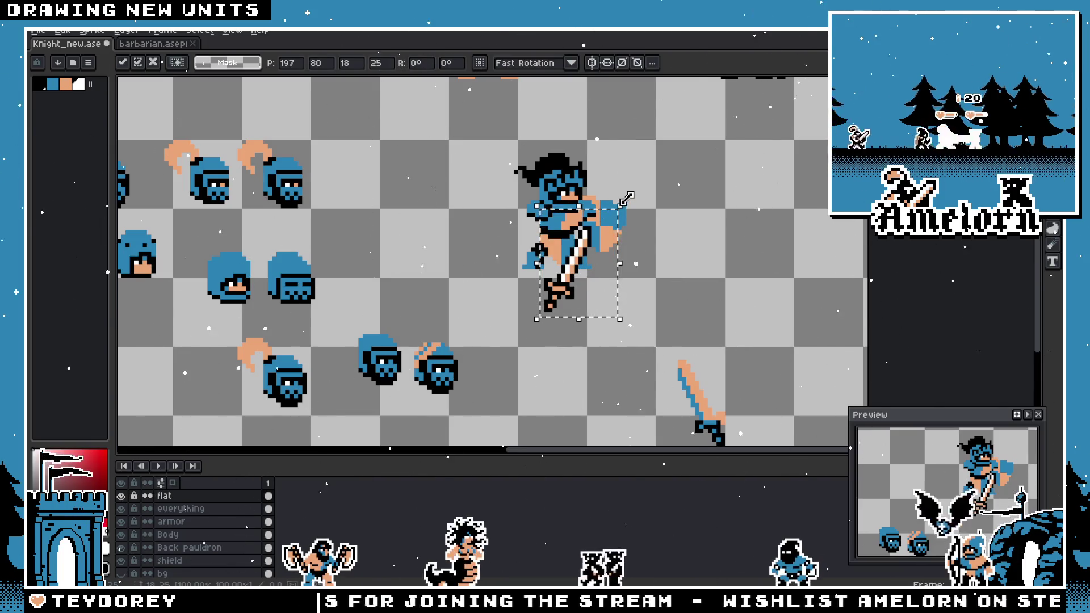
mouse_move(627, 194)
left_mouse_down()
mouse_move(470, 245)
mouse_move(513, 297)
left_mouse_up()
mouse_move(470, 227)
left_mouse_down()
mouse_move(573, 318)
mouse_move(640, 313)
left_mouse_up()
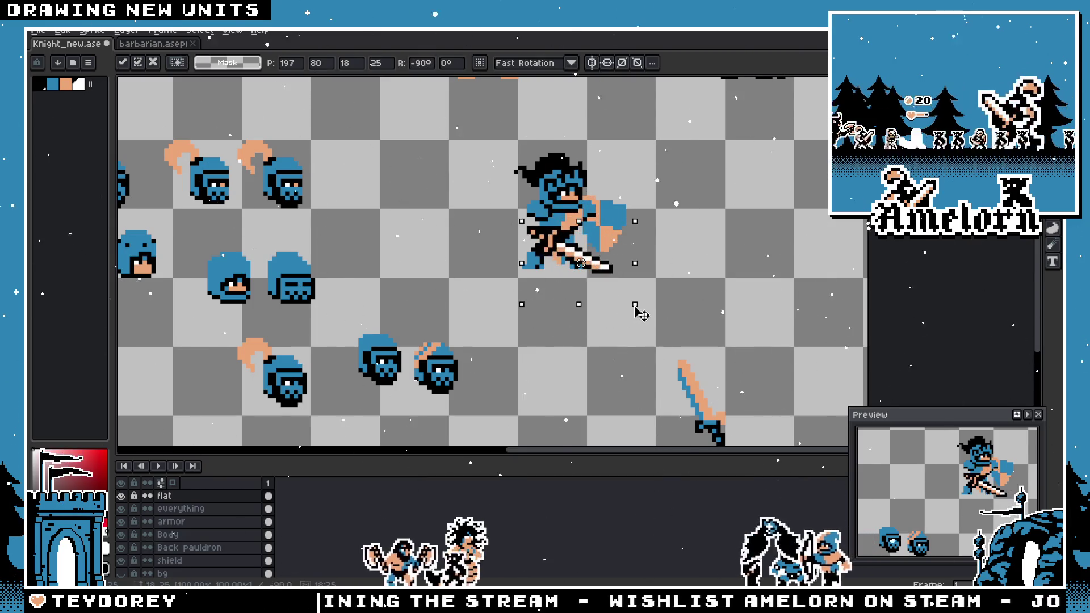
key("shift+v")
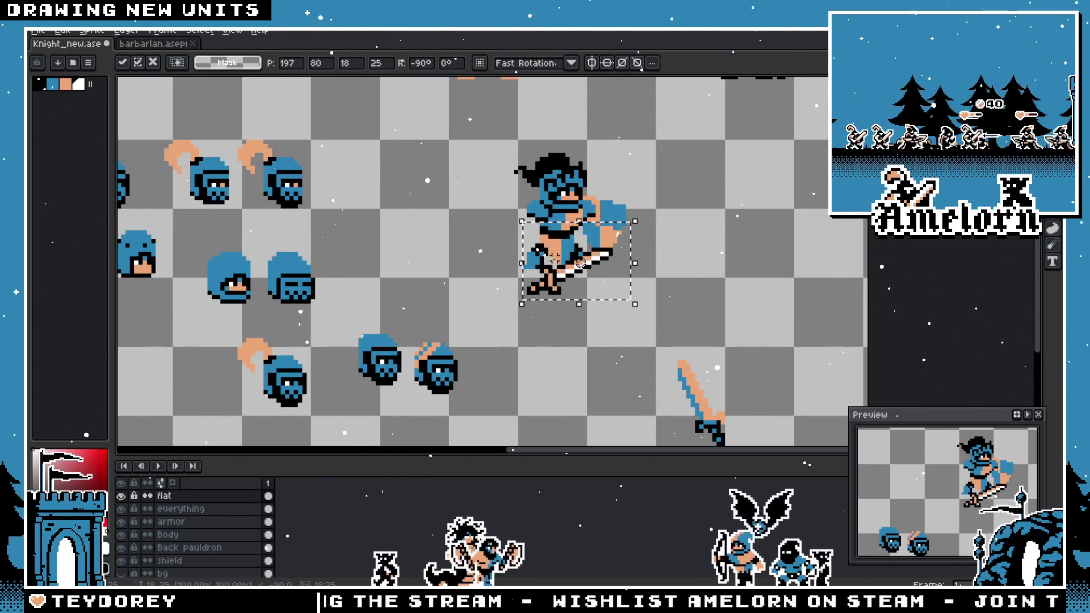
key("shift+h")
mouse_move(581, 262)
left_mouse_down()
mouse_move(479, 217)
mouse_move(451, 219)
left_mouse_up()
key("Return")
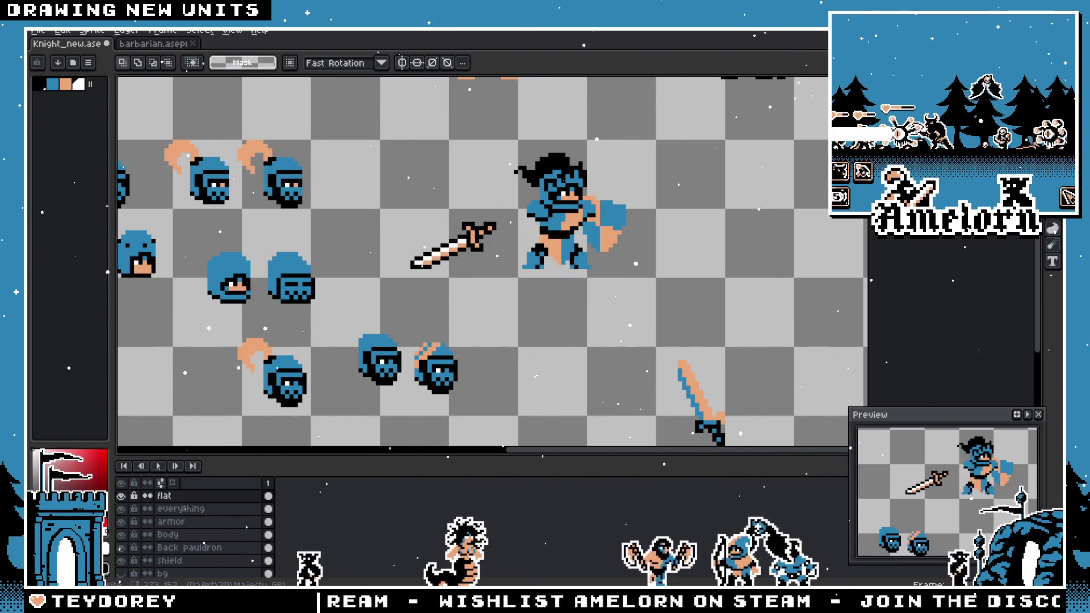
key("alt+Tab")
- Search Google Images for 'knight sword' and preview the first results
scroll(576, 317, "down", 5)
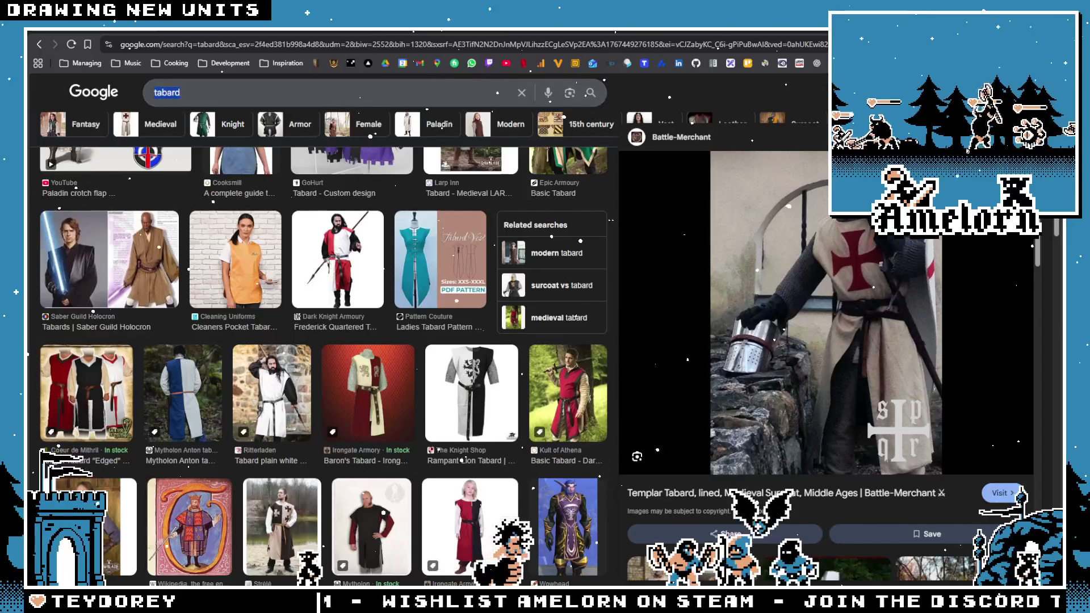
type("knight sword")
key("Return")
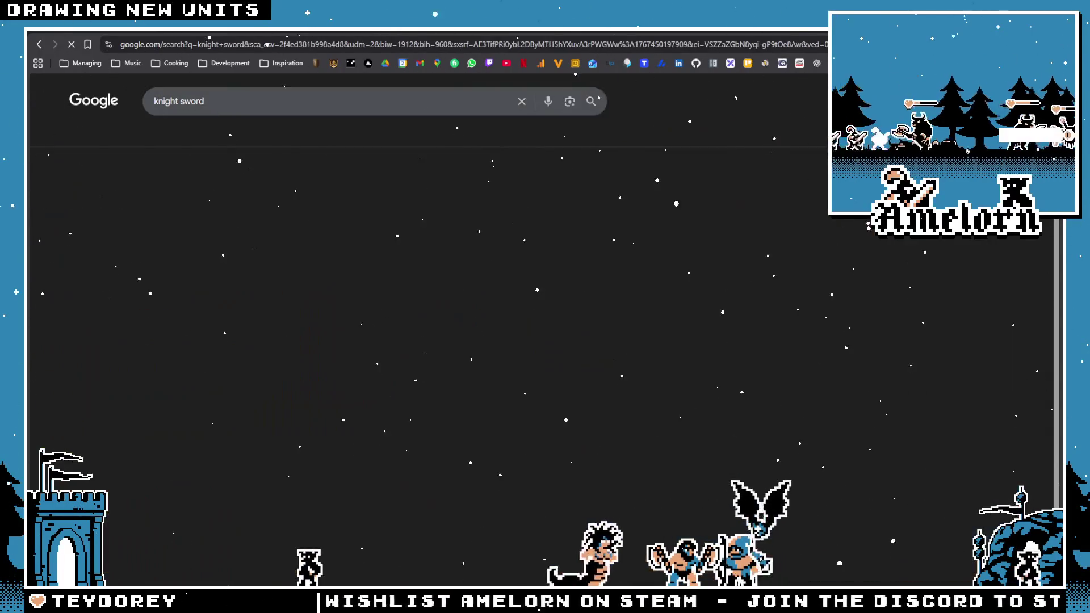
left_click(57, 267)
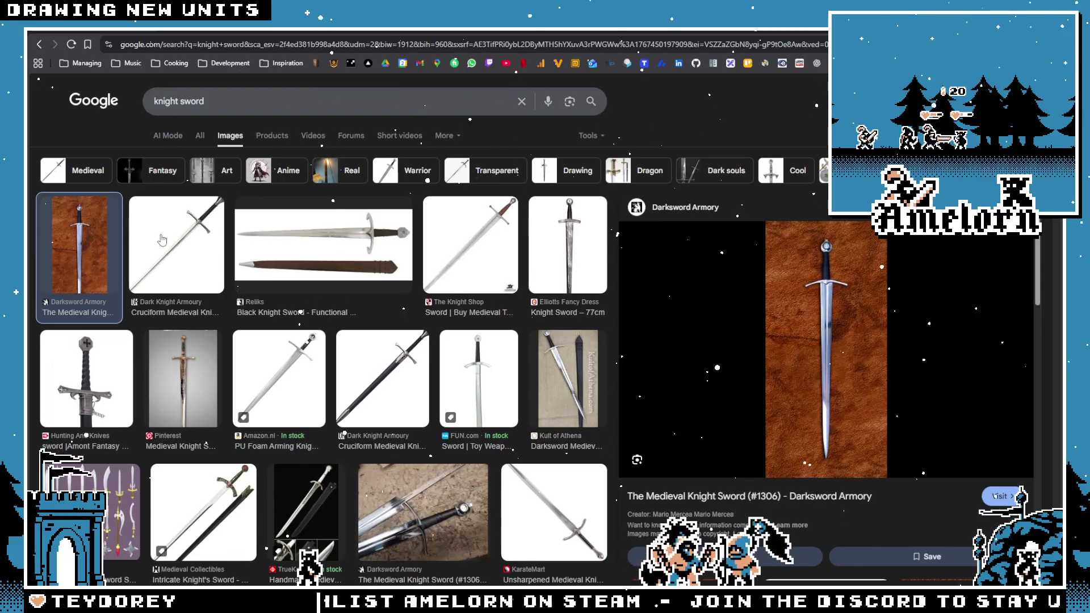
left_click(161, 238)
left_click(344, 253)
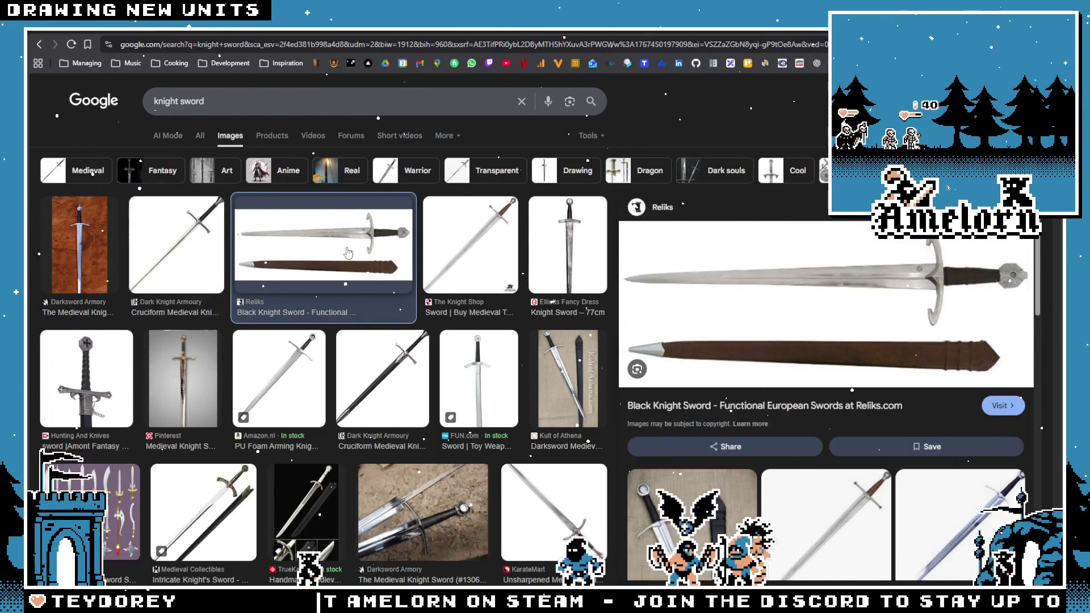
left_click(466, 250)
- Compare more designs like cruciform, templar and Darksword Armory swords, then return to Aseprite
scroll(386, 267, "down", 2)
left_click(315, 267)
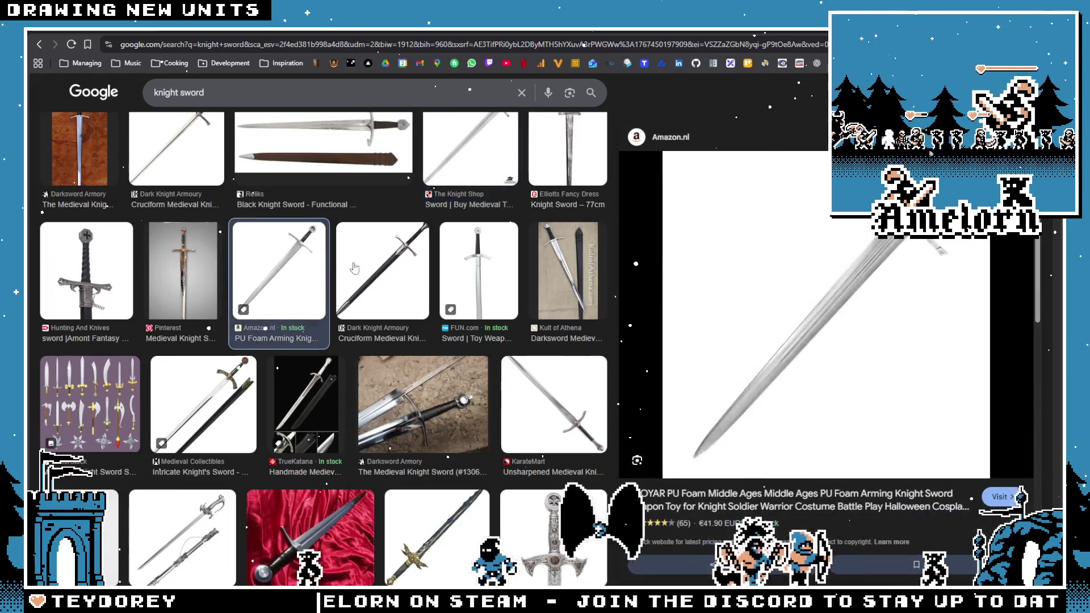
left_click(380, 268)
left_click(477, 276)
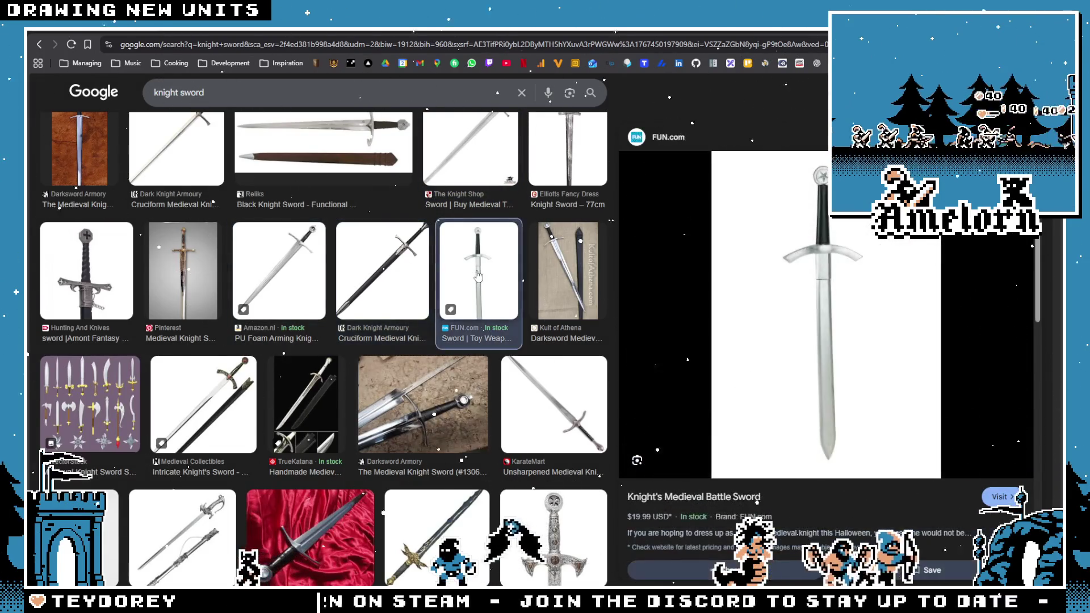
left_click(415, 278)
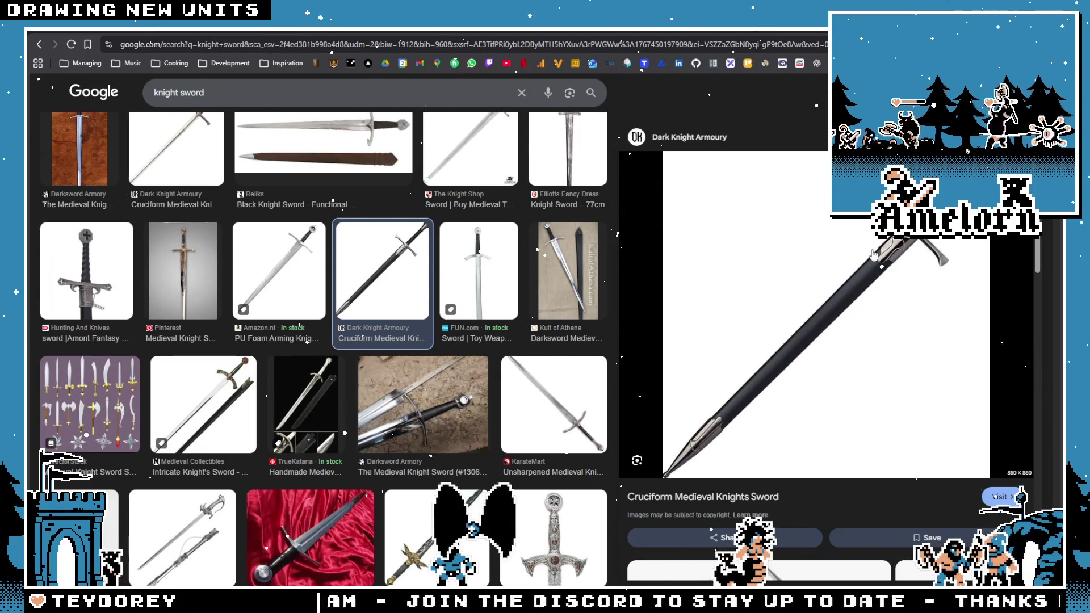
left_click(91, 273)
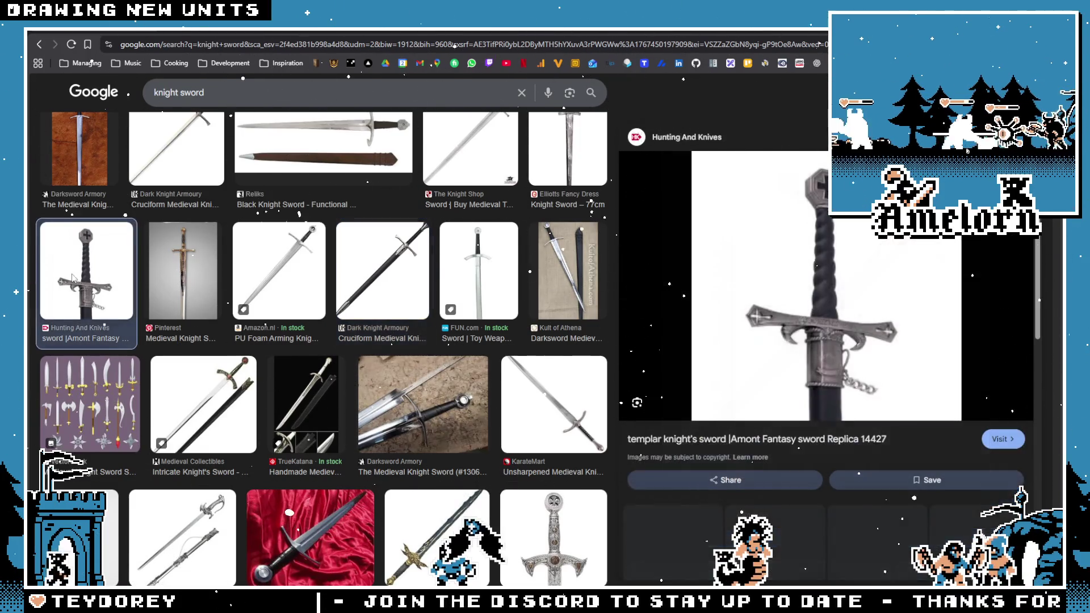
left_click(174, 281)
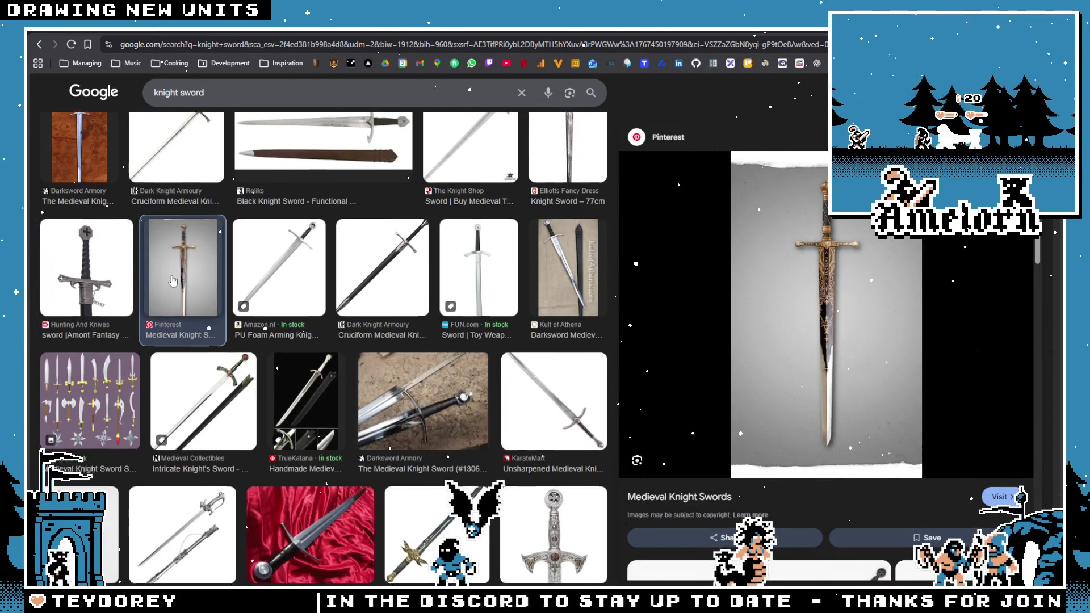
scroll(173, 281, "down", 2)
left_click(122, 307)
scroll(193, 315, "down", 3)
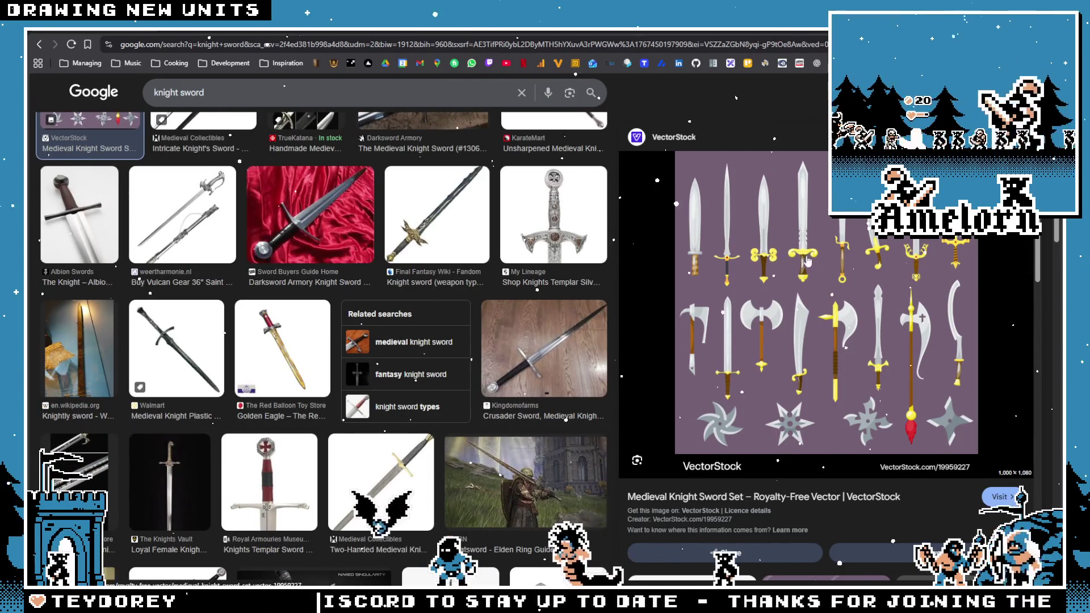
scroll(915, 316, "down", 2)
scroll(438, 303, "up", 3)
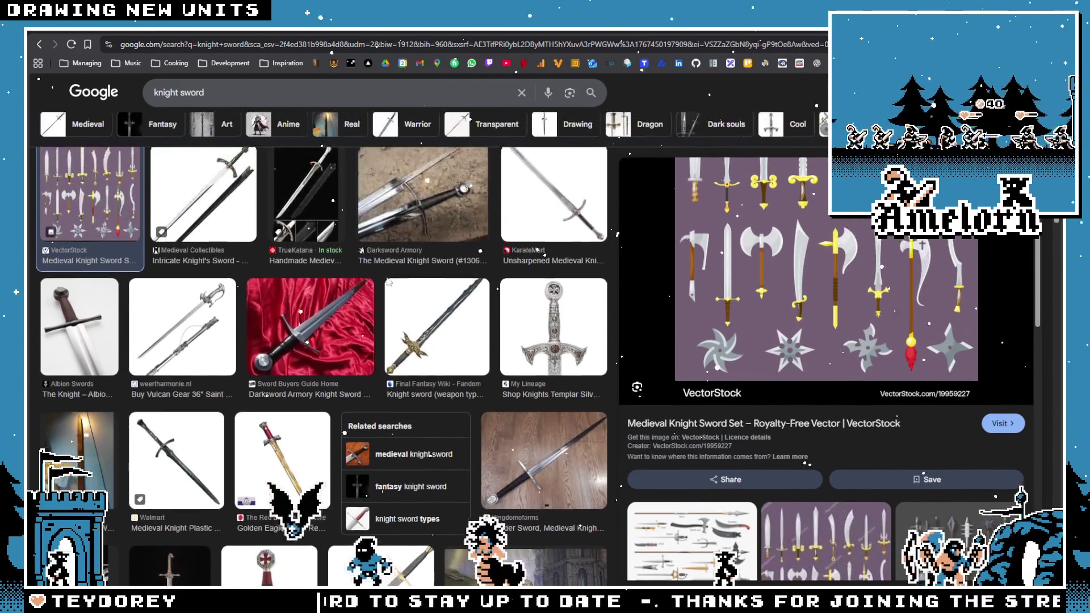
left_click(438, 302)
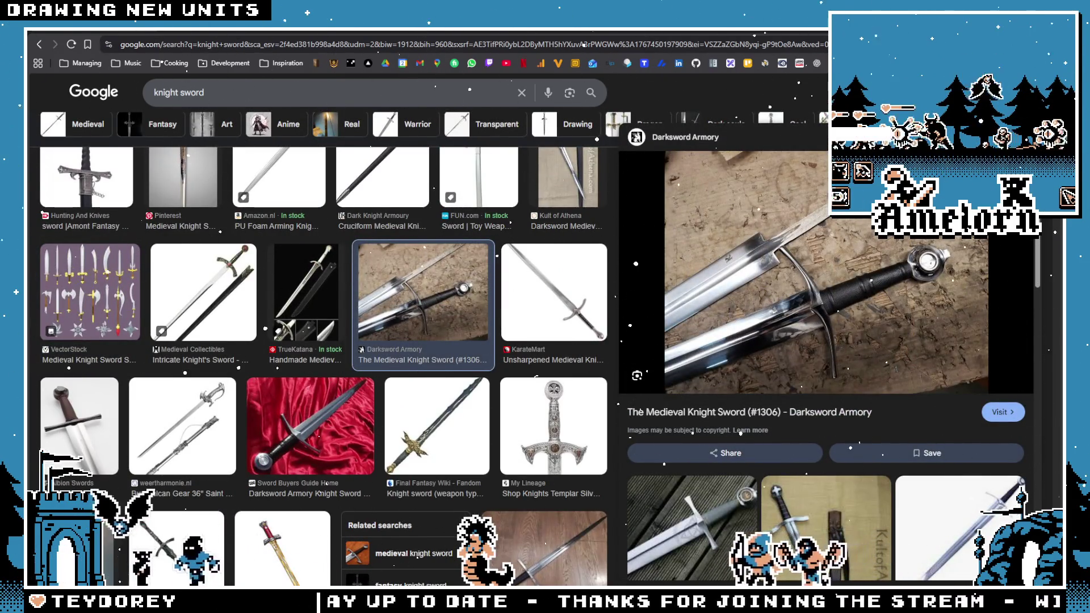
key("alt+Tab")
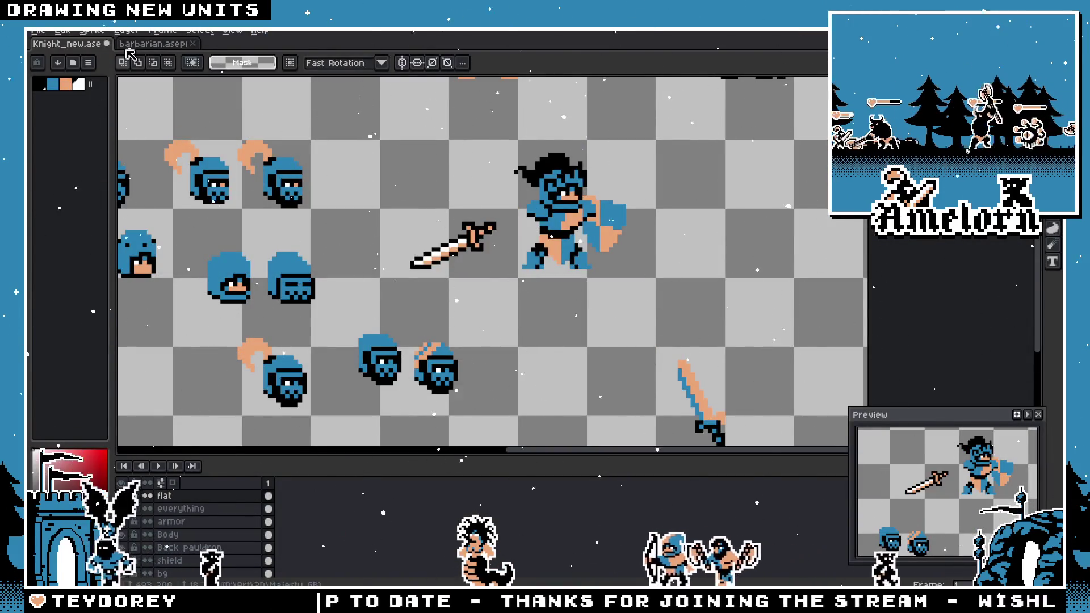
- Frame the knight and paint an orange blob right of his head with the Pencil
scroll(505, 193, "up", 3)
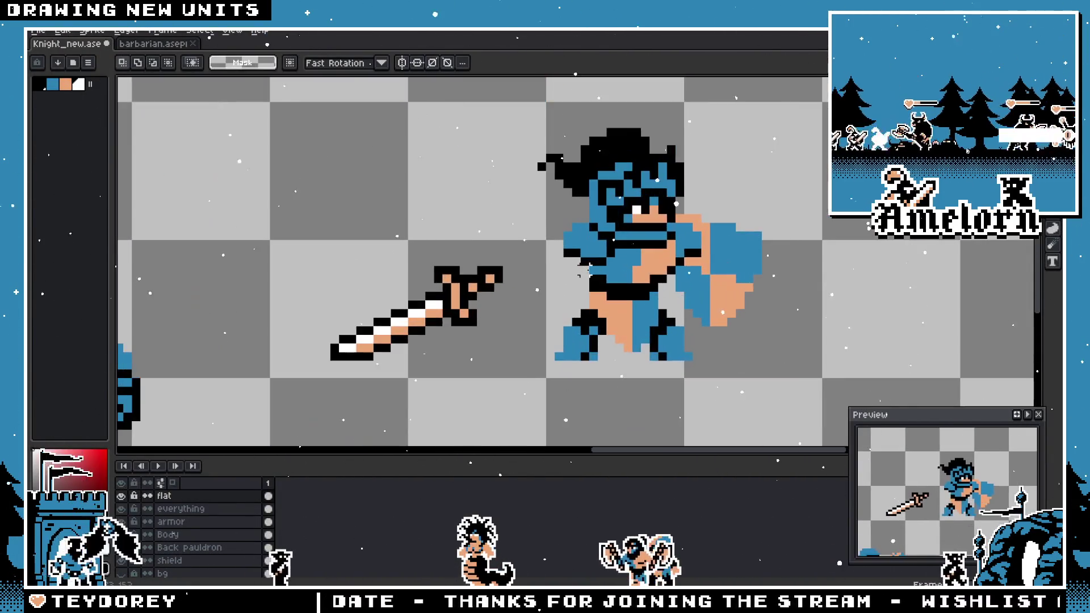
left_click_drag(505, 212, 421, 260)
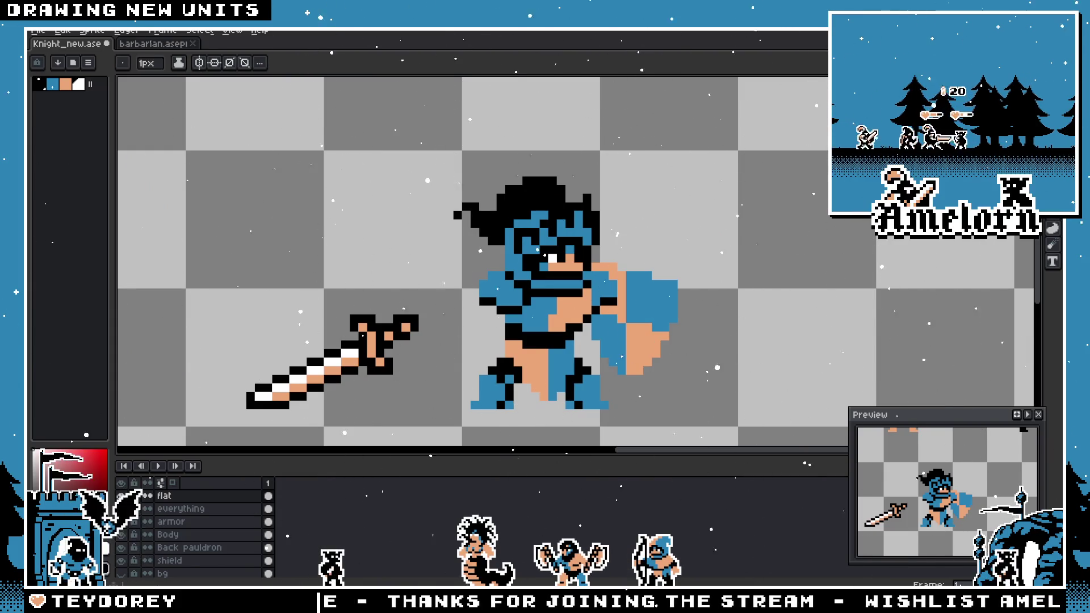
scroll(390, 284, "up", 1)
scroll(681, 268, "down", 2)
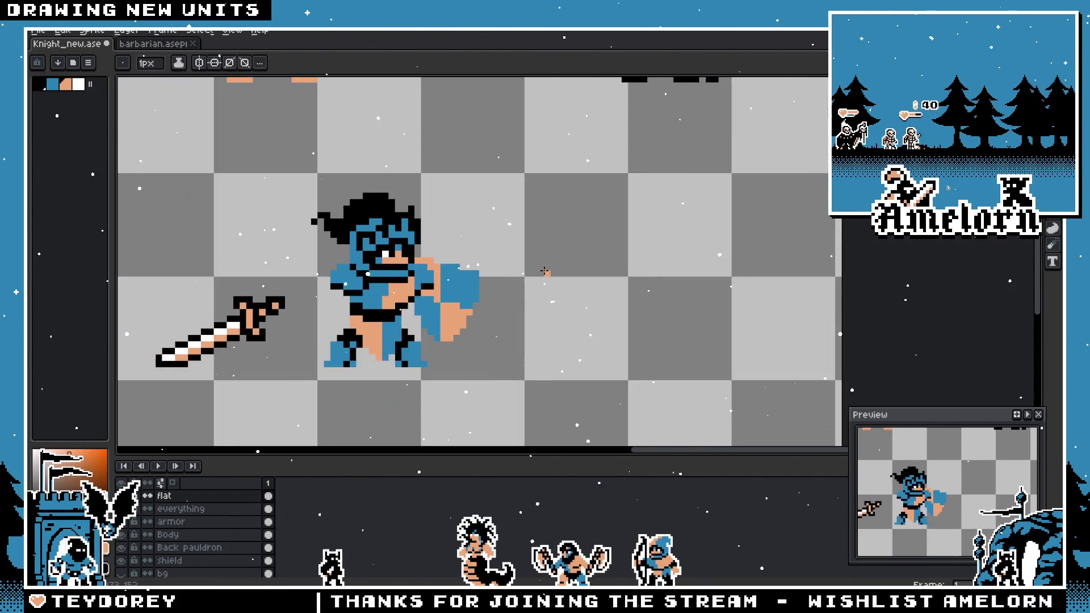
scroll(680, 268, "up", 1)
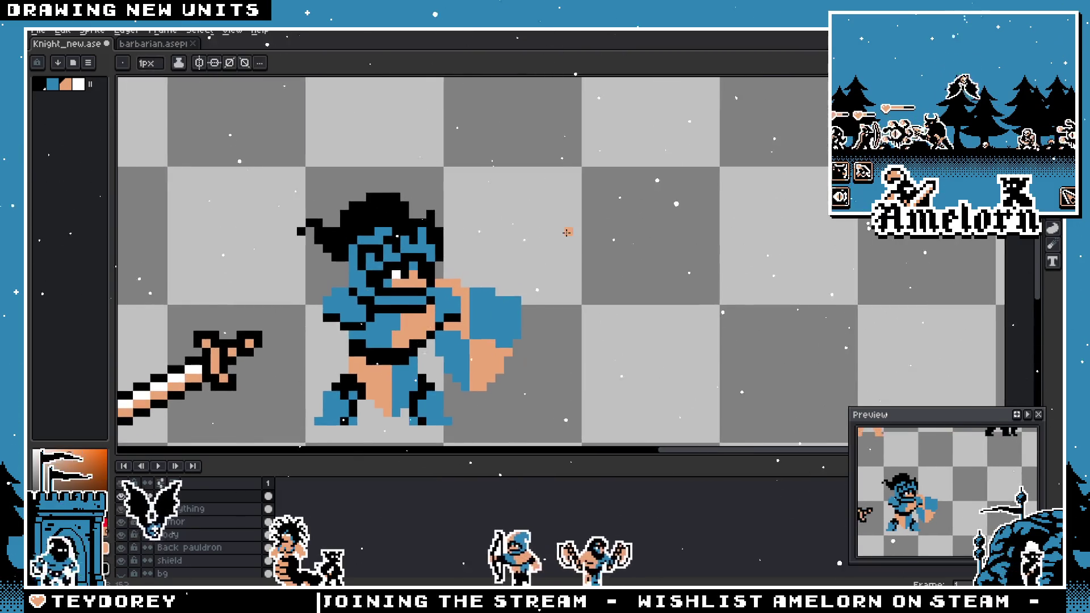
scroll(530, 223, "up", 1)
key("b")
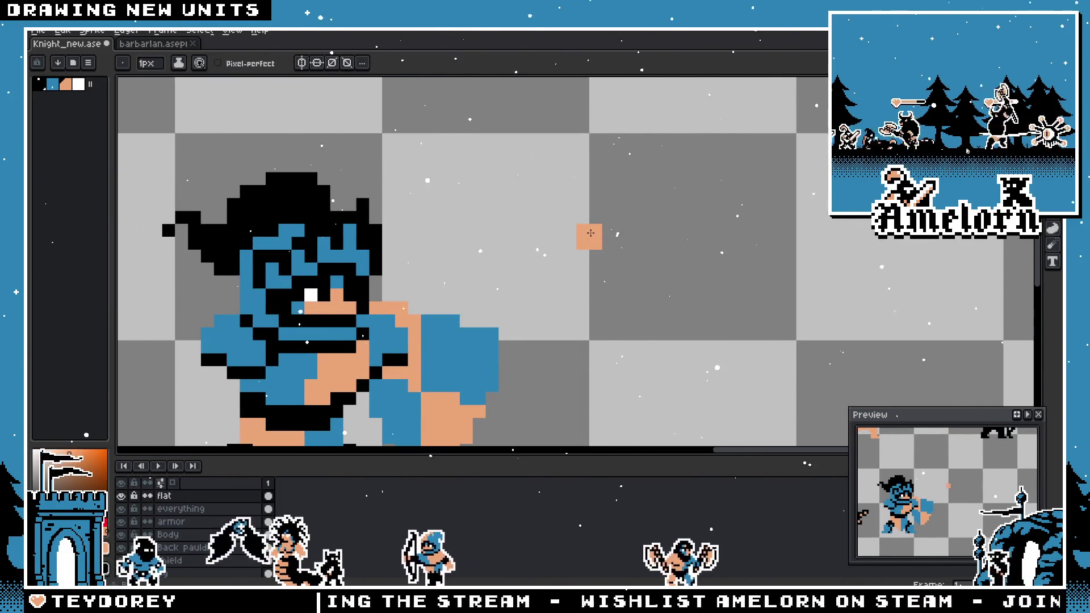
mouse_move(584, 238)
left_mouse_down()
mouse_move(571, 237)
mouse_move(581, 223)
left_mouse_up()
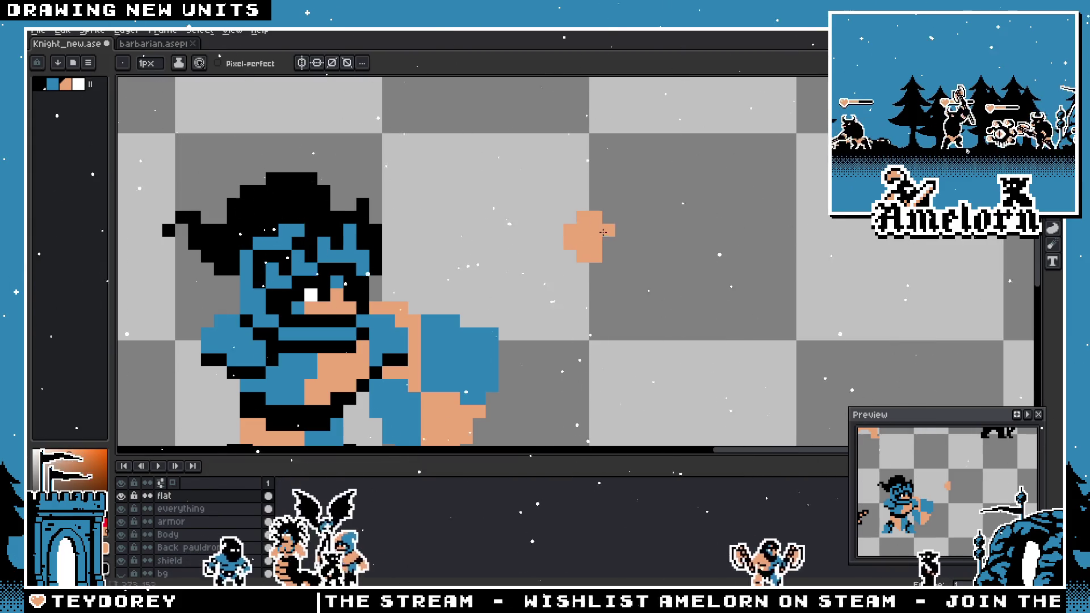
- Fill the block's missing corner and extend it into a plus-shaped orange hand
scroll(545, 273, "down", 5)
scroll(545, 279, "up", 5)
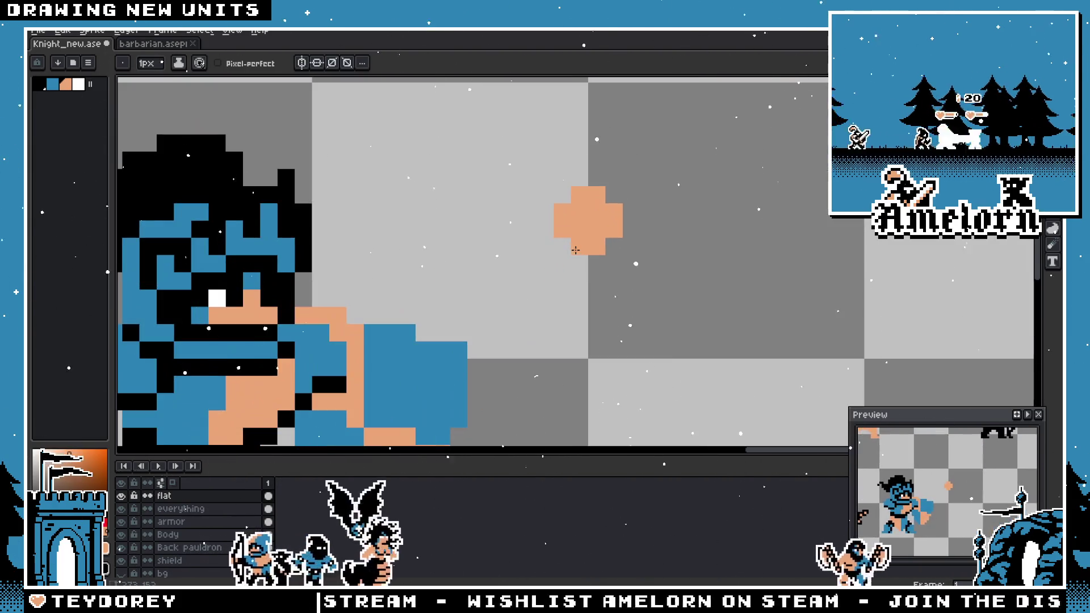
key("ctrl+z")
key("ctrl+z")
scroll(564, 234, "down", 4)
scroll(564, 234, "up", 4)
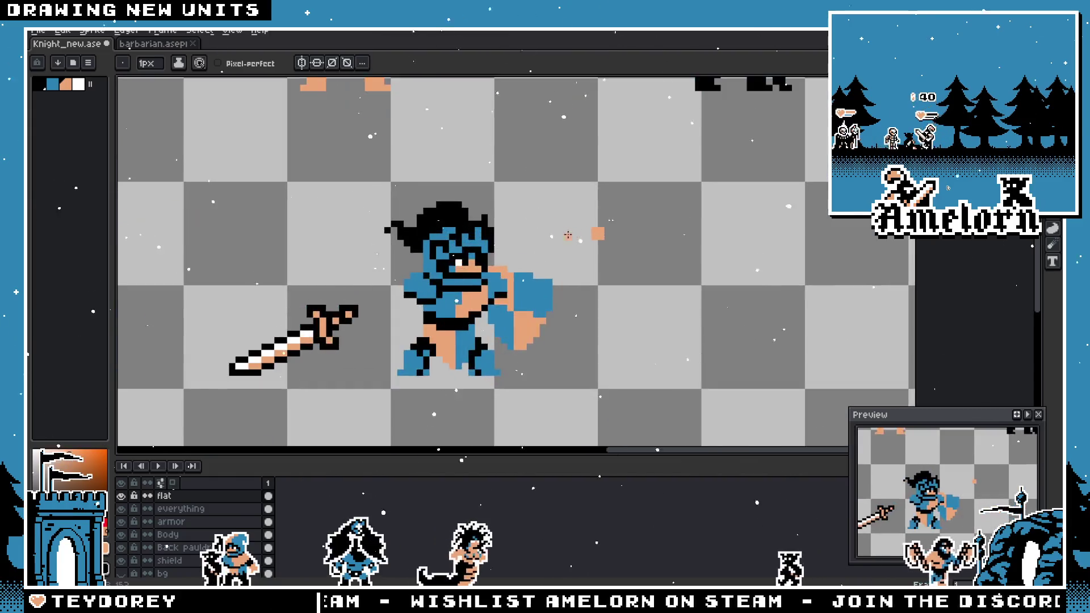
left_click(589, 304)
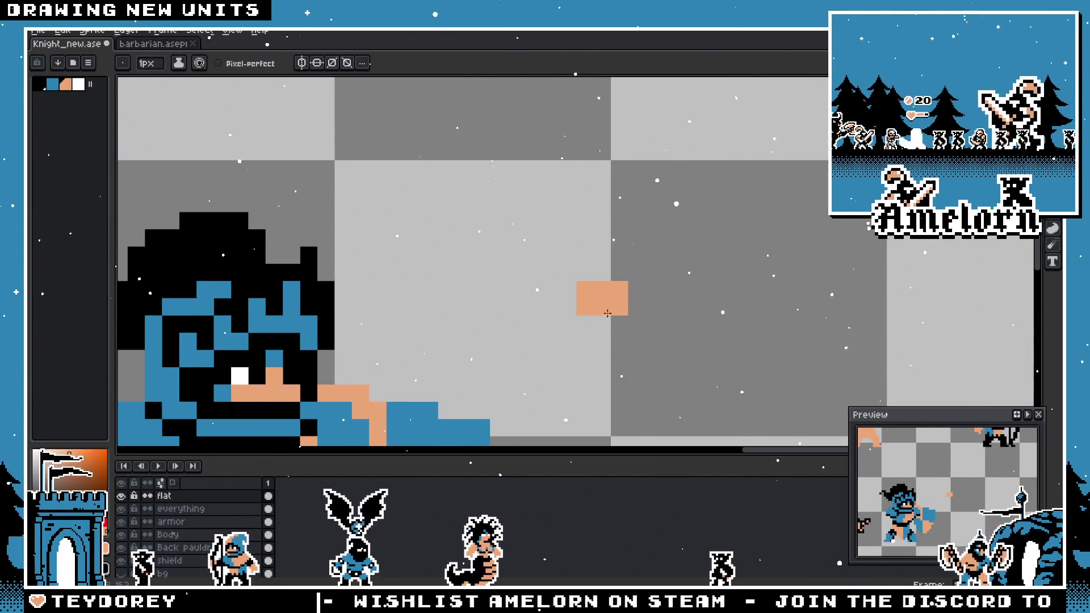
left_click_drag(636, 289, 602, 273)
scroll(626, 278, "down", 2)
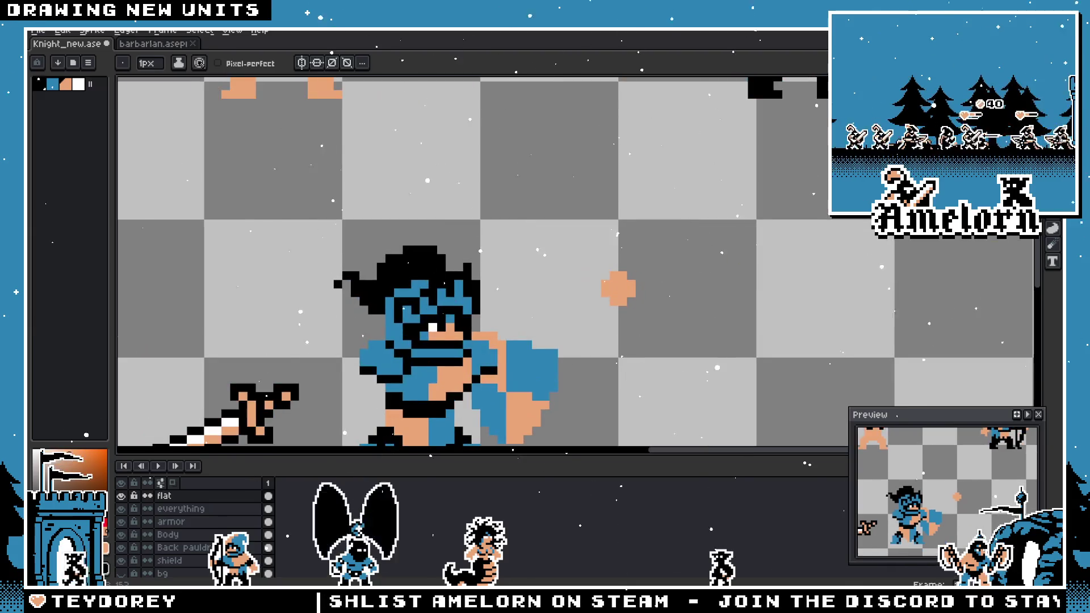
- Switch to the Line tool with blue as the drawing colour
key("l")
scroll(657, 248, "up", 1)
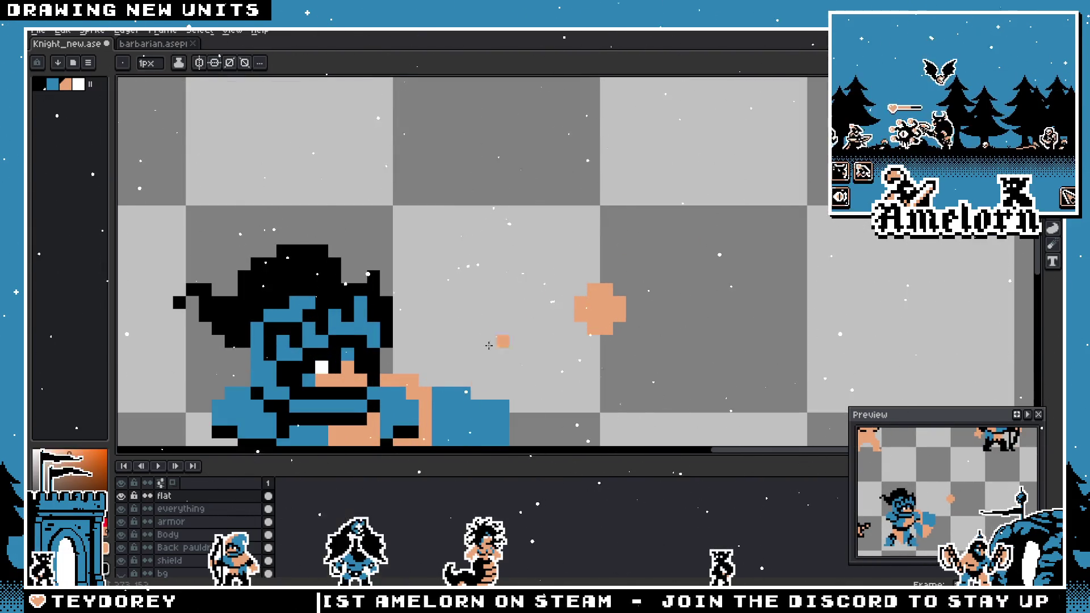
key("x")
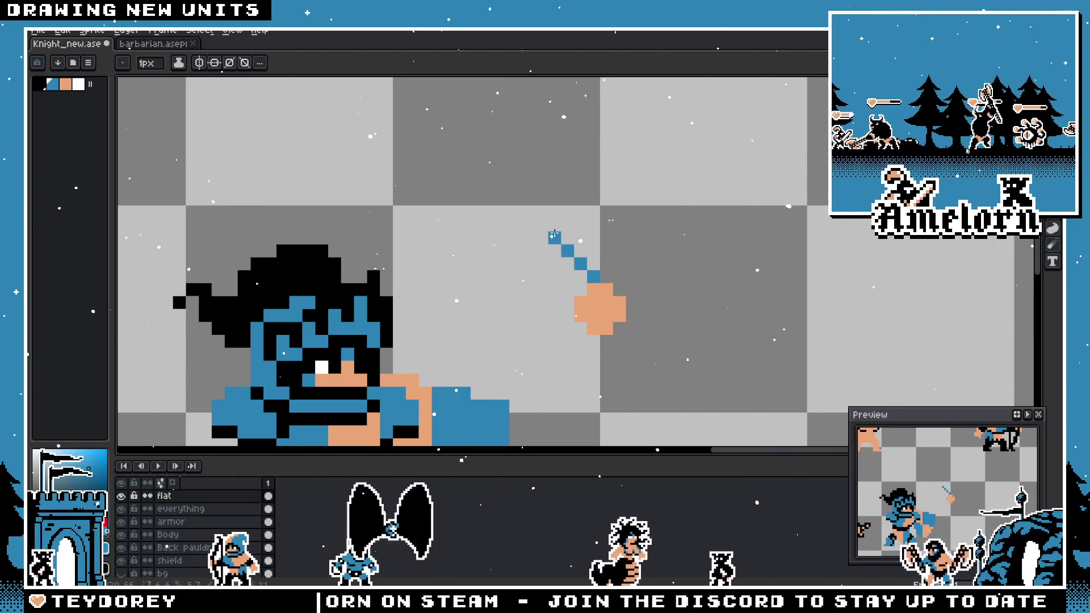
- Draw a blue blade line rising from the hand and thicken it with more blue pixels
mouse_move(554, 235)
left_mouse_down()
mouse_move(579, 207)
mouse_move(581, 221)
mouse_move(552, 173)
mouse_move(543, 179)
mouse_move(554, 175)
left_mouse_up()
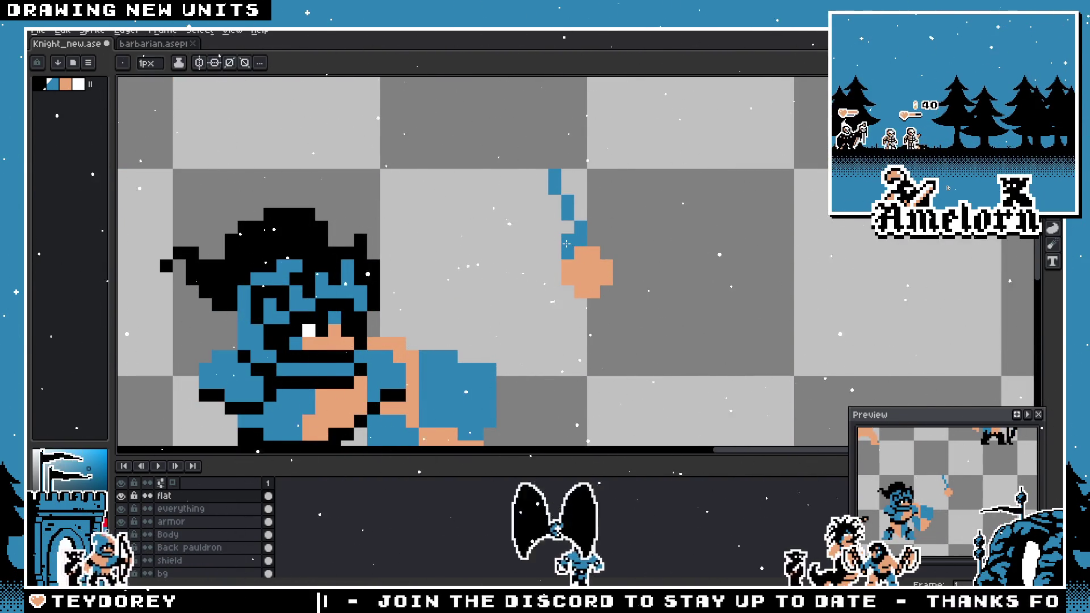
mouse_move(566, 243)
left_mouse_down()
mouse_move(568, 228)
mouse_move(553, 221)
left_mouse_up()
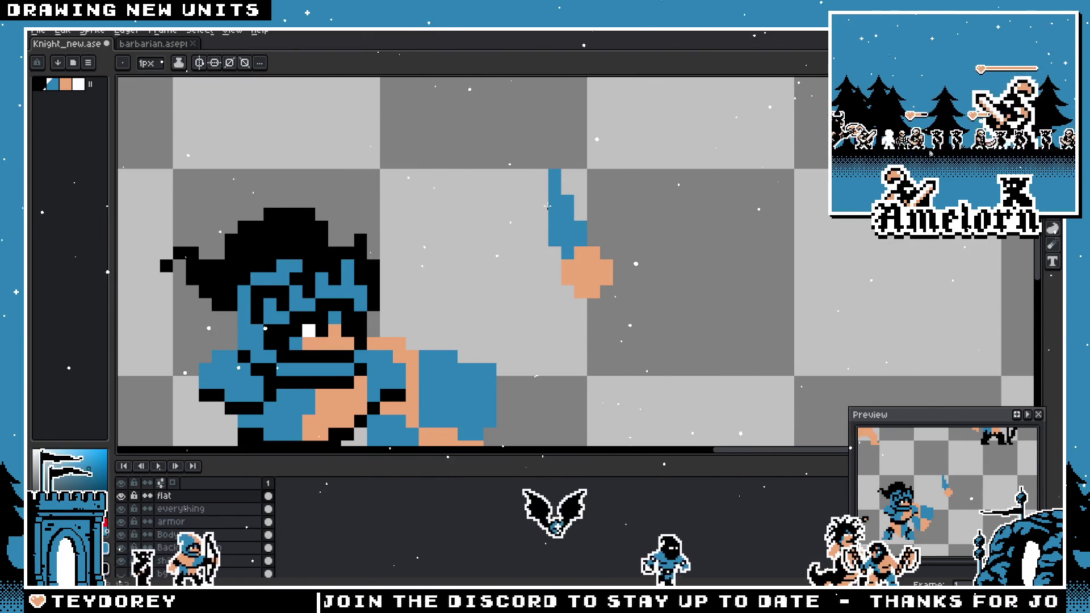
left_click_drag(544, 215, 528, 184)
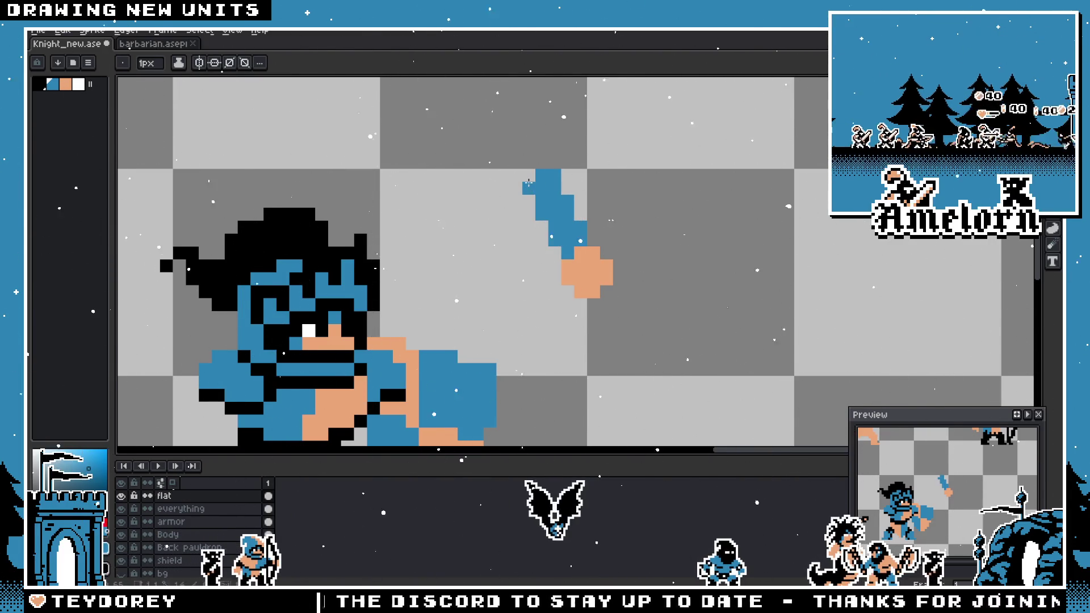
scroll(528, 182, "down", 5)
scroll(513, 298, "up", 5)
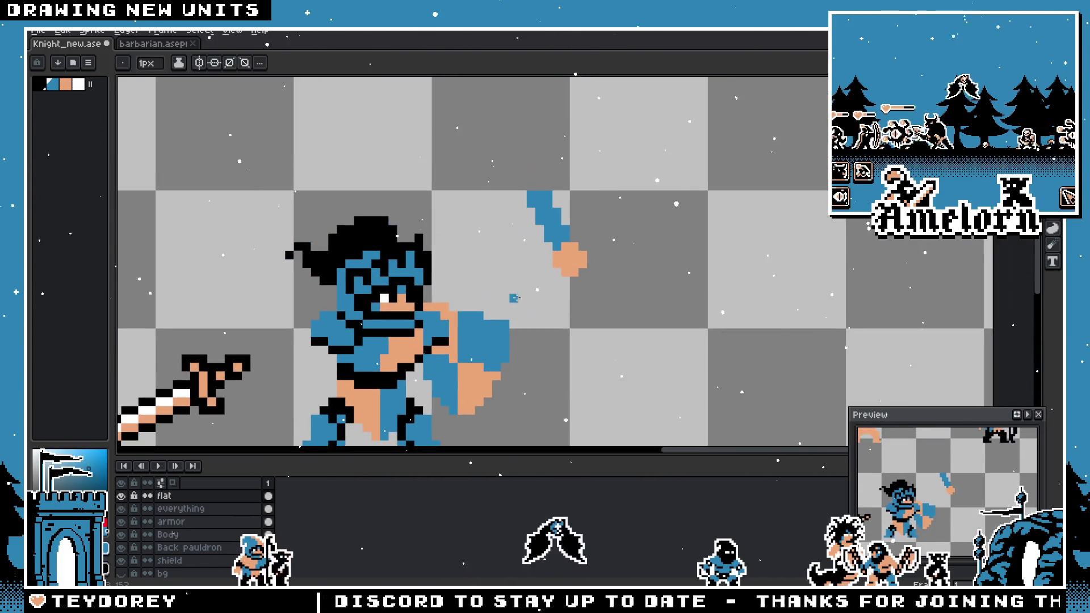
scroll(514, 298, "up", 3)
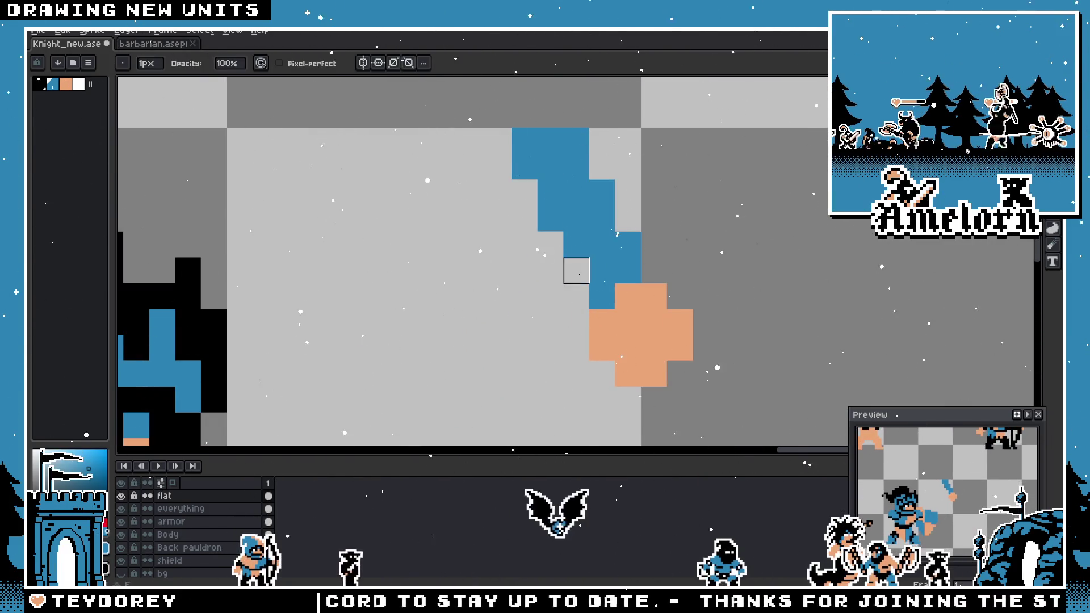
- Erase the stray blue pixels along the blade's left edge
mouse_move(551, 218)
left_mouse_down()
mouse_move(523, 165)
mouse_move(499, 189)
left_mouse_up()
scroll(499, 190, "down", 5)
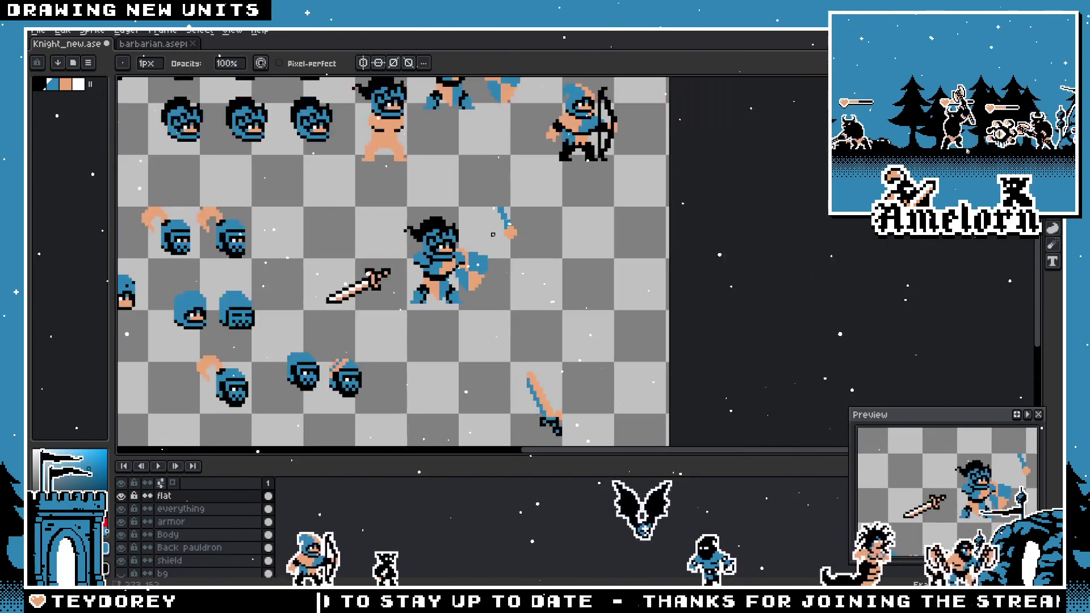
scroll(512, 226, "up", 6)
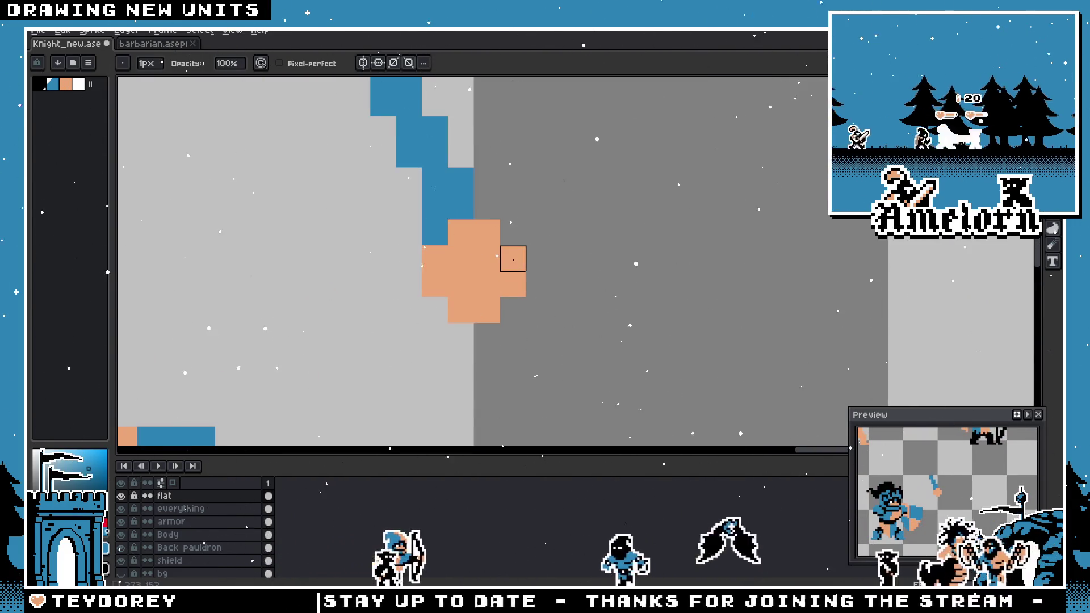
scroll(461, 310, "down", 5)
scroll(470, 278, "up", 5)
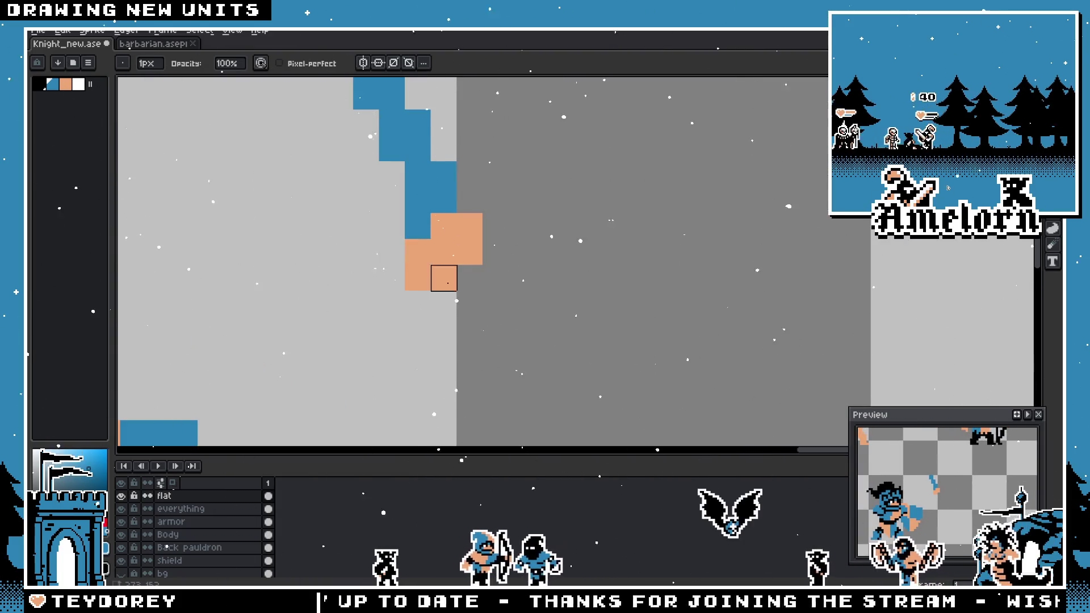
scroll(444, 278, "down", 4)
scroll(488, 264, "up", 2)
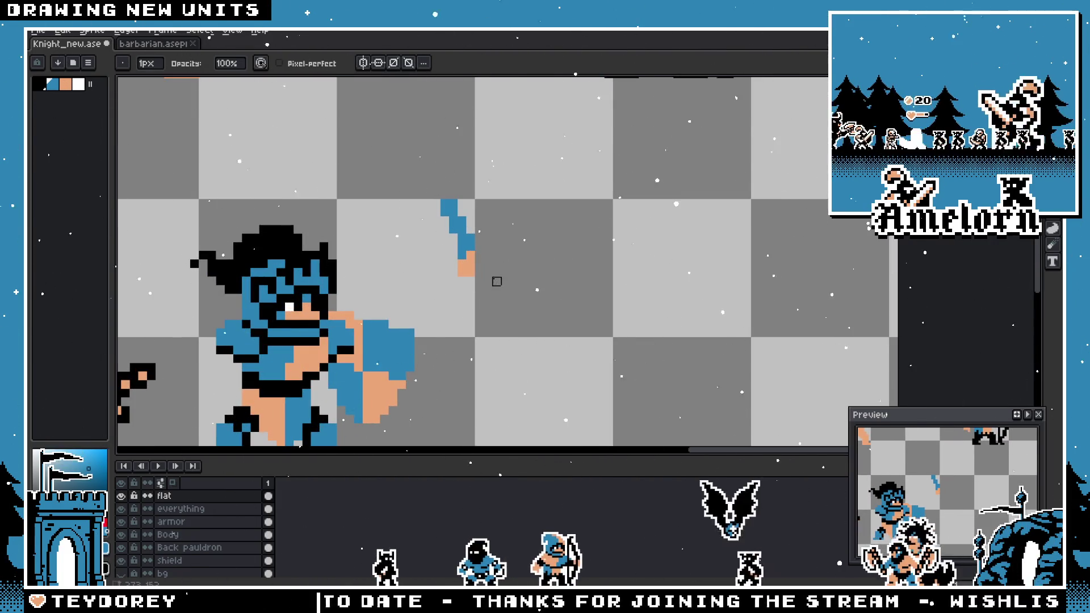
scroll(497, 282, "down", 2)
scroll(499, 280, "up", 3)
scroll(487, 287, "down", 4)
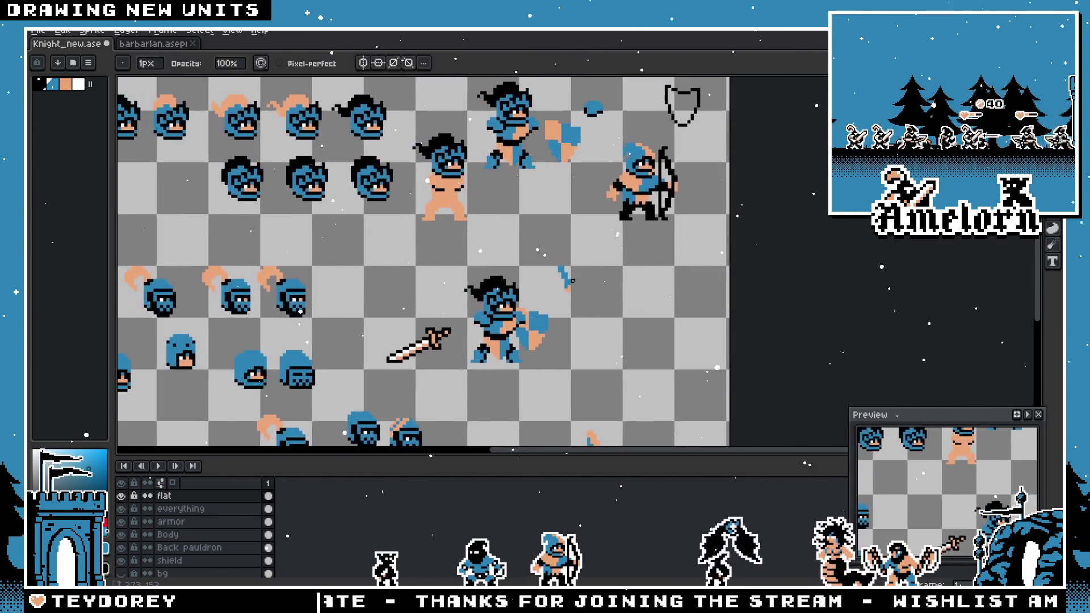
scroll(572, 280, "up", 3)
- Select the area around the blue blade with the Rectangular Marquee and delete it
key("m")
left_click_drag(516, 222, 641, 340)
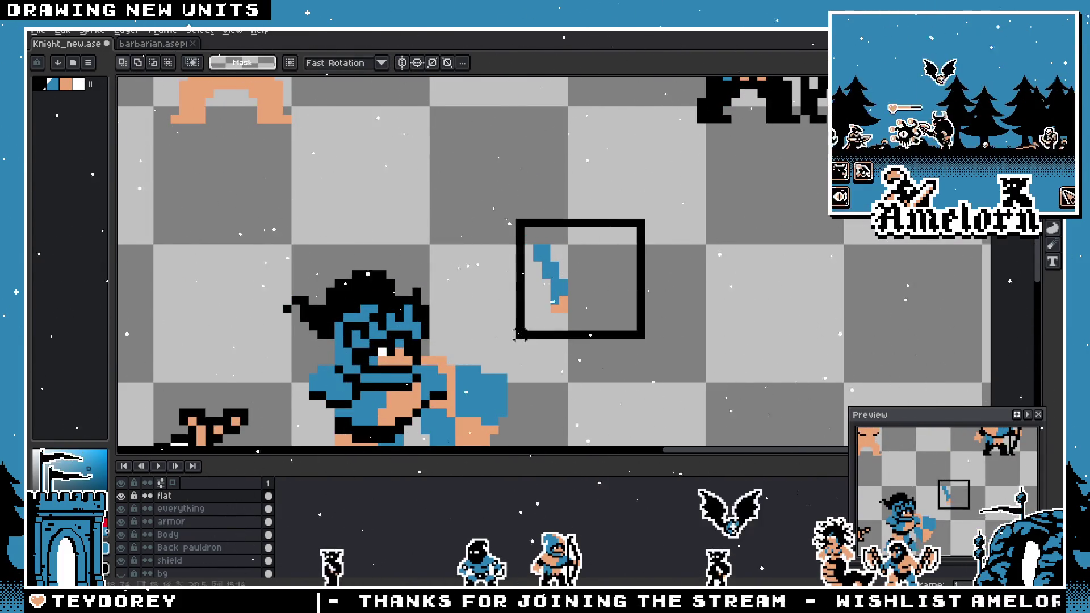
key("Delete")
- Undo the last two black pixels drawn on the hilt
scroll(606, 247, "up", 1)
key("b")
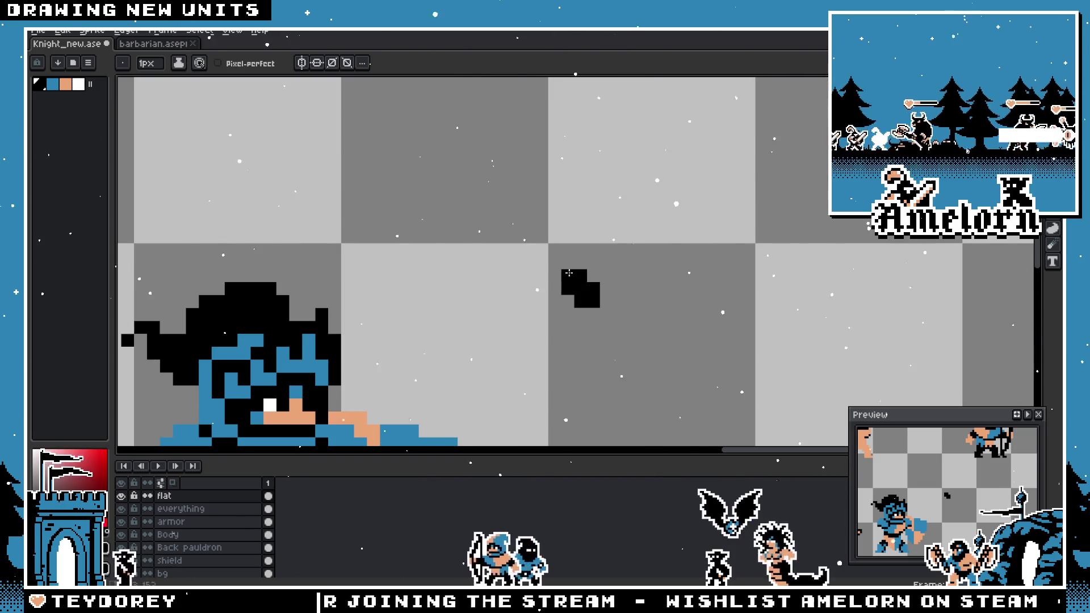
key("ctrl+z")
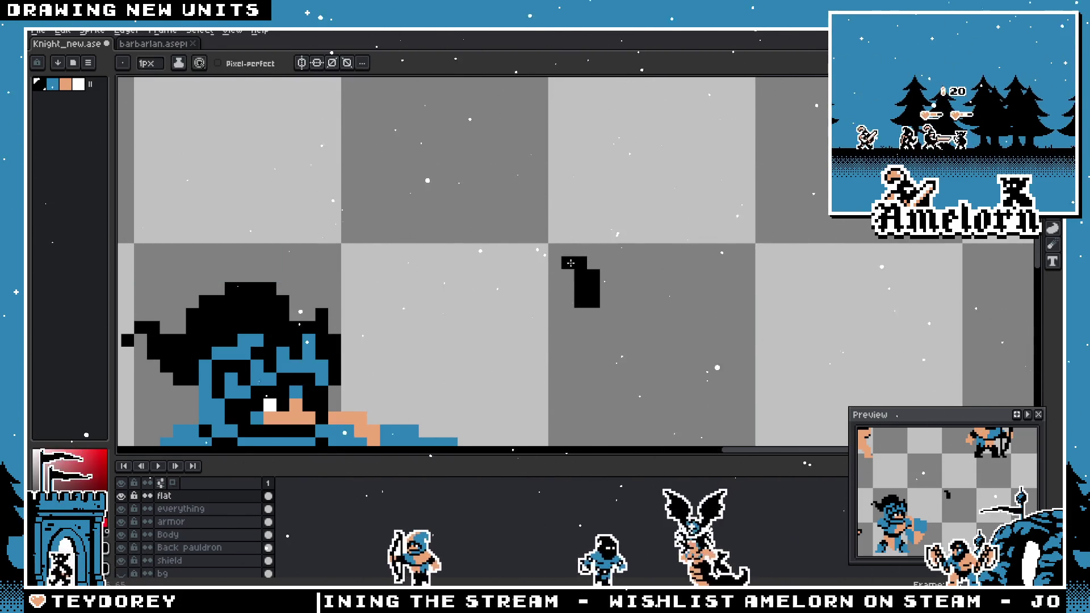
scroll(547, 296, "down", 4)
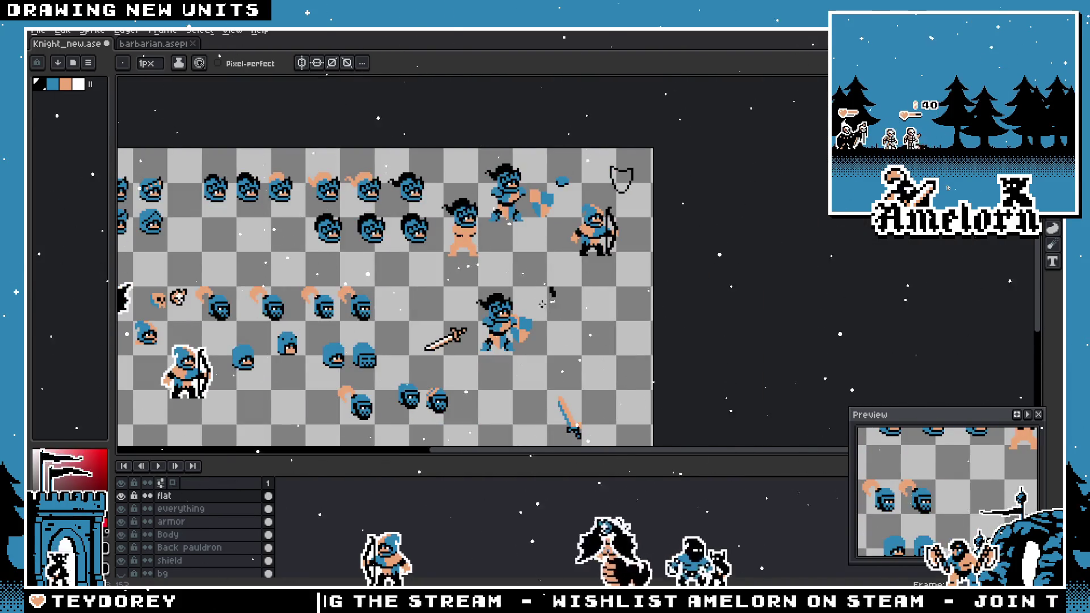
scroll(542, 304, "up", 4)
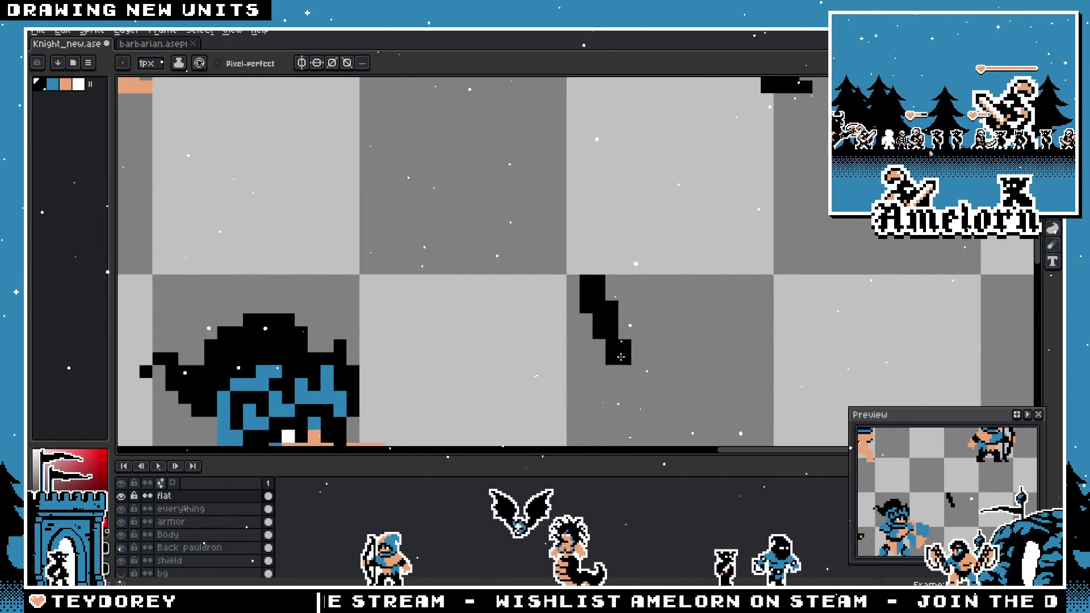
scroll(620, 357, "down", 4)
scroll(565, 362, "up", 3)
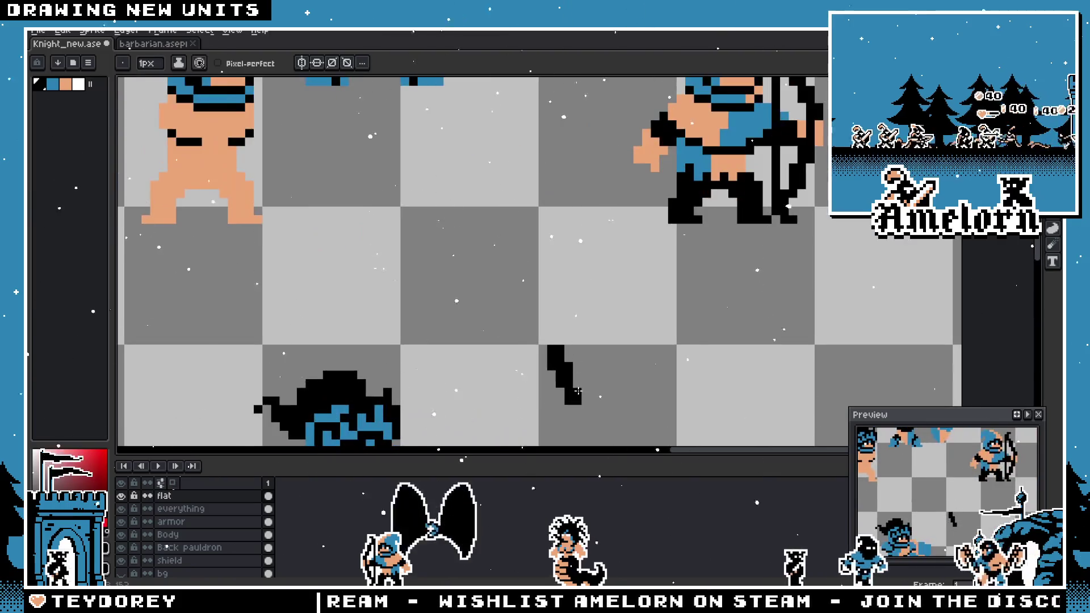
scroll(576, 407, "down", 3)
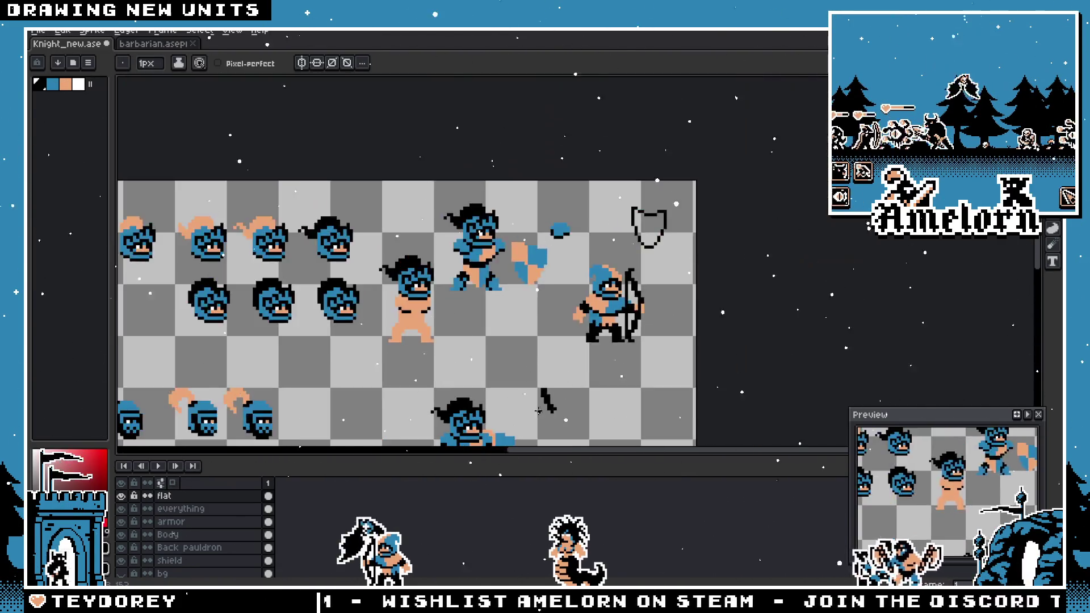
scroll(598, 421, "up", 5)
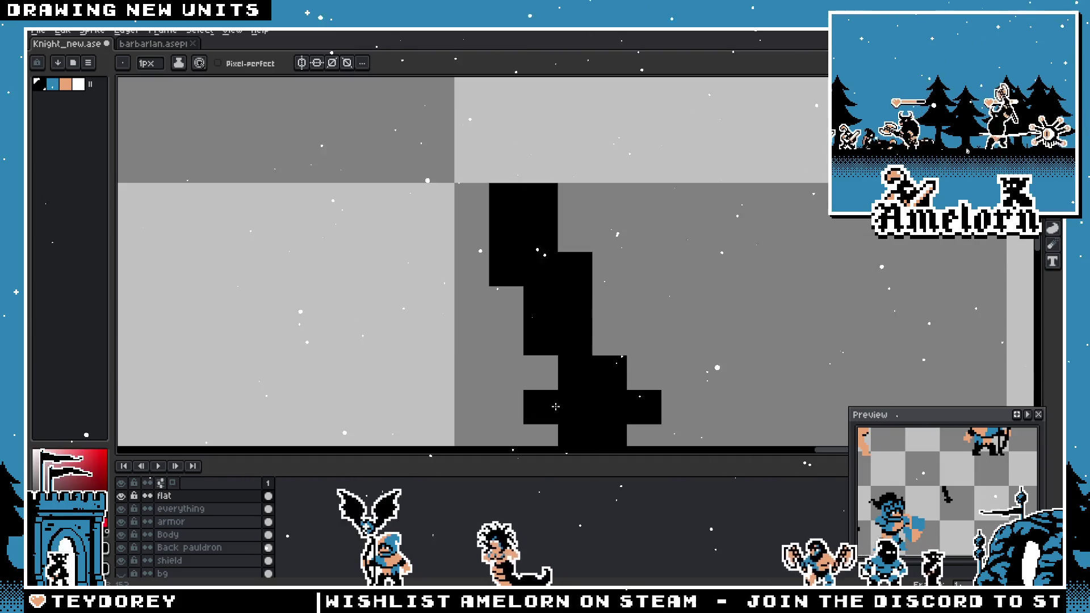
scroll(579, 428, "down", 5)
scroll(545, 408, "up", 3)
scroll(548, 429, "down", 3)
scroll(548, 429, "up", 5)
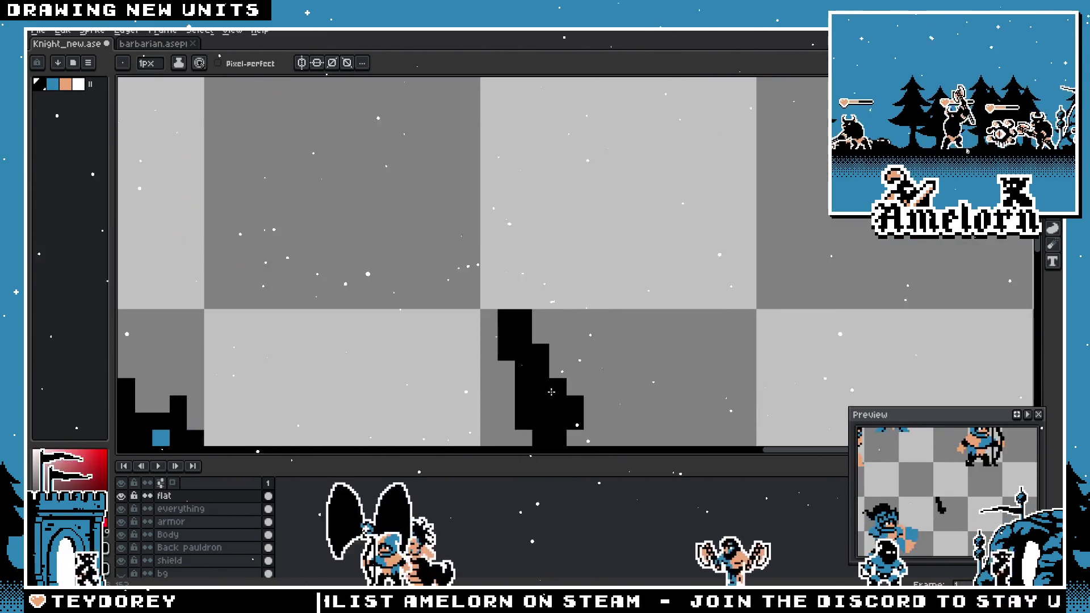
scroll(528, 420, "down", 6)
scroll(502, 413, "up", 2)
key("v")
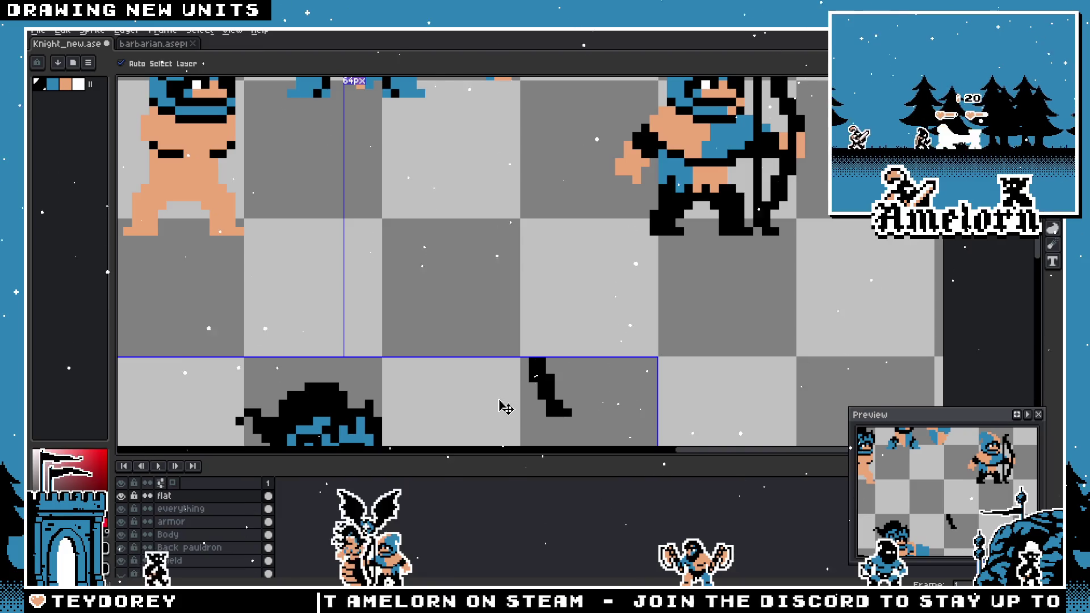
key("b")
scroll(511, 398, "down", 2)
scroll(536, 358, "up", 3)
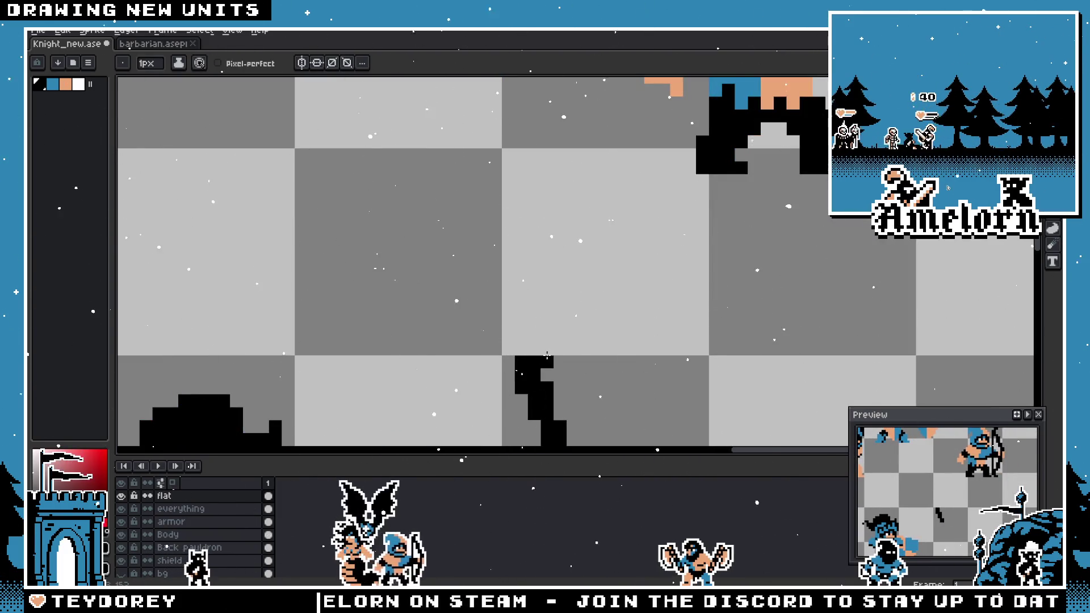
- Extend the black hilt stroke to the top right and add crossguard pixels on the left
left_click_drag(546, 357, 631, 274)
left_click(632, 271)
left_click(568, 306)
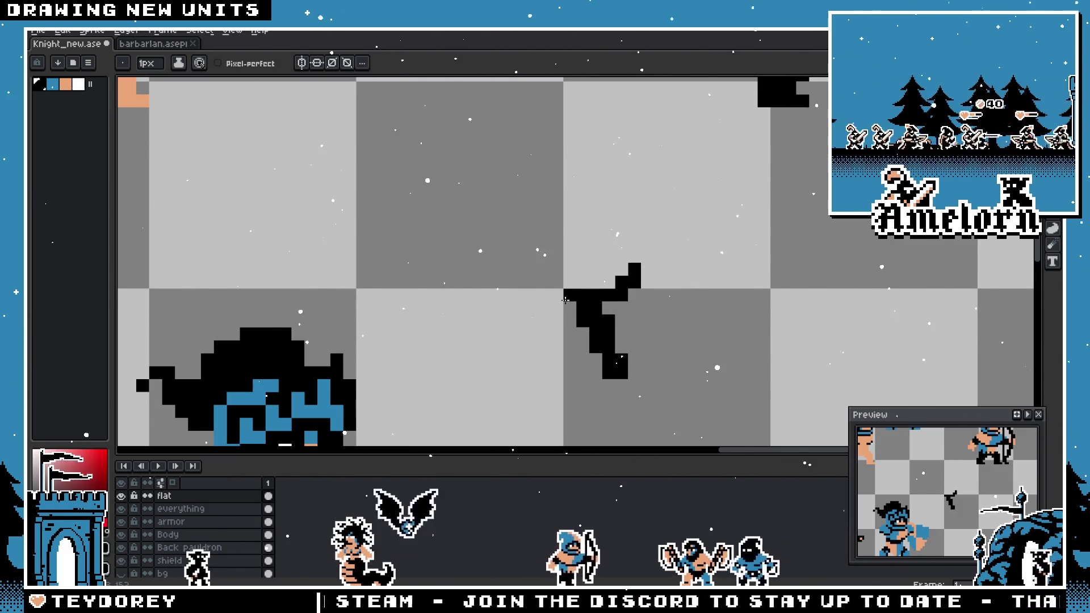
left_click(543, 307)
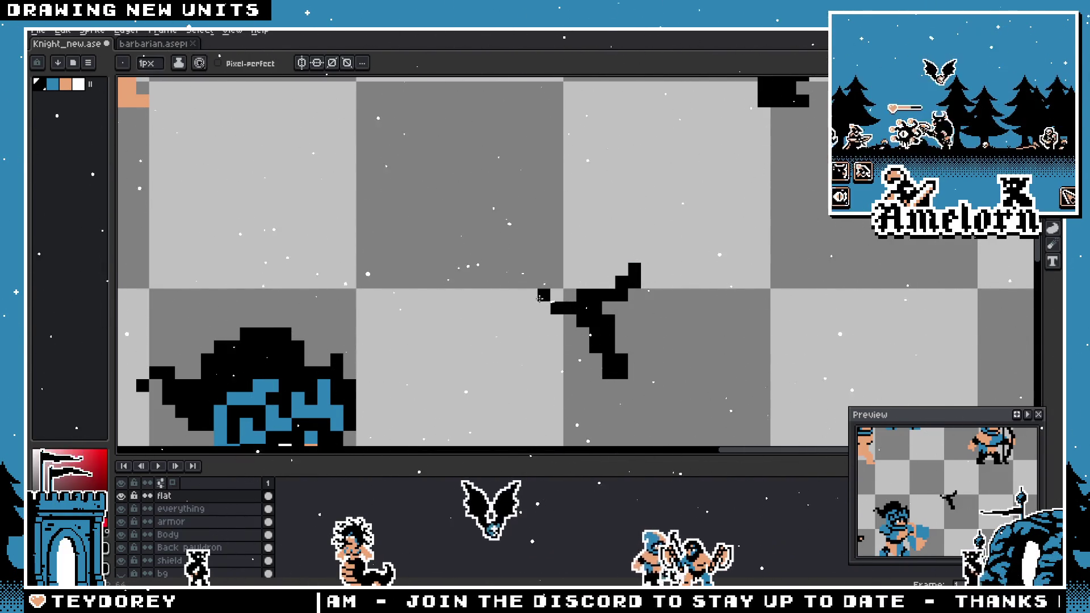
left_click(544, 296)
left_click(531, 295)
left_click(531, 282)
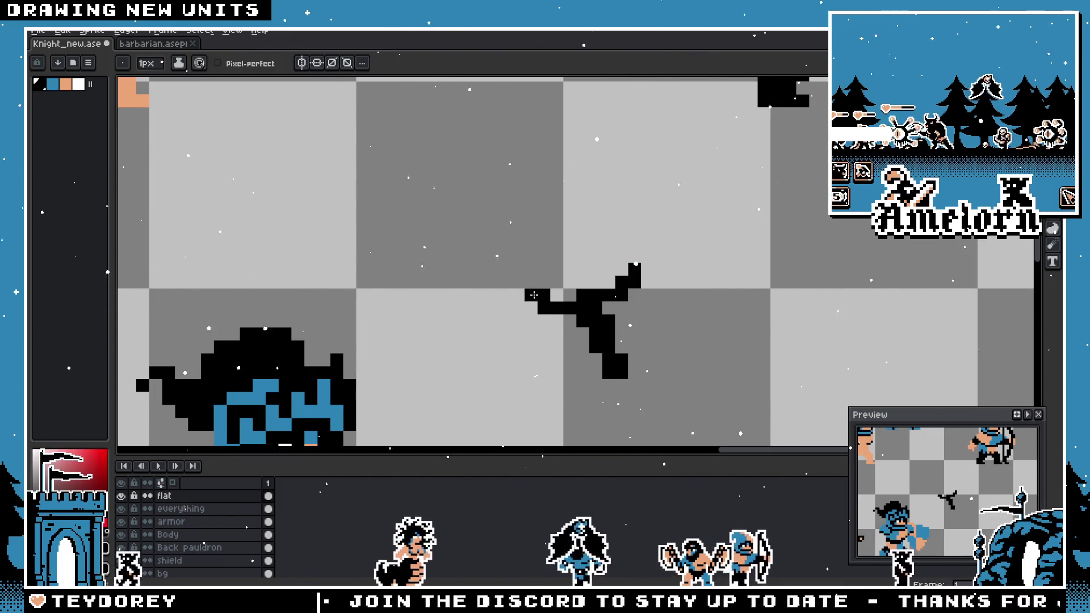
scroll(533, 287, "down", 5)
scroll(532, 290, "up", 6)
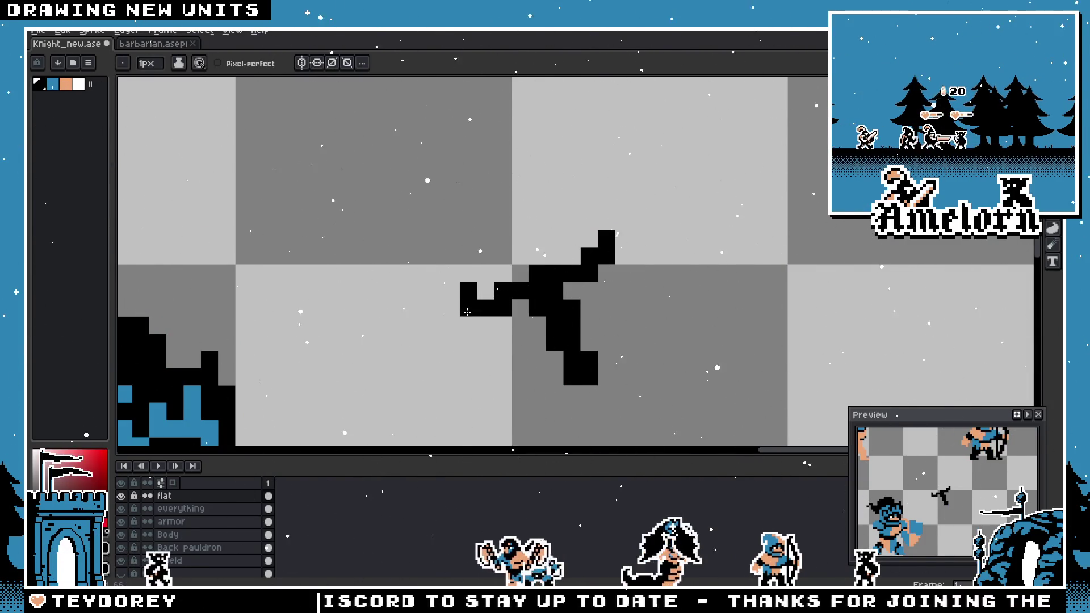
- Try redrawing the crossguard's left arm, undoing each unsatisfactory attempt
key("ctrl+z")
left_click(524, 291)
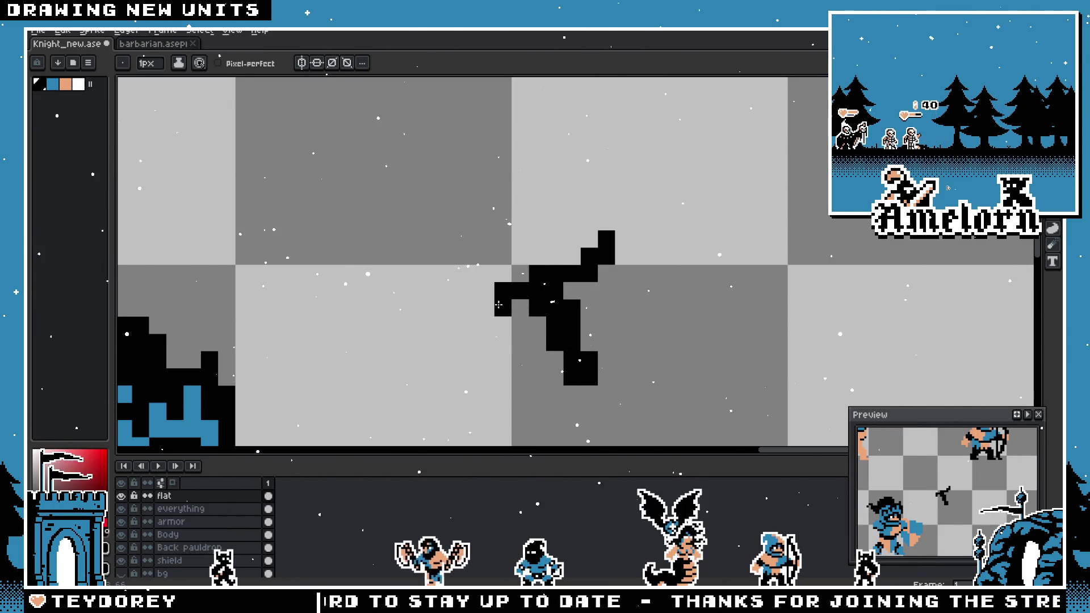
key("ctrl+z")
left_click_drag(502, 291, 485, 291)
left_click(468, 308)
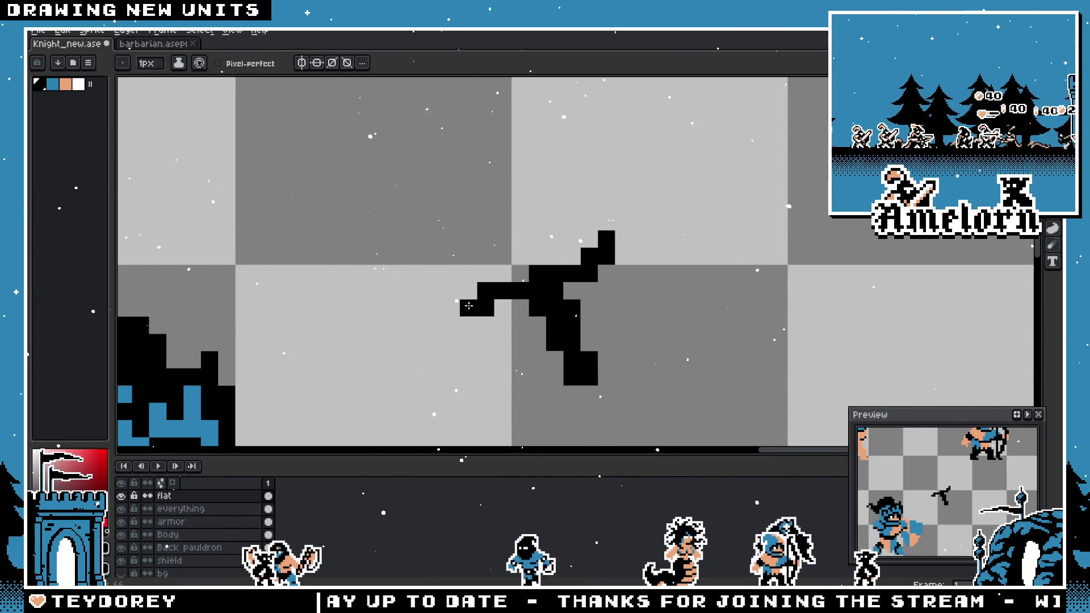
key("ctrl+z")
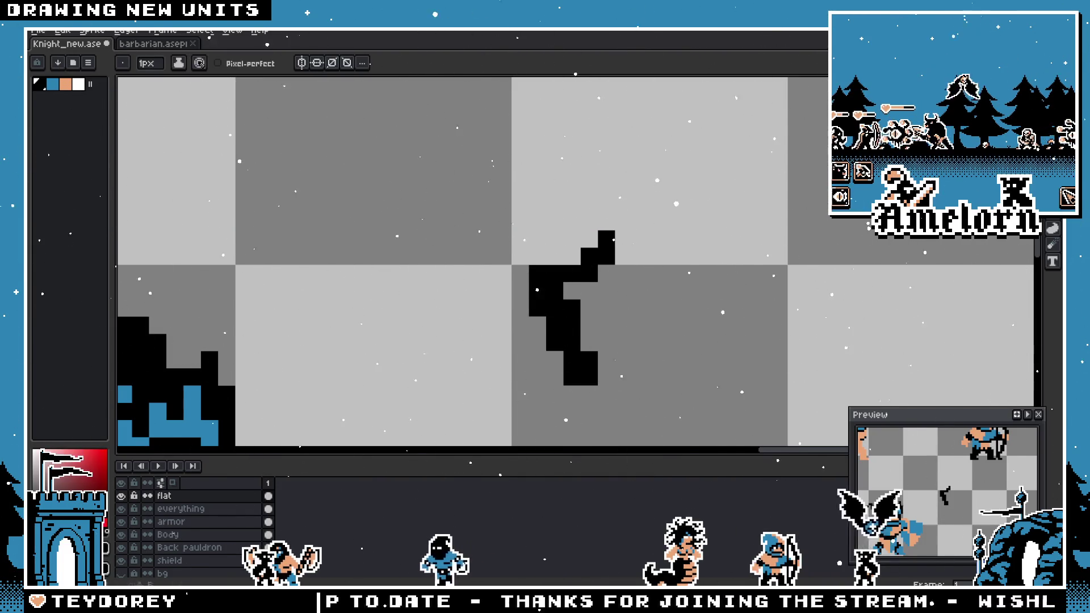
- Copy the hilt's top piece to the left, flip it, and position it against the hilt
key("m")
mouse_move(706, 208)
left_mouse_down()
mouse_move(559, 285)
mouse_move(377, 277)
left_mouse_up()
key("b")
left_click(405, 267)
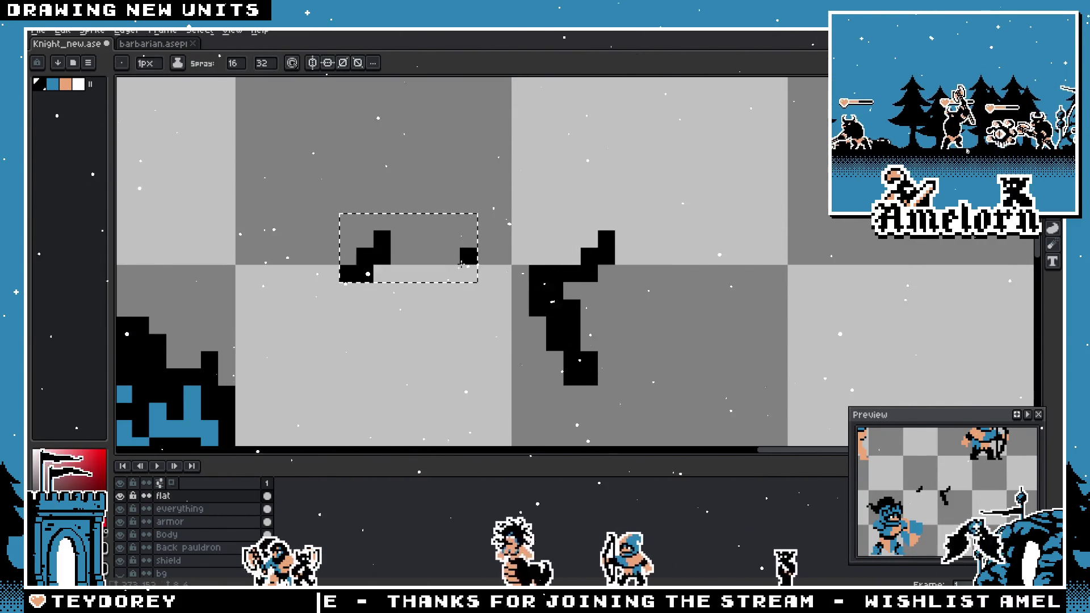
key("ctrl+t")
key("shift+h")
key("shift+v")
left_click_drag(458, 256, 509, 307)
key("Return")
scroll(509, 307, "down", 5)
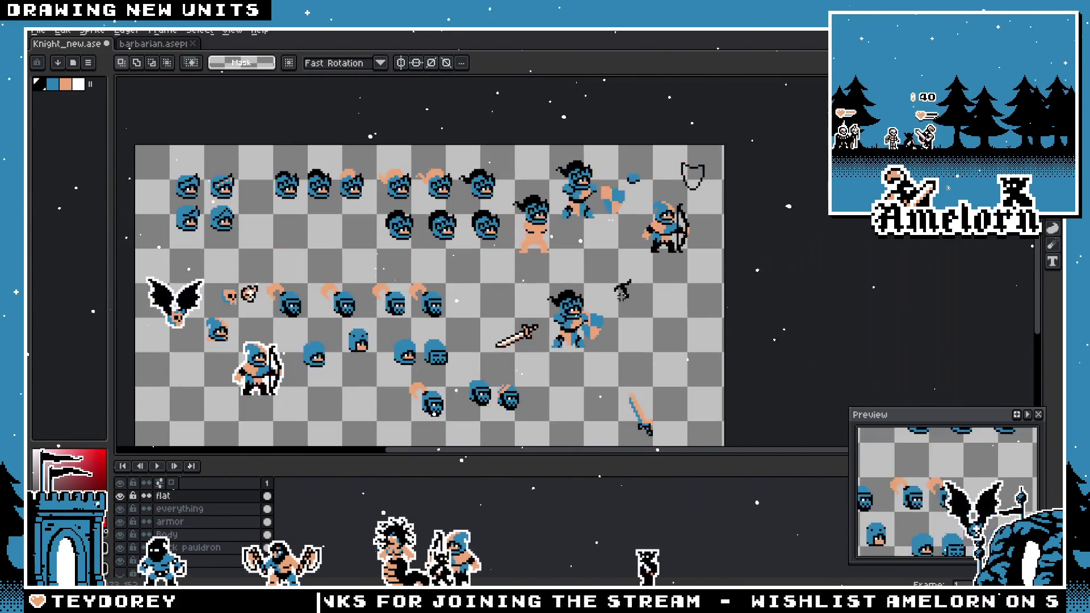
scroll(641, 281, "up", 3)
scroll(641, 281, "down", 2)
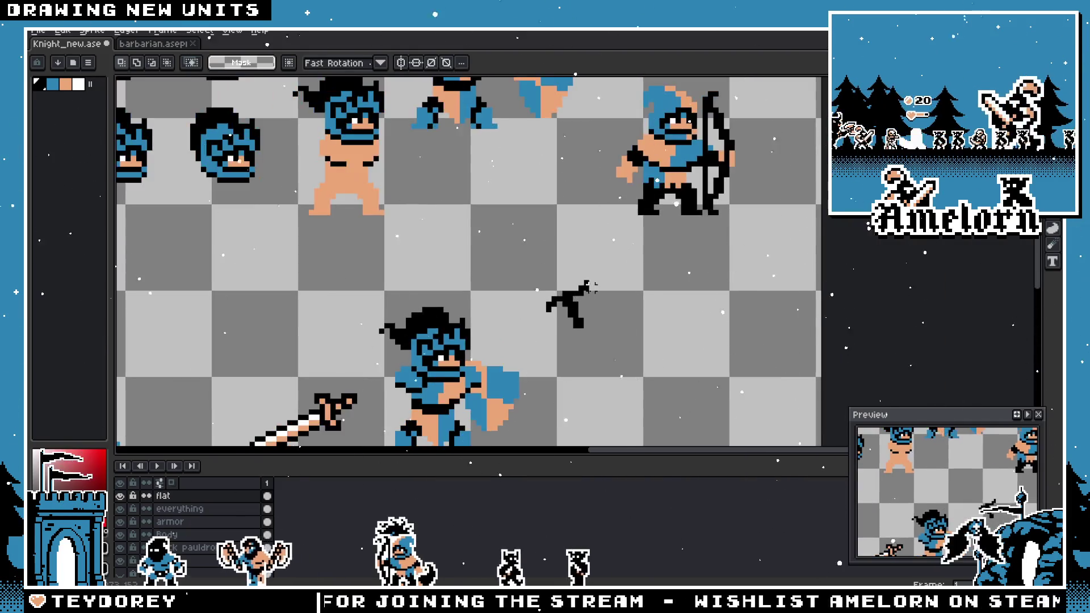
scroll(641, 281, "up", 1)
scroll(538, 311, "up", 2)
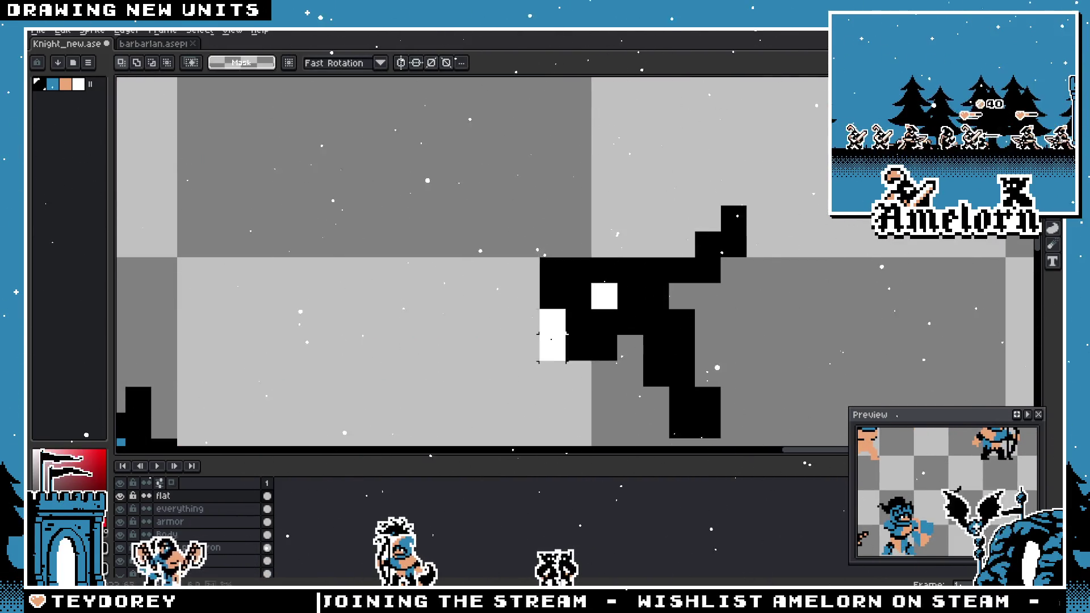
- Nudge the left arm pixels one pixel right and reposition the pixels near the top right
left_click_drag(563, 282, 590, 282)
mouse_move(691, 203)
left_mouse_down()
mouse_move(797, 284)
mouse_move(800, 312)
left_mouse_up()
mouse_move(792, 258)
left_mouse_down()
mouse_move(817, 233)
mouse_move(795, 259)
left_mouse_up()
scroll(829, 272, "down", 2)
scroll(829, 272, "down", 2)
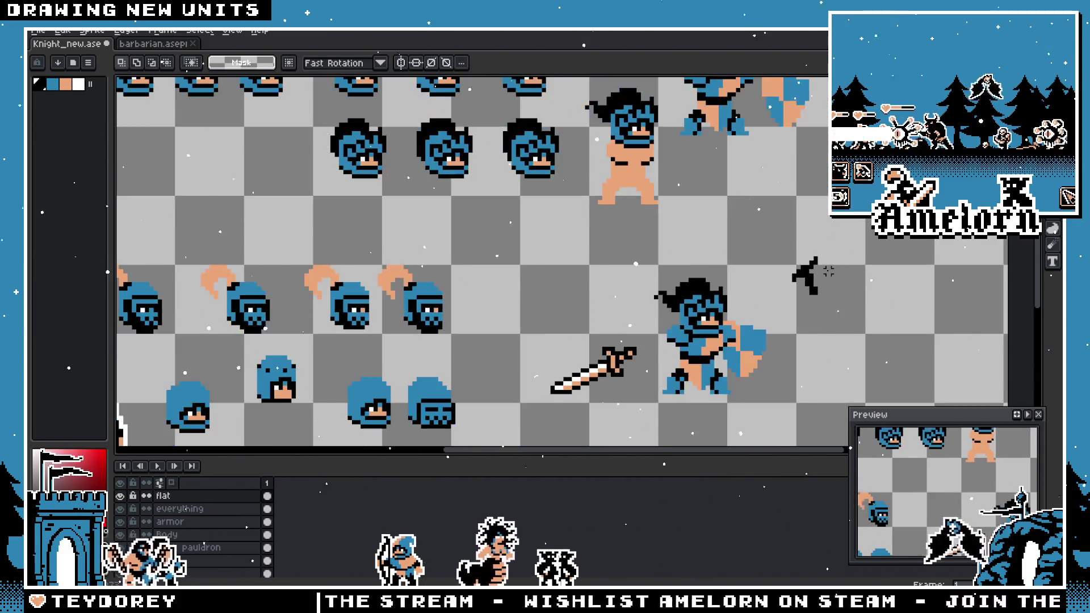
scroll(801, 284, "up", 4)
scroll(755, 312, "down", 2)
scroll(760, 318, "up", 1)
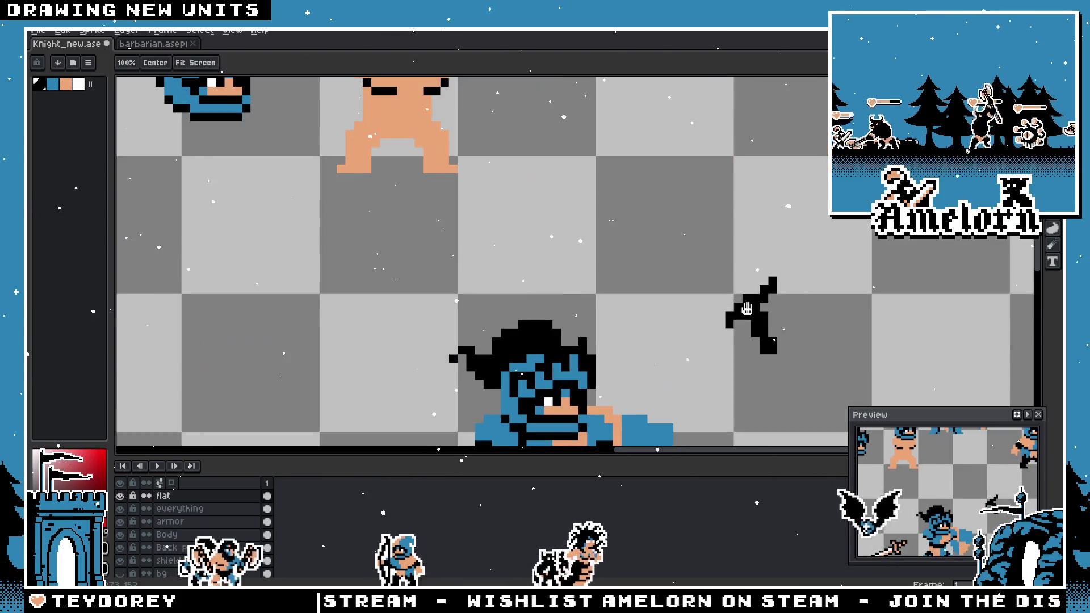
scroll(766, 306, "up", 3)
left_click_drag(560, 236, 477, 151)
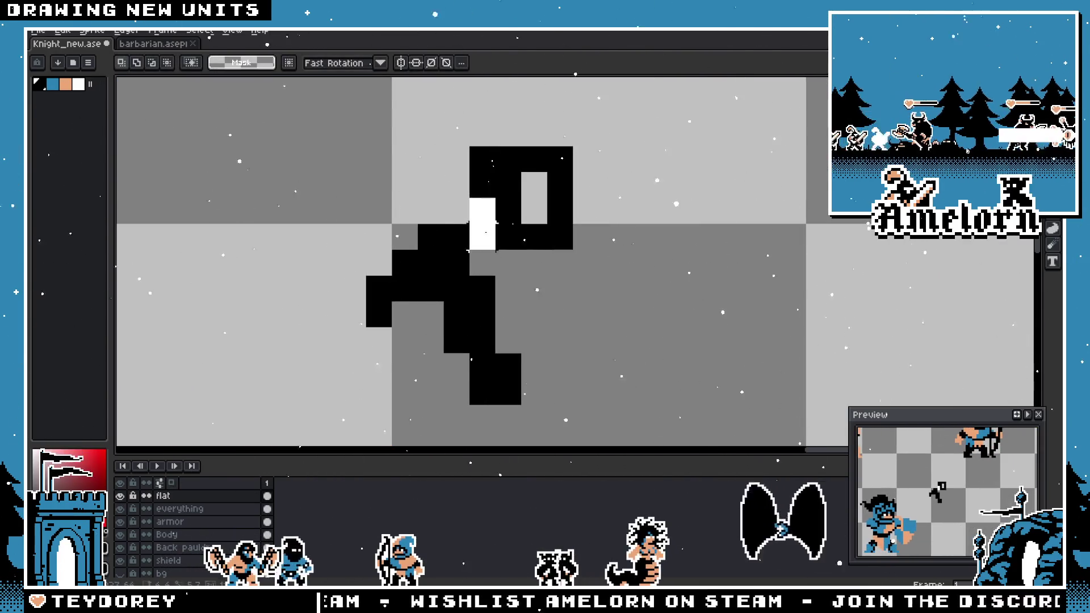
scroll(663, 211, "down", 3)
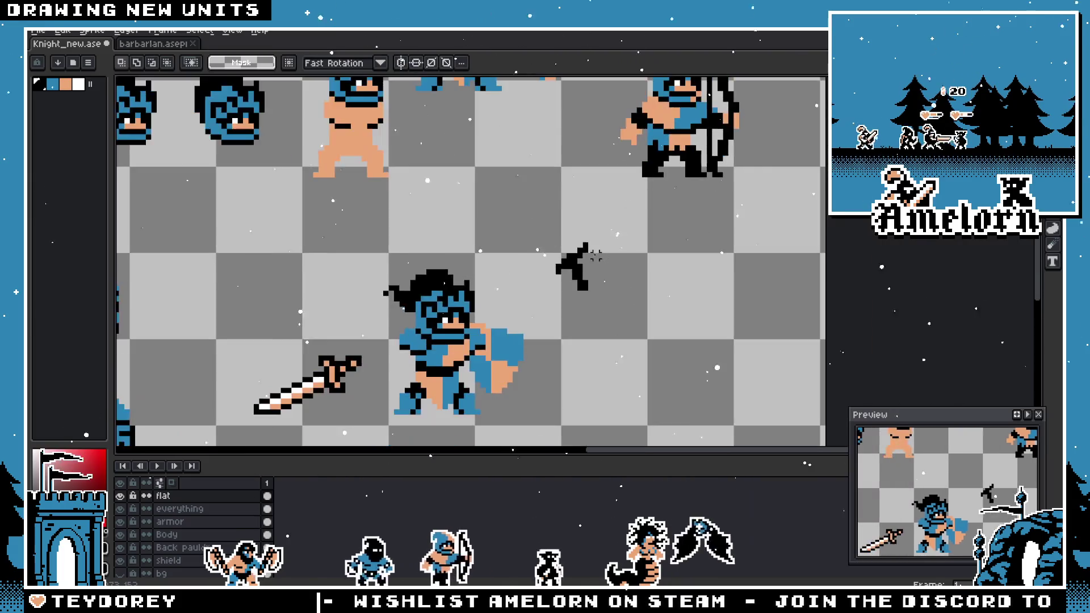
scroll(611, 205, "up", 3)
- Drop the selection and add another black pixel to the hilt
key("ctrl+d")
key("b")
left_click(509, 331)
scroll(509, 331, "down", 4)
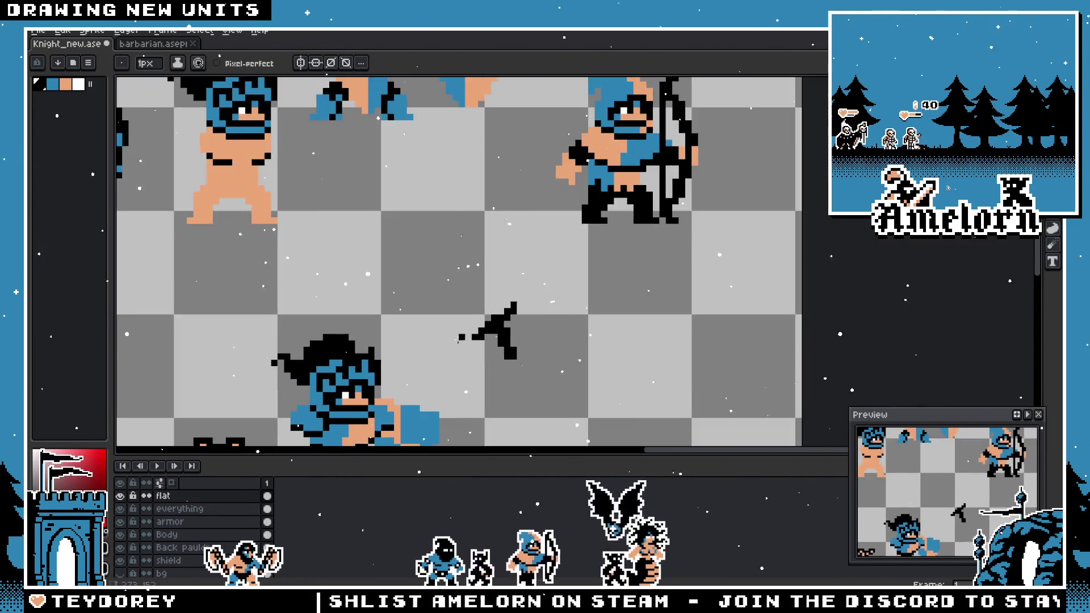
scroll(450, 327, "up", 2)
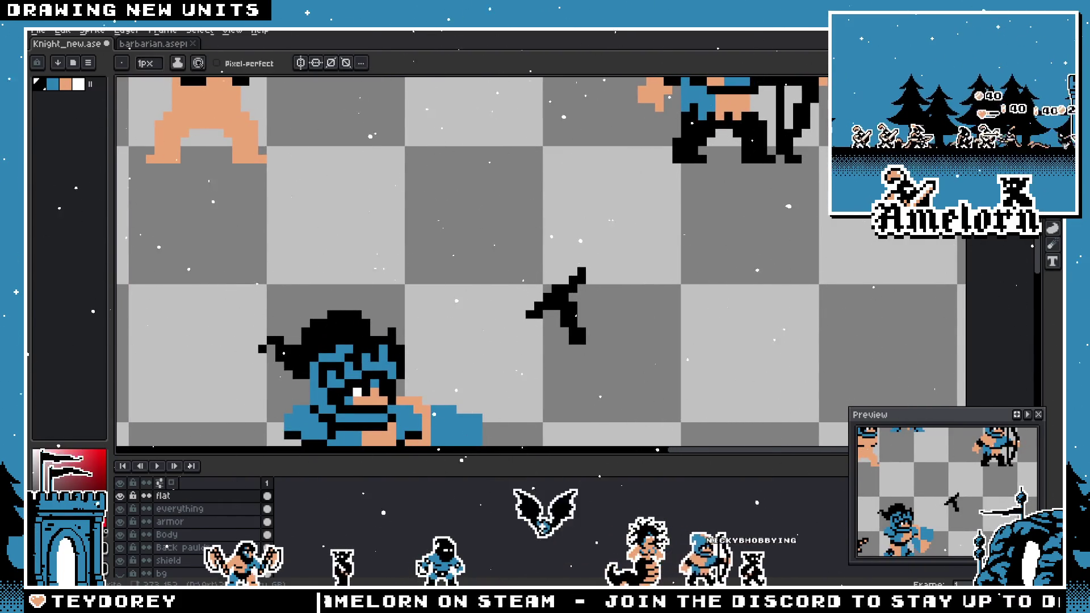
key("l")
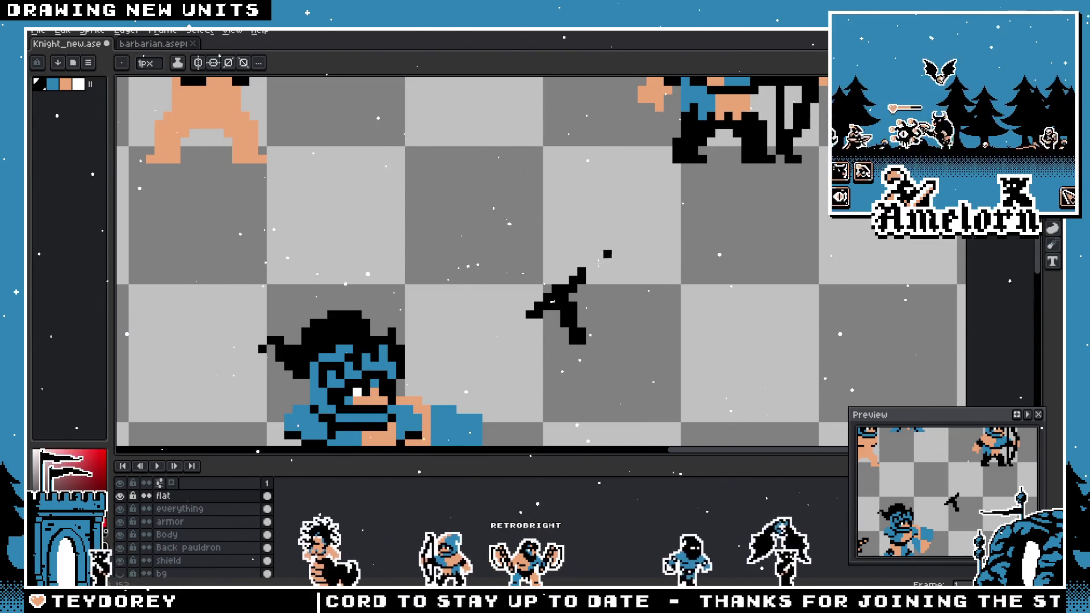
scroll(551, 301, "up", 1)
scroll(588, 329, "down", 3)
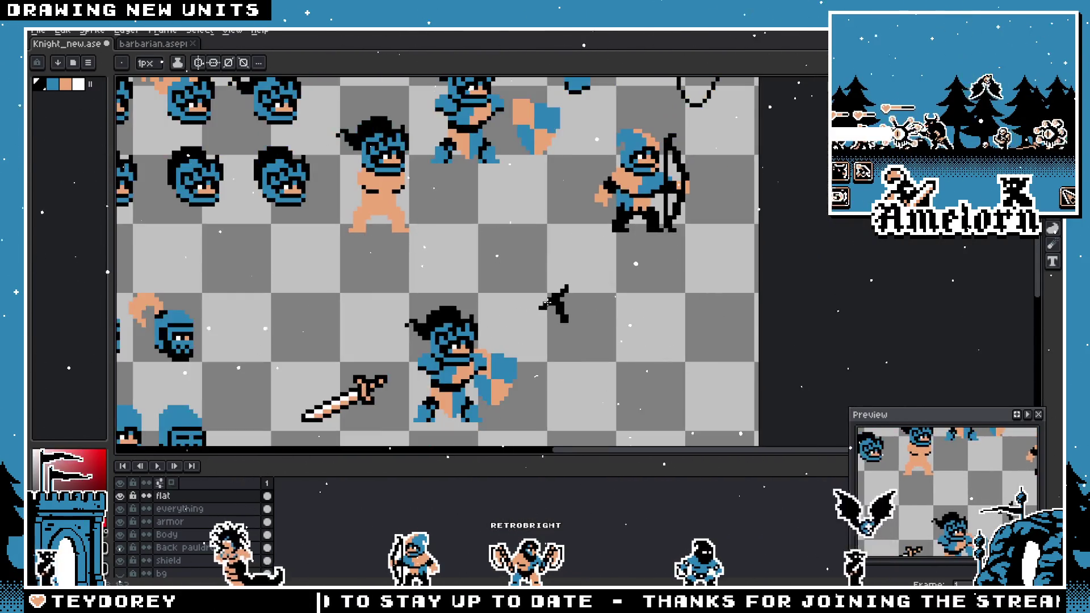
scroll(575, 338, "up", 1)
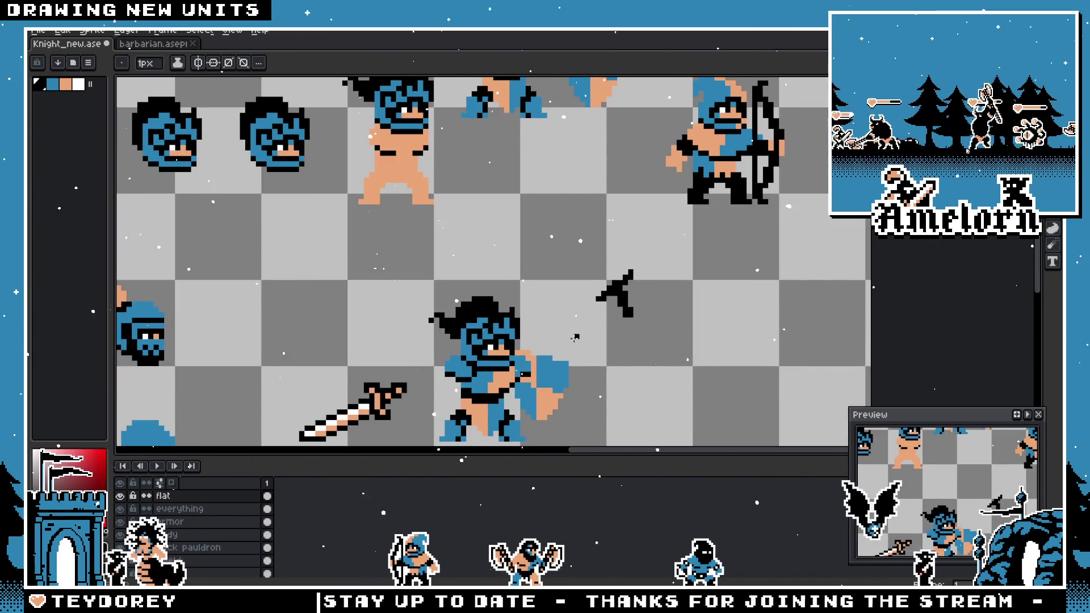
scroll(618, 295, "up", 3)
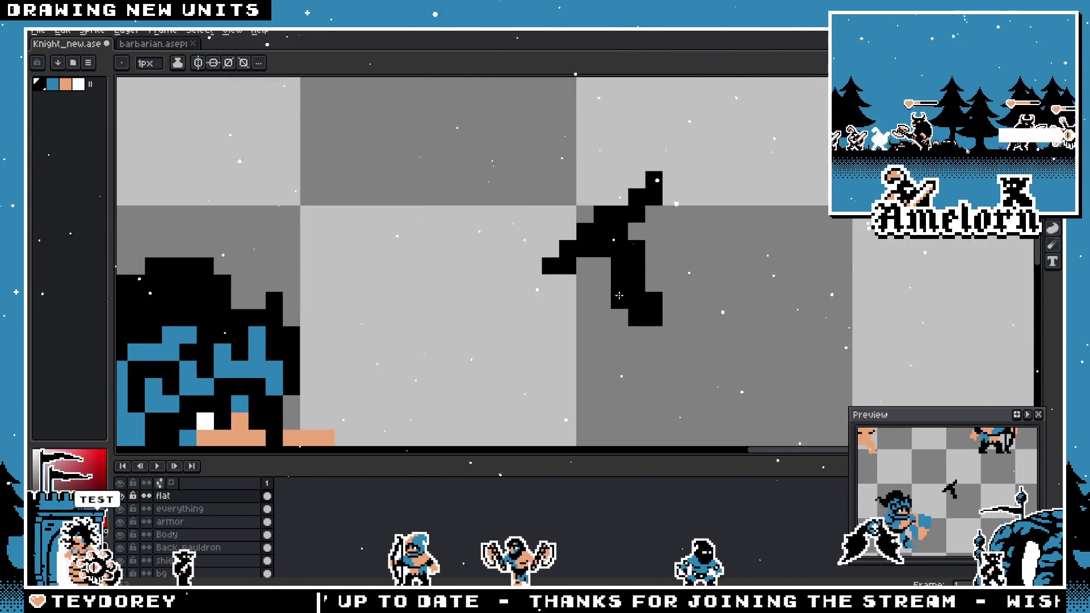
- Select the hilt's upper part and raise it one pixel
key("m")
left_click_drag(681, 168, 540, 246)
left_click_drag(472, 219, 625, 312)
left_click_drag(596, 230, 596, 224)
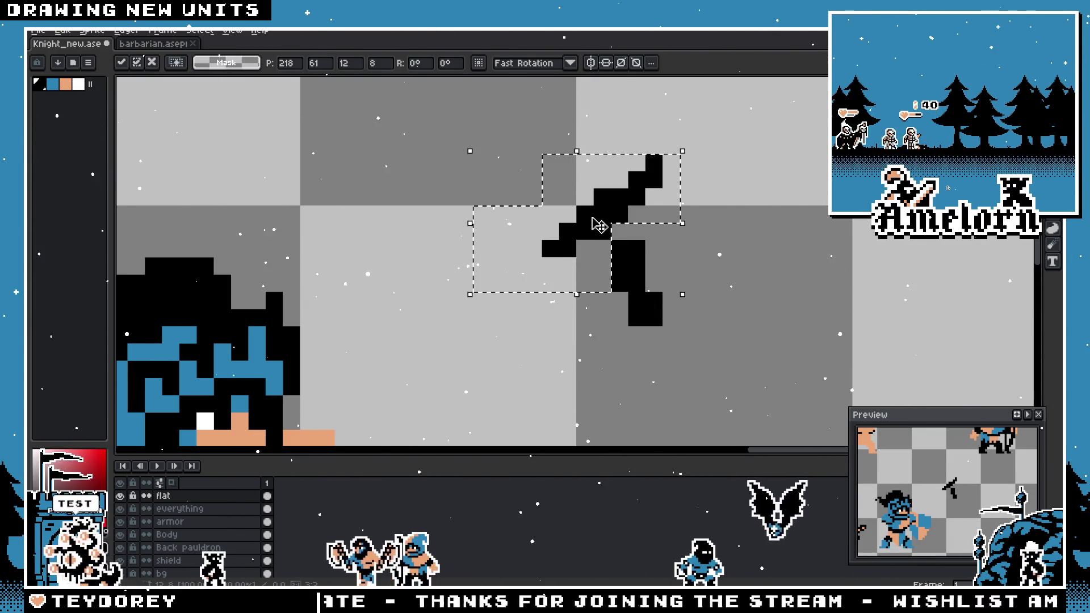
left_click(705, 232)
key("b")
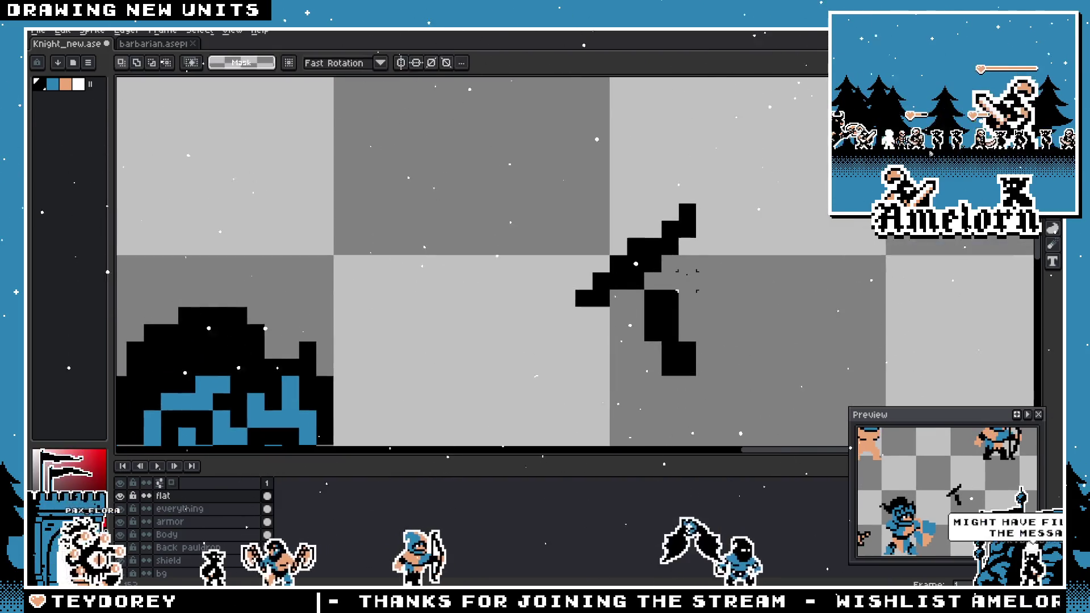
scroll(509, 311, "down", 5)
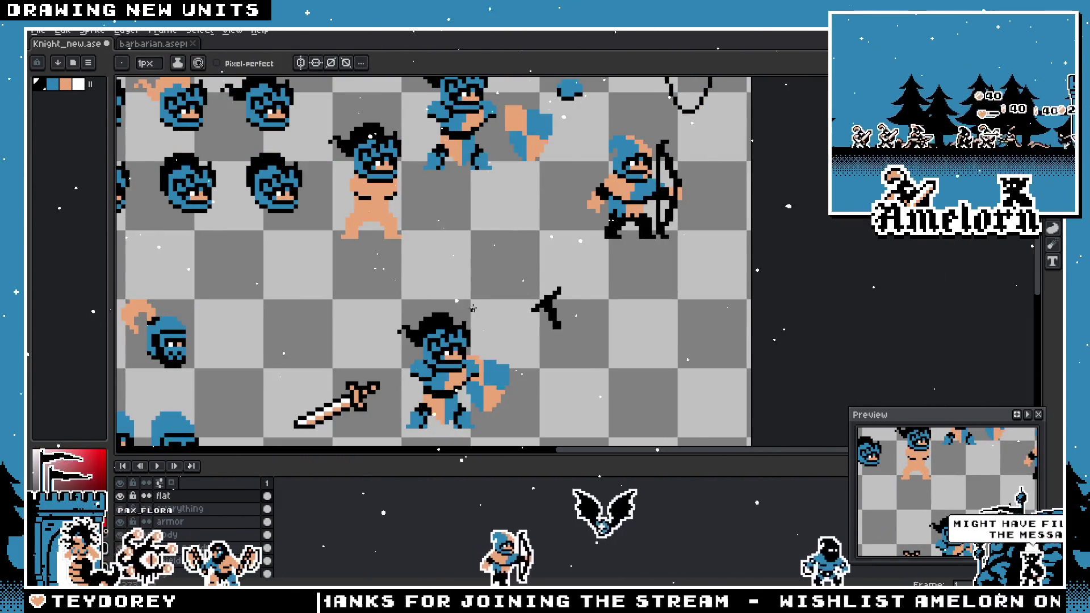
scroll(510, 312, "up", 3)
scroll(742, 248, "down", 1)
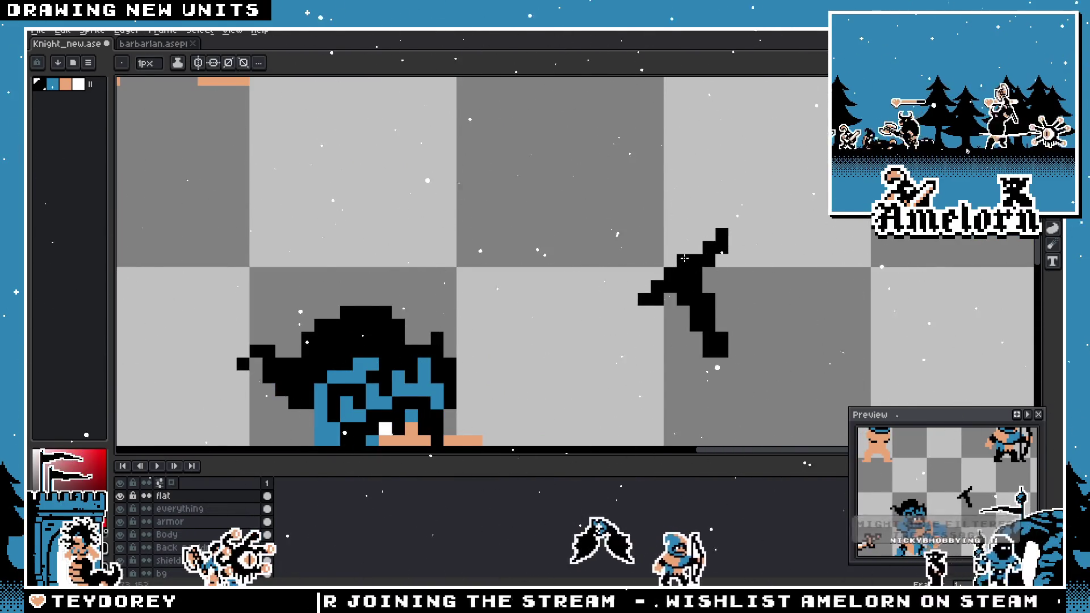
scroll(567, 284, "down", 4)
scroll(534, 306, "up", 2)
- Eyedrop the knight's blue as the drawing colour
key("alt")
left_click(534, 305, "alt")
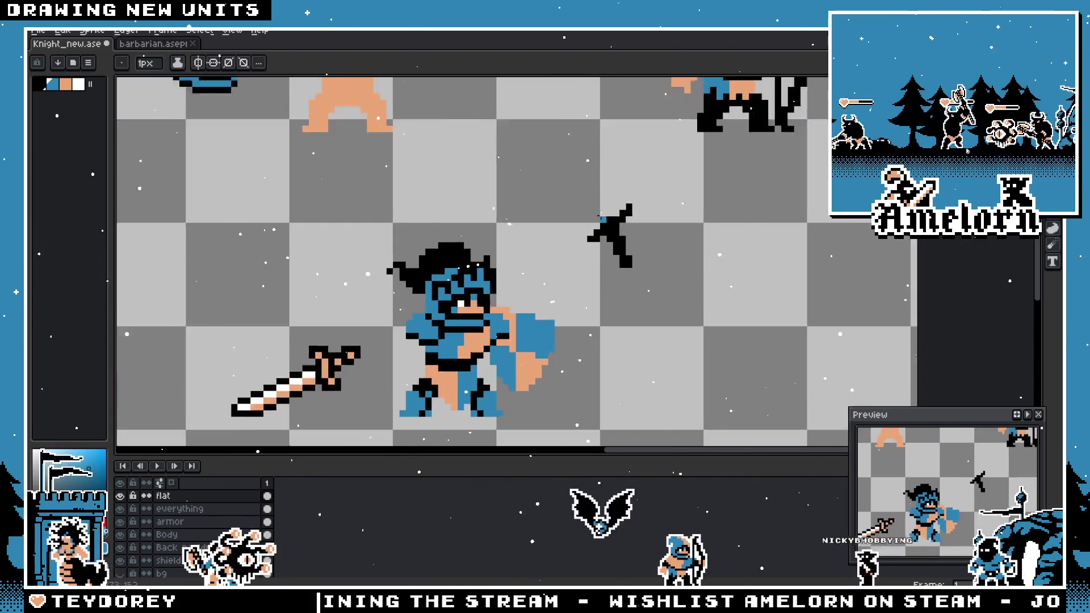
scroll(616, 188, "up", 3)
- Draw the blue blade up-left from the hilt and erase the stray blue pixels at its tip
mouse_move(587, 278)
left_mouse_down()
mouse_move(584, 146)
mouse_move(523, 107)
mouse_move(585, 322)
mouse_move(574, 332)
left_mouse_up()
scroll(568, 255, "up", 1)
scroll(574, 332, "down", 4)
scroll(520, 227, "up", 4)
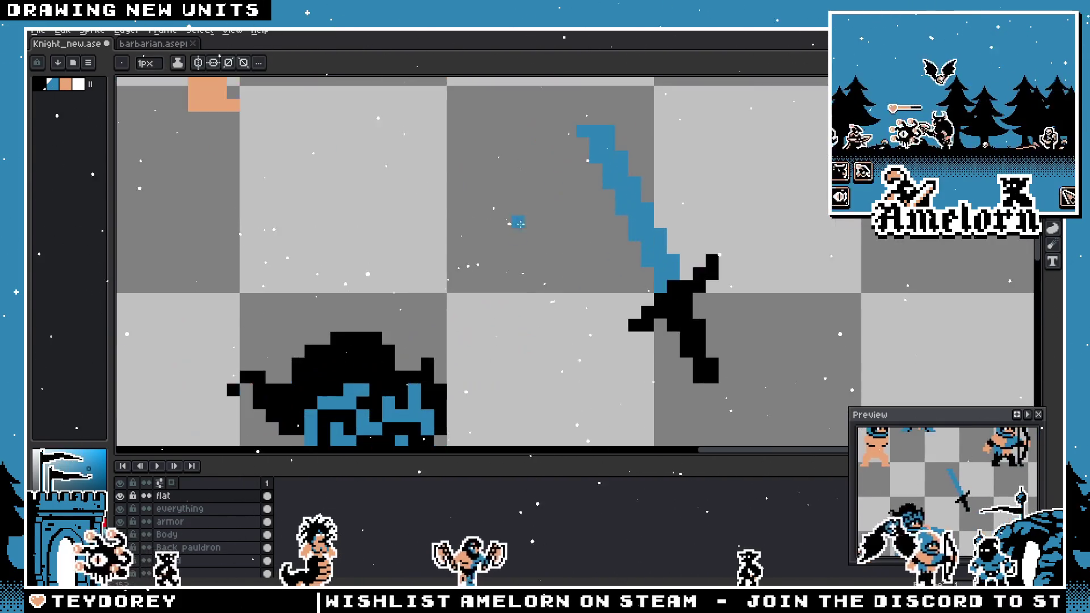
scroll(646, 219, "down", 4)
scroll(656, 225, "up", 3)
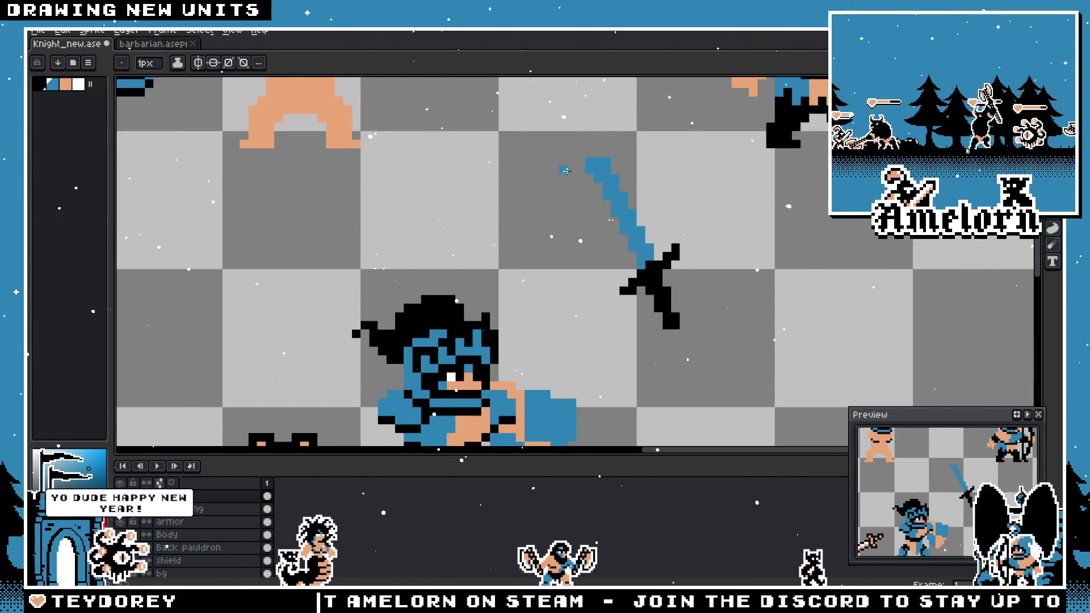
left_click_drag(598, 204, 571, 152)
key("b")
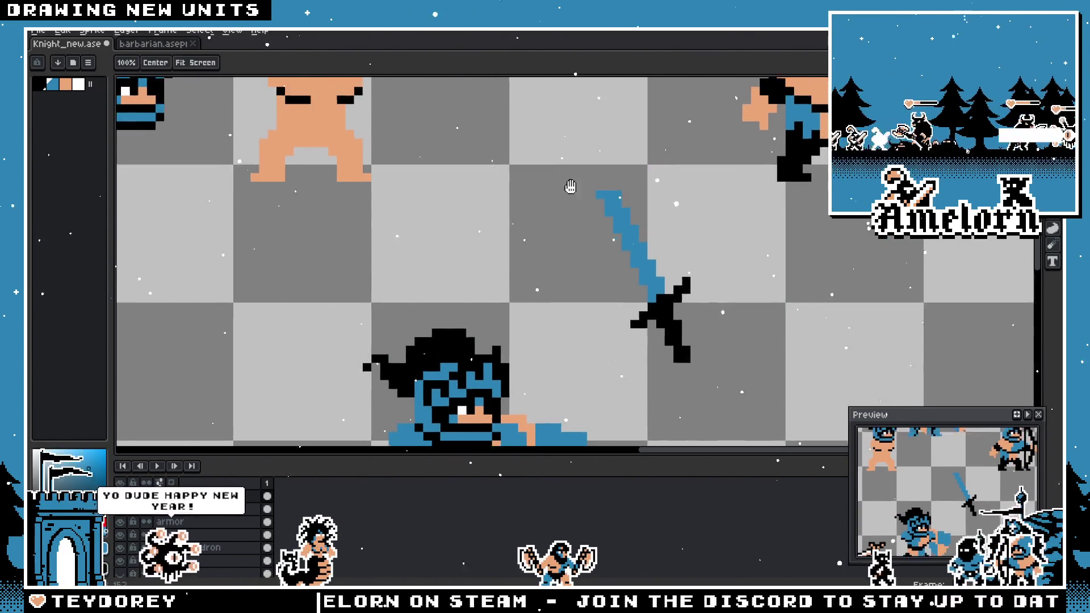
scroll(647, 218, "up", 3)
scroll(625, 216, "down", 3)
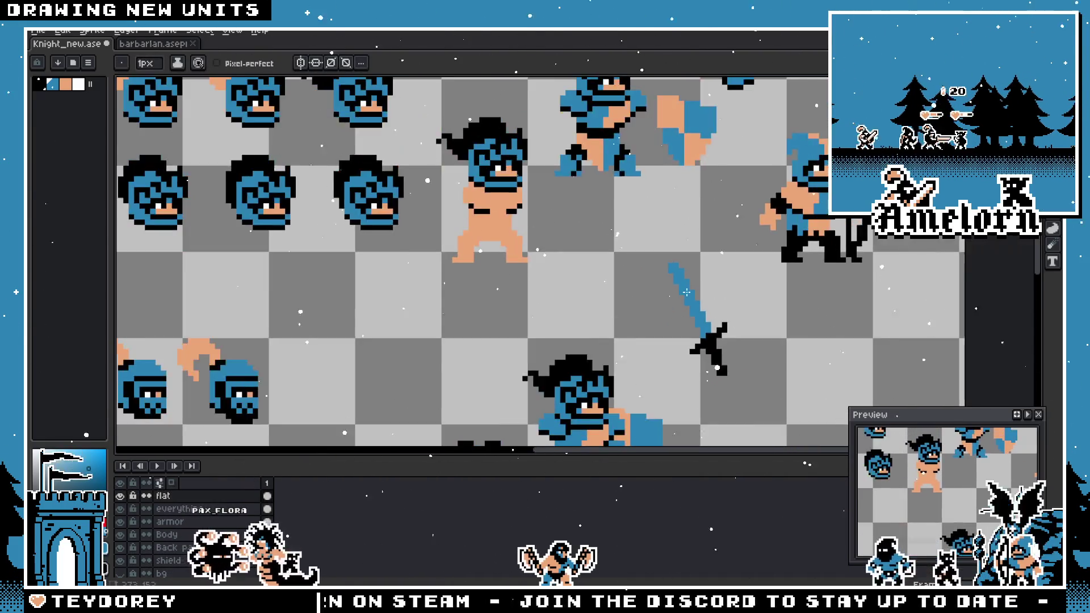
scroll(660, 214, "up", 2)
scroll(648, 209, "down", 3)
scroll(646, 273, "up", 3)
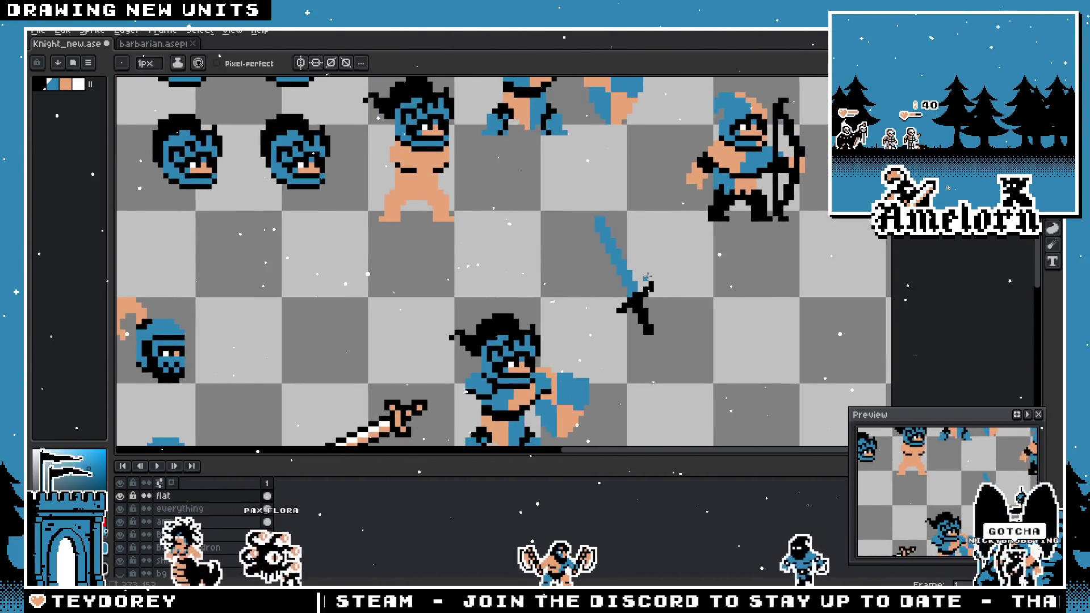
scroll(647, 274, "down", 3)
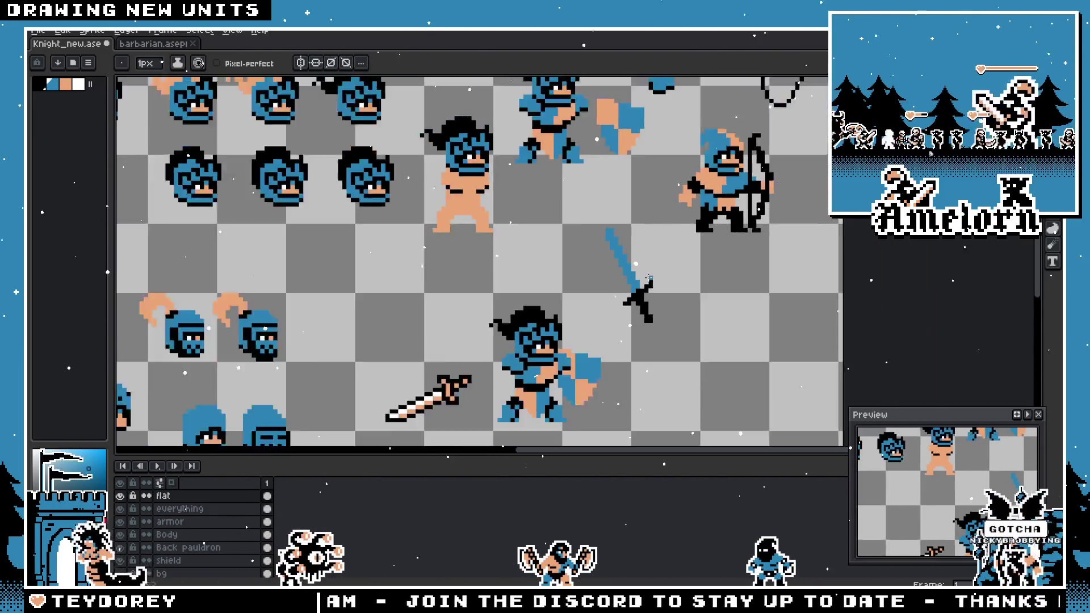
scroll(615, 267, "up", 3)
scroll(616, 267, "down", 1)
scroll(582, 144, "up", 2)
key("e")
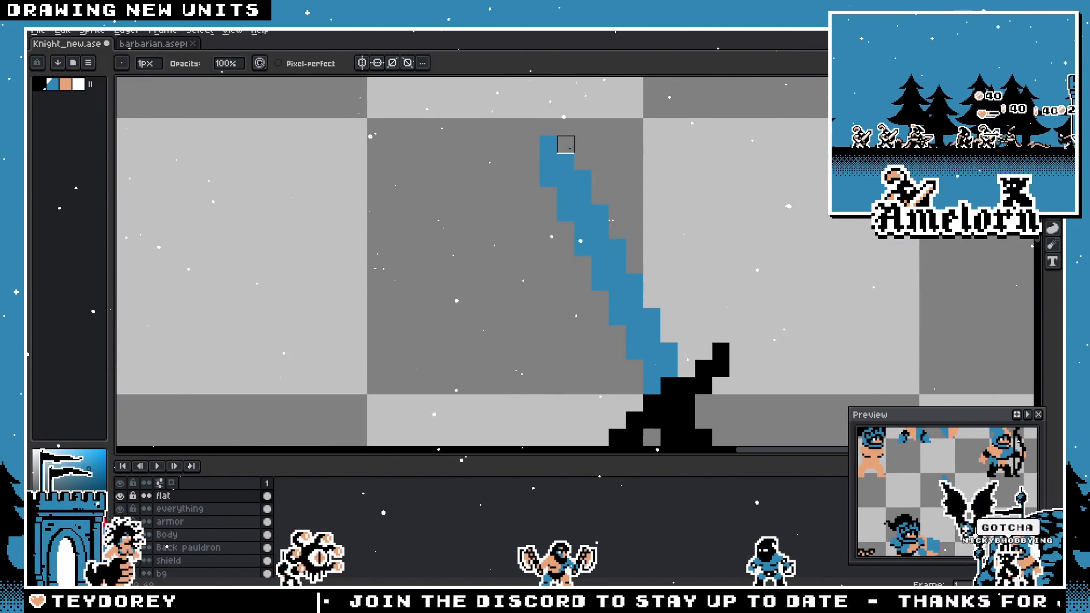
scroll(548, 162, "down", 3)
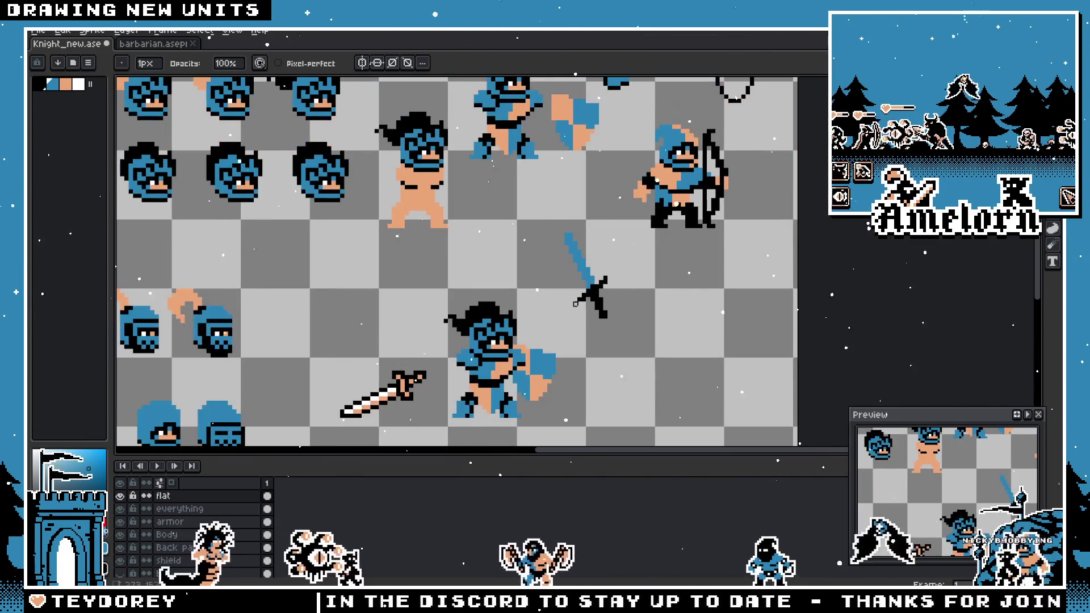
scroll(589, 300, "up", 2)
- Marquee-select the lower hilt, nudge it one pixel left and up, then undo the move
key("m")
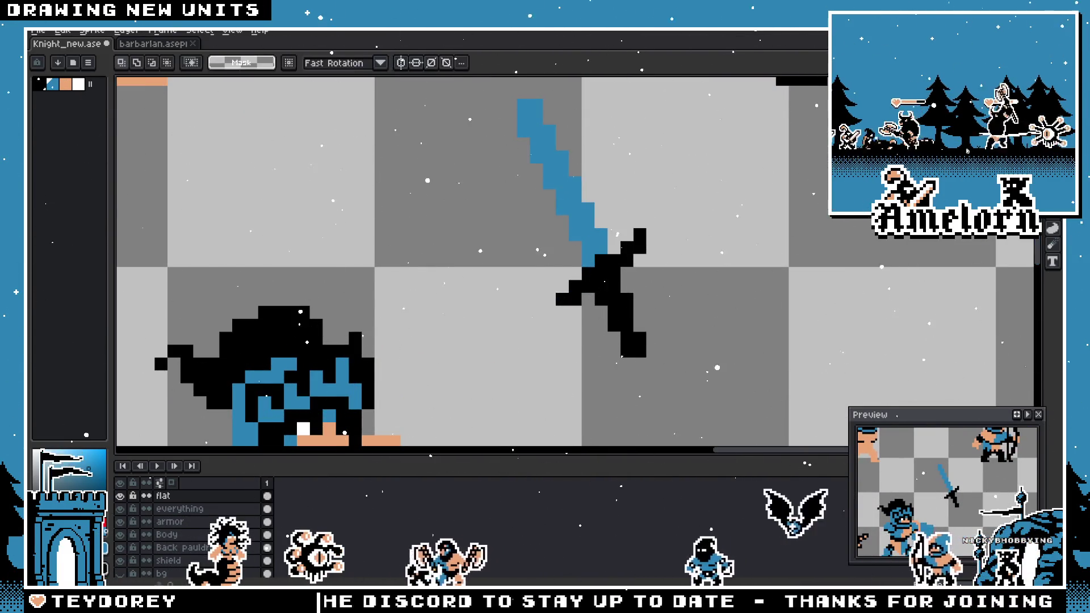
scroll(631, 321, "up", 1)
scroll(646, 311, "down", 1)
mouse_move(558, 298)
left_mouse_down()
mouse_move(656, 357)
mouse_move(559, 302)
mouse_move(579, 354)
left_mouse_up()
key("Left")
key("Up")
key("ctrl+d")
key("ctrl+z")
key("ctrl+z")
scroll(574, 348, "down", 4)
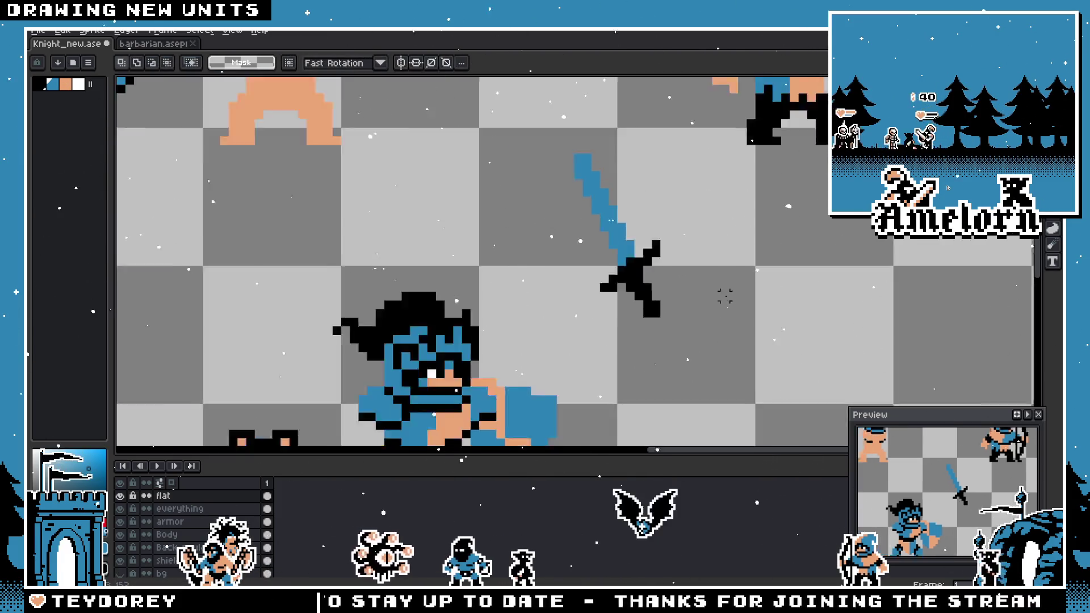
scroll(681, 309, "up", 4)
left_click_drag(627, 283, 705, 341)
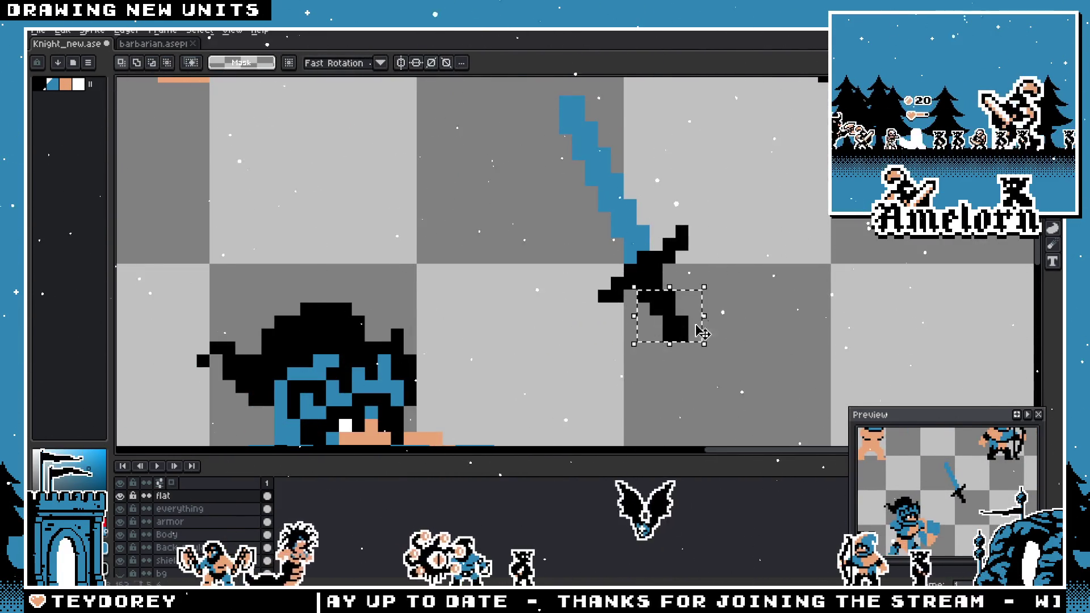
key("ctrl+d")
- Shift the selected blade section just above the hilt one pixel left and down
scroll(767, 310, "down", 5)
scroll(758, 313, "up", 3)
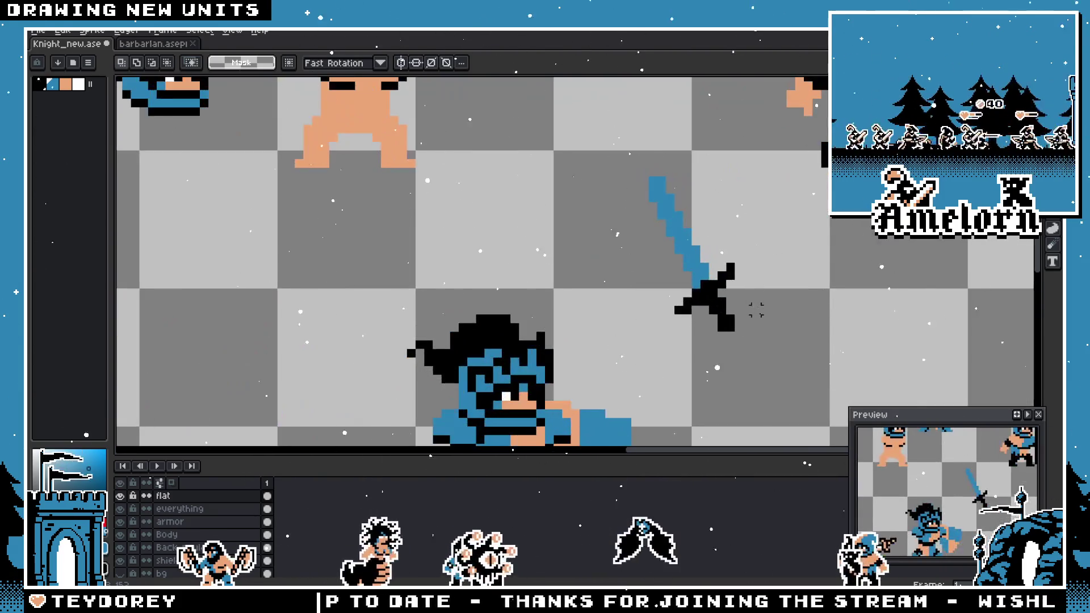
scroll(724, 308, "up", 2)
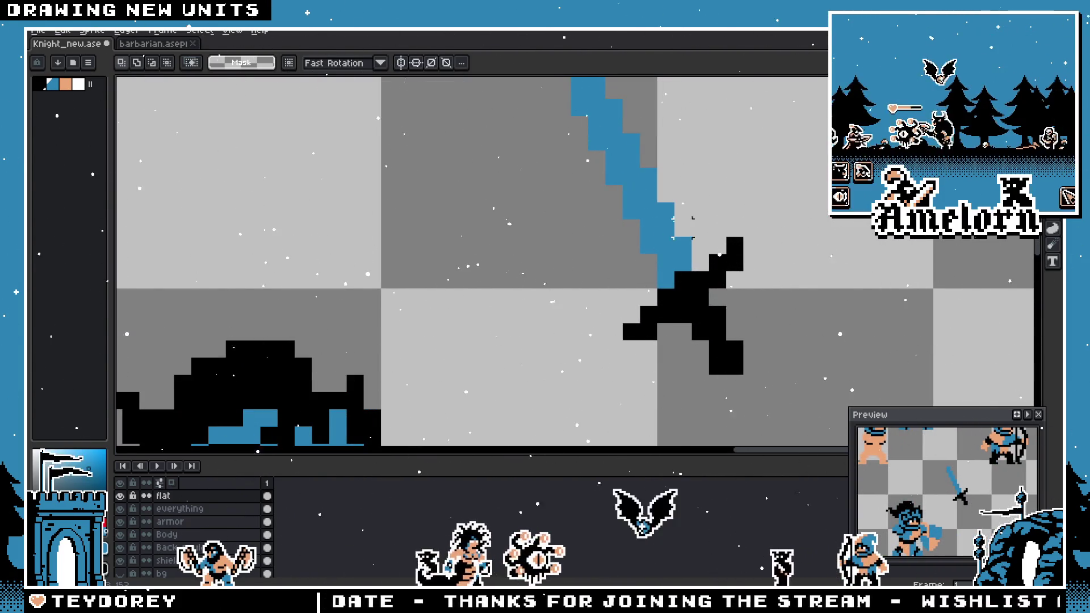
left_click_drag(682, 227, 707, 252)
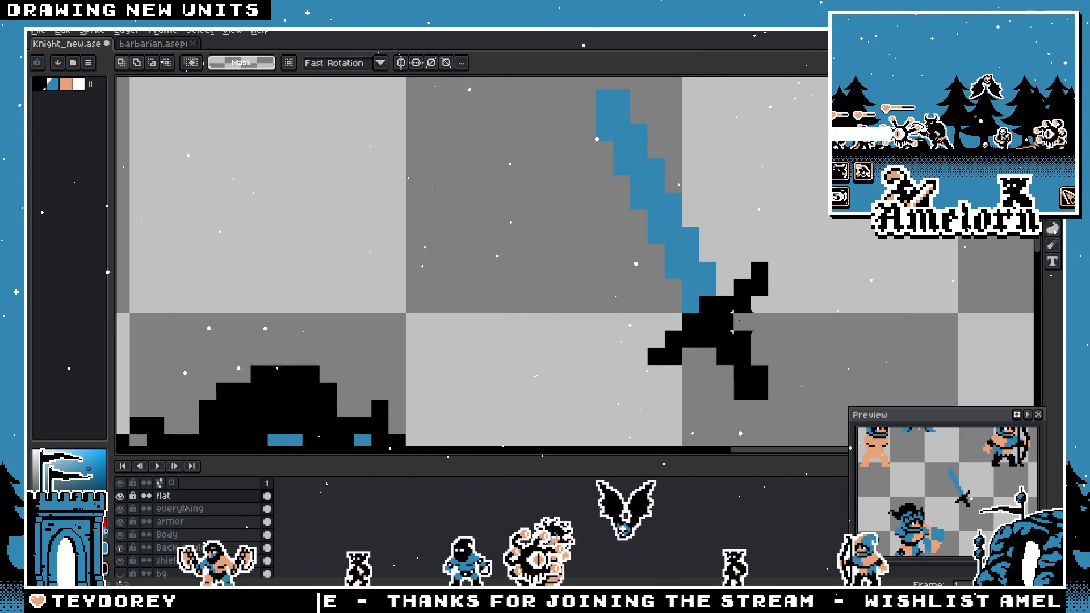
scroll(717, 313, "down", 3)
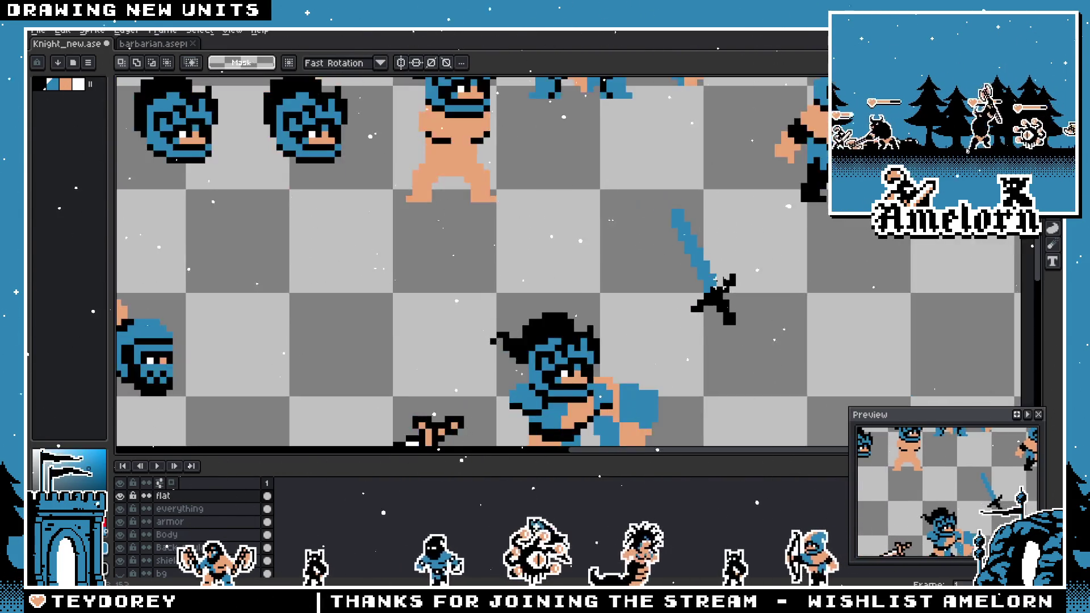
scroll(703, 284, "up", 3)
scroll(684, 224, "down", 1)
left_click_drag(590, 136, 684, 227)
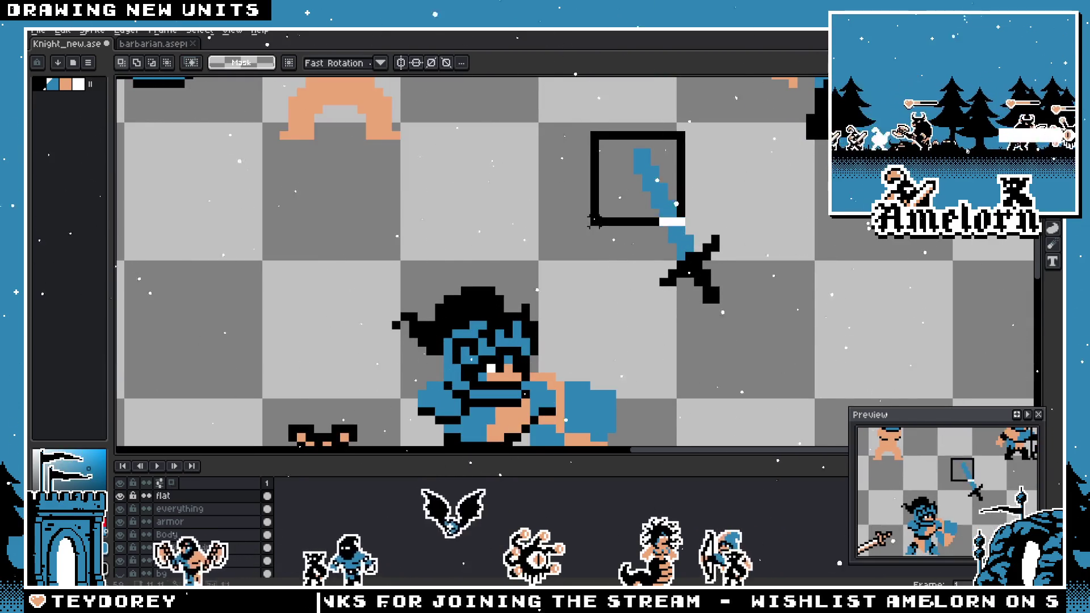
scroll(681, 228, "up", 2)
left_click_drag(665, 298, 636, 299)
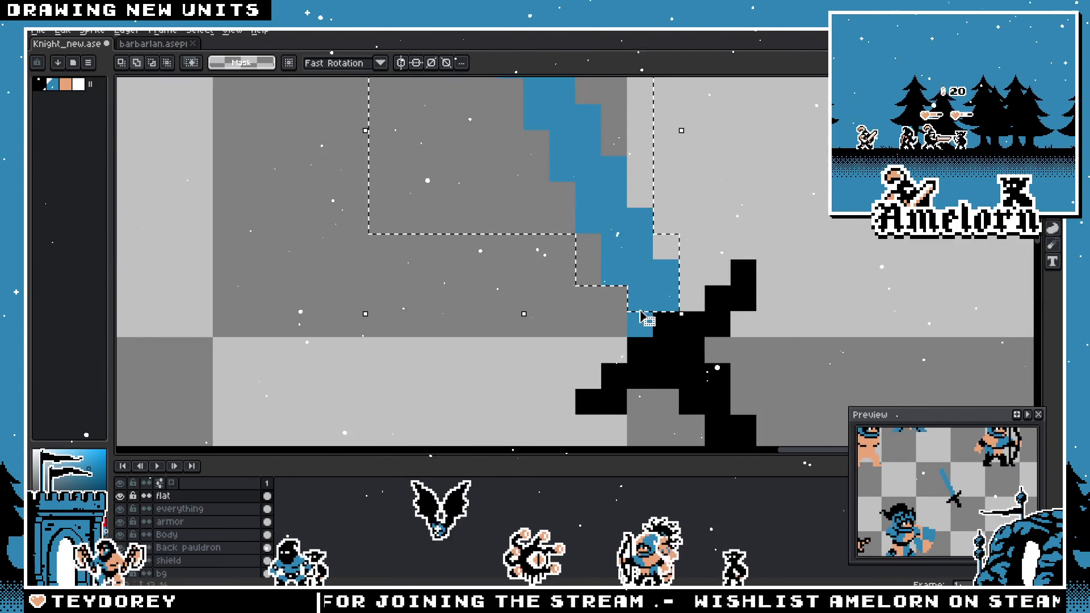
left_click(627, 286)
key("Left")
key("Down")
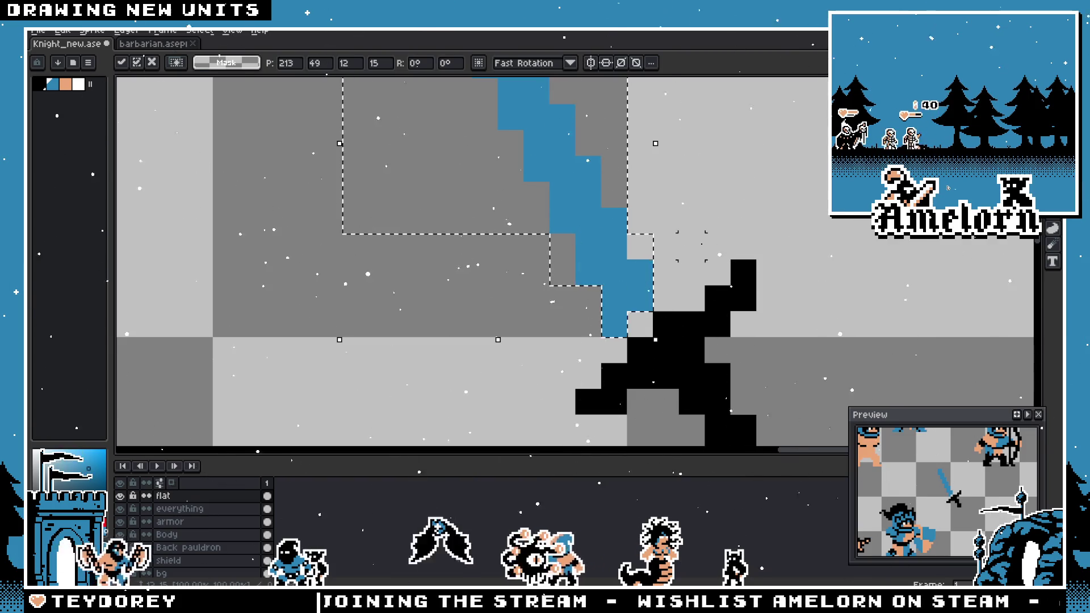
key("ctrl+d")
- Paint the leftover blue hilt pixel black
scroll(691, 246, "down", 3)
scroll(685, 242, "up", 4)
key("b")
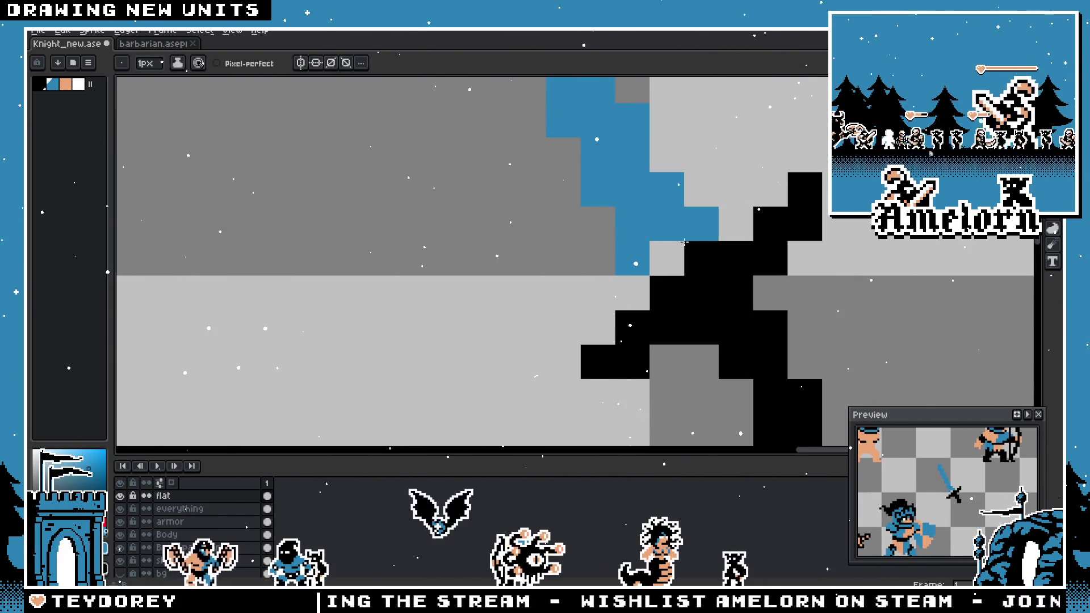
scroll(634, 287, "down", 3)
scroll(630, 295, "up", 1)
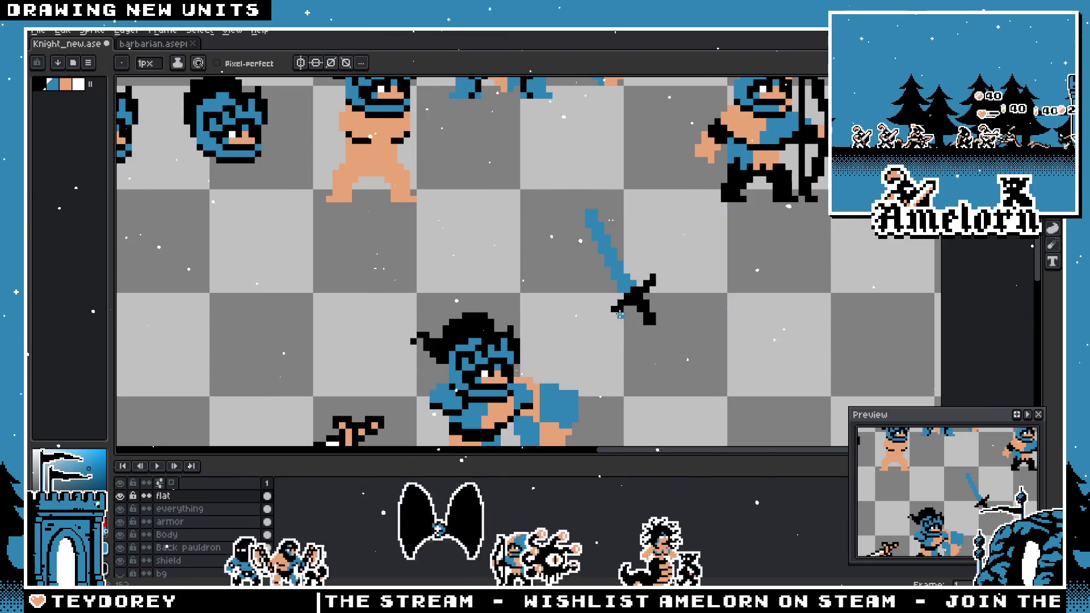
scroll(624, 304, "up", 1)
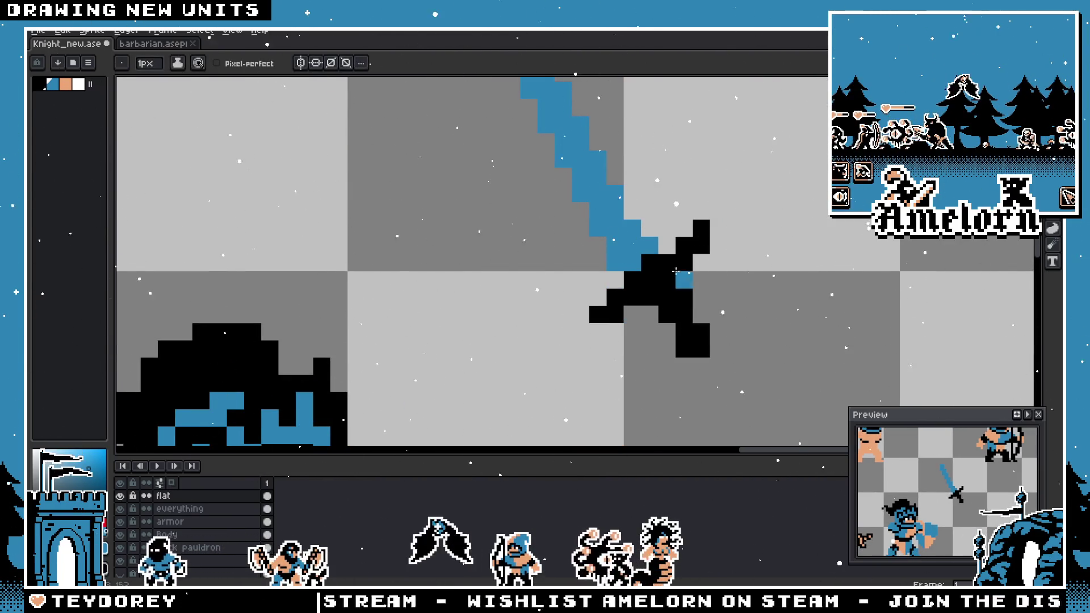
left_click(680, 277)
key("e")
scroll(675, 273, "down", 3)
scroll(628, 250, "up", 3)
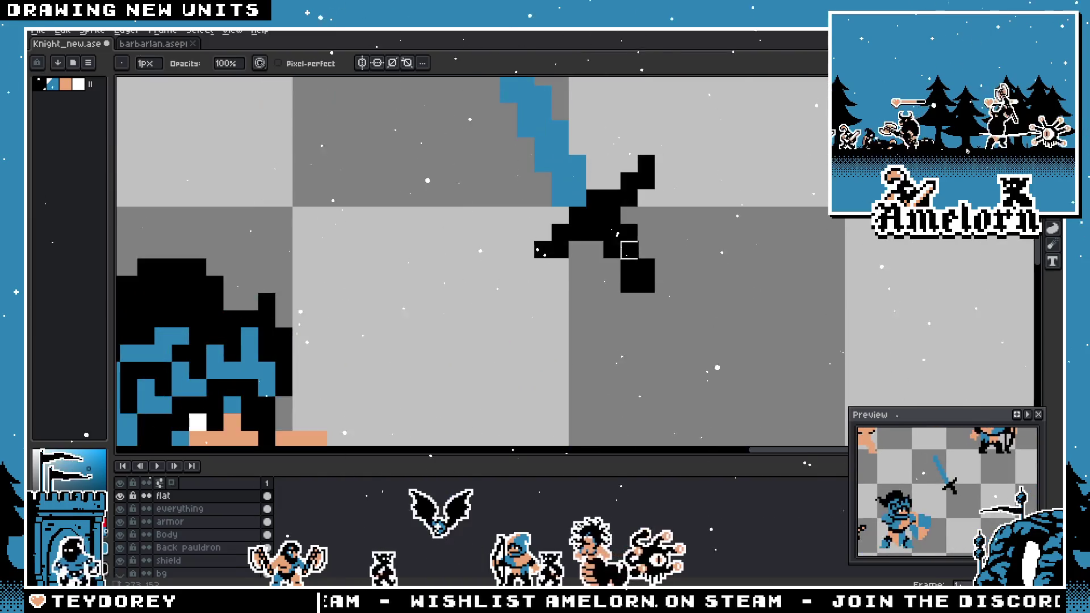
scroll(742, 296, "down", 1)
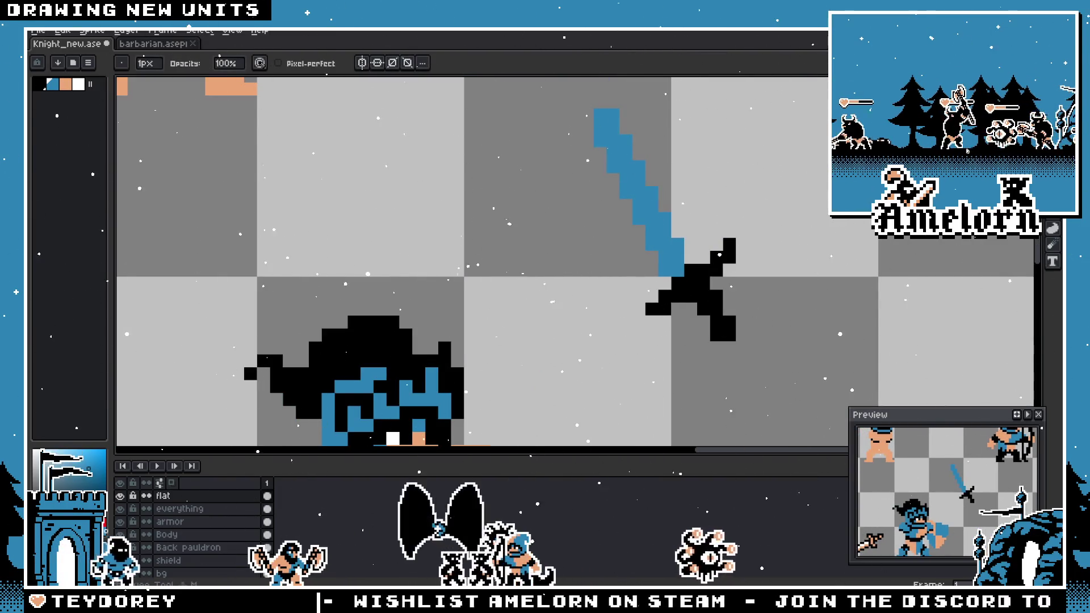
- Draw a 2px black diagonal line beside the sword as the start of a new sword
left_click_drag(863, 262, 681, 254)
key("b")
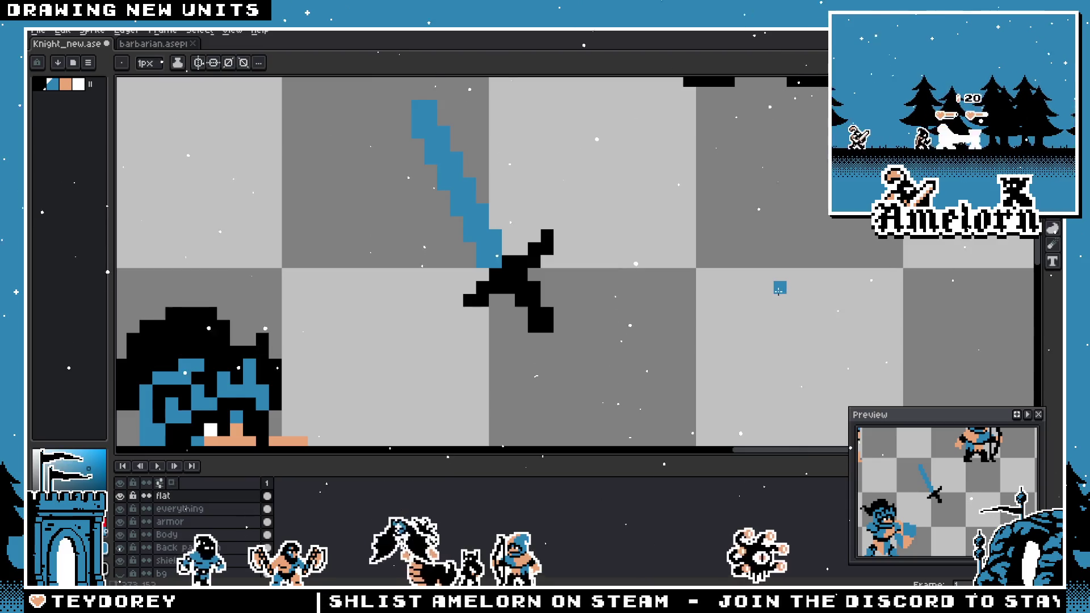
left_click(545, 318, "alt")
scroll(591, 284, "down", 1)
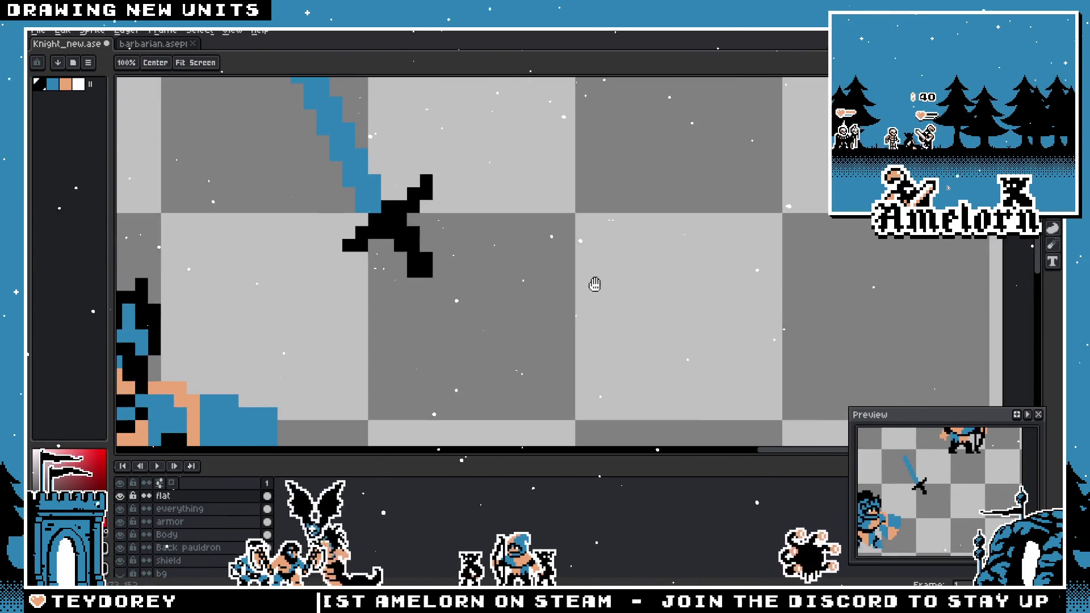
key("plus")
left_click_drag(679, 351, 644, 267)
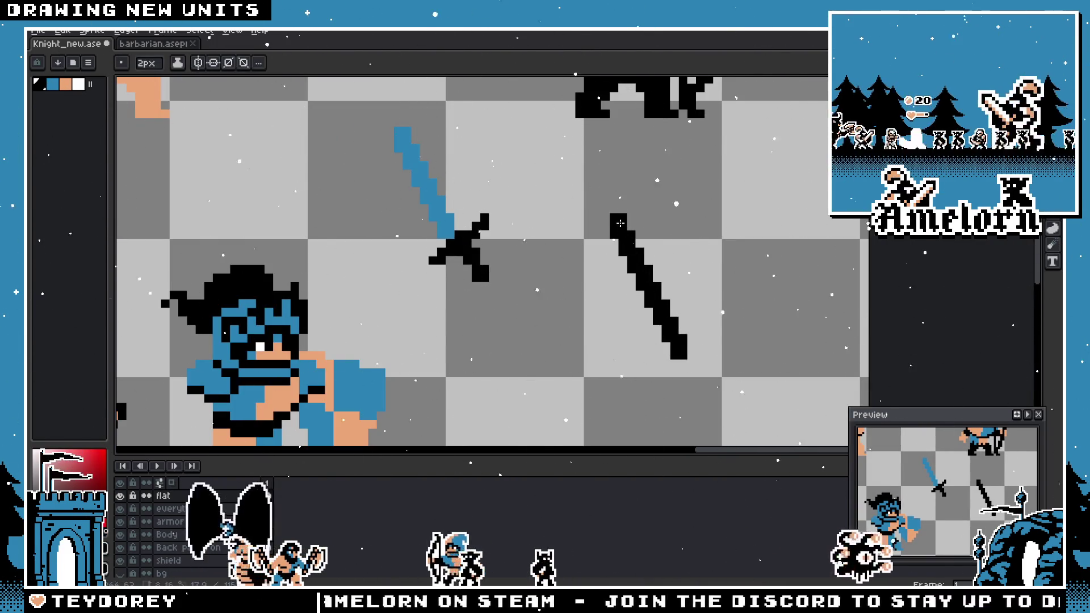
scroll(659, 316, "up", 3)
scroll(389, 250, "down", 1)
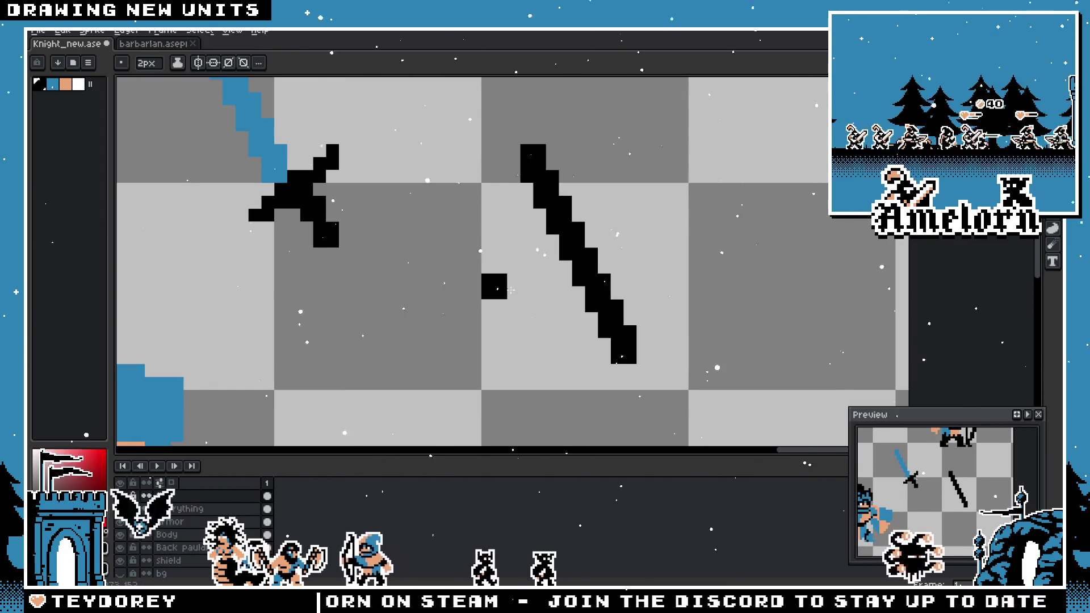
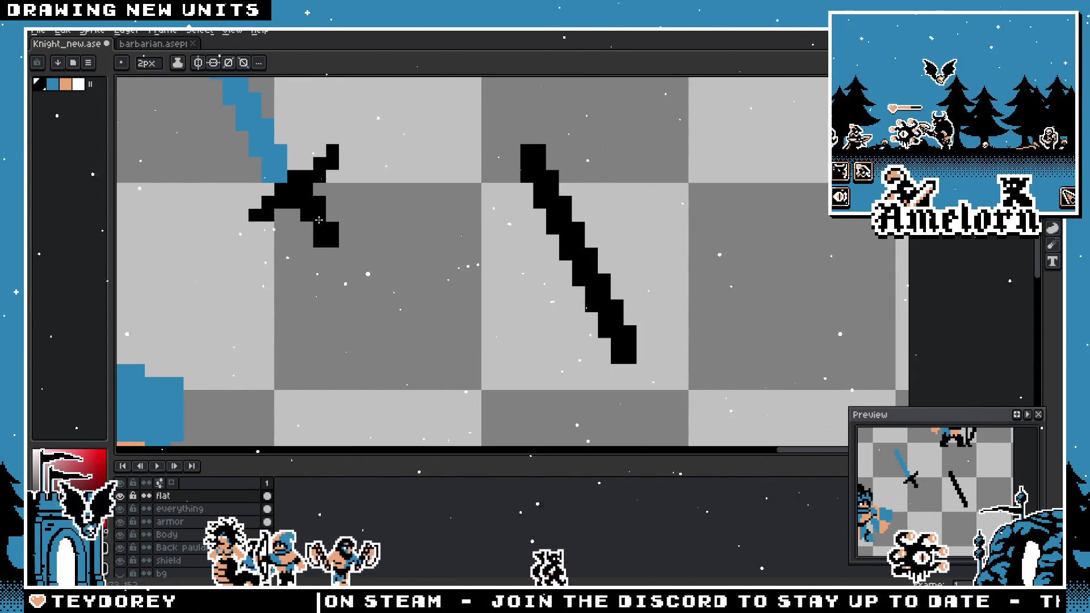
- Replace the long black diagonal sword line with a shorter diagonal line
key("ctrl+z")
left_click(611, 338)
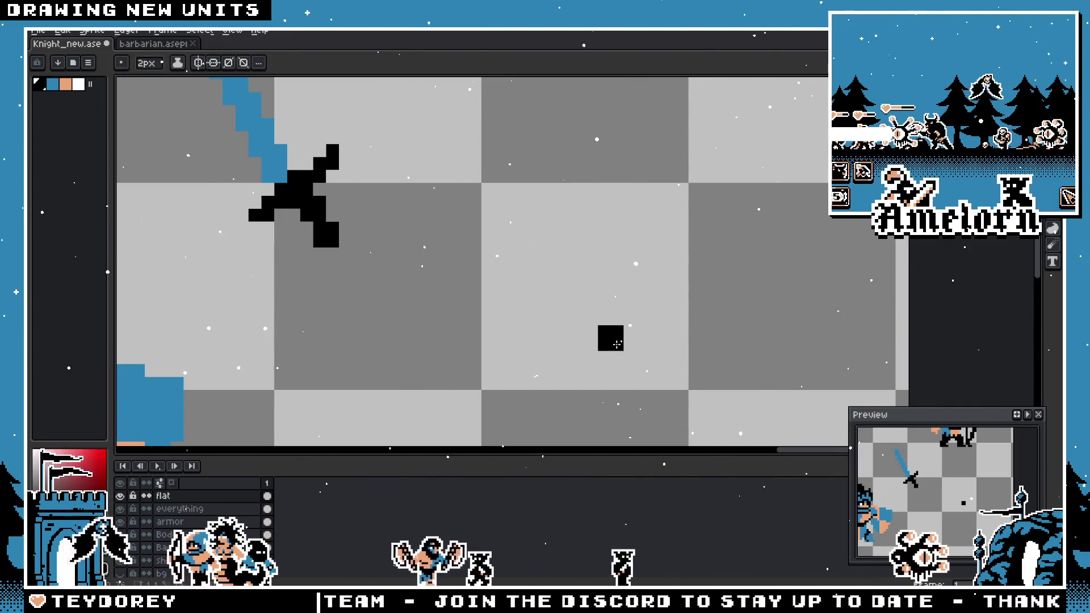
left_click(604, 322)
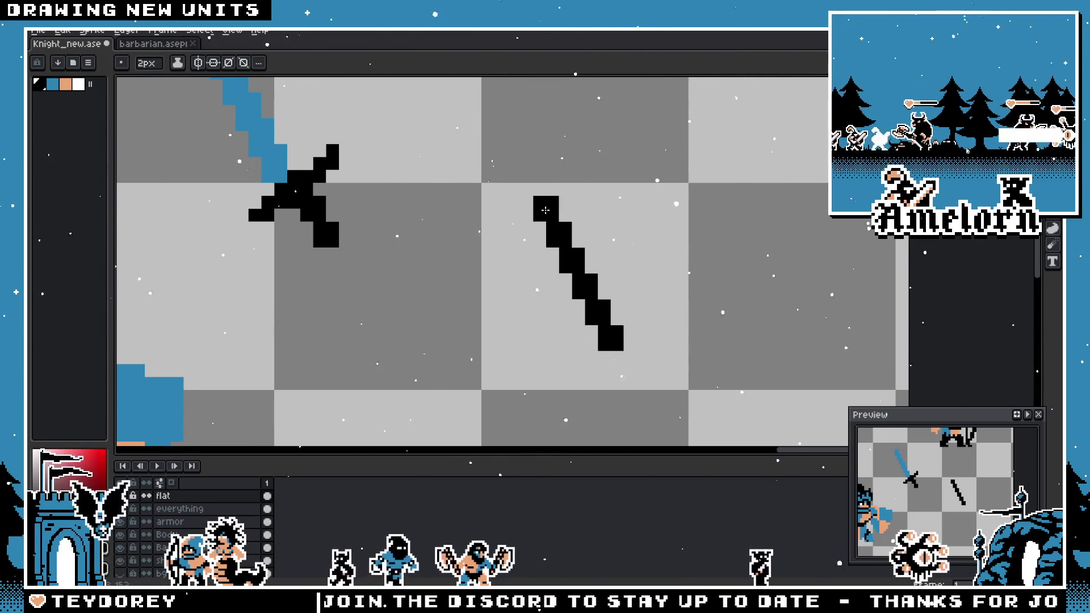
scroll(502, 166, "down", 3)
scroll(568, 256, "down", 1)
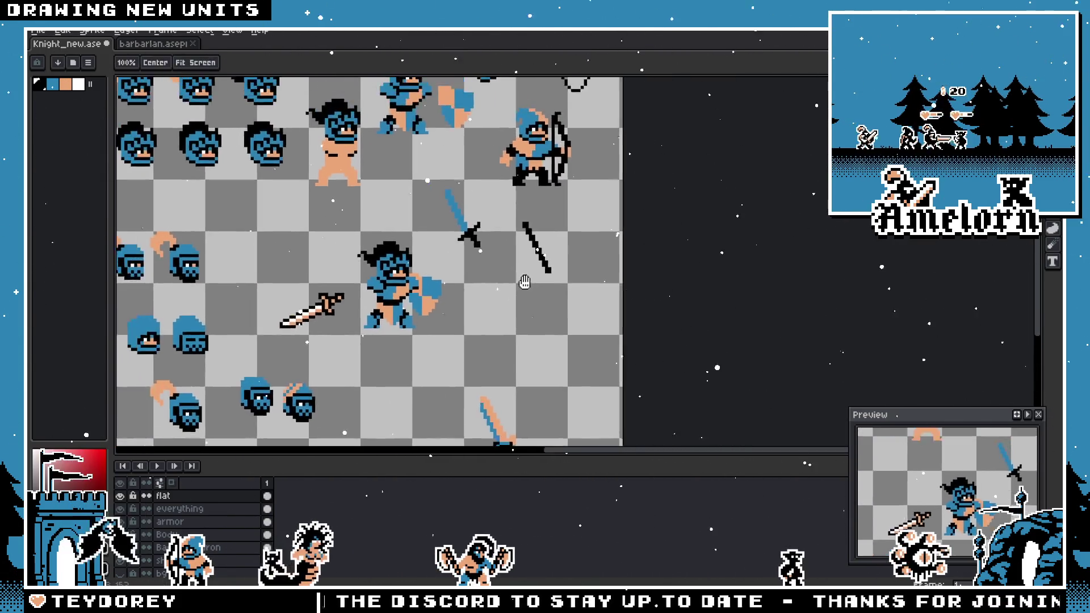
scroll(607, 311, "up", 4)
- Move the blue sword with the black hilt further down the sheet, beside the other blue sword
key("m")
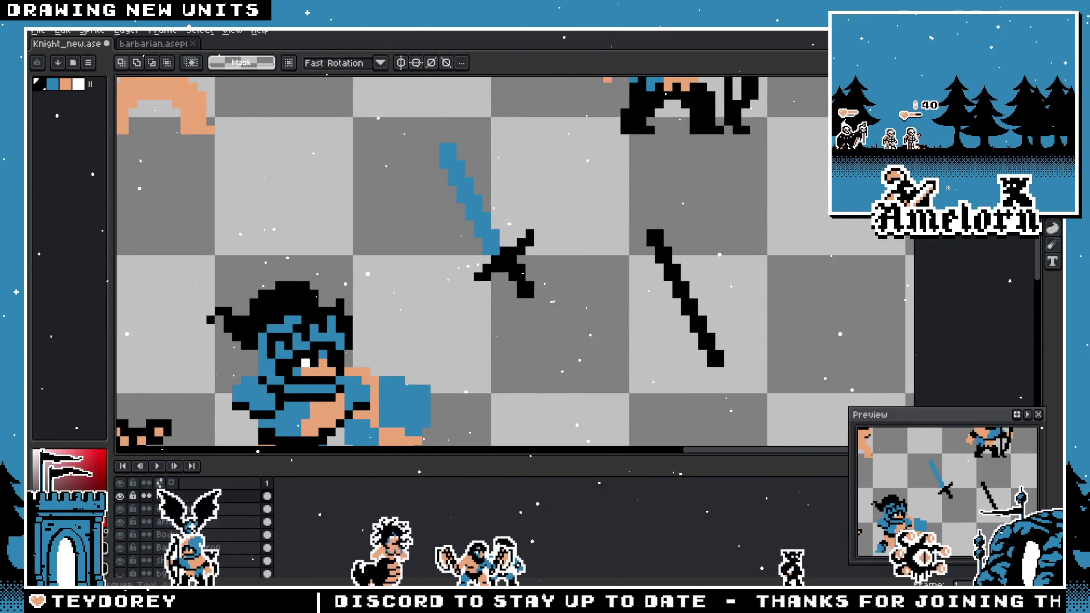
left_click_drag(577, 126, 436, 302)
key("Delete")
key("ctrl+z")
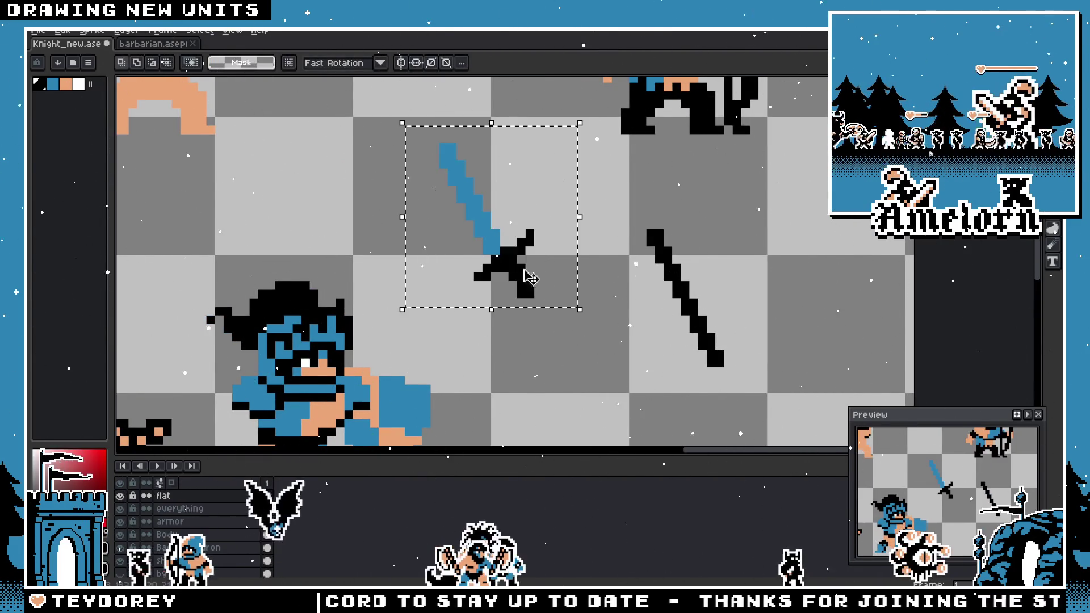
scroll(596, 341, "down", 2)
mouse_move(535, 223)
left_mouse_down()
mouse_move(563, 417)
mouse_move(602, 364)
mouse_move(651, 393)
left_mouse_up()
key("Return")
scroll(590, 278, "up", 3)
scroll(605, 294, "up", 2)
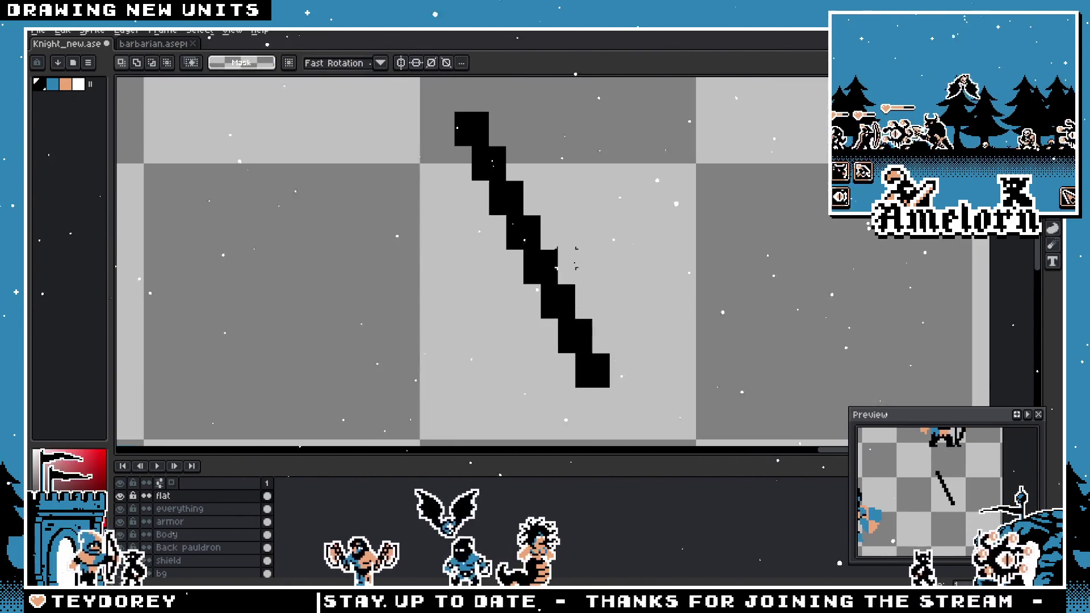
scroll(568, 256, "down", 1)
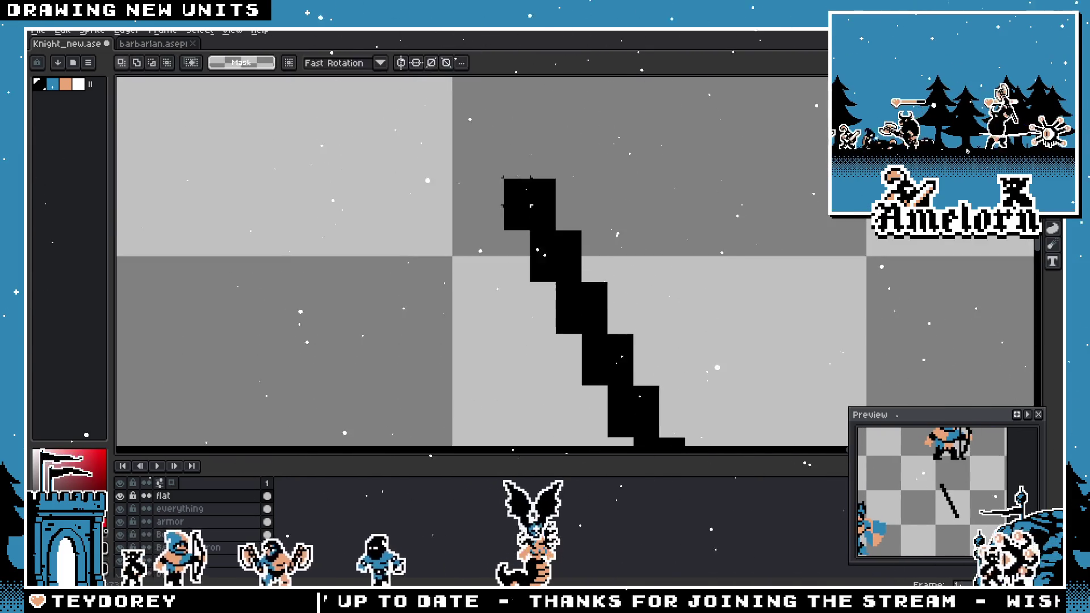
key("b")
scroll(626, 282, "down", 3)
scroll(626, 282, "down", 2)
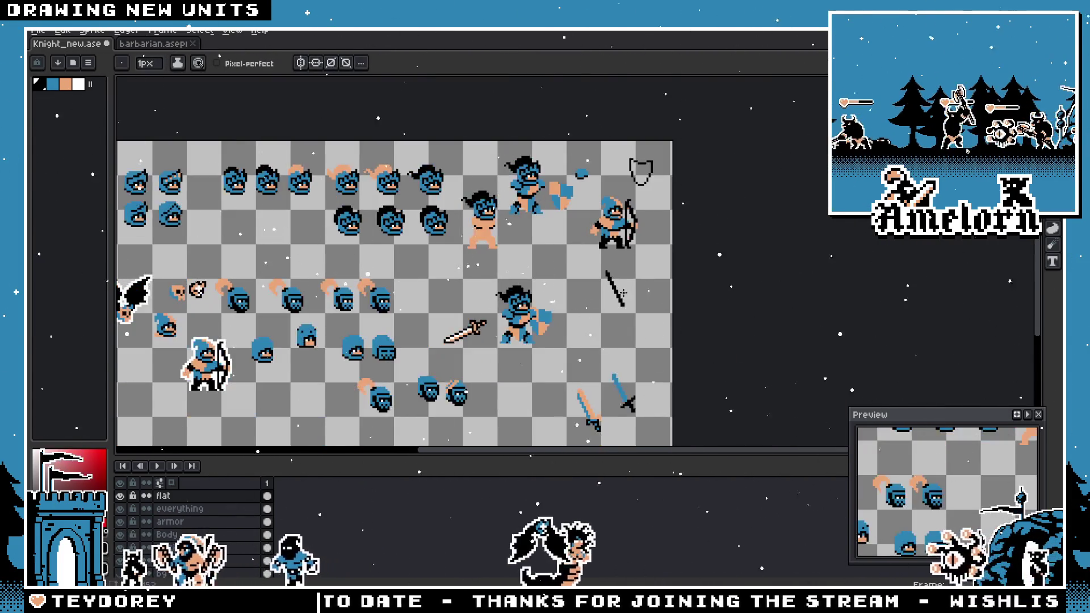
scroll(622, 335, "up", 5)
- Redraw the guard pixels left of the blade and erase to reshape the horizontal crossguard
left_click(554, 281)
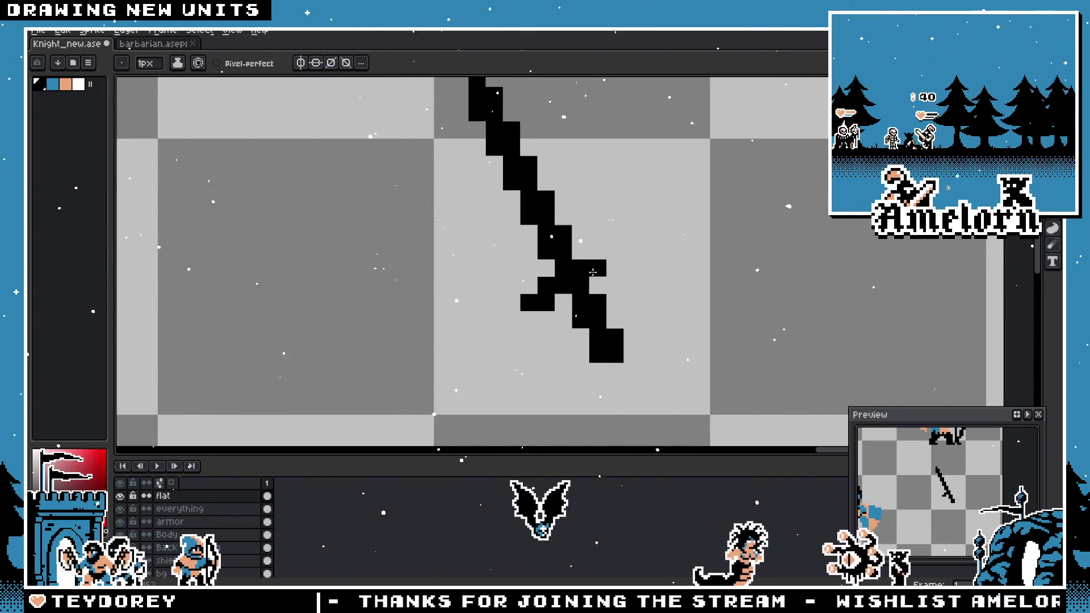
scroll(530, 288, "down", 4)
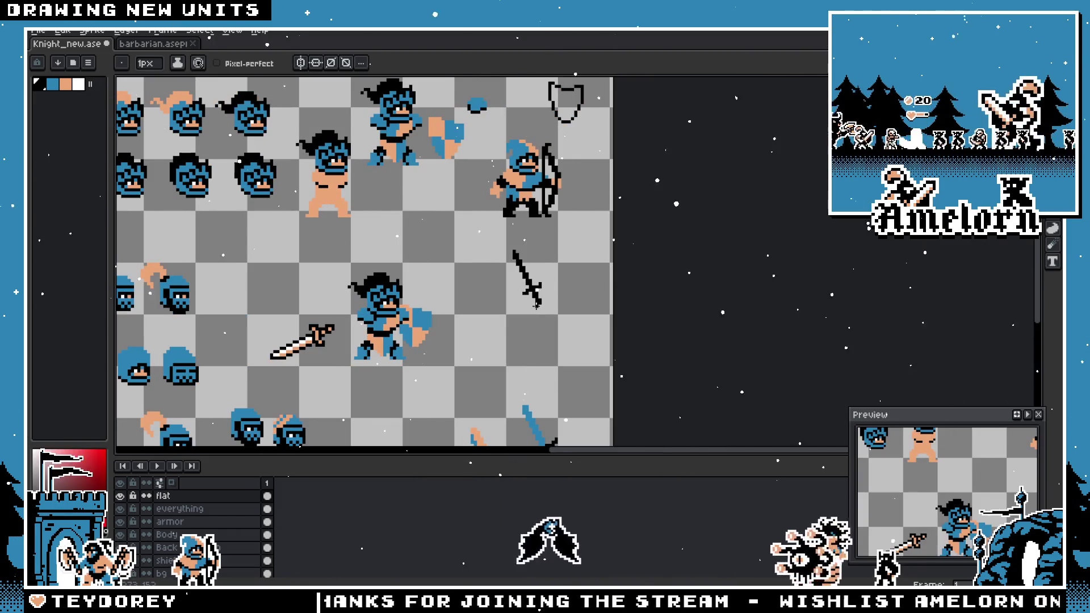
scroll(535, 305, "up", 4)
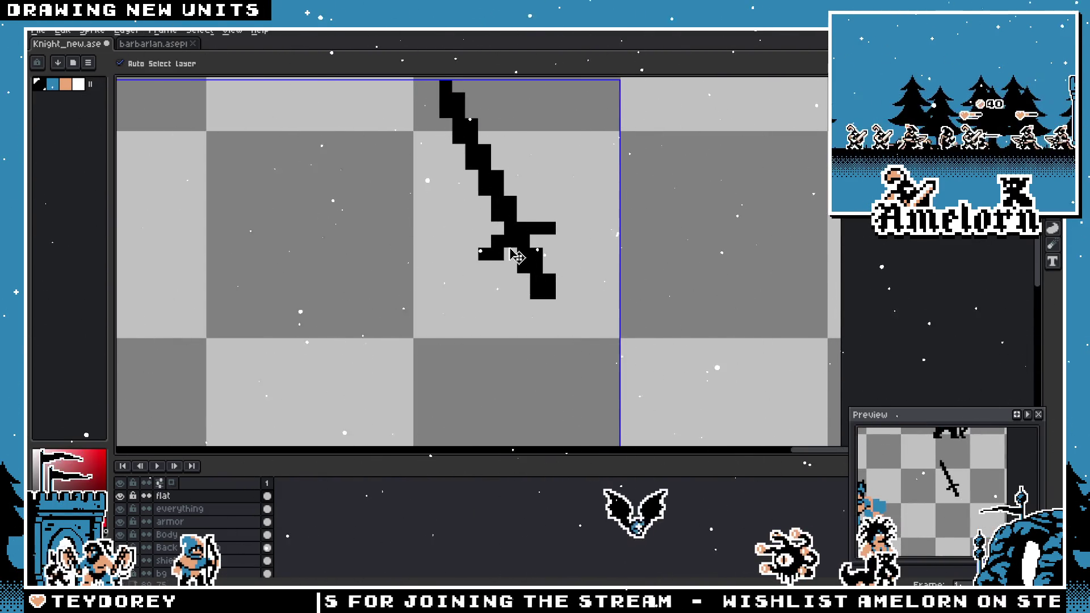
key("ctrl+z")
key("ctrl+z")
key("ctrl+z")
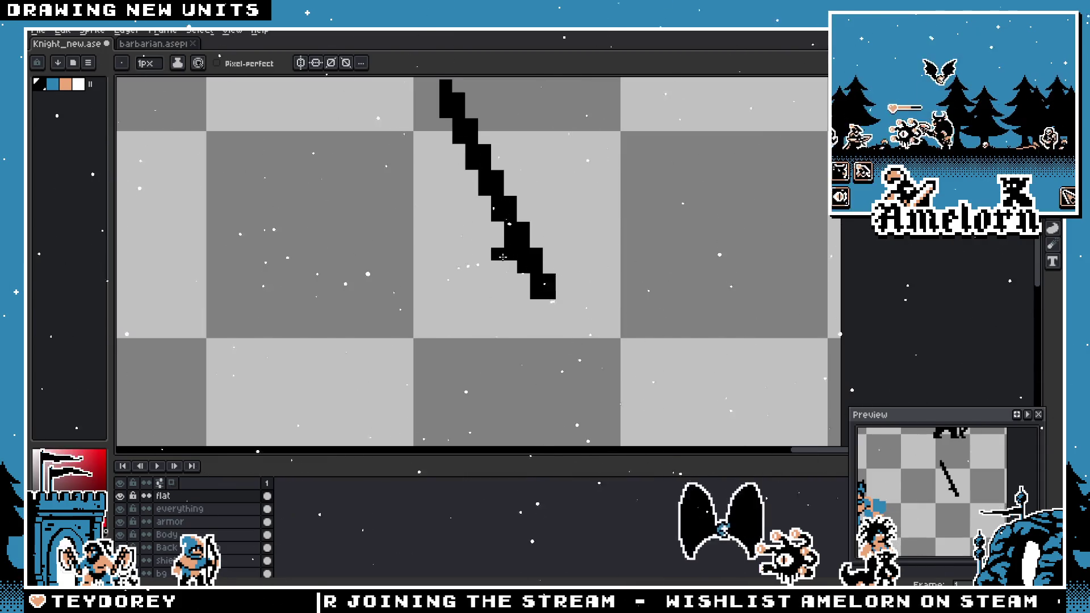
left_click_drag(498, 255, 490, 267)
scroll(549, 241, "down", 5)
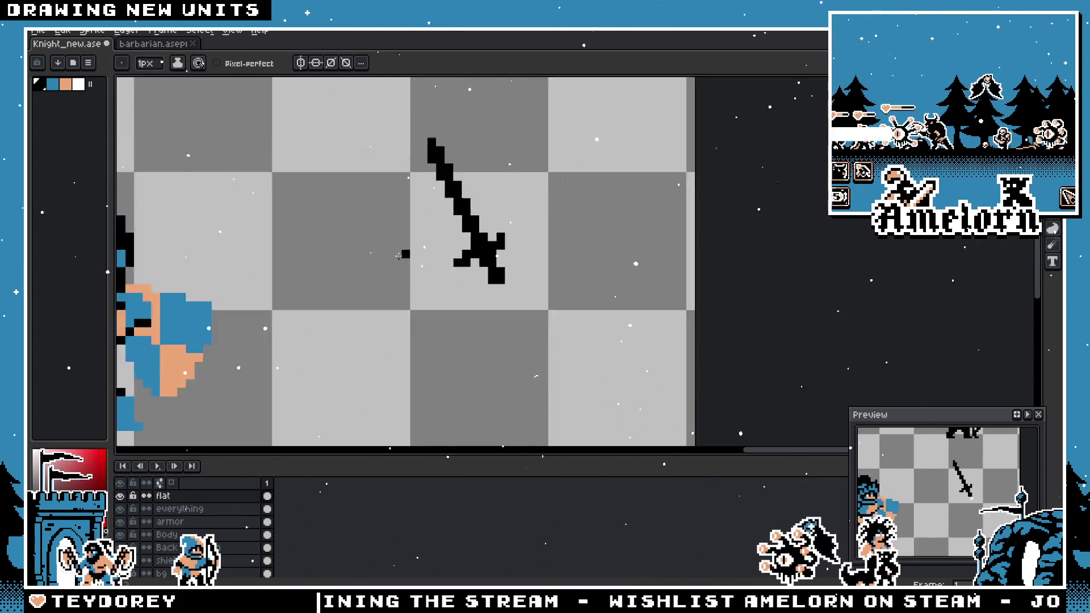
key("e")
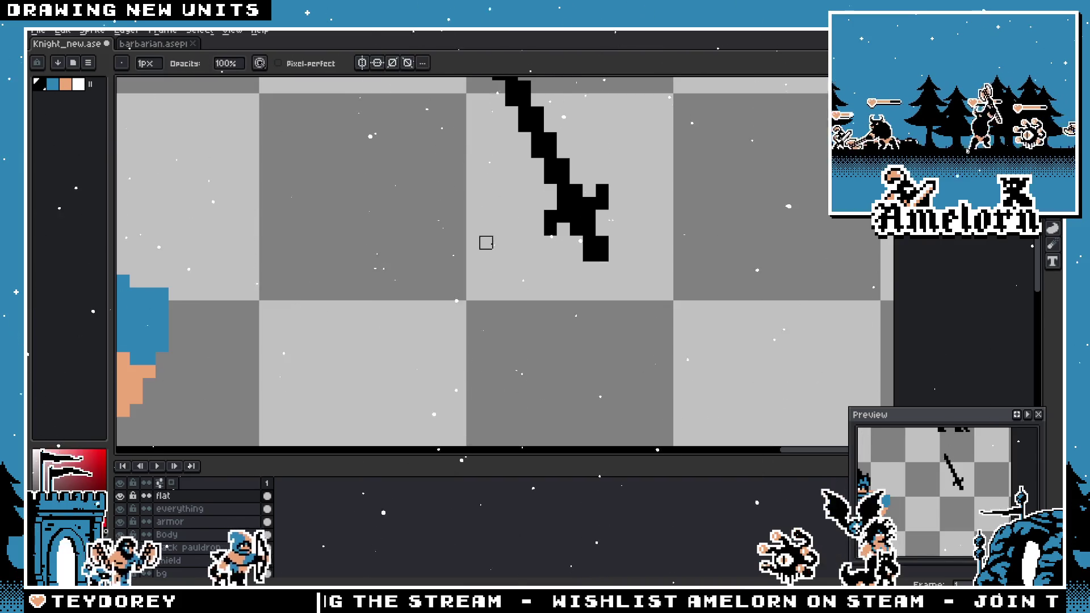
scroll(484, 240, "down", 8)
scroll(487, 284, "up", 3)
scroll(487, 284, "up", 1)
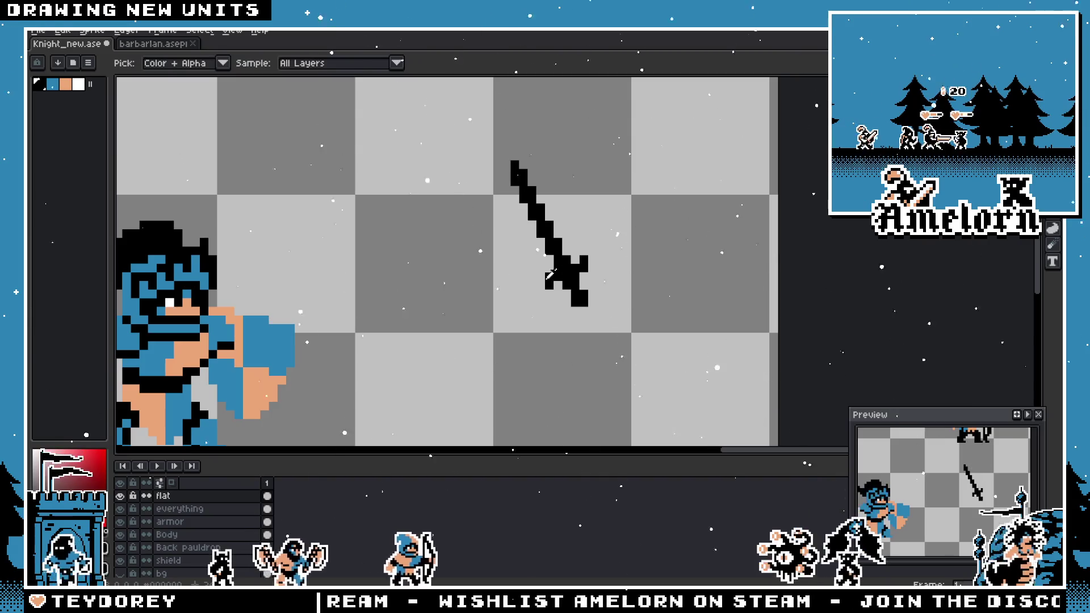
left_click_drag(594, 268, 539, 277)
scroll(515, 298, "down", 3)
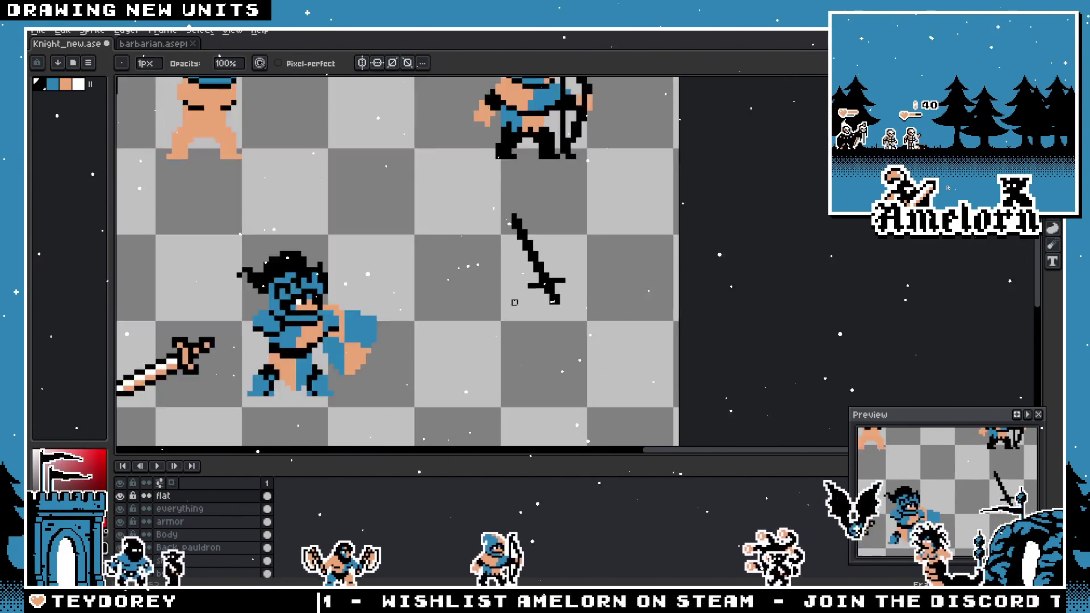
scroll(516, 299, "up", 4)
- Fill the crossguard gap and extend the guard one pixel further left
key("m")
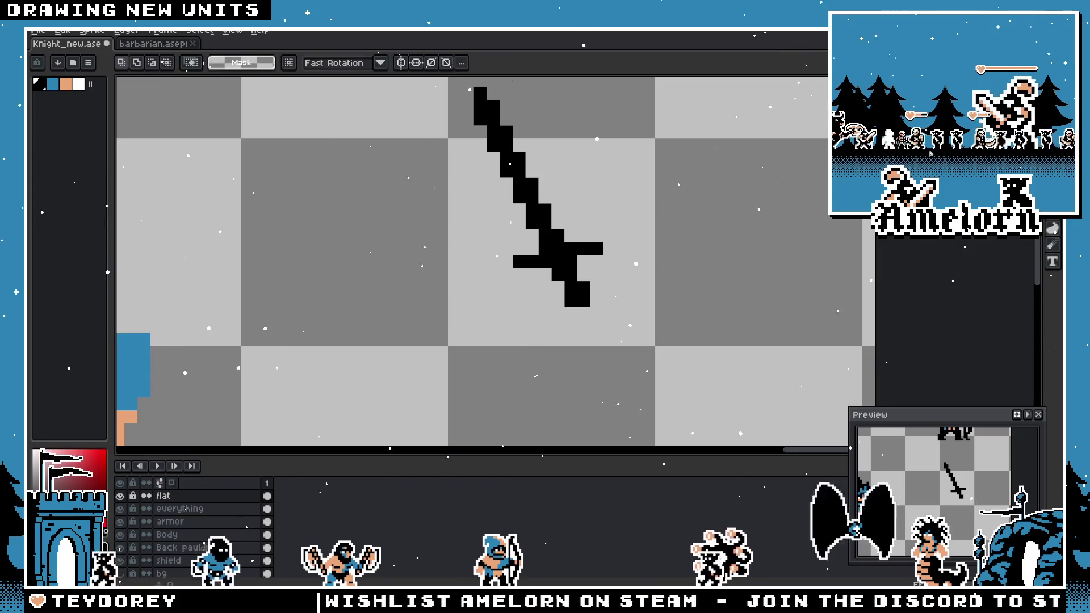
scroll(589, 242, "down", 3)
scroll(589, 241, "up", 3)
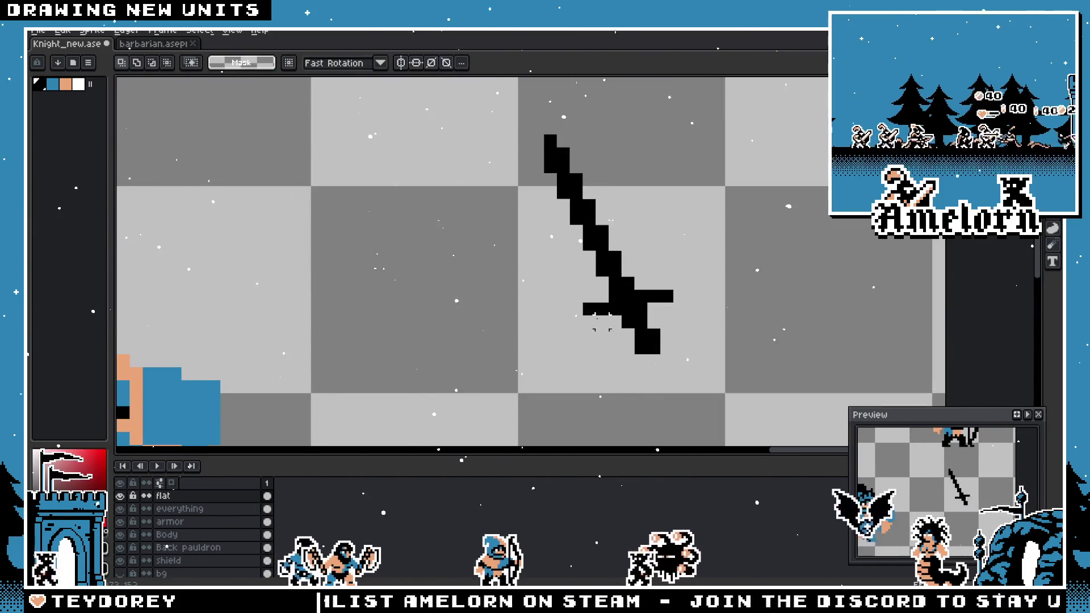
mouse_move(602, 322)
left_mouse_down()
mouse_move(674, 250)
mouse_move(657, 243)
left_mouse_up()
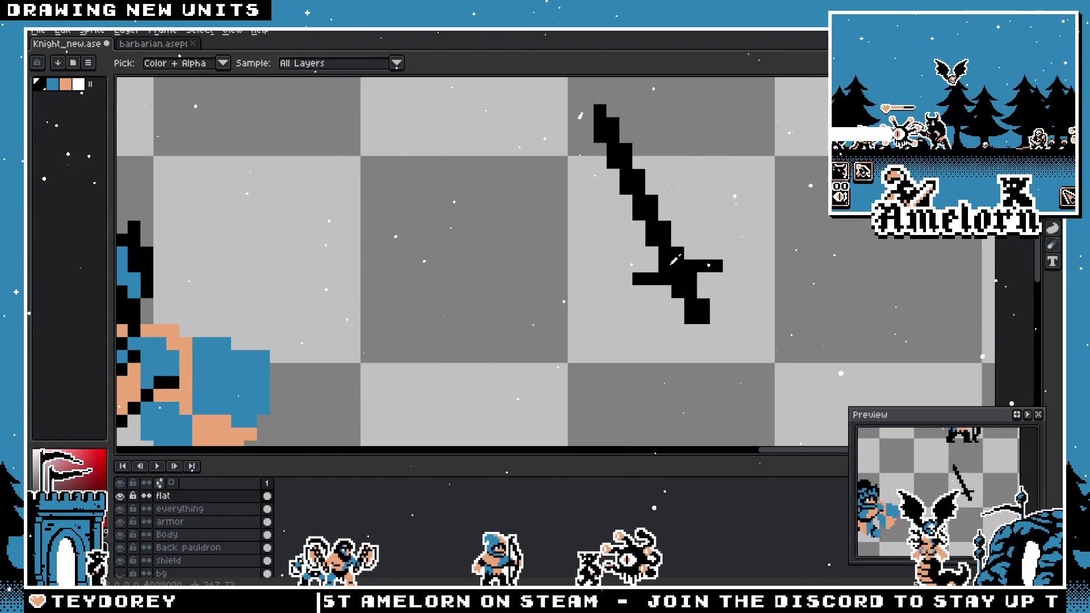
key("b")
left_click(651, 265)
left_click(599, 279)
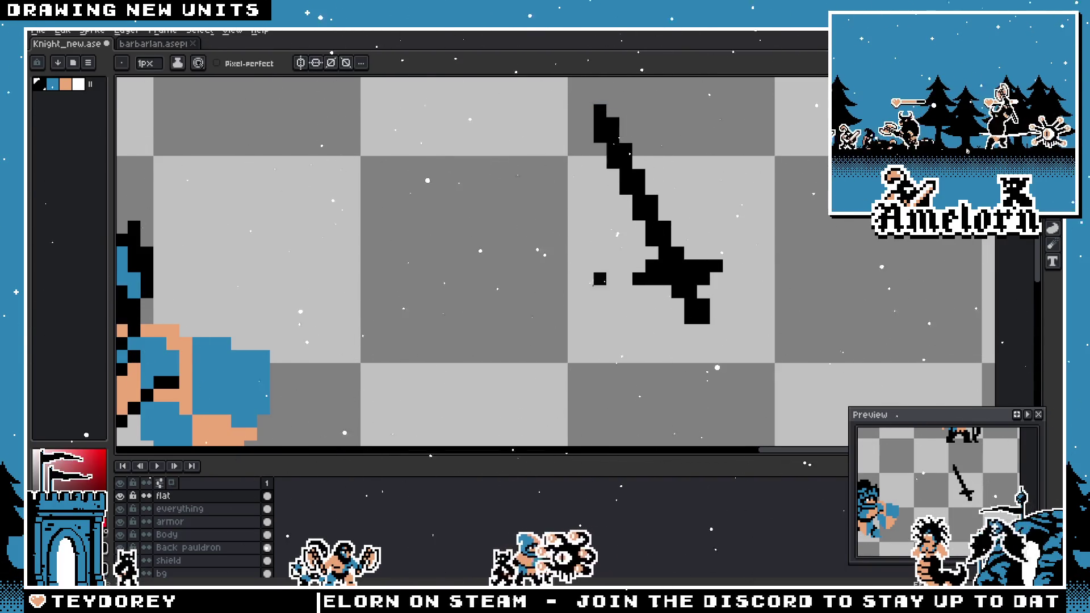
scroll(593, 283, "down", 3)
scroll(613, 287, "up", 3)
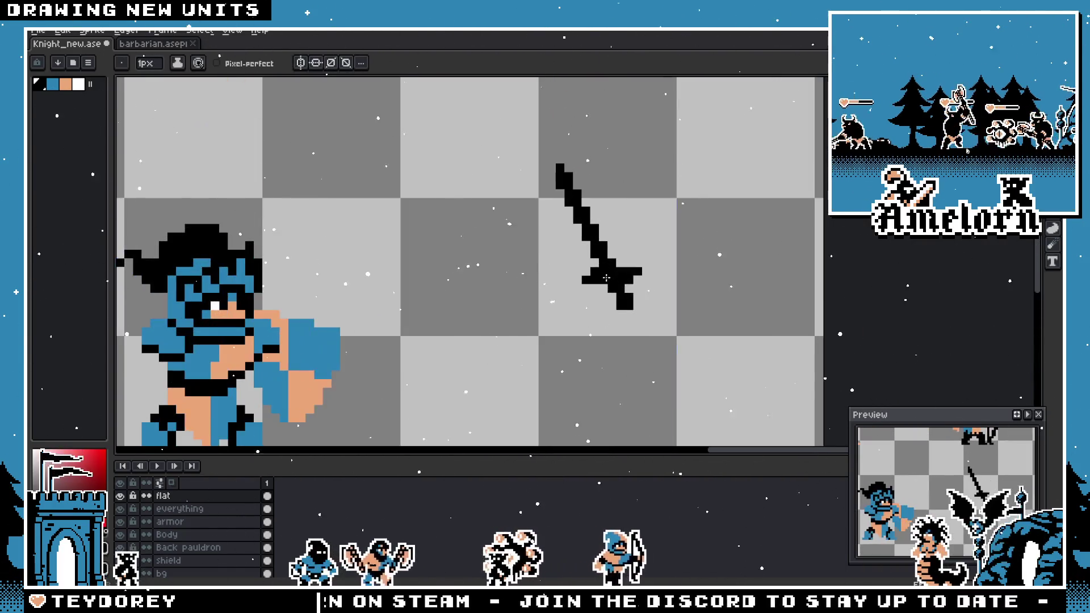
left_click(577, 279)
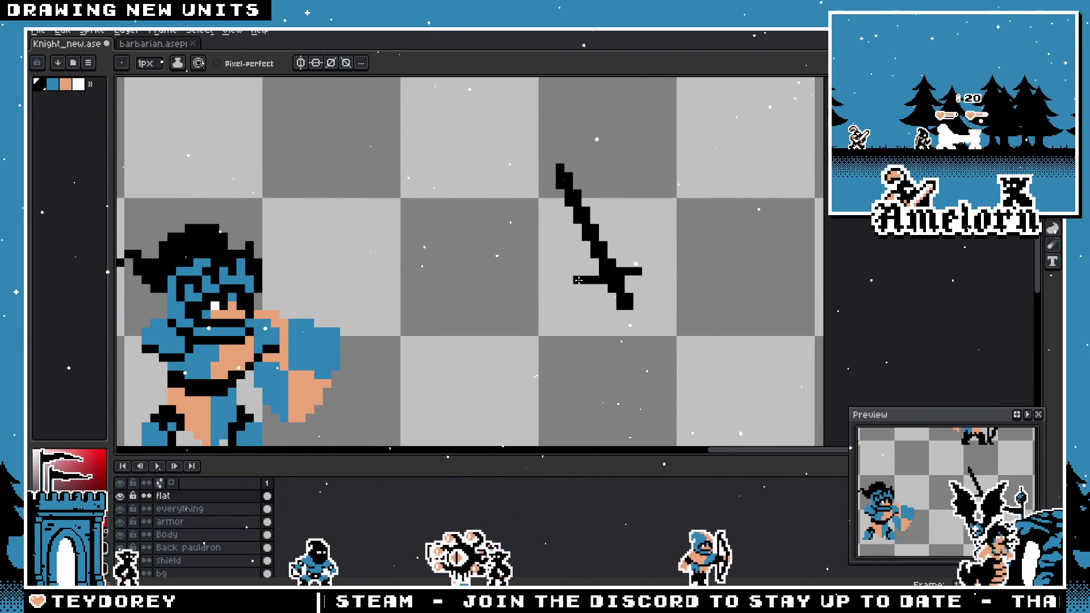
scroll(636, 269, "up", 2)
scroll(480, 292, "down", 5)
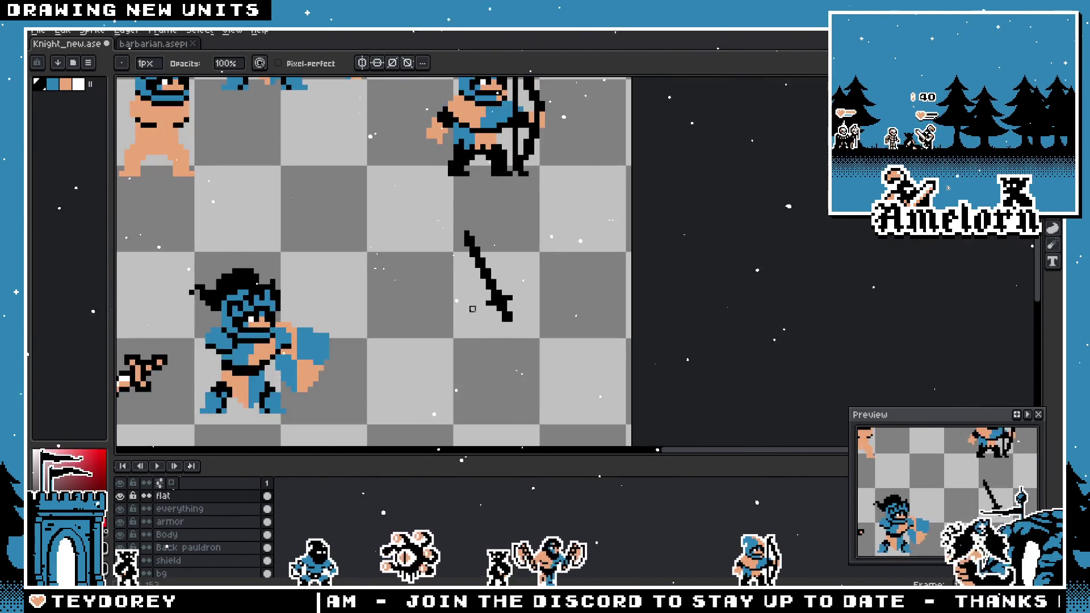
- Erase the extra pixels at the sword tip, including its topmost pixel
left_click_drag(480, 293, 628, 268)
scroll(731, 291, "up", 4)
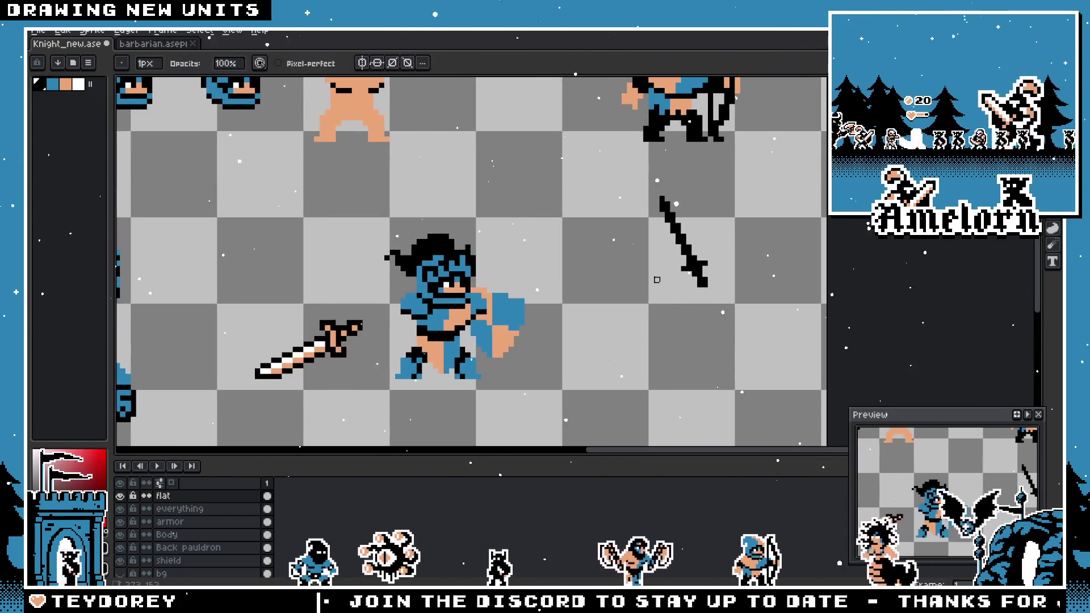
scroll(731, 278, "up", 1)
scroll(706, 248, "up", 1)
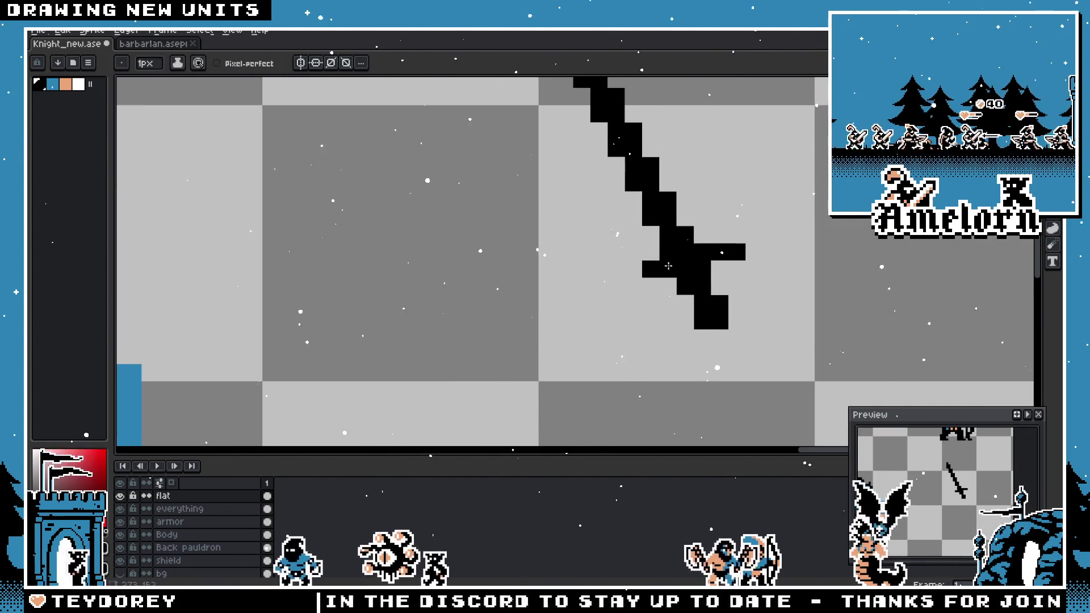
scroll(636, 277, "down", 4)
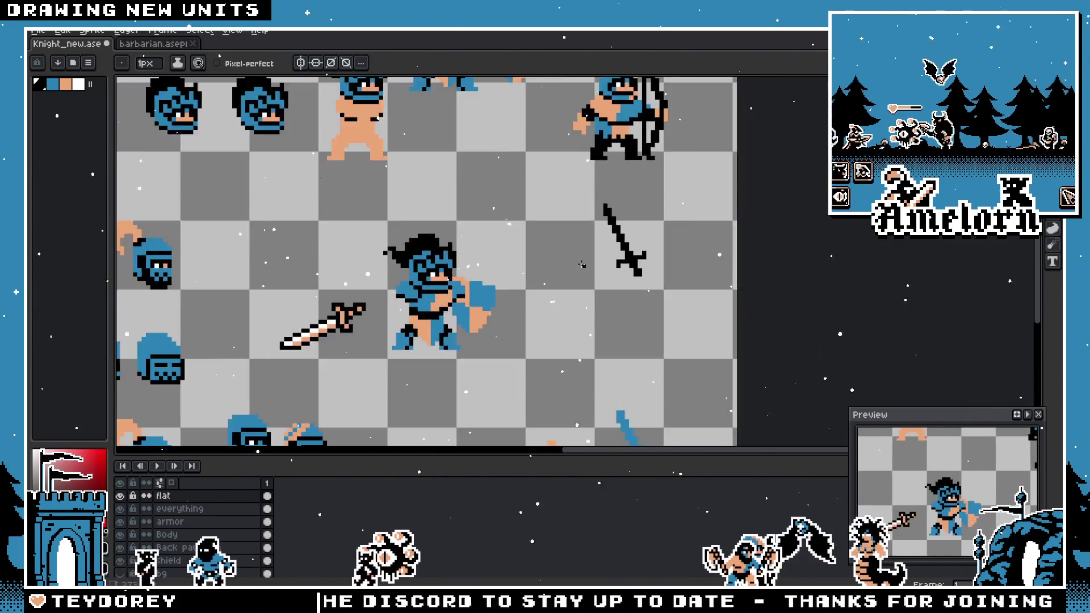
scroll(595, 269, "up", 4)
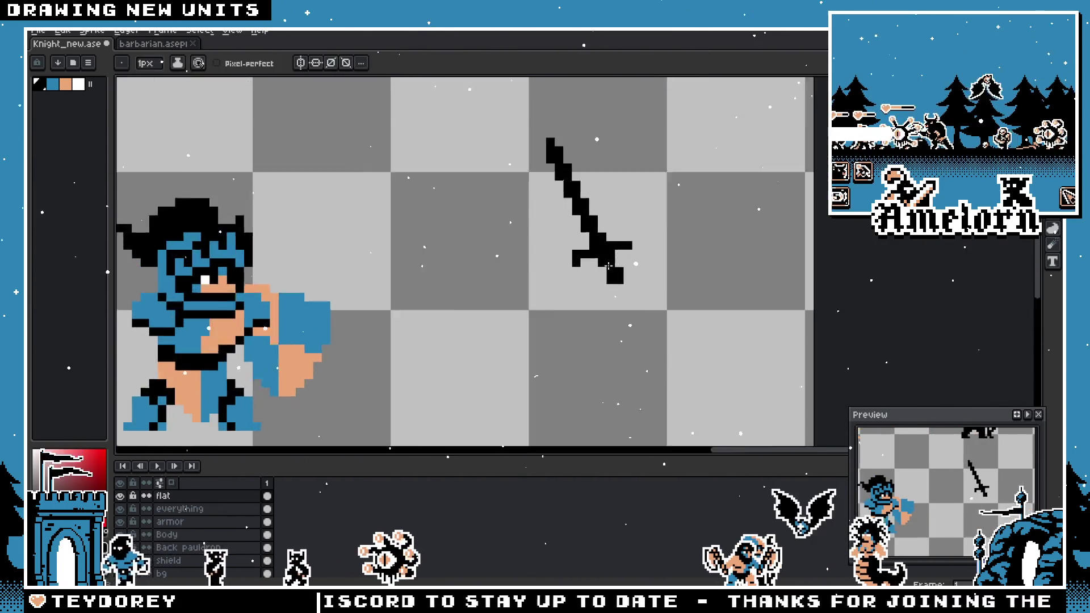
key("v")
scroll(568, 252, "down", 4)
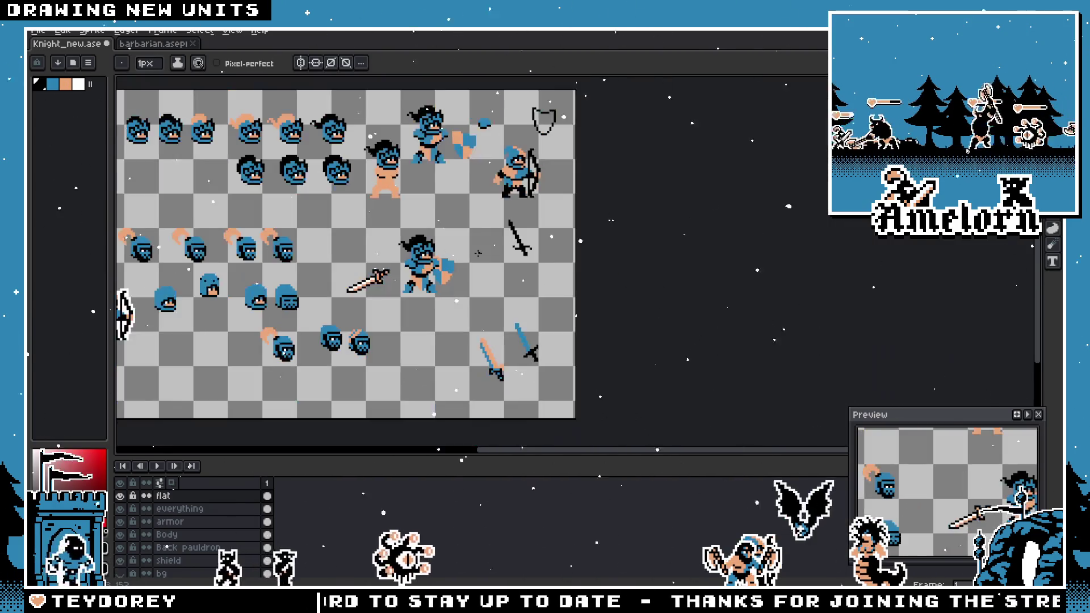
scroll(527, 247, "up", 2)
key("b")
scroll(511, 237, "up", 2)
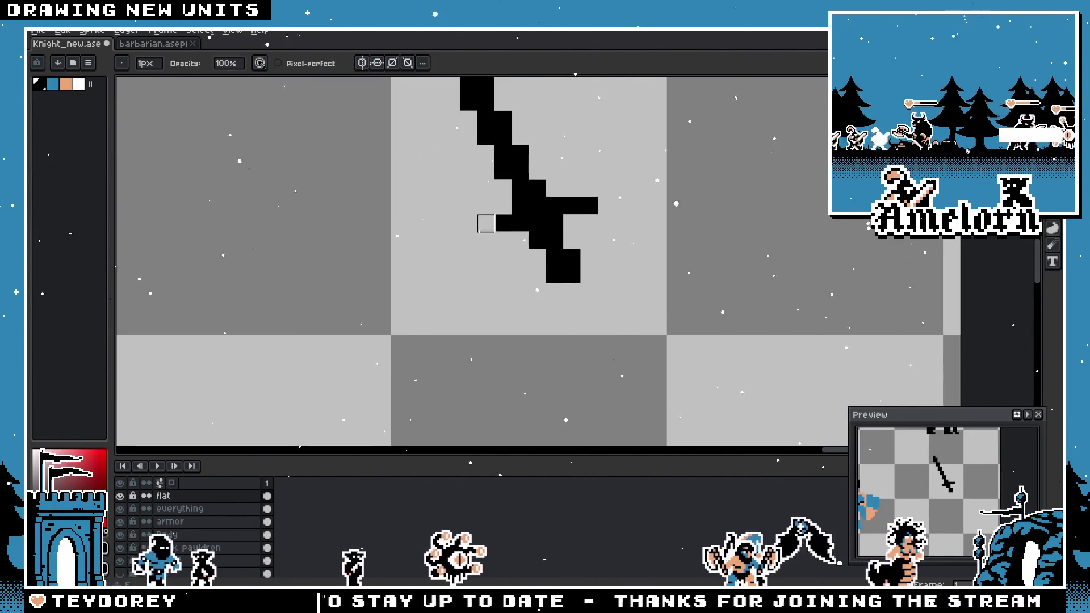
scroll(484, 239, "down", 4)
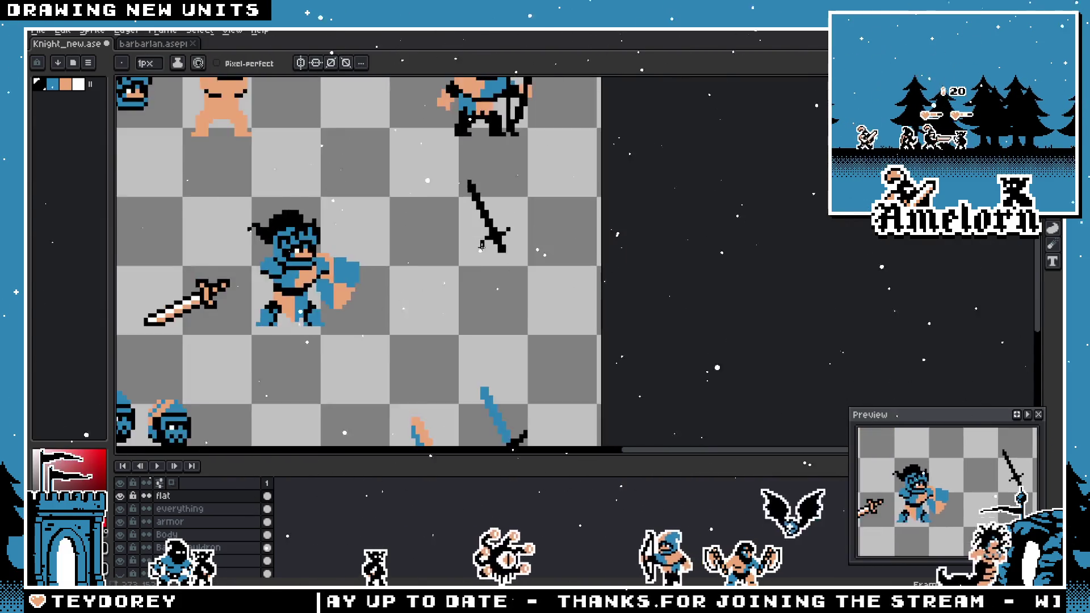
scroll(554, 265, "up", 3)
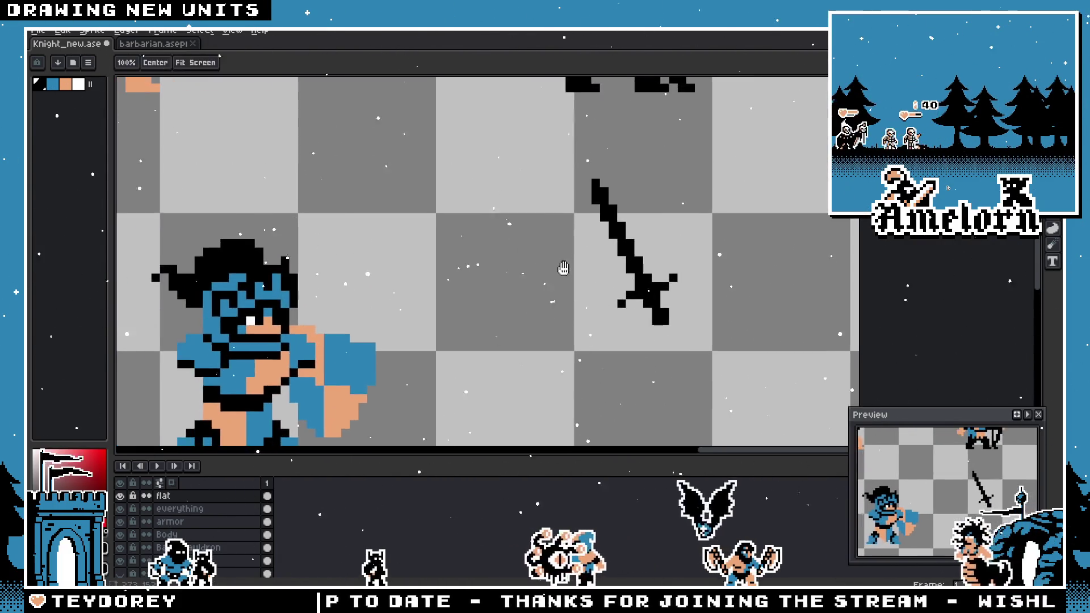
scroll(610, 158, "up", 2)
right_click(611, 158)
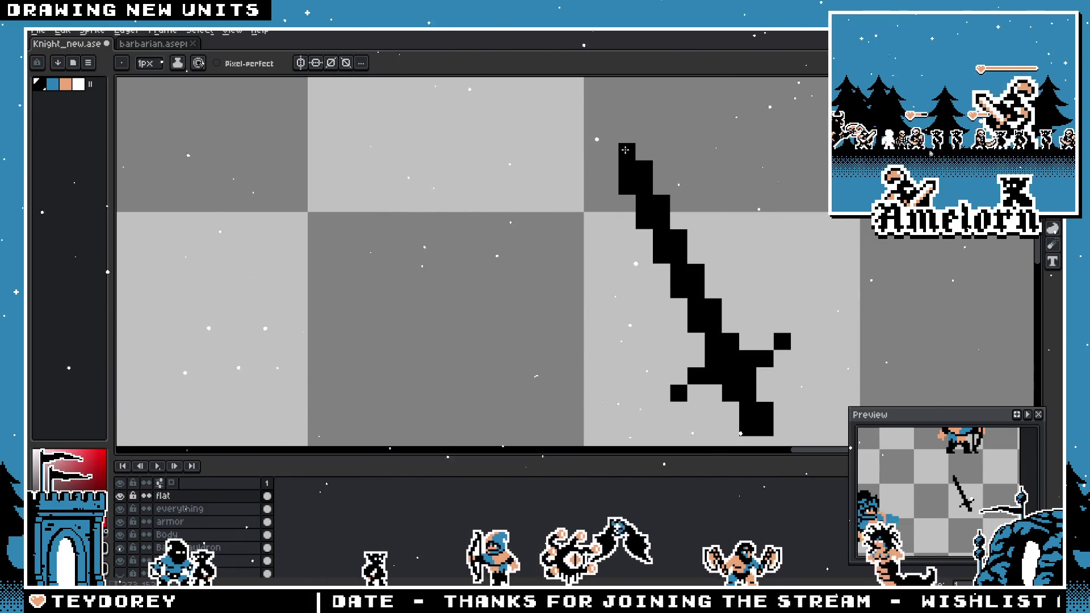
left_click(637, 151)
scroll(637, 150, "down", 3)
scroll(525, 131, "up", 3)
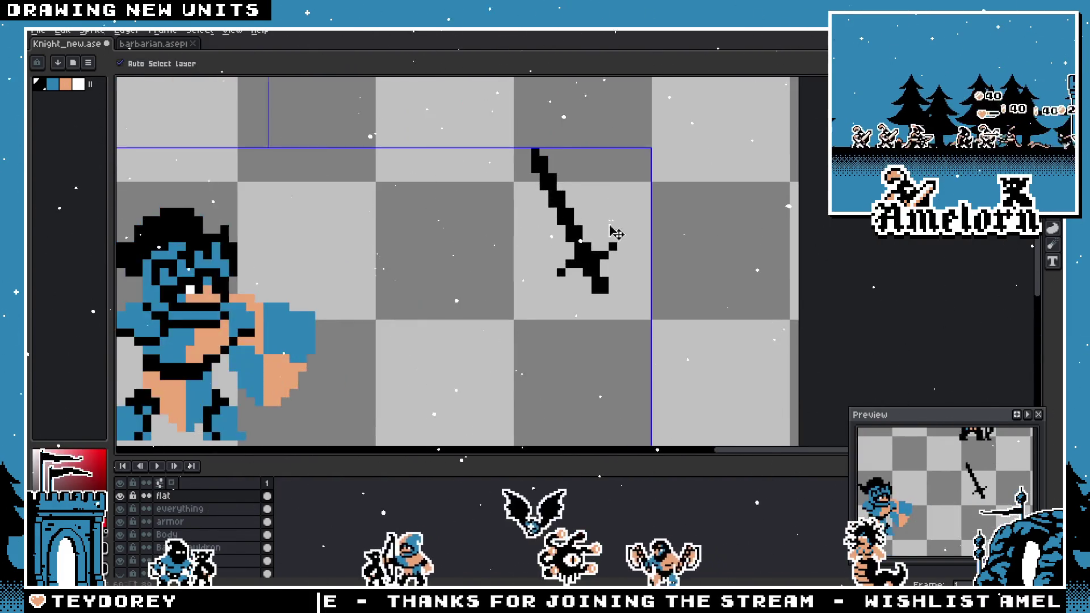
key("b")
right_click(525, 131)
scroll(525, 131, "down", 3)
scroll(537, 157, "up", 2)
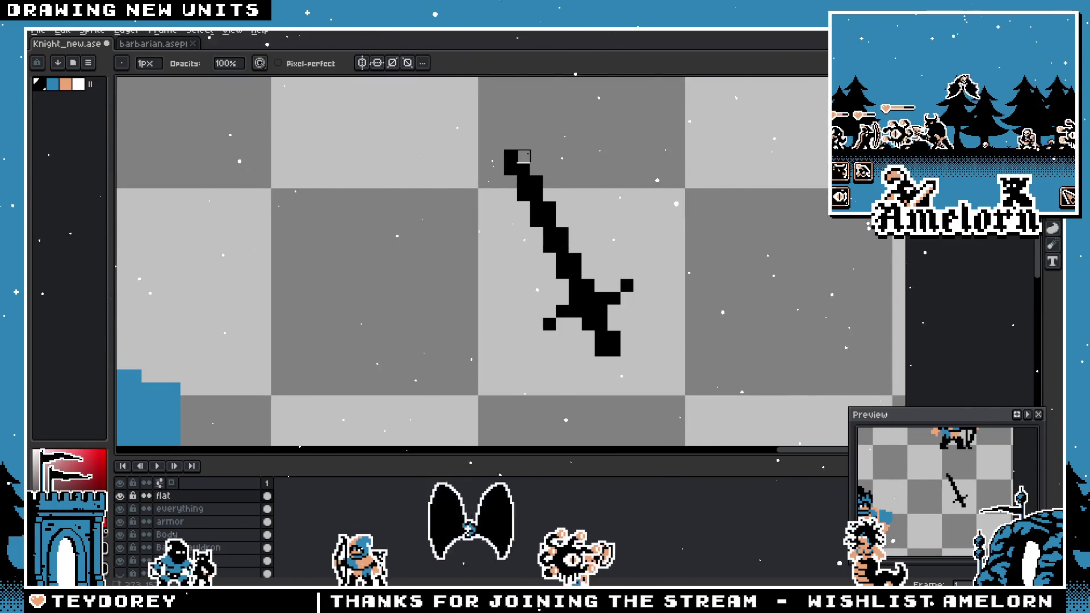
scroll(699, 198, "down", 3)
scroll(628, 170, "up", 3)
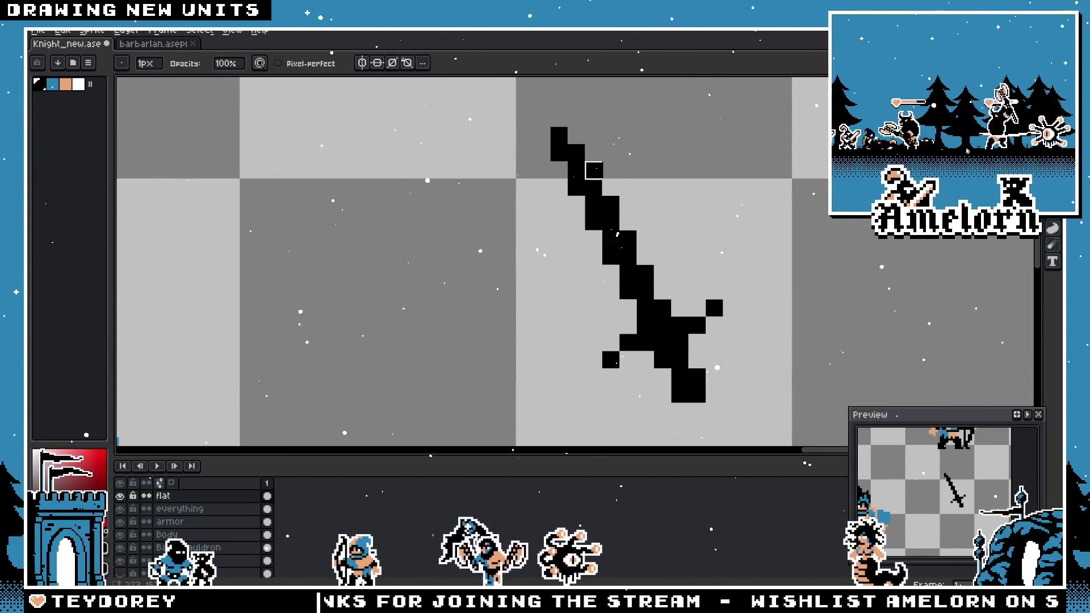
scroll(681, 266, "down", 2)
scroll(681, 266, "down", 1)
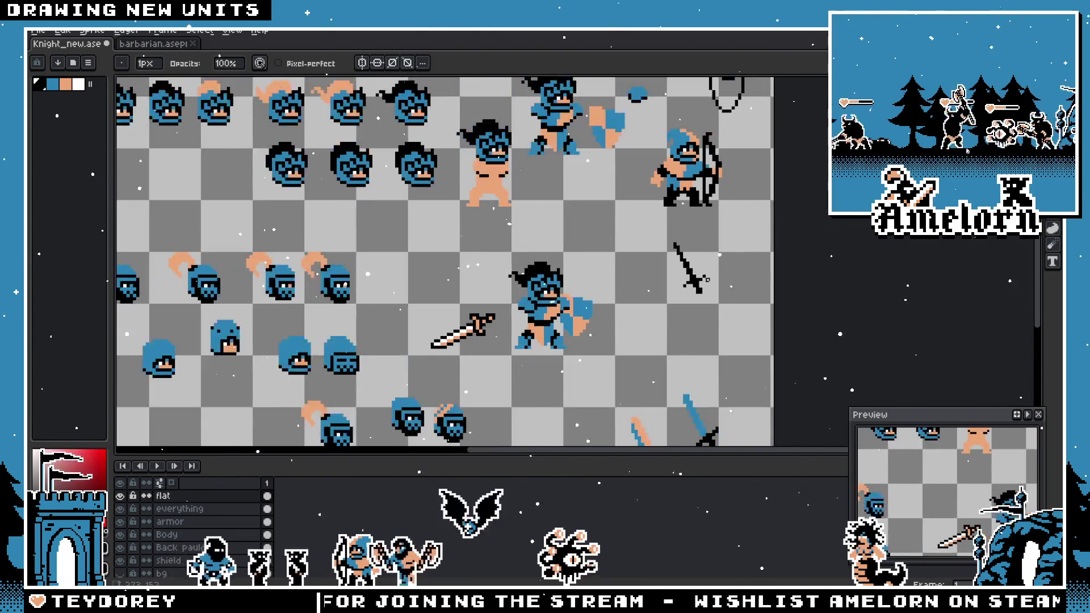
scroll(681, 266, "up", 2)
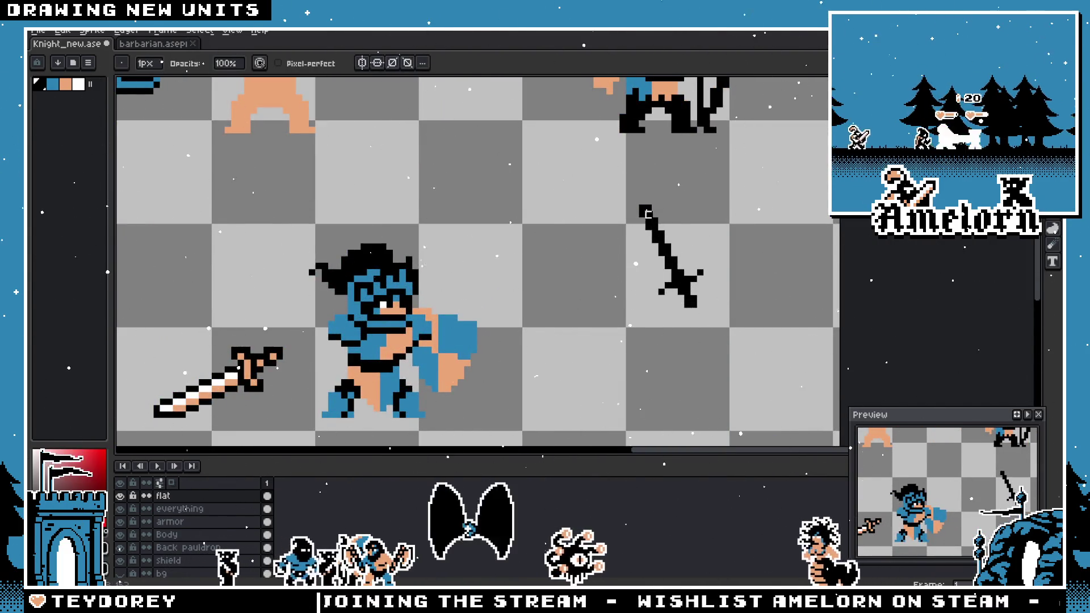
scroll(647, 214, "up", 2)
scroll(598, 307, "down", 3)
scroll(598, 306, "up", 2)
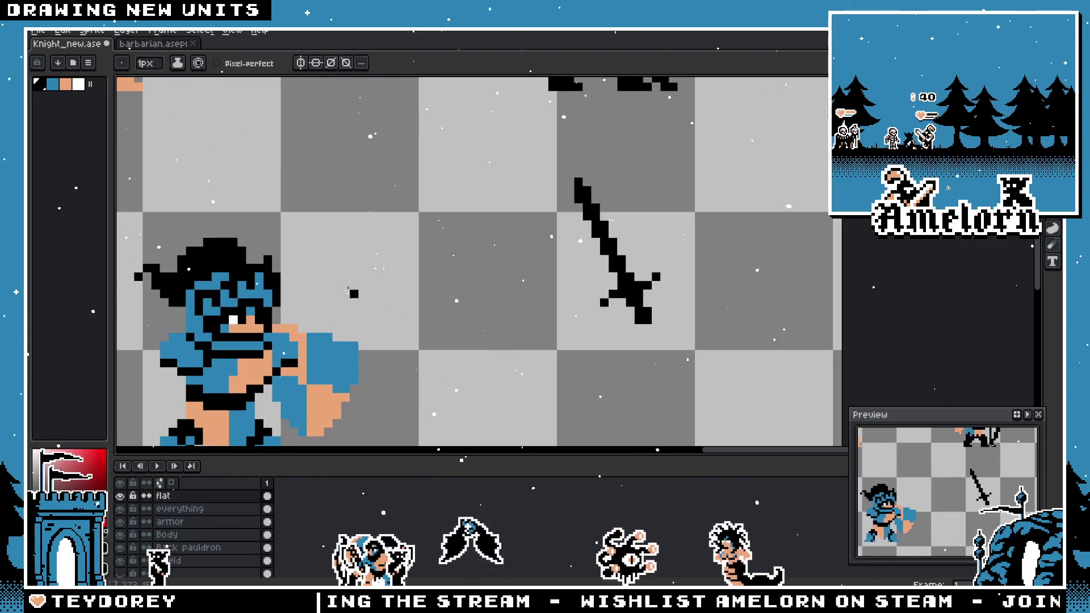
scroll(582, 211, "up", 1)
scroll(582, 212, "right", 2)
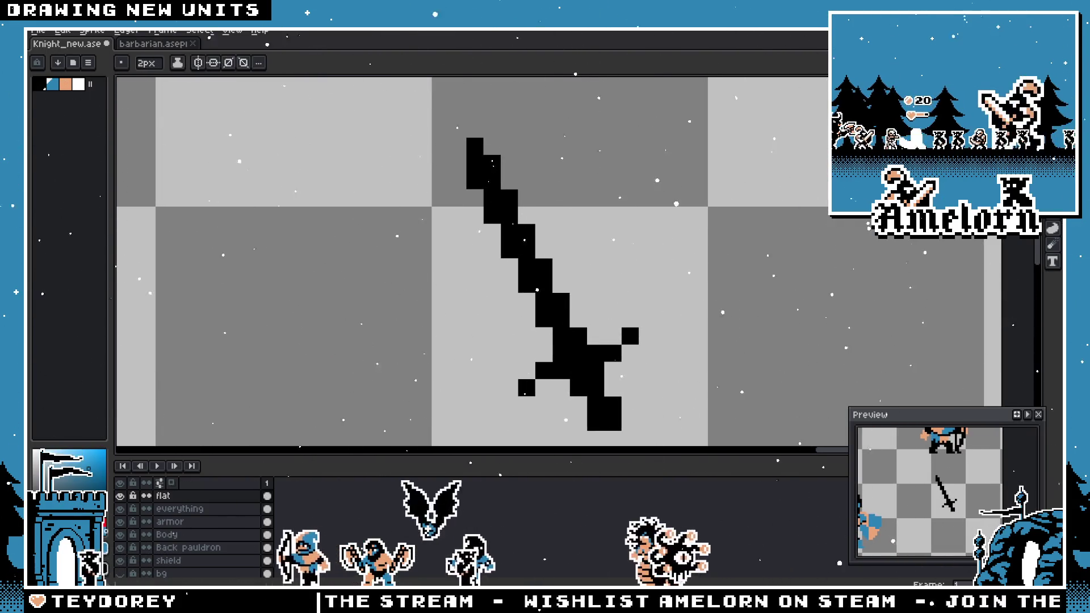
scroll(562, 187, "down", 2)
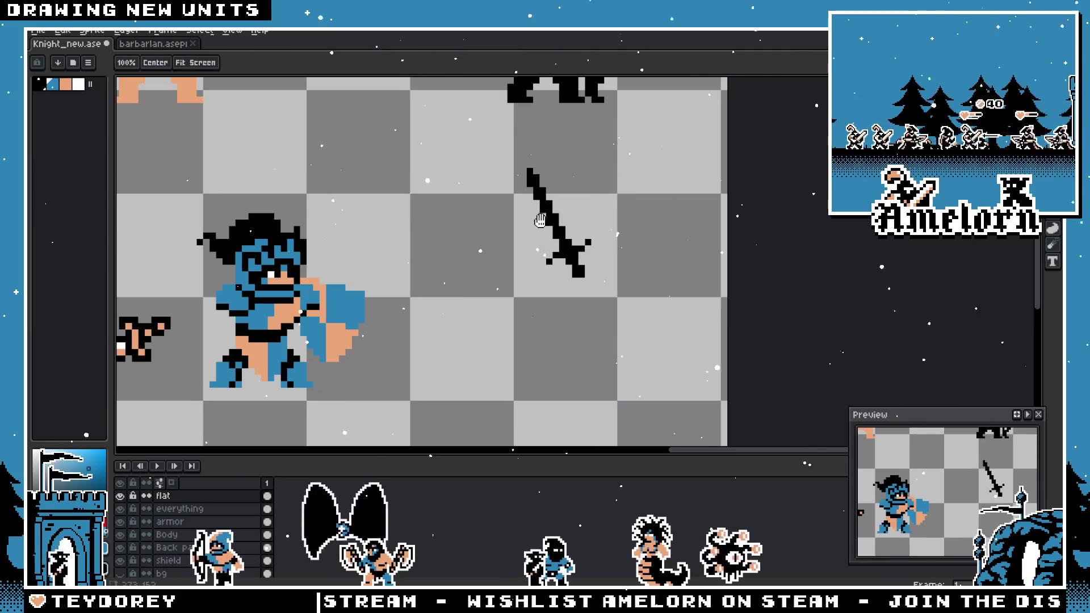
scroll(534, 187, "up", 3)
scroll(517, 146, "down", 1)
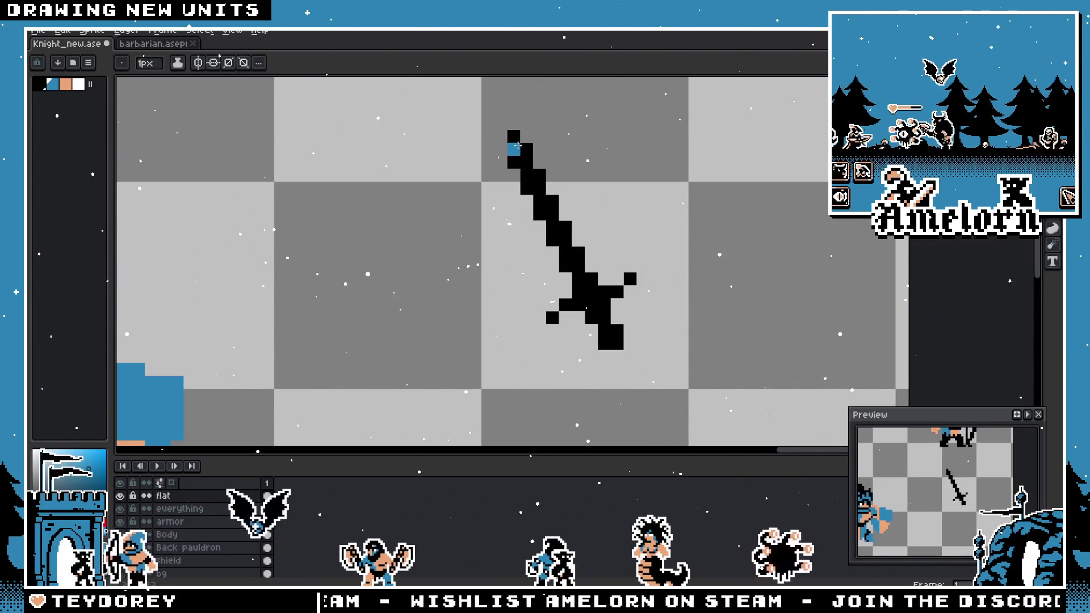
- Paint the blade's left and right edges and one crossguard pixel blue
left_click_drag(516, 145, 541, 233)
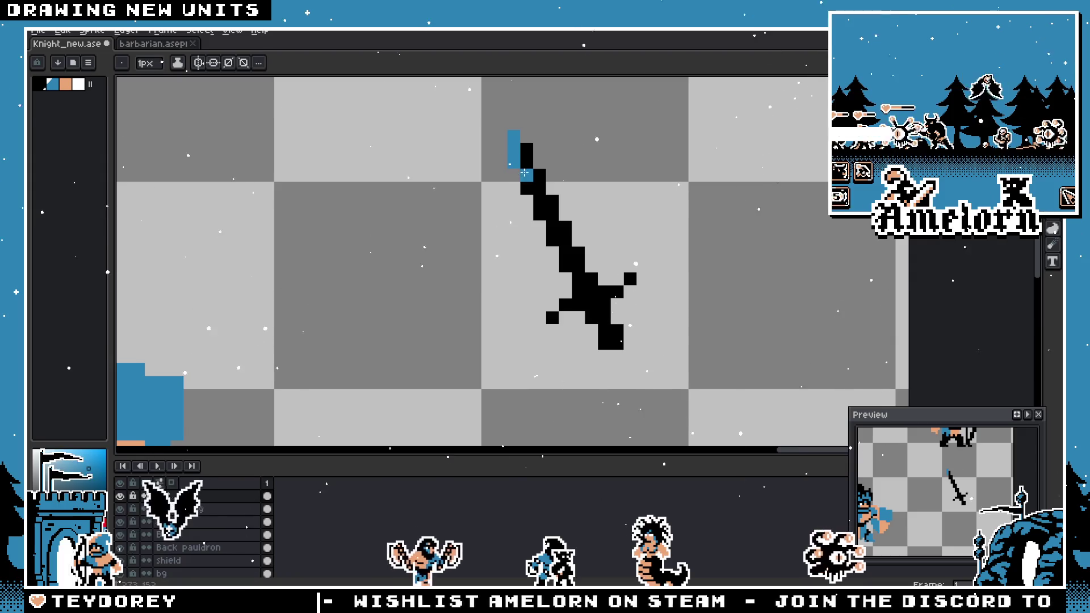
scroll(528, 177, "down", 2)
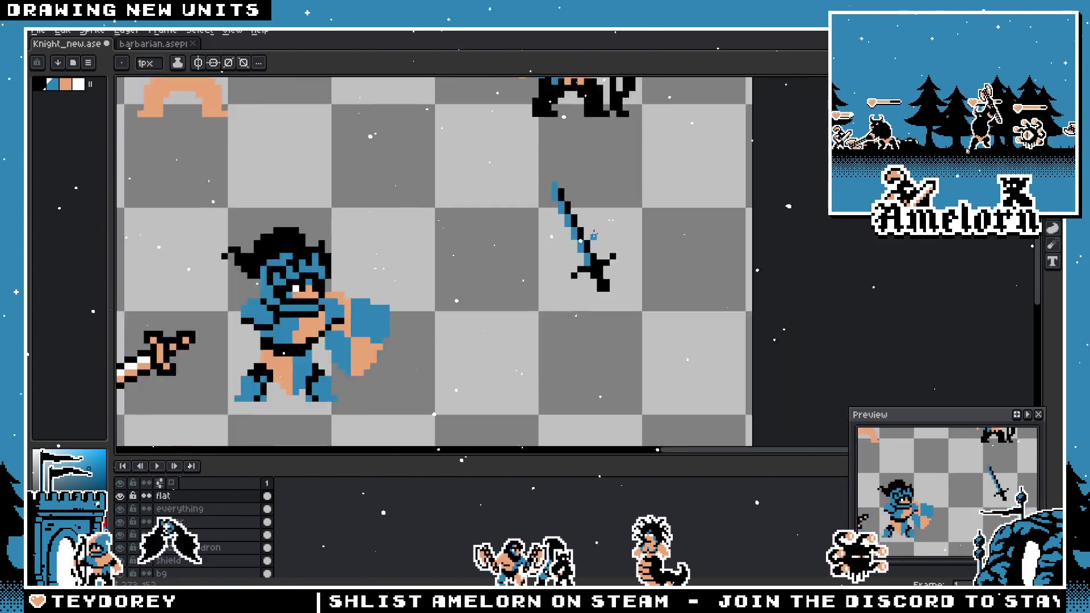
scroll(564, 172, "up", 3)
left_click_drag(554, 130, 619, 282)
scroll(621, 303, "down", 2)
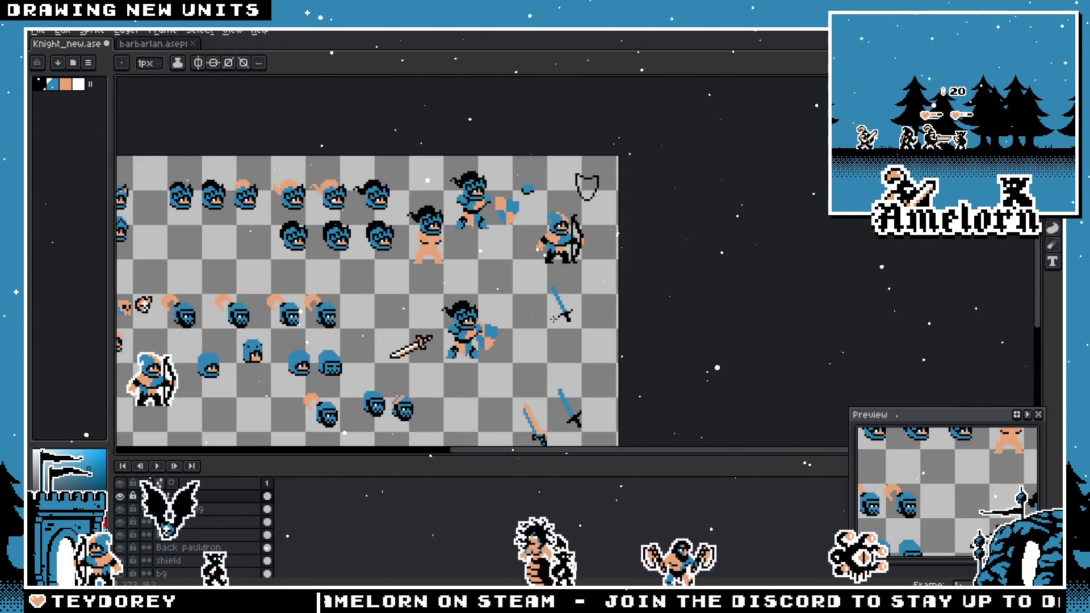
scroll(602, 295, "up", 2)
left_click(598, 294)
scroll(599, 294, "down", 3)
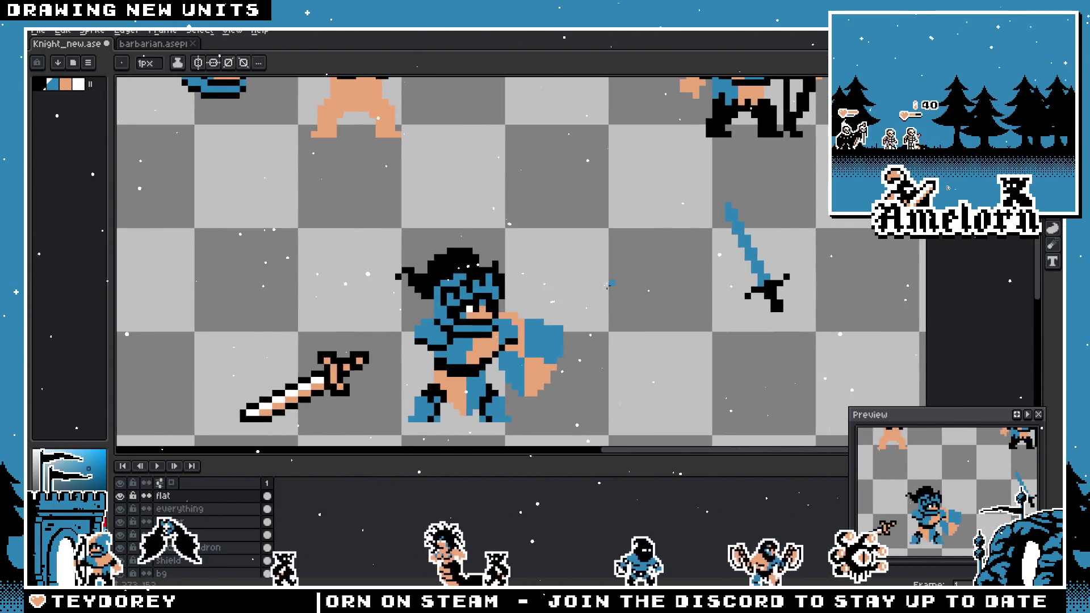
scroll(409, 352, "up", 4)
- Place a pixel of the knight's skin colour at the sword tip, then view barbarian.aseprite
key("i")
left_click(409, 352, "alt")
scroll(410, 352, "down", 3)
scroll(615, 190, "up", 3)
left_click(635, 108)
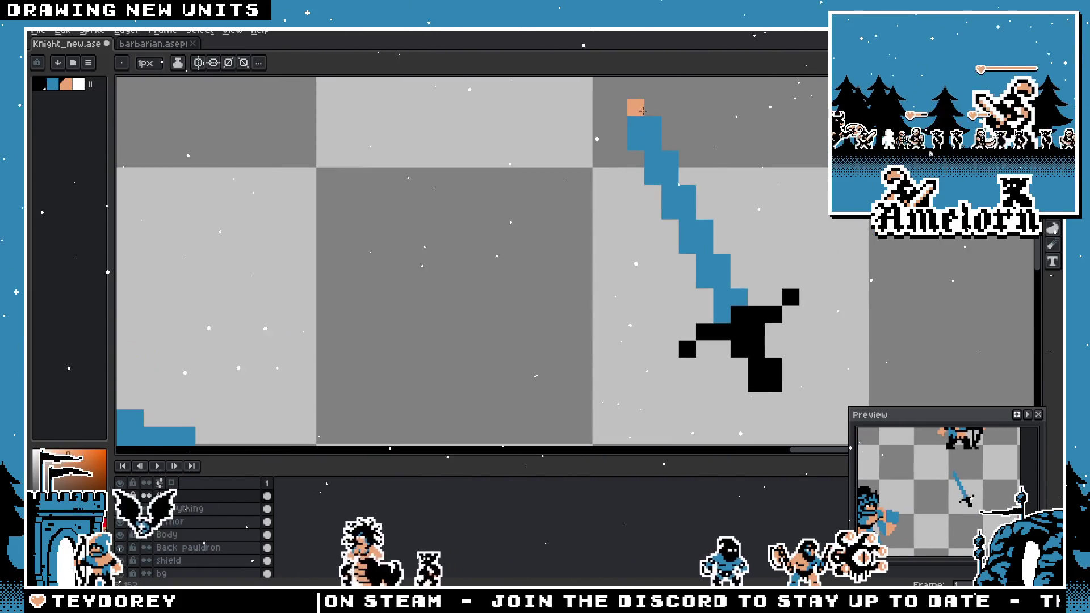
scroll(600, 120, "down", 3)
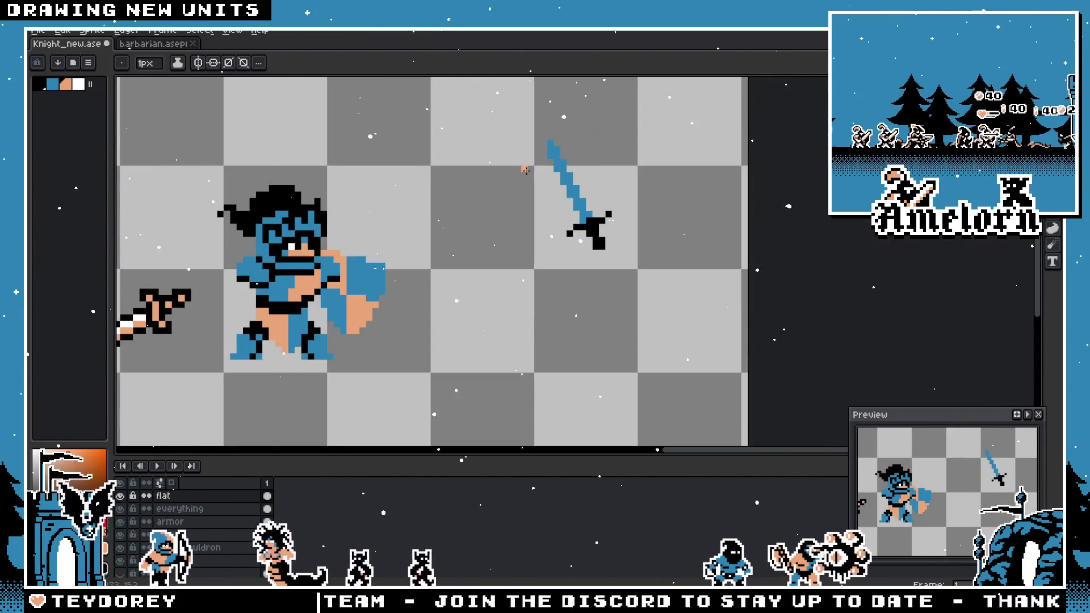
left_click(165, 44)
scroll(384, 307, "up", 2)
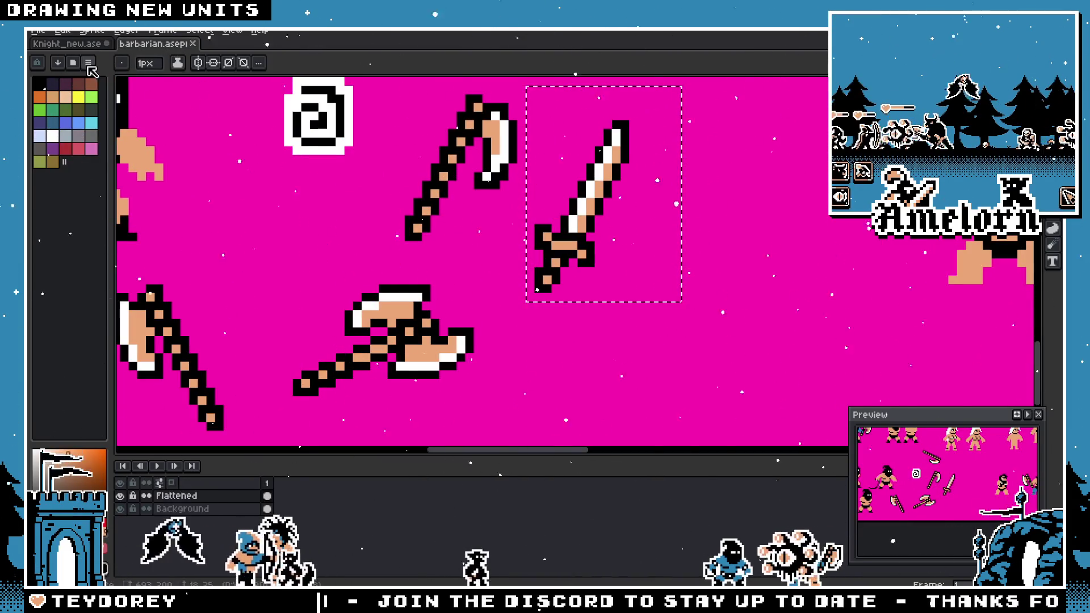
- Back in the knight file, outline both blade edges with straight black lines
key("ctrl+Tab")
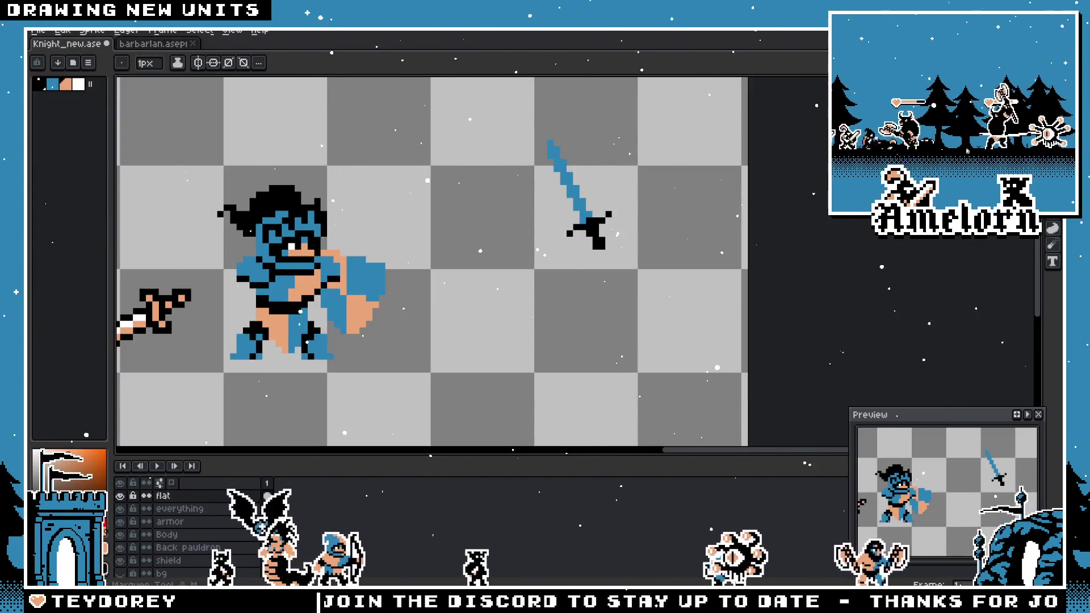
scroll(568, 297, "up", 2)
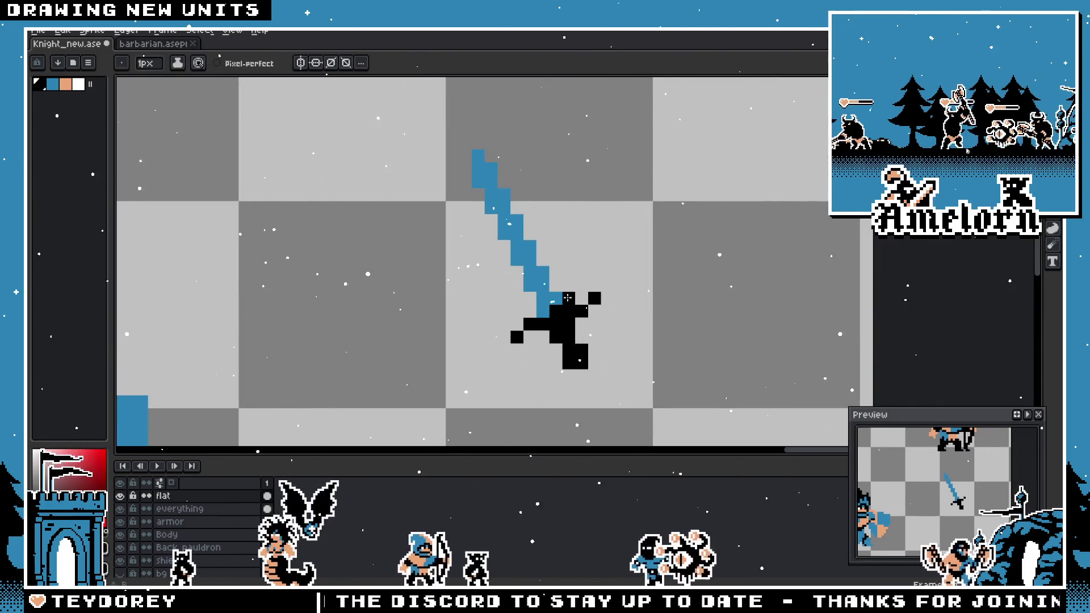
key("l")
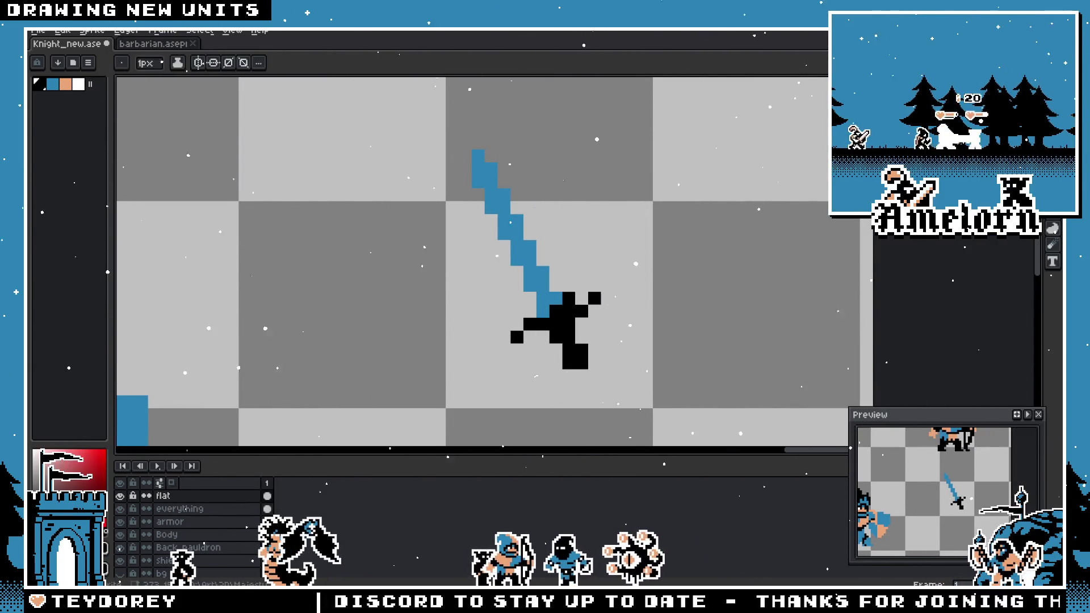
left_click_drag(553, 283, 502, 170)
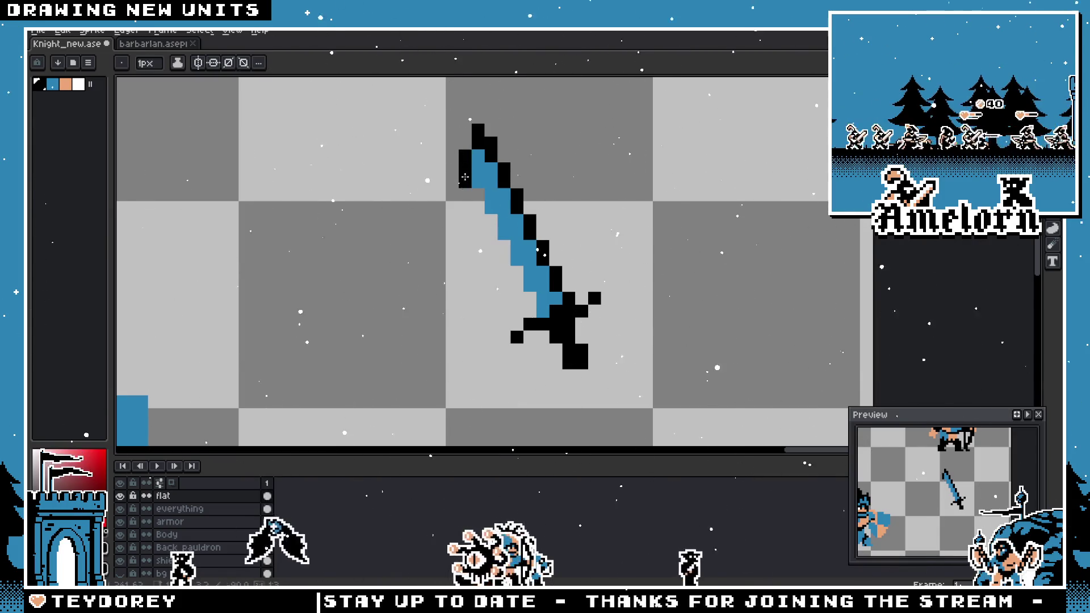
mouse_move(475, 192)
left_mouse_down()
mouse_move(522, 301)
mouse_move(516, 286)
left_mouse_up()
scroll(499, 300, "down", 2)
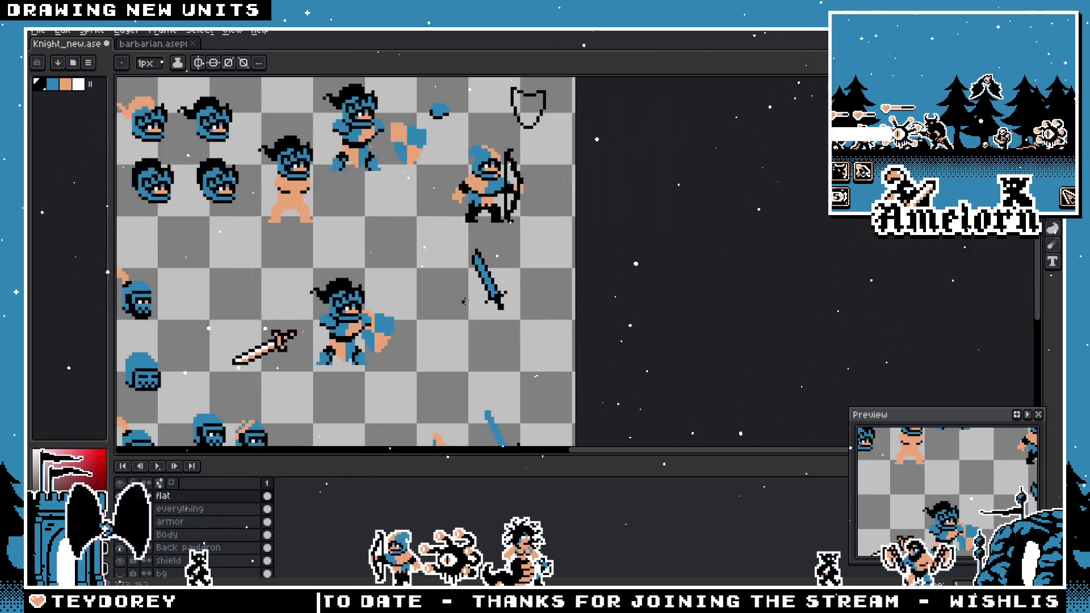
scroll(497, 214, "up", 4)
scroll(497, 215, "down", 3)
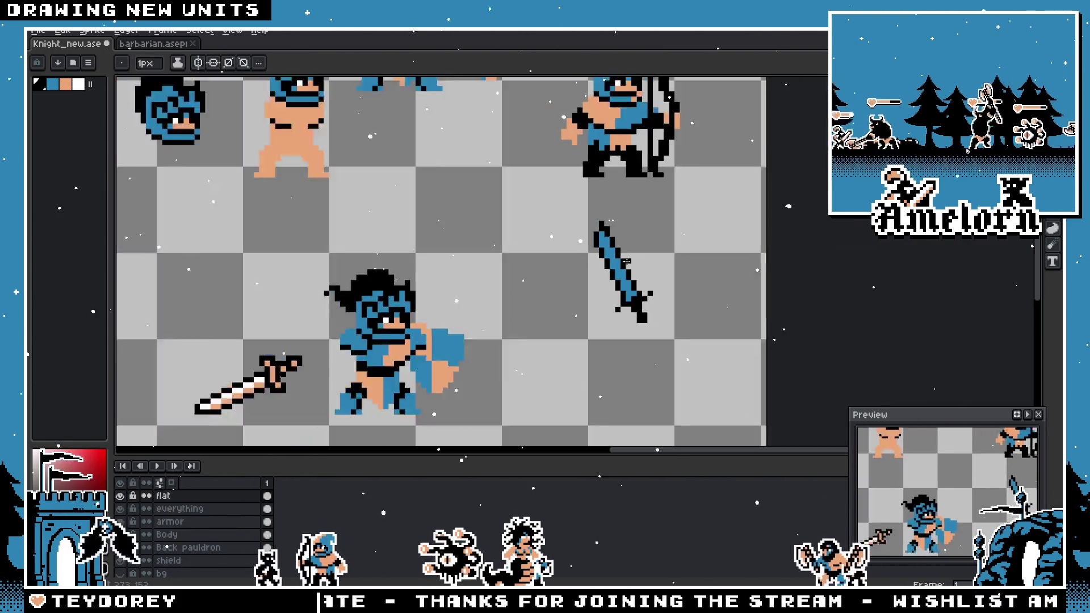
scroll(598, 233, "up", 4)
- Reshape the black outline pixels beside the sword tip
key("ctrl+z")
left_click_drag(599, 180, 572, 180)
left_click(572, 159)
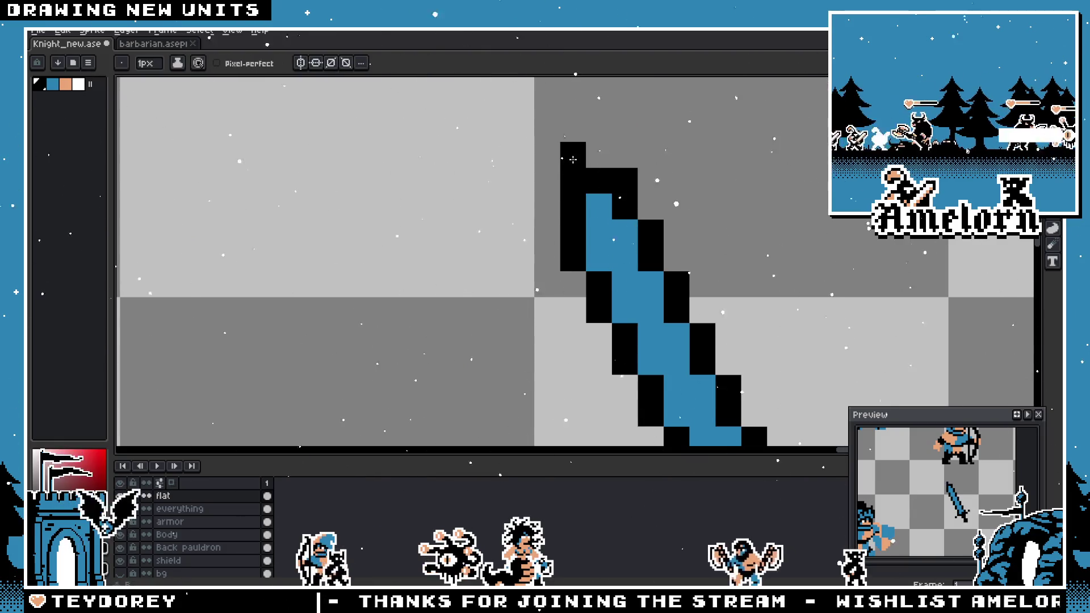
scroll(579, 158, "down", 3)
scroll(665, 302, "up", 3)
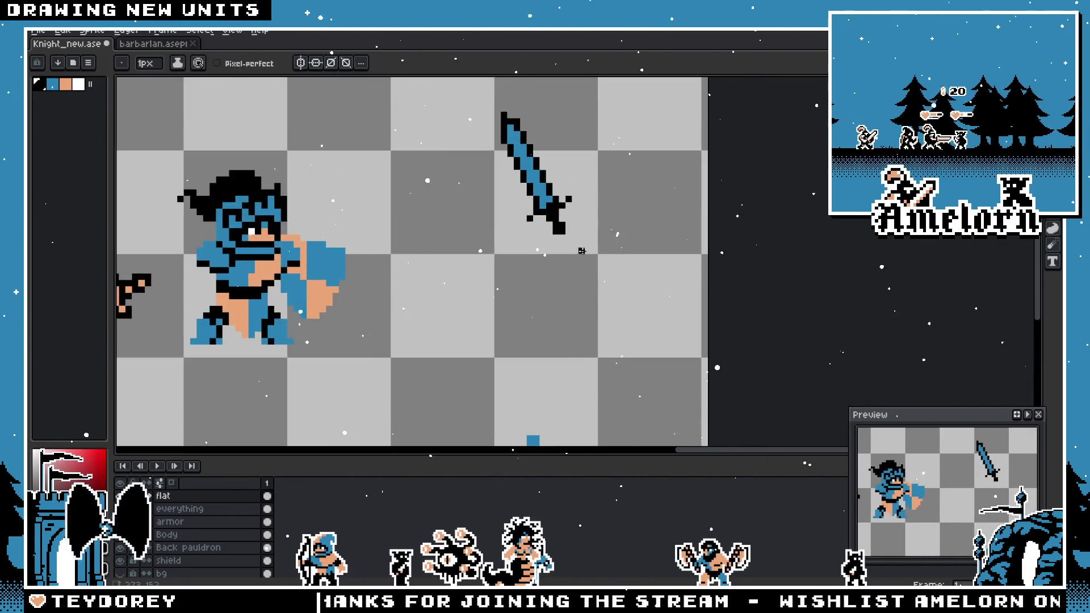
scroll(632, 261, "up", 2)
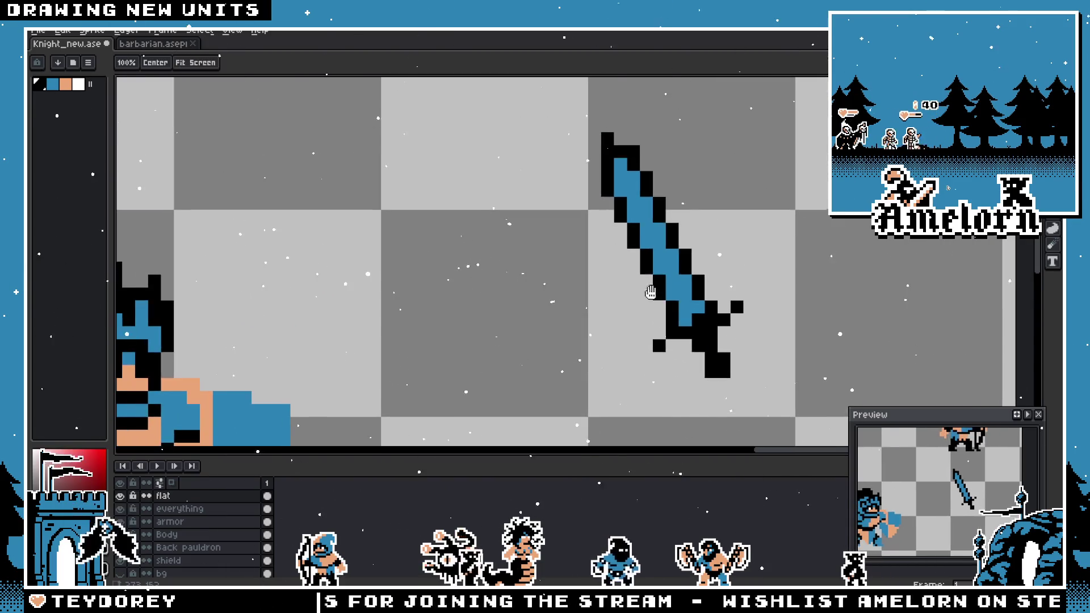
scroll(658, 306, "down", 2)
scroll(682, 342, "up", 3)
scroll(767, 315, "down", 4)
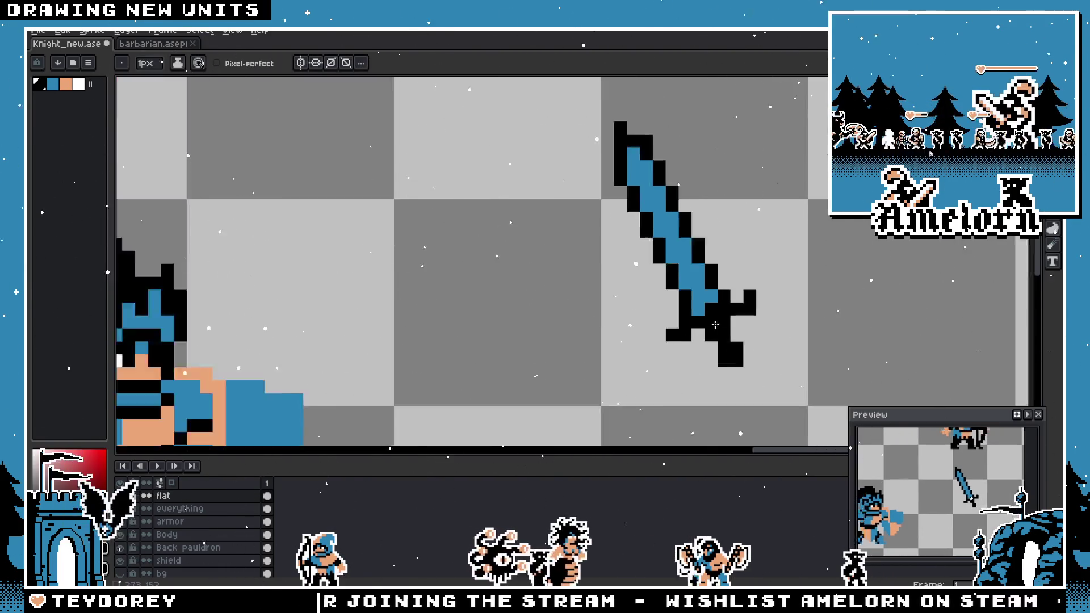
scroll(707, 341, "up", 4)
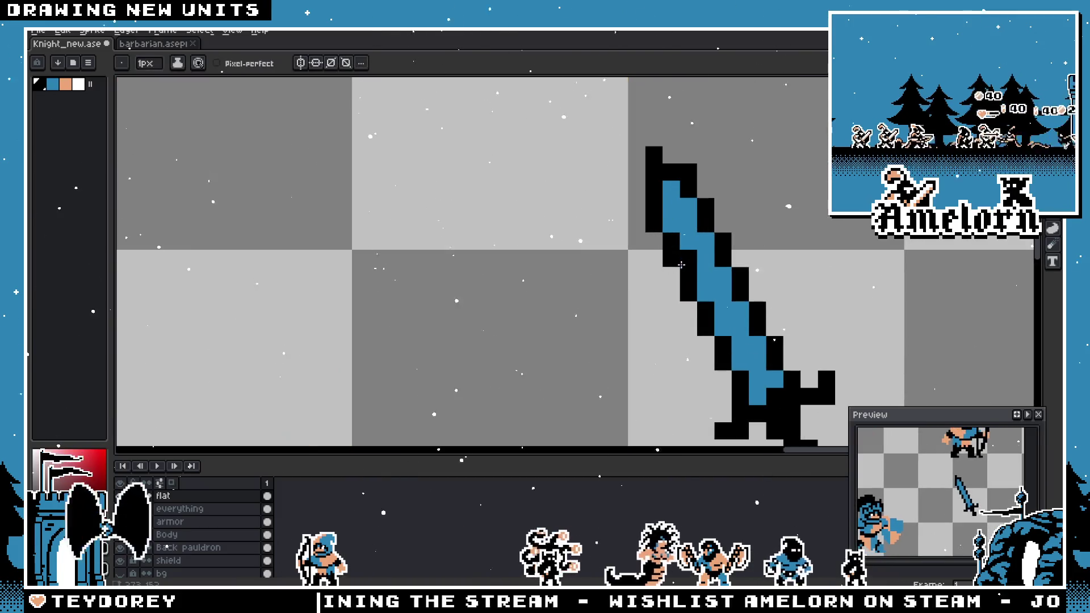
scroll(637, 224, "down", 2)
scroll(636, 224, "up", 2)
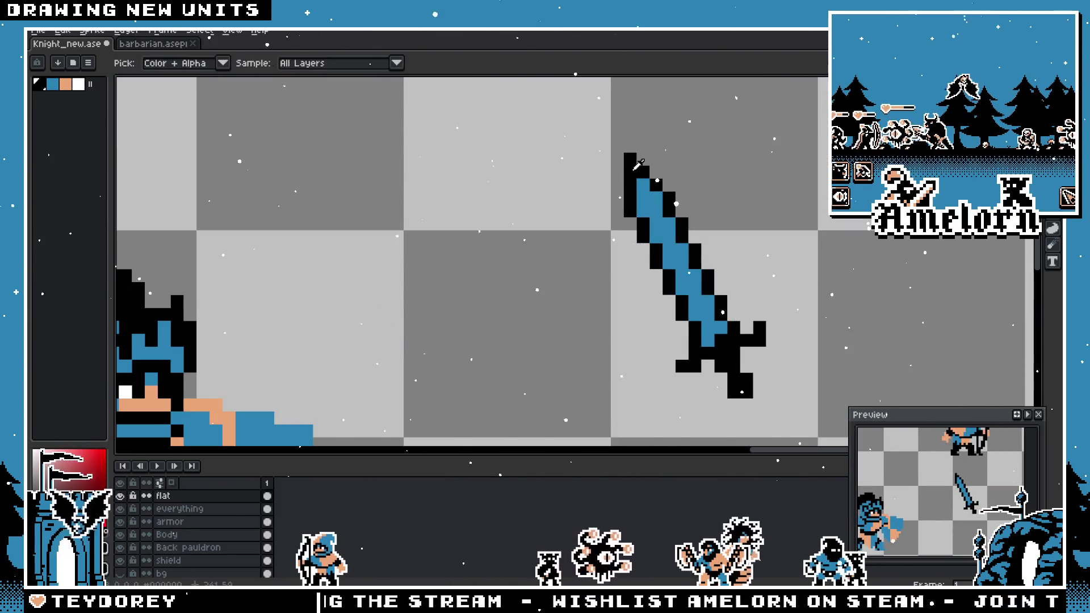
scroll(636, 224, "down", 4)
scroll(652, 227, "up", 4)
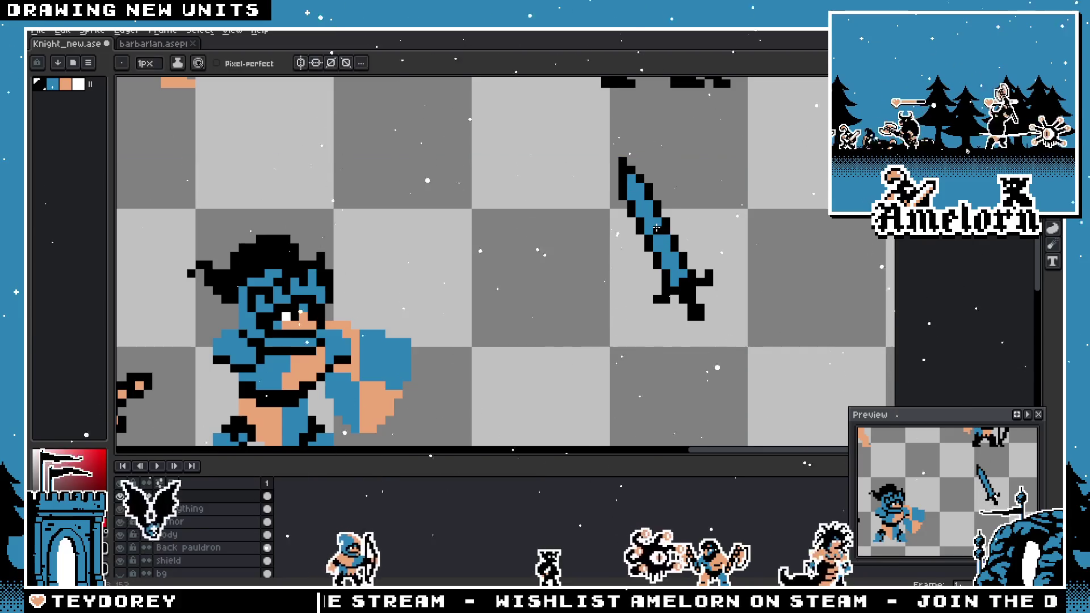
scroll(653, 227, "down", 3)
scroll(653, 227, "up", 2)
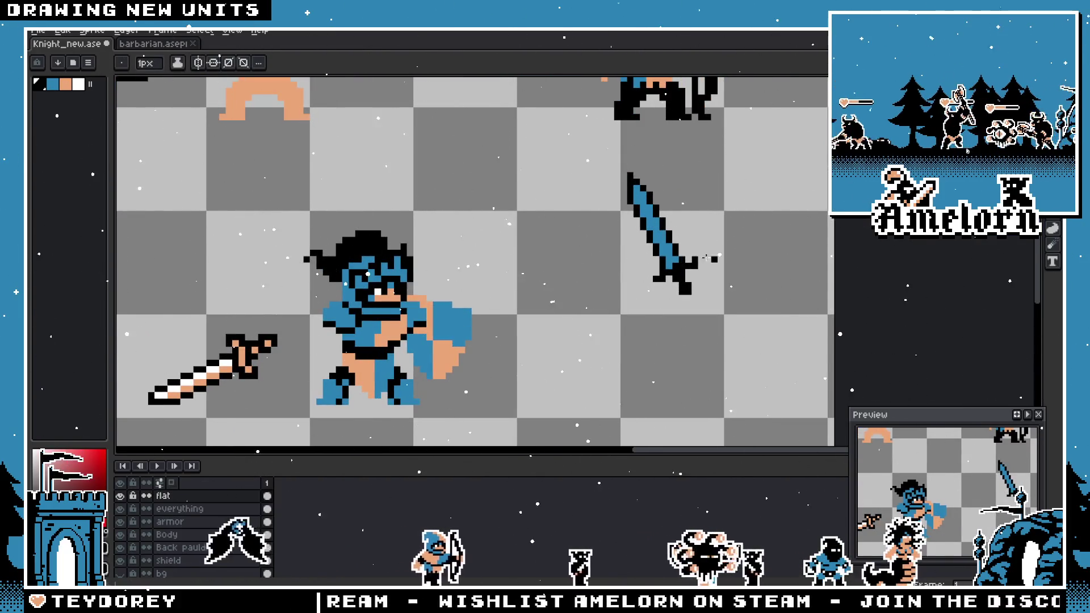
scroll(629, 246, "up", 1)
- Sample a colour from the existing artwork for painting the sword
key("alt")
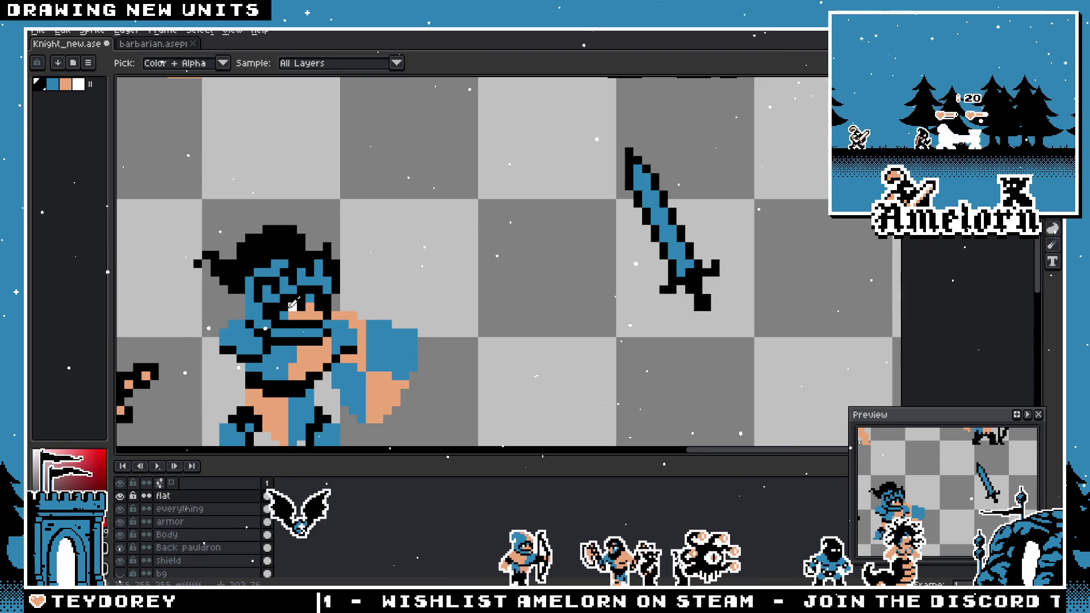
left_click(310, 304, "alt")
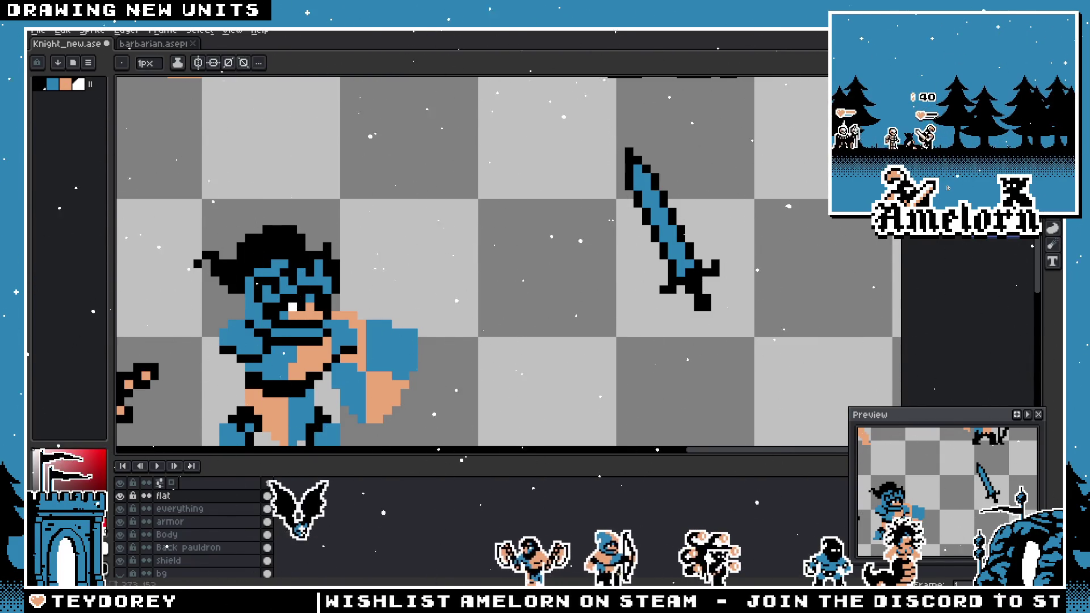
scroll(686, 257, "up", 2)
- Draw a white highlight line up the sword blade
left_click_drag(629, 293, 548, 111)
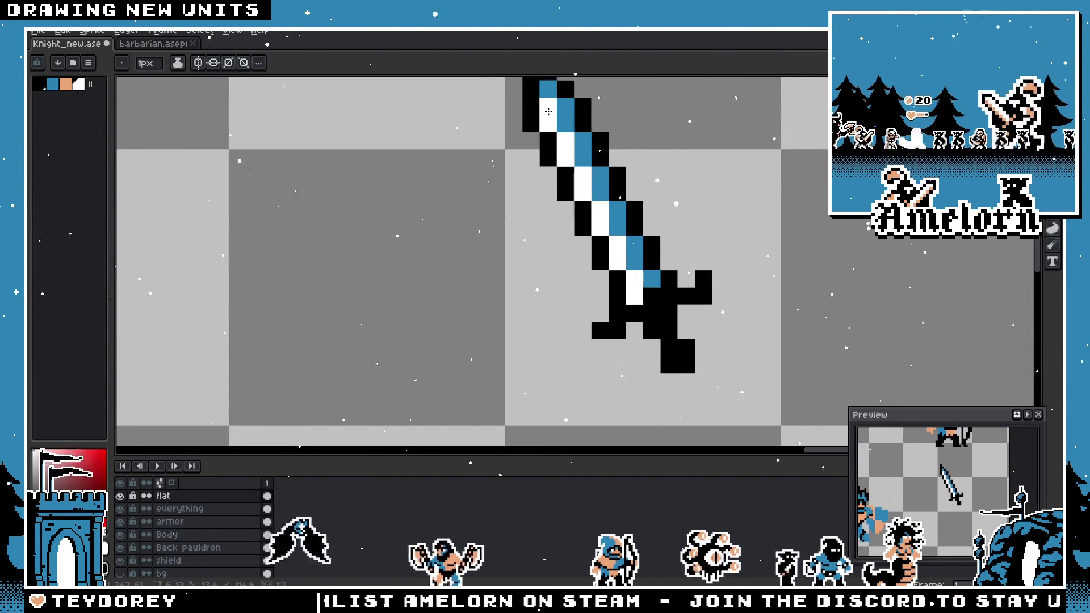
scroll(531, 112, "down", 5)
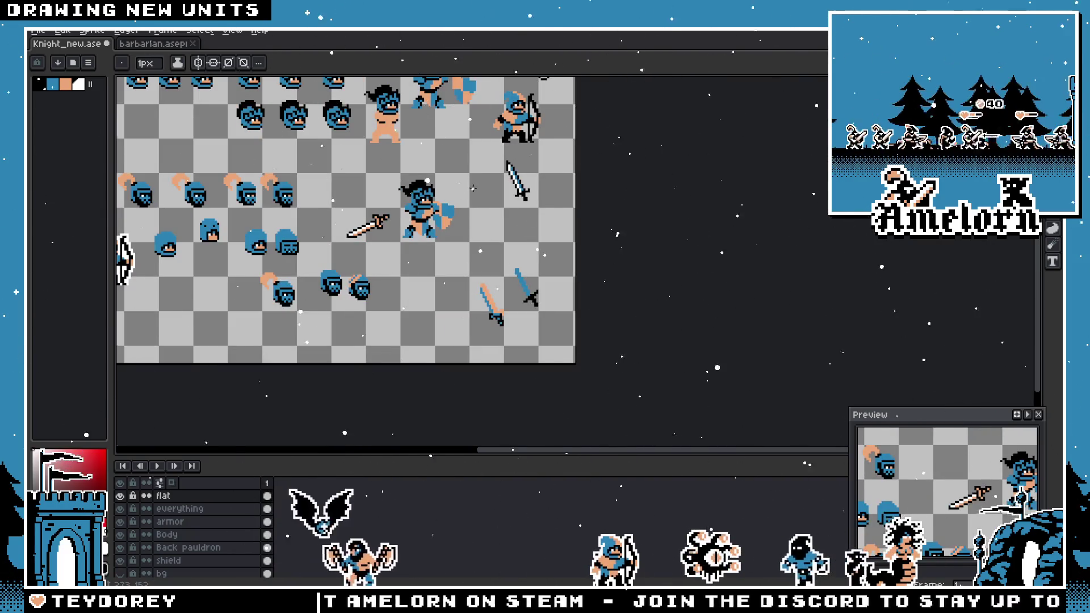
scroll(472, 188, "up", 5)
- Nudge the sword pommel one pixel down-right and commit it
key("m")
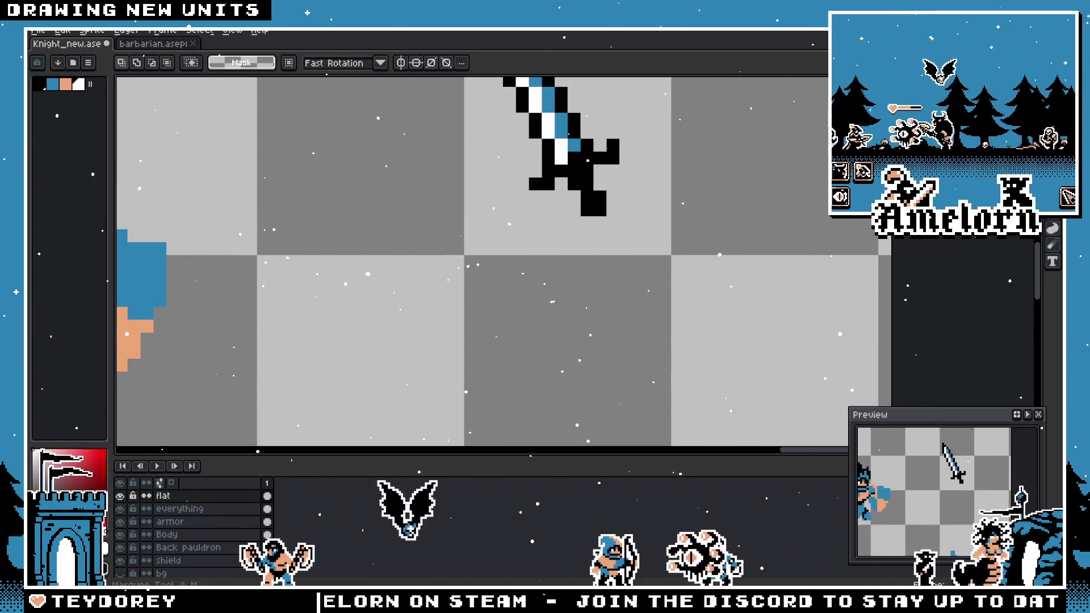
mouse_move(565, 194)
left_mouse_down()
mouse_move(636, 243)
mouse_move(615, 245)
left_mouse_up()
key("Return")
scroll(616, 245, "down", 4)
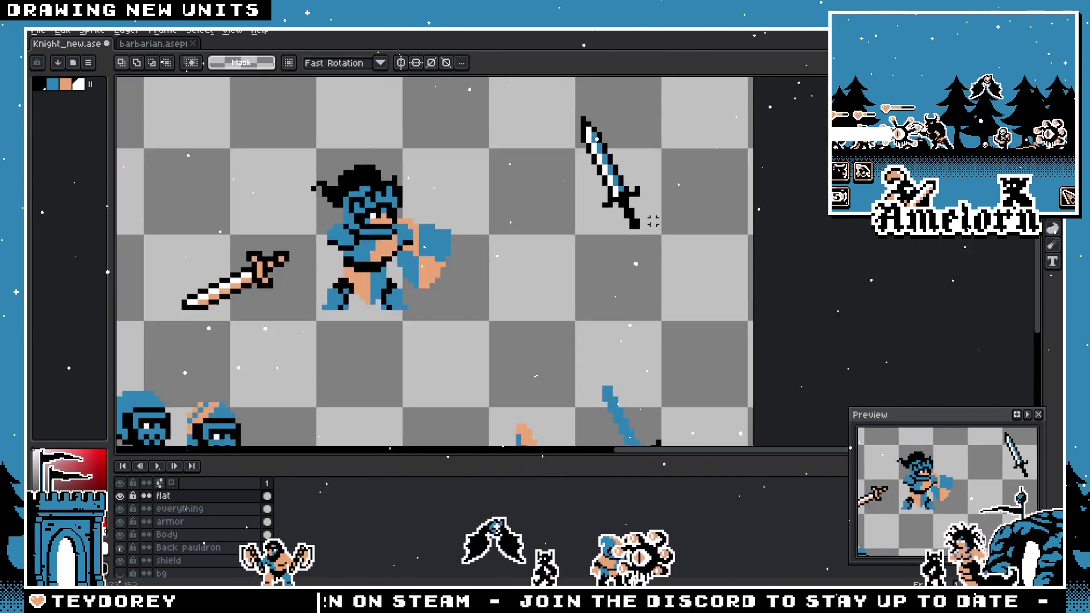
scroll(642, 289, "up", 4)
scroll(652, 289, "up", 1)
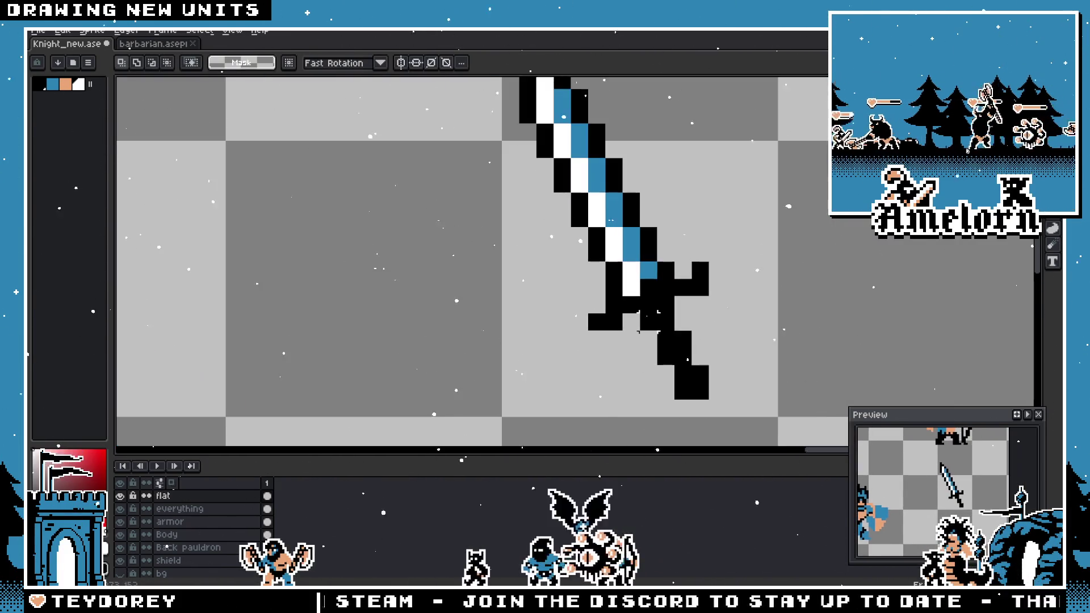
key("b")
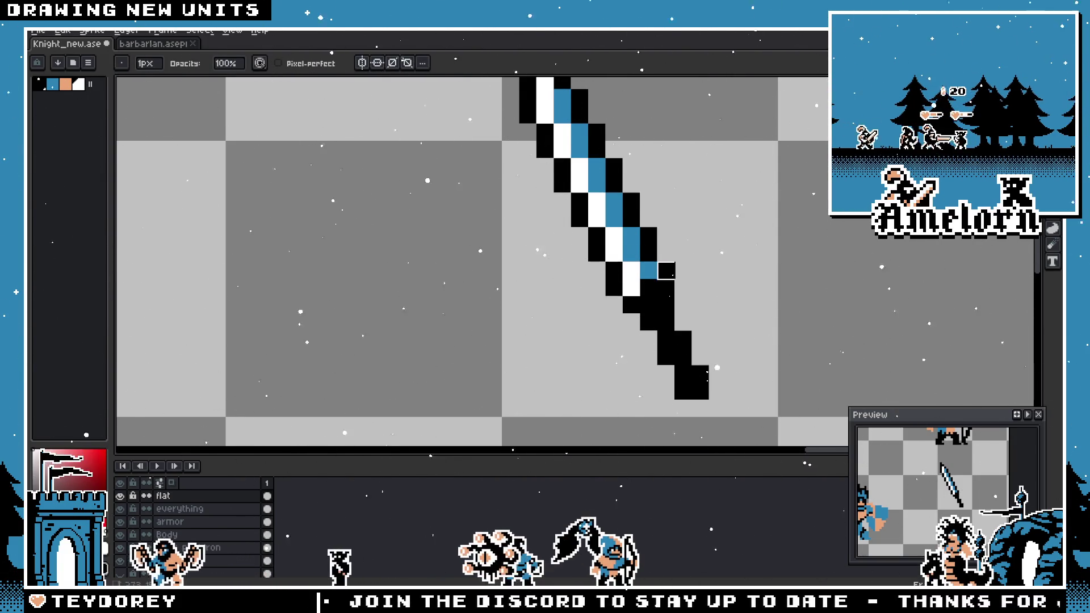
- Erase the stray blue pixel beside the grip and pick the blade's blue as the drawing colour
key("e")
left_click(656, 268)
key("i")
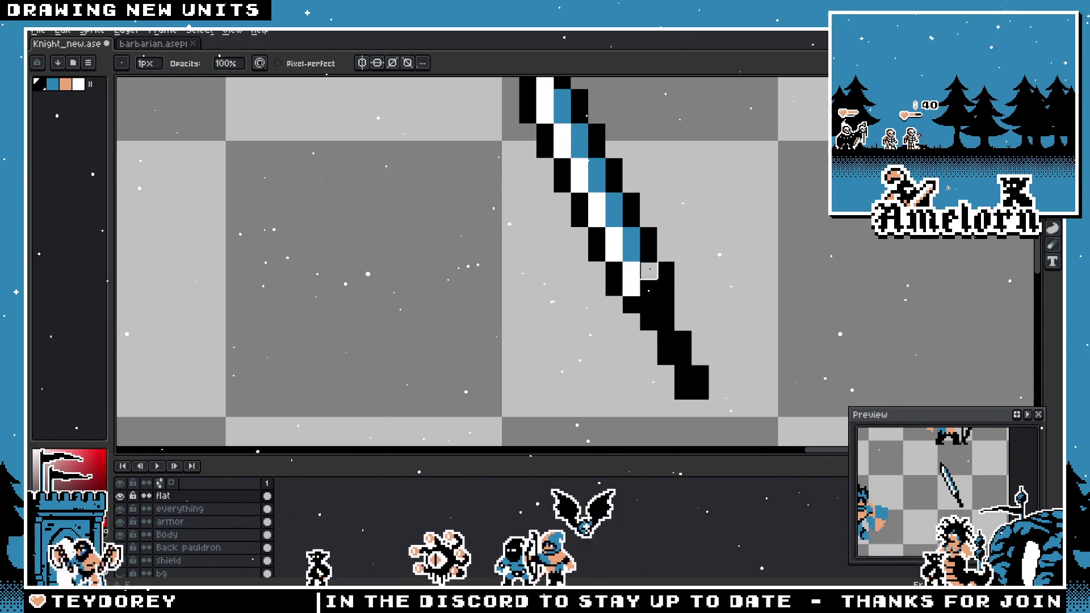
left_click(637, 245)
- Turn a blue pixel on the sword hilt black and test brush sizes 2 and 1
key("b")
scroll(573, 324, "down", 5)
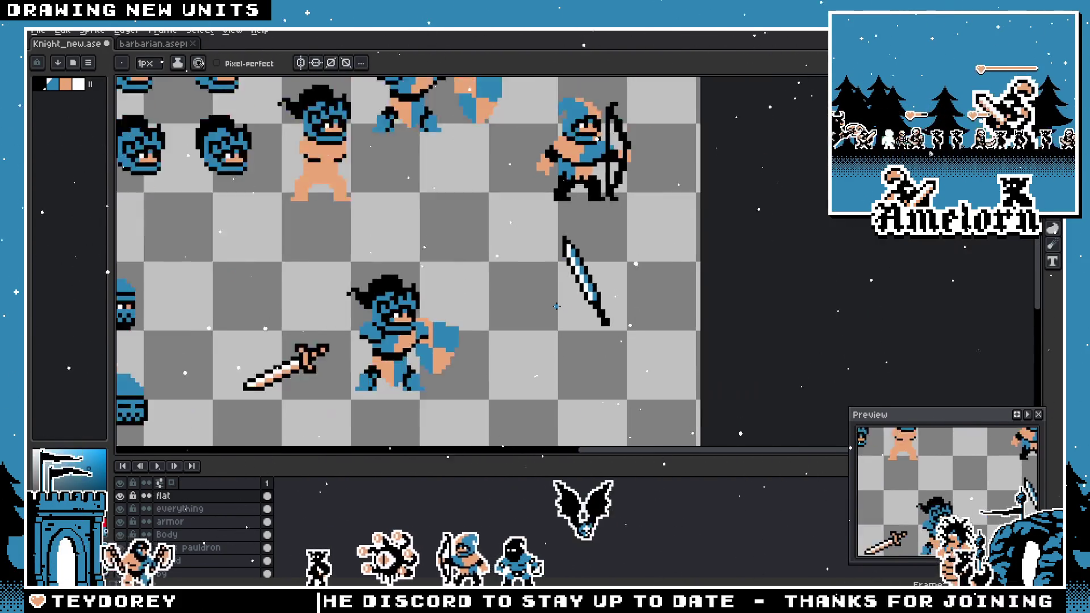
scroll(572, 324, "up", 4)
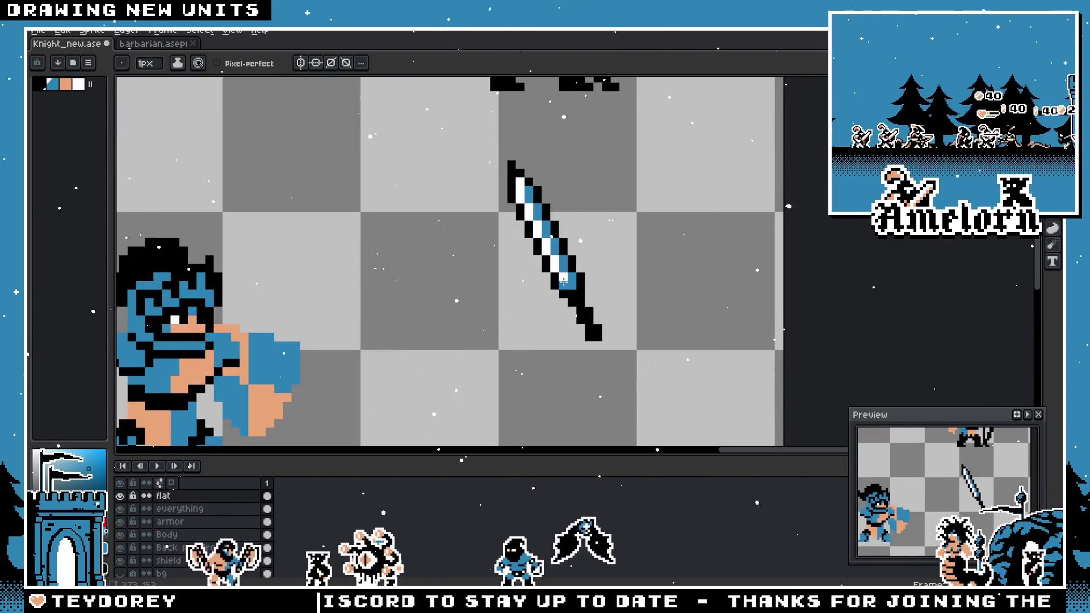
scroll(593, 302, "up", 1)
key("b")
left_click(557, 300)
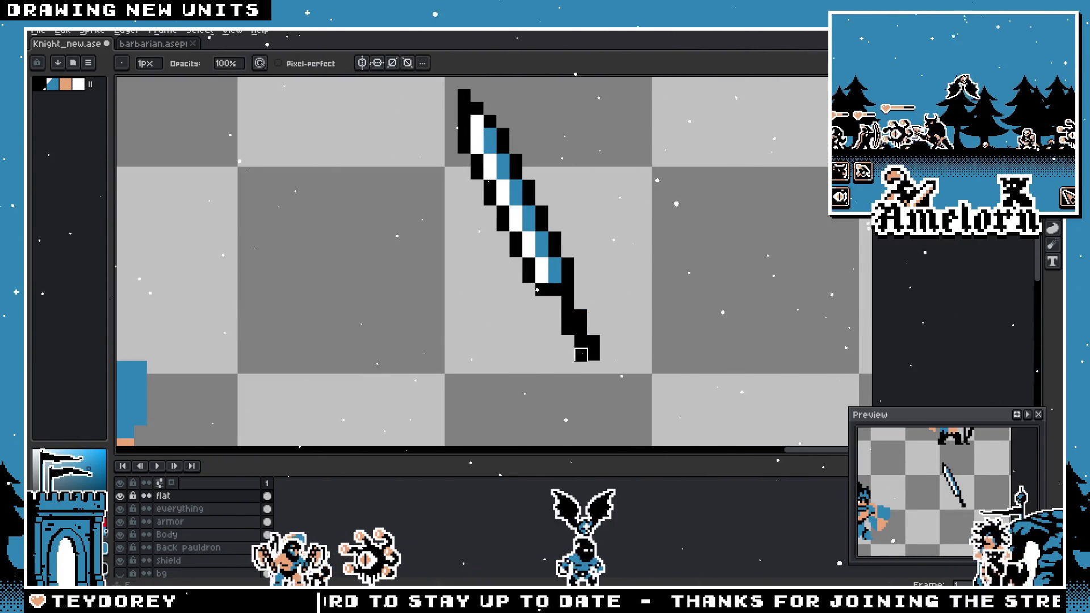
scroll(557, 301, "up", 1)
key("m")
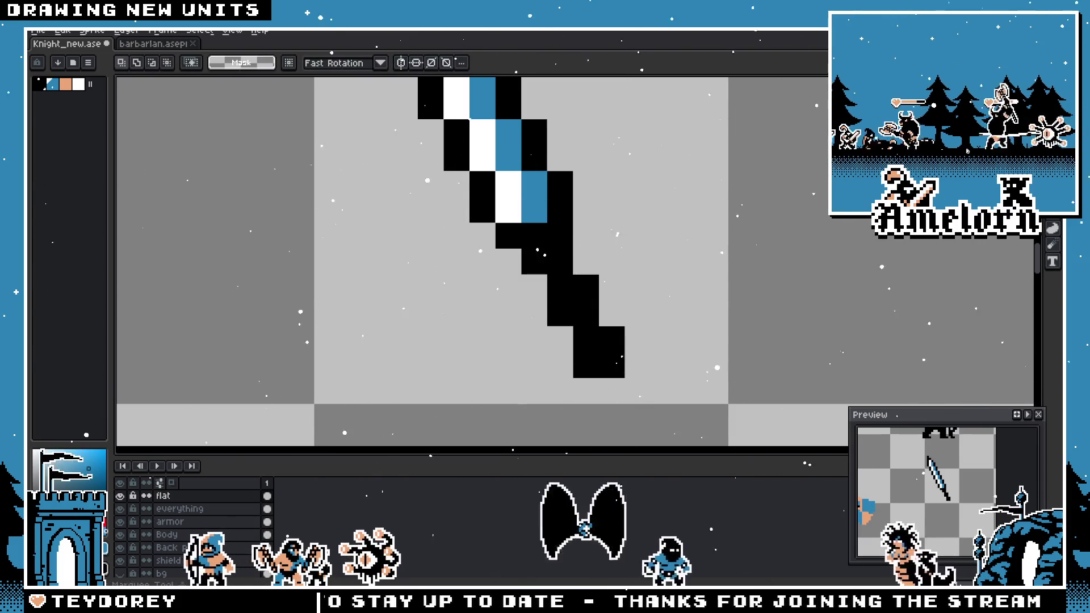
key("i")
key("b")
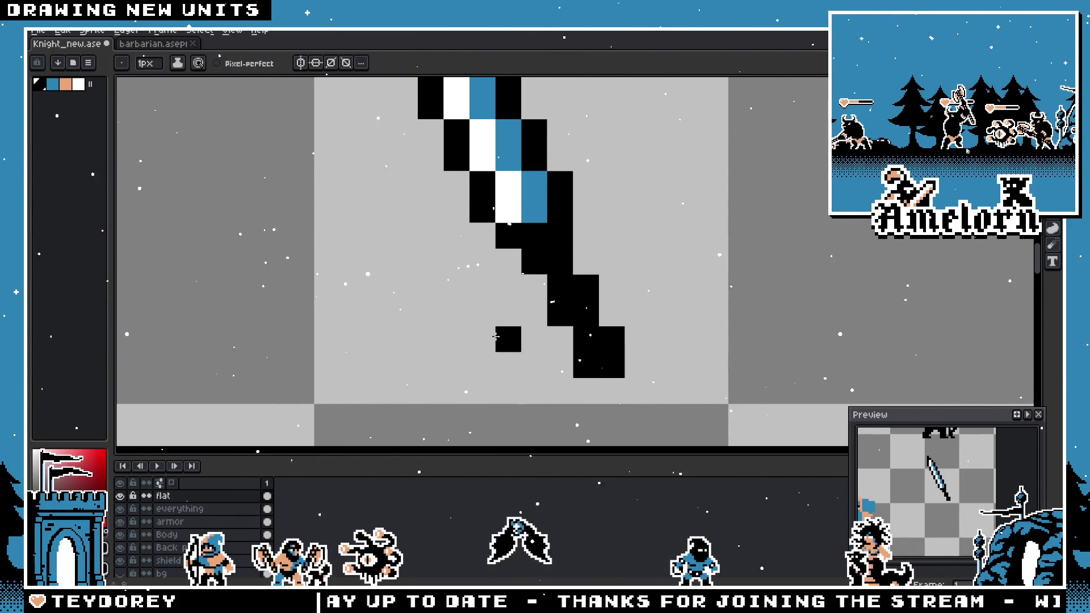
key("plus")
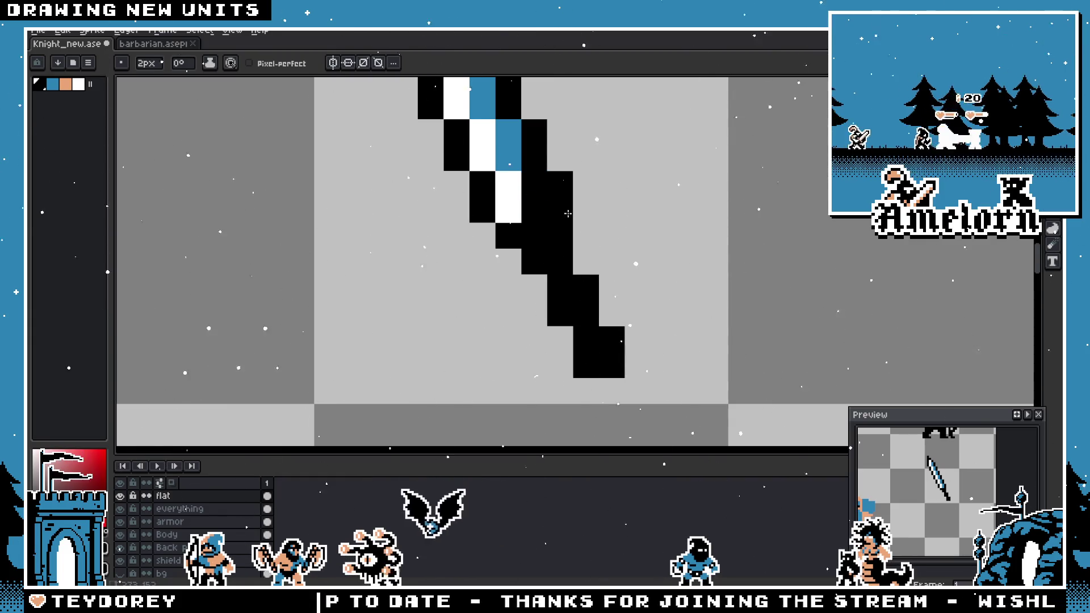
key("minus")
- Paint the upper sword blade white with a 2-pixel brush, then whiten two more blade pixels
scroll(483, 287, "down", 4)
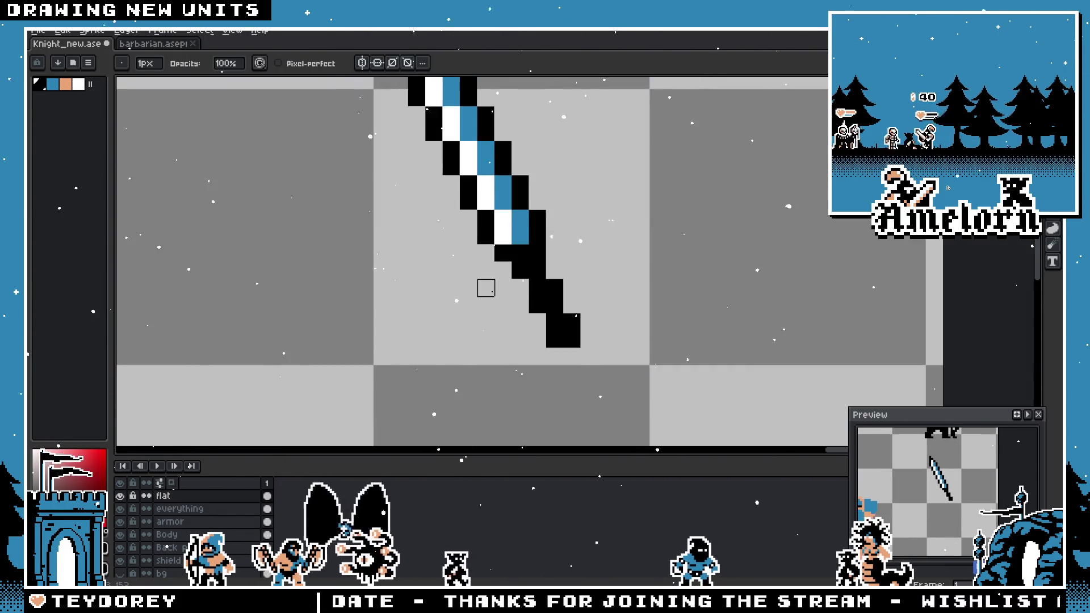
scroll(646, 241, "up", 3)
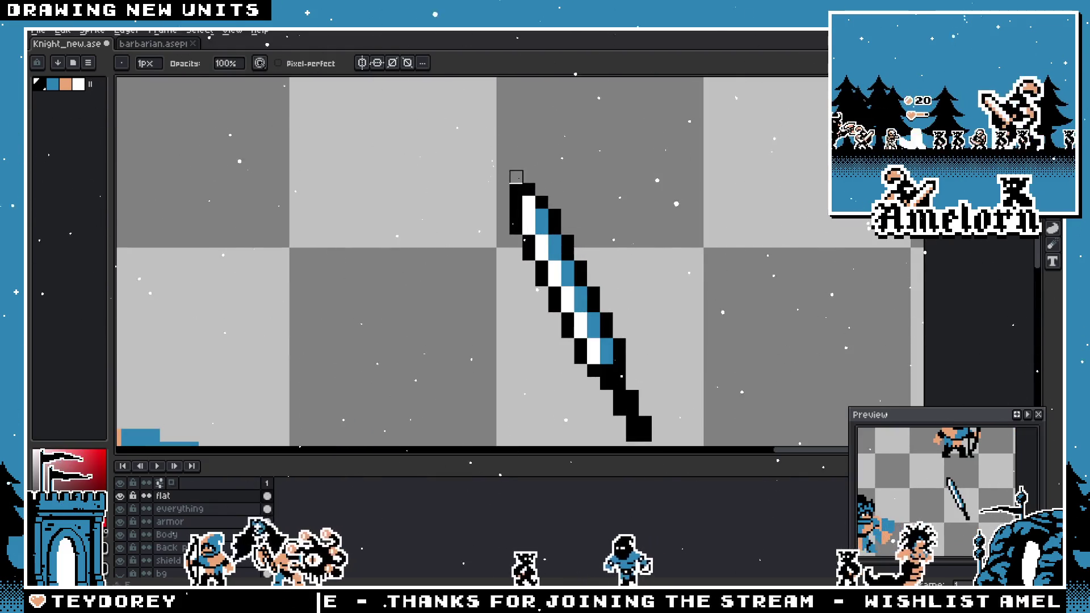
scroll(503, 189, "down", 3)
scroll(471, 259, "up", 4)
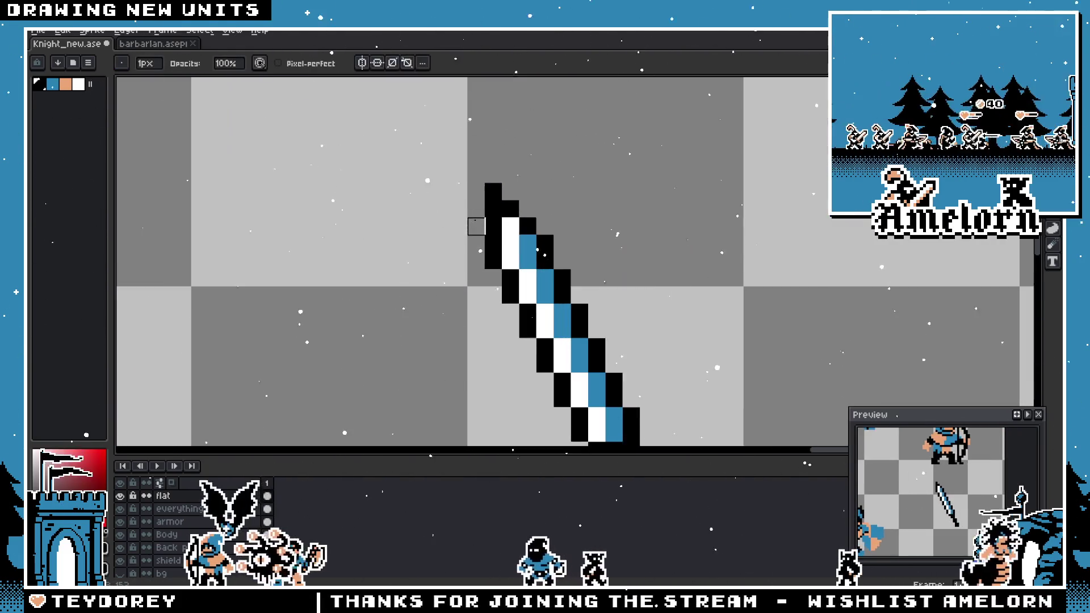
scroll(493, 192, "down", 3)
scroll(544, 300, "up", 5)
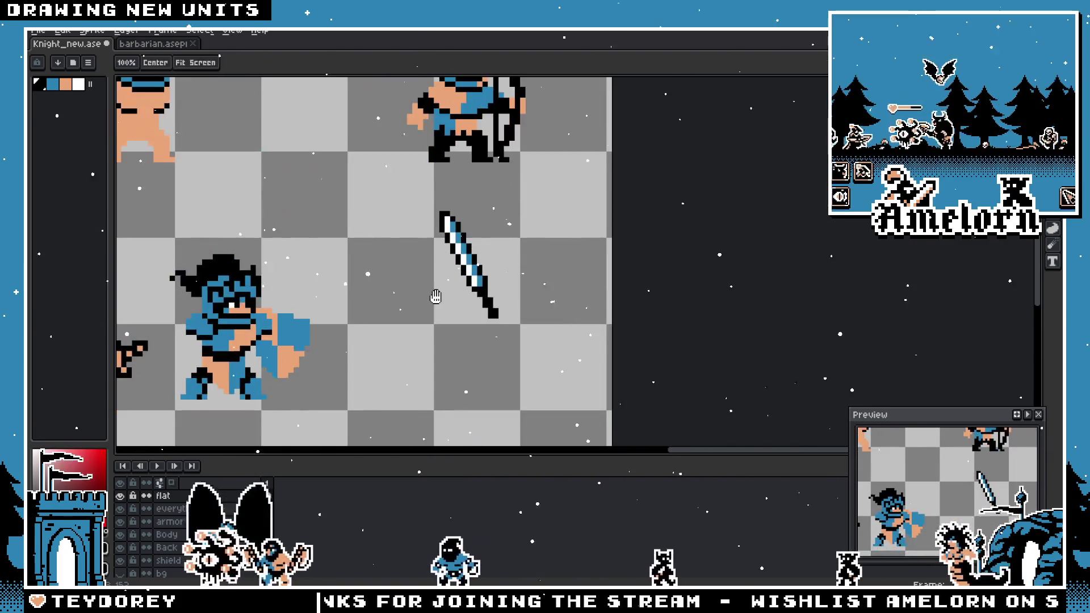
key("b")
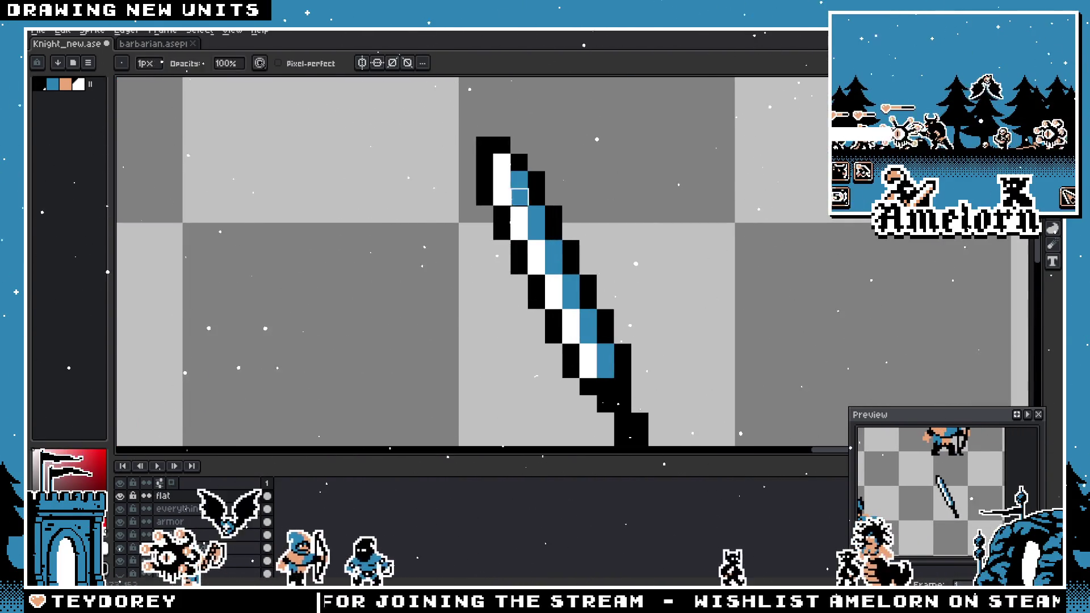
left_click_drag(519, 190, 501, 212)
key("minus")
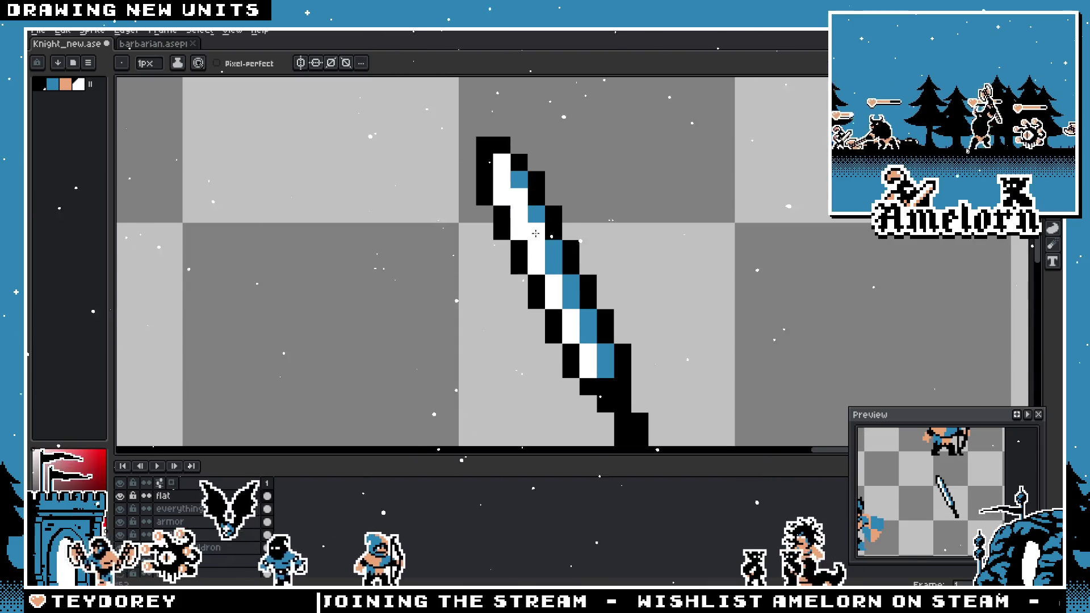
left_click(570, 301)
left_click(587, 329)
- Zoom in and out and recentre the view on the sword
scroll(604, 363, "down", 5)
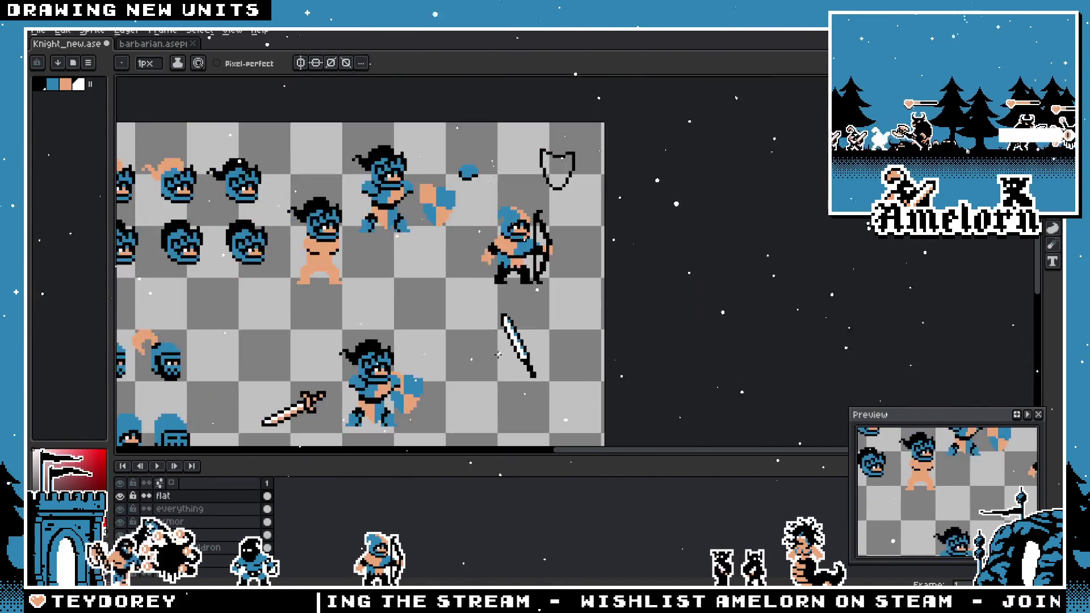
scroll(521, 366, "up", 4)
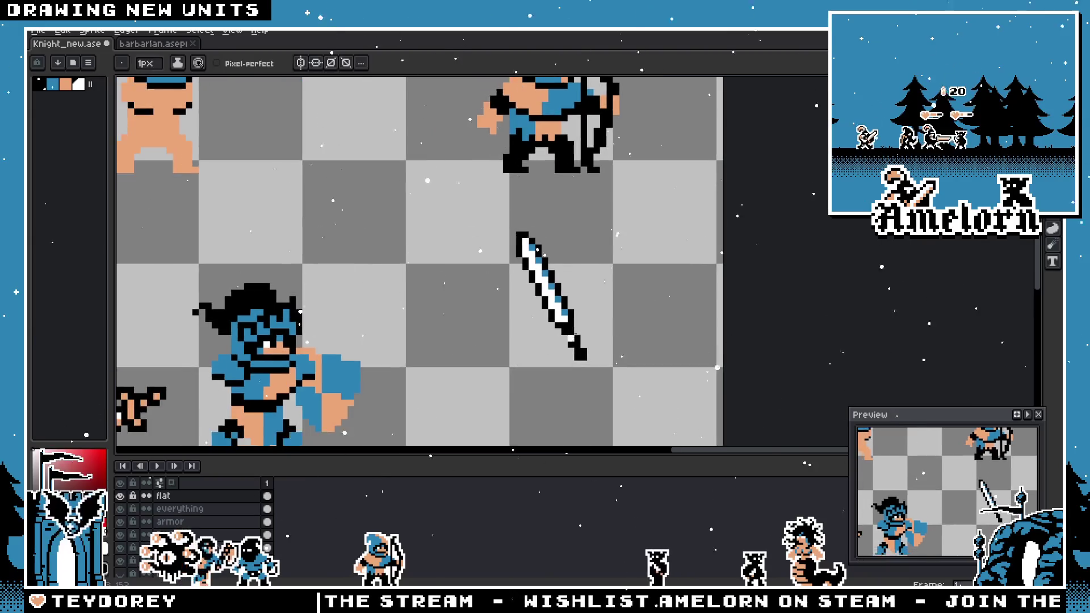
scroll(423, 307, "down", 2)
scroll(423, 307, "down", 2)
scroll(448, 308, "up", 4)
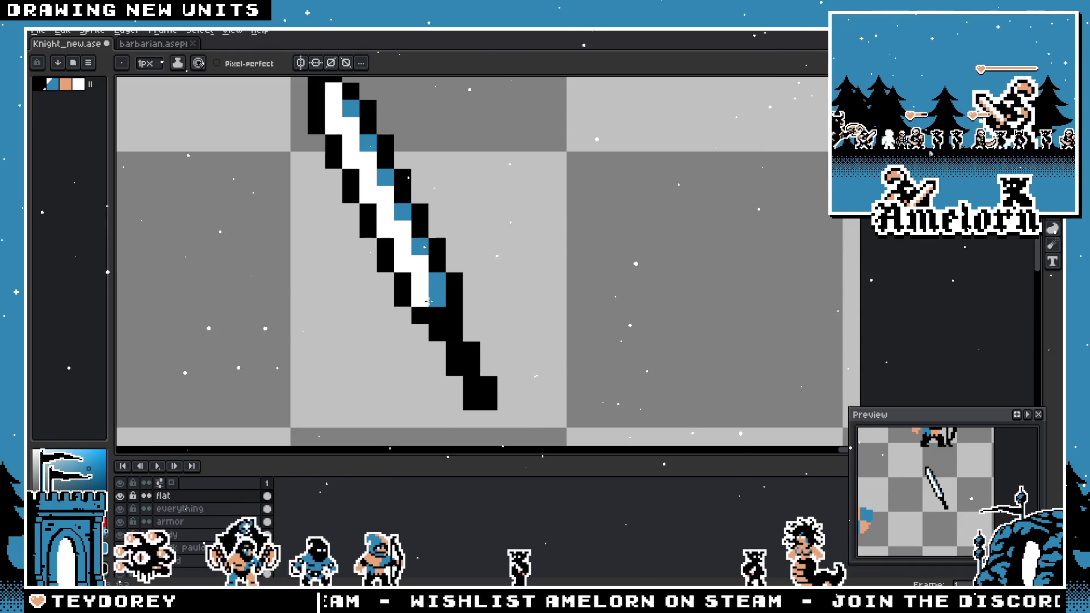
scroll(383, 303, "down", 3)
scroll(446, 305, "up", 2)
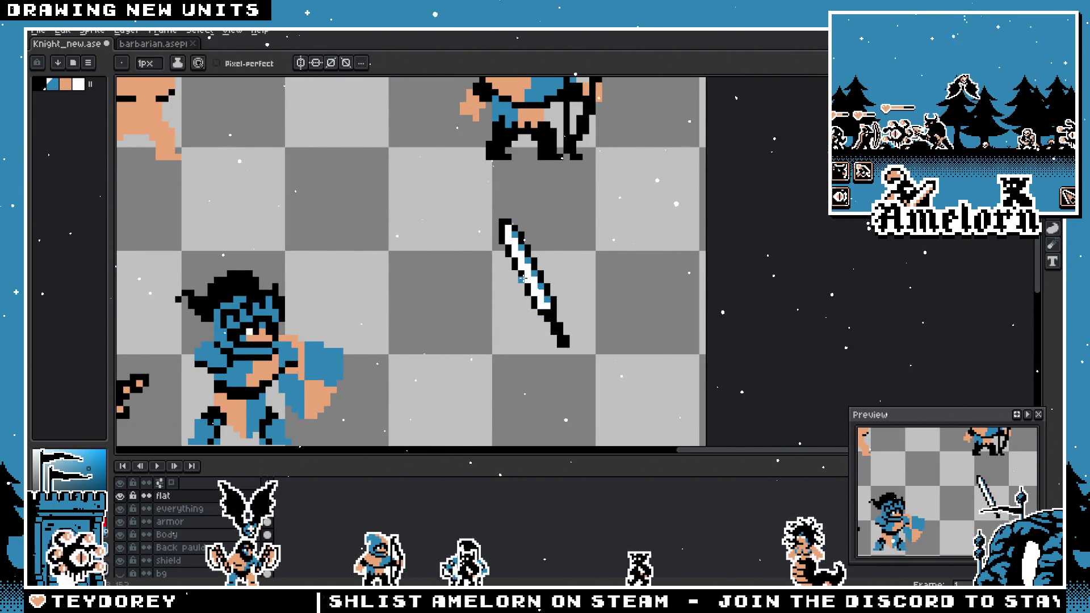
scroll(522, 278, "up", 2)
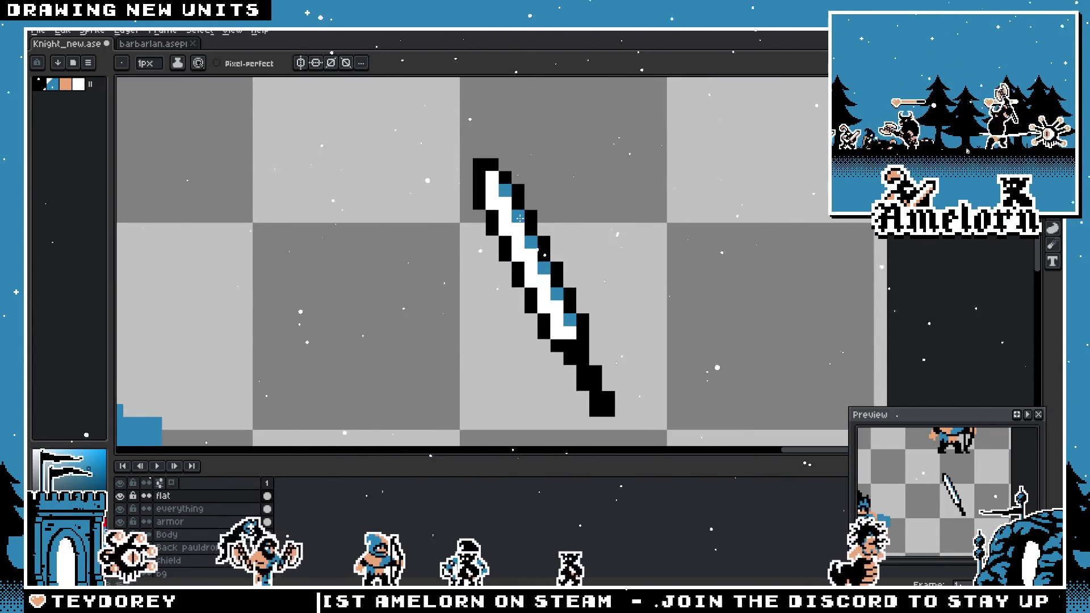
key("m")
mouse_move(601, 226)
left_mouse_down()
mouse_move(542, 185)
mouse_move(608, 234)
left_mouse_up()
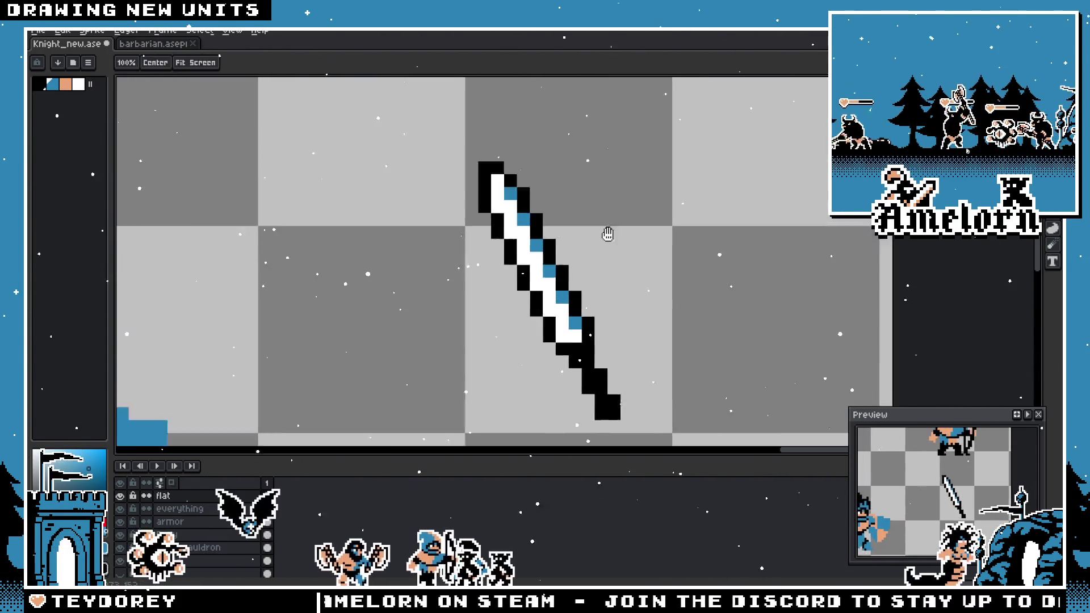
scroll(635, 244, "down", 2)
scroll(638, 300, "up", 2)
- Flood-fill the sword blade's interior solid blue with the Magic Wand (W)
key("g")
key("m")
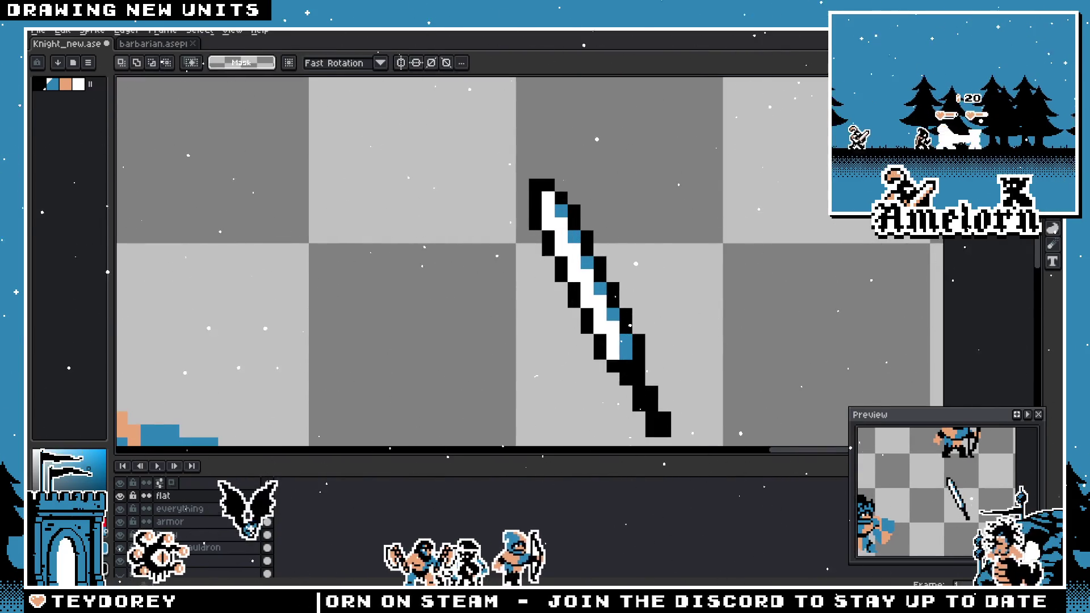
key("w")
left_click(611, 326)
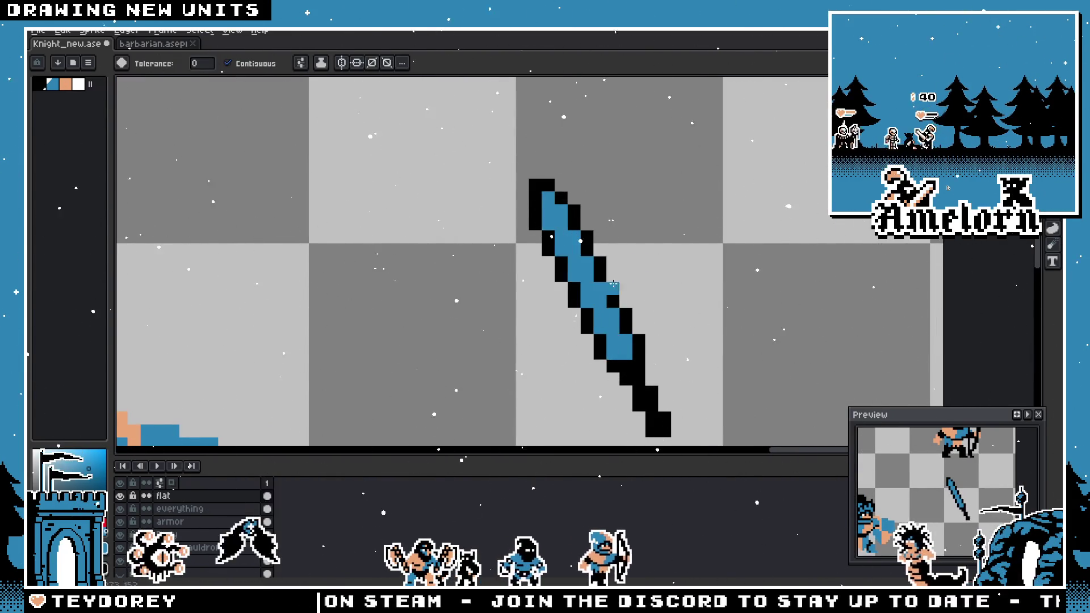
mouse_move(500, 287)
left_mouse_down()
mouse_move(613, 125)
mouse_move(496, 231)
mouse_move(474, 266)
left_mouse_up()
- Draw a 1-pixel white line down the blade's middle, then sample the peach skin colour
key("b")
left_click(572, 162)
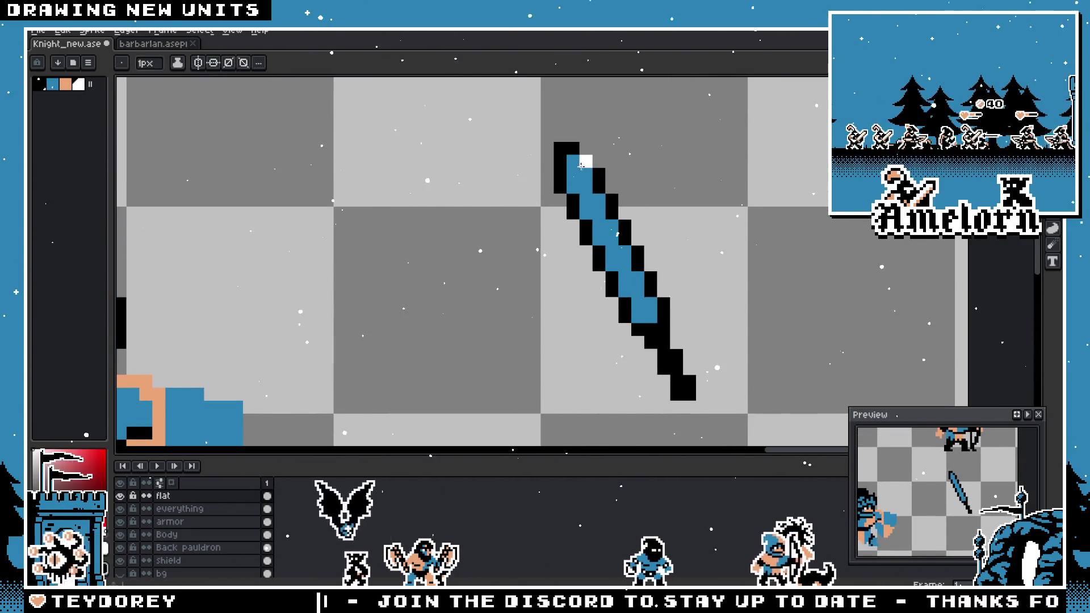
left_click(585, 174)
left_click_drag(583, 174, 648, 316)
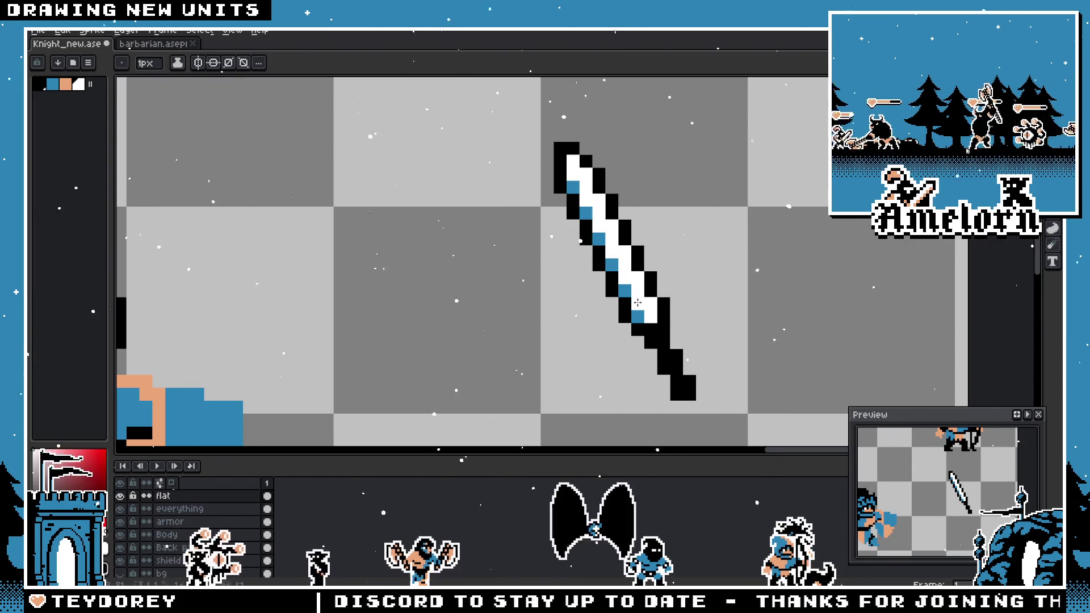
scroll(637, 302, "down", 5)
scroll(559, 288, "up", 5)
scroll(533, 292, "down", 5)
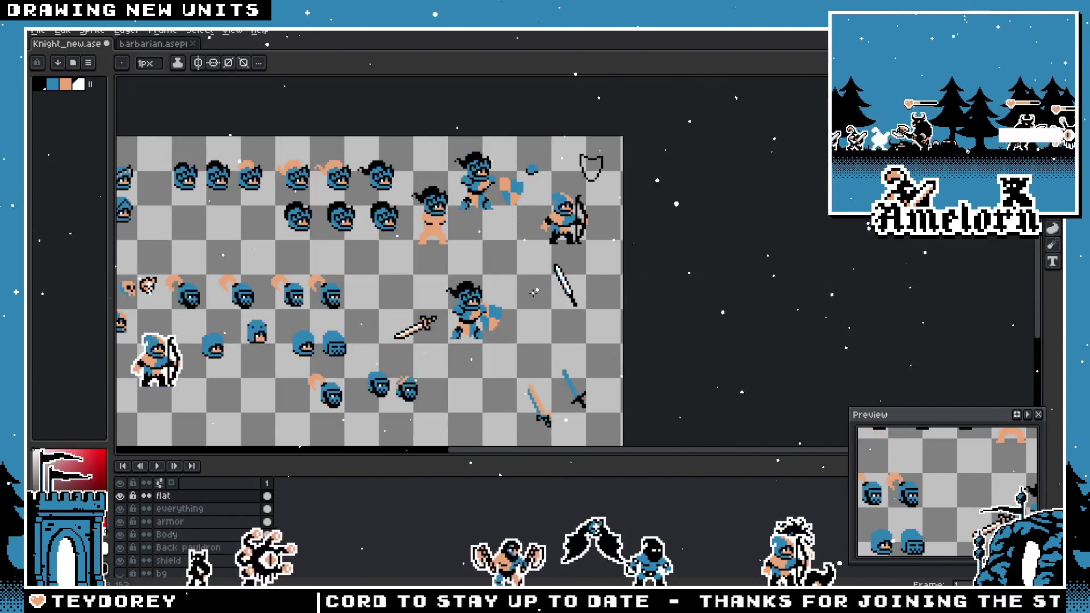
scroll(534, 292, "up", 3)
scroll(556, 283, "up", 2)
left_click(352, 355, "alt")
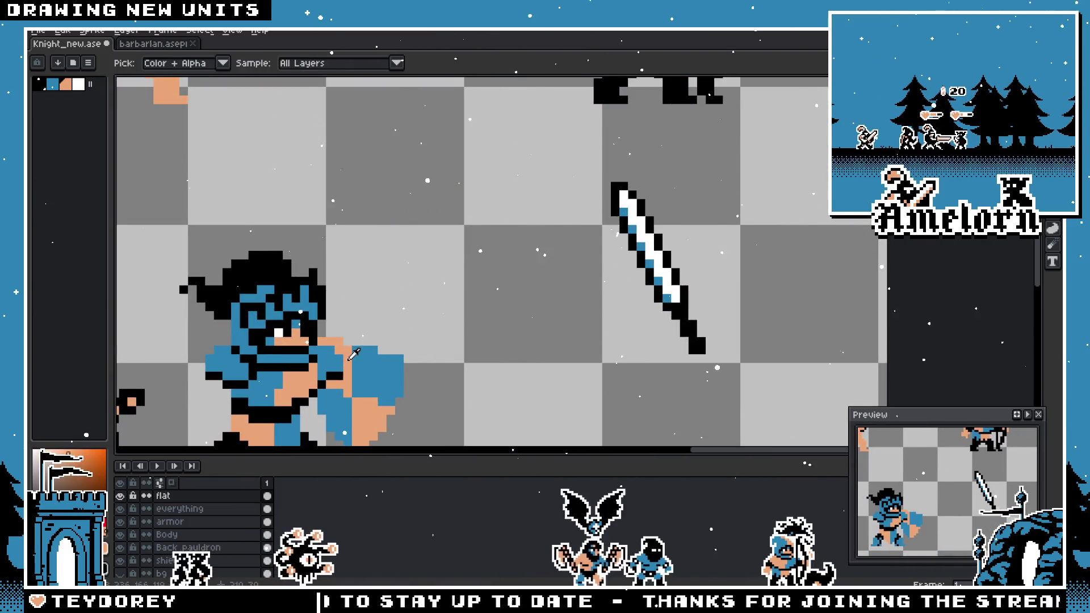
scroll(585, 253, "up", 2)
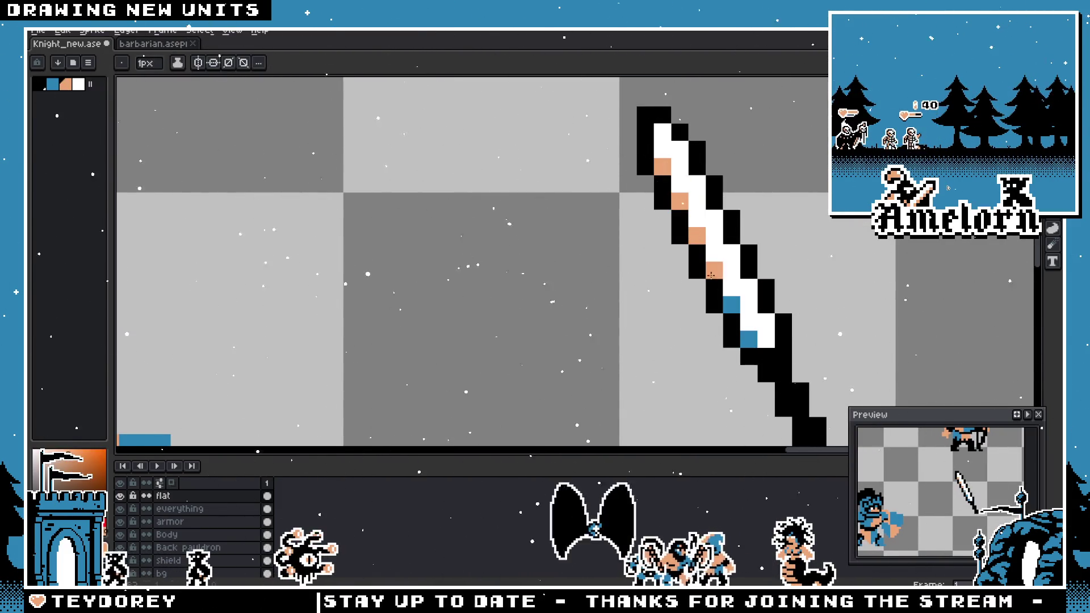
- Recolour two stripe pixels on the blade peach with the pencil
right_click(731, 305)
right_click(748, 339)
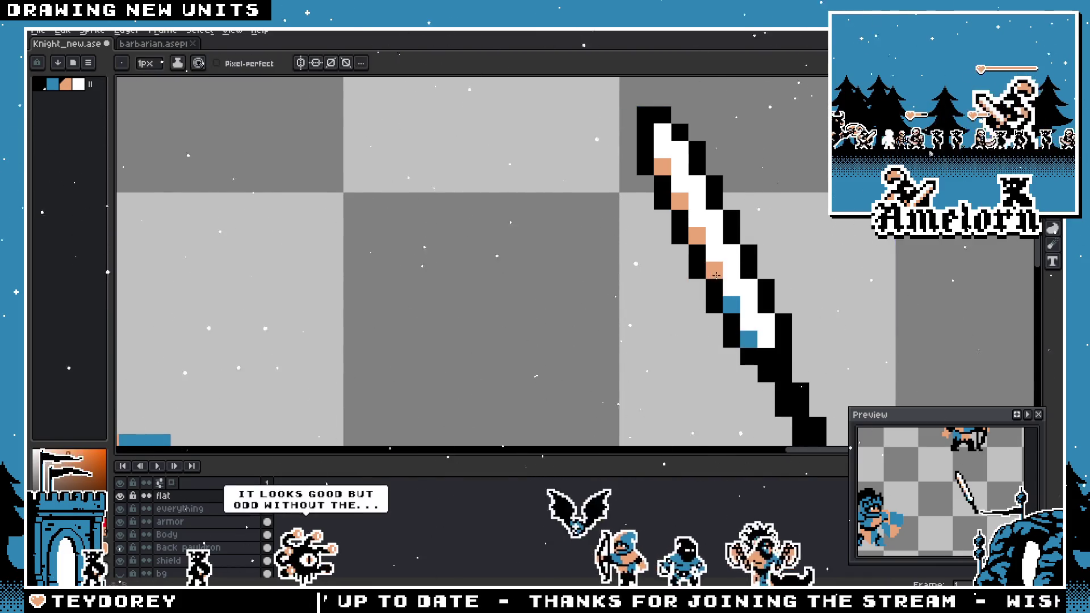
scroll(747, 332, "down", 4)
scroll(681, 306, "up", 1)
scroll(624, 289, "down", 3)
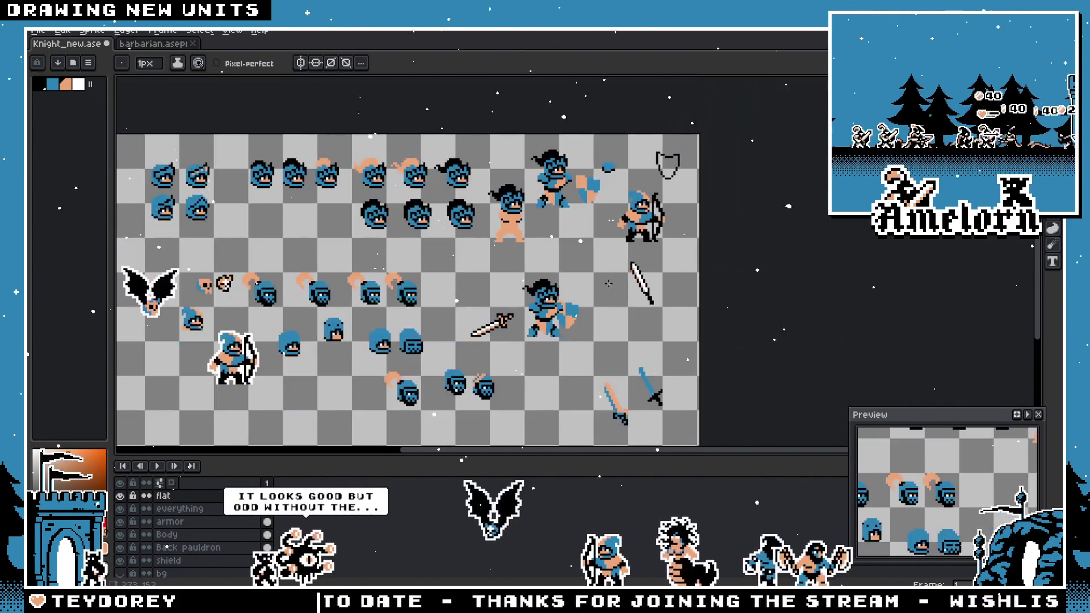
scroll(618, 286, "up", 1)
scroll(617, 287, "up", 3)
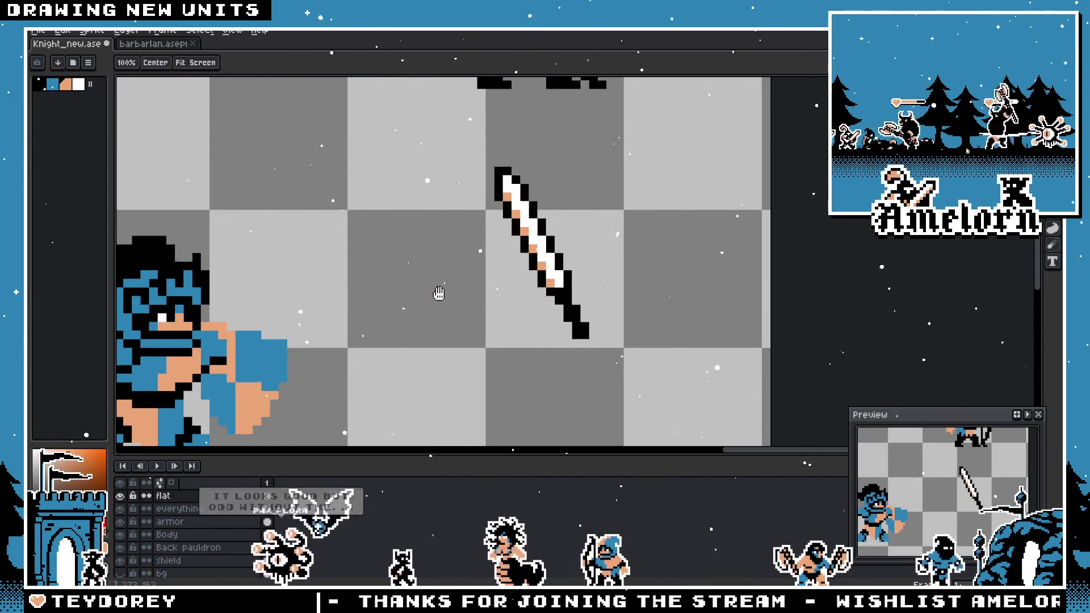
scroll(534, 266, "down", 3)
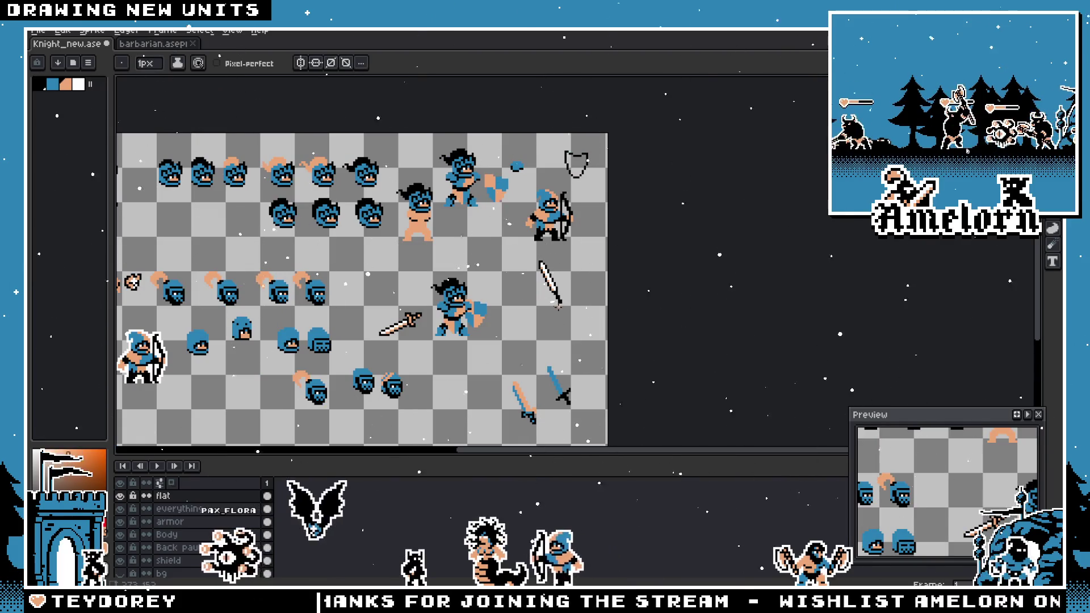
scroll(550, 296, "up", 3)
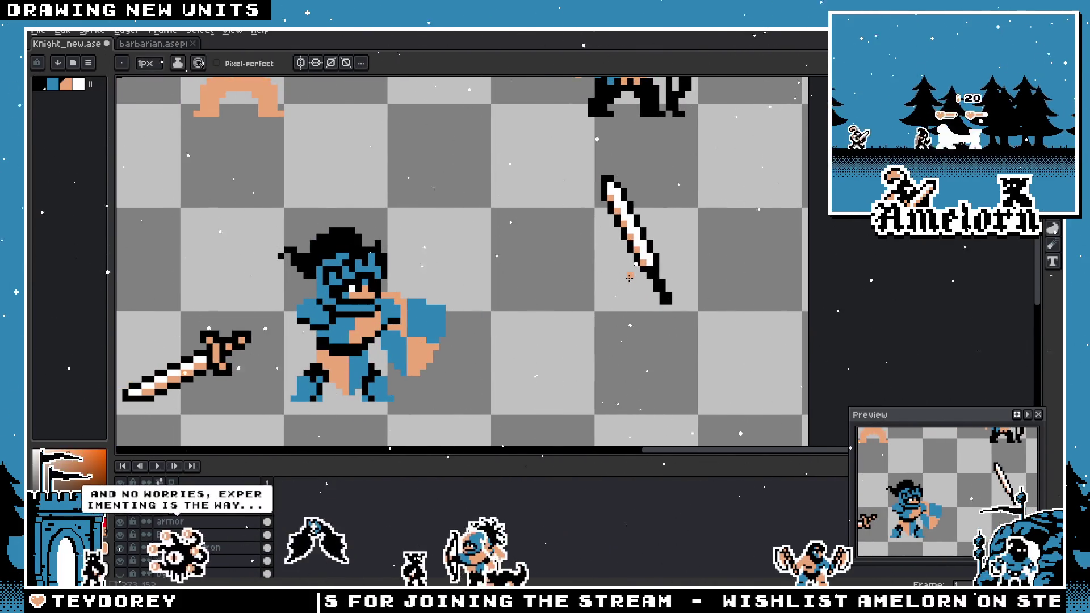
left_click(670, 265, "alt")
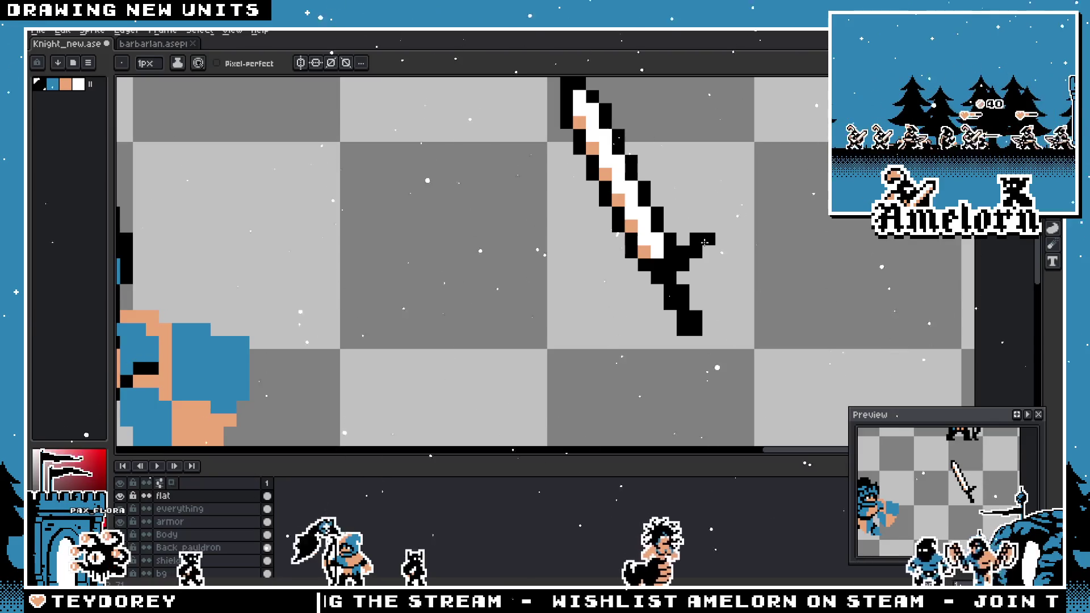
- Select the crossguard pixels at the hilt, try moving them, and undo the move
key("m")
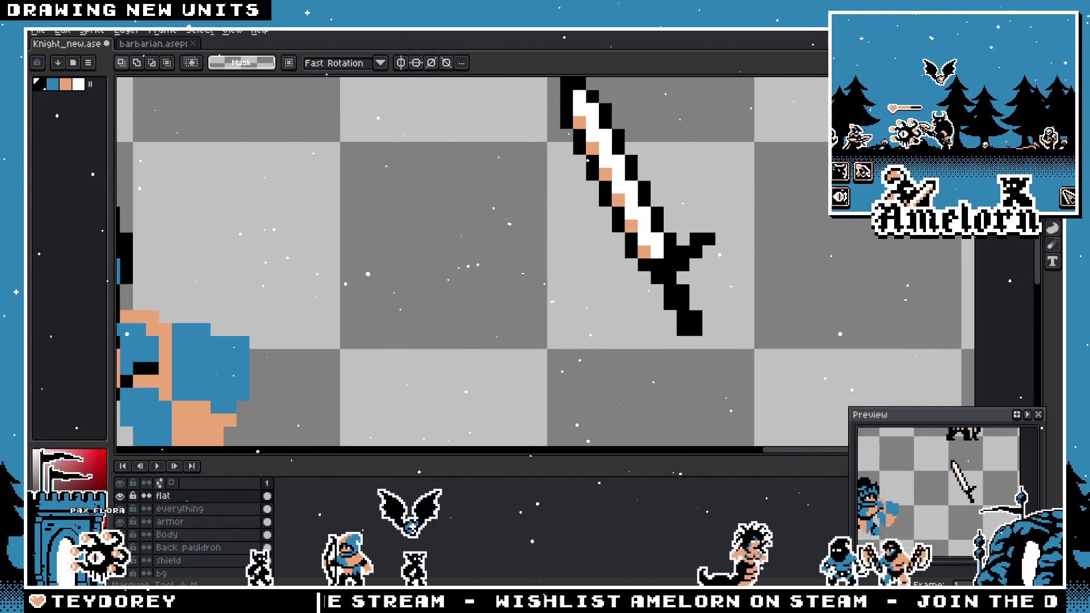
scroll(763, 224, "up", 2)
left_click_drag(585, 213, 722, 318)
left_click_drag(640, 290, 407, 342)
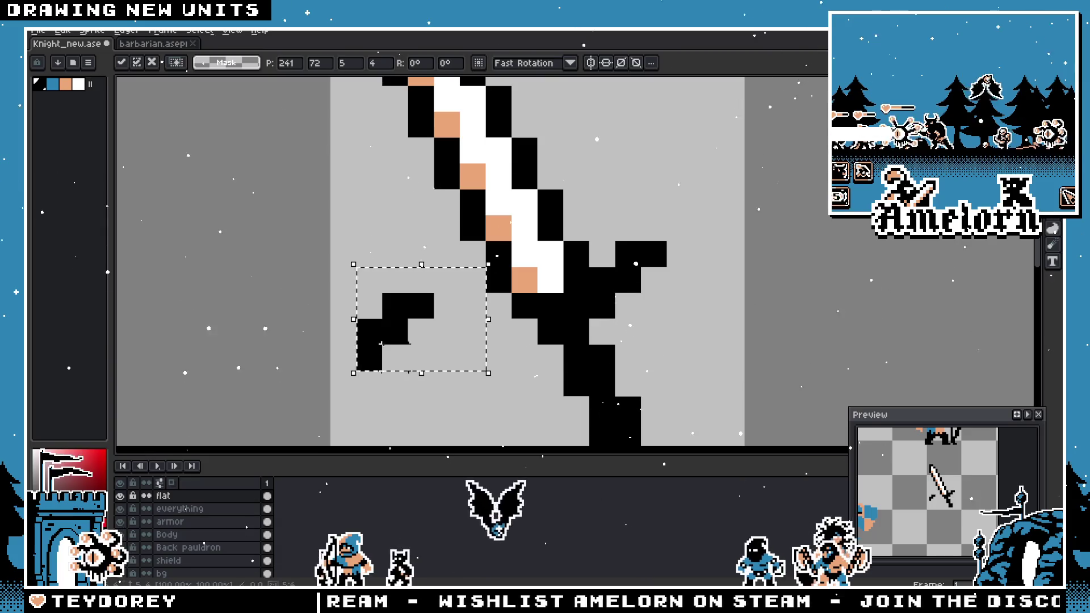
key("shift+s")
key("ctrl+z")
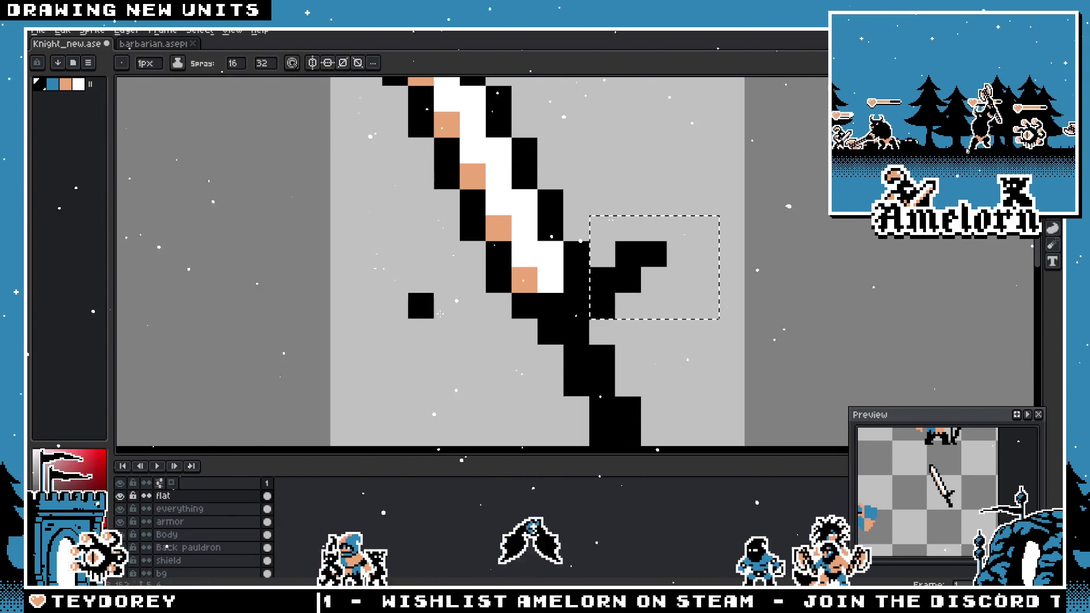
- Paste a copy of the crossguard, flip it horizontally and vertically, and commit it beside the hilt
key("m")
mouse_move(642, 266)
left_mouse_down()
mouse_move(228, 292)
mouse_move(439, 348)
mouse_move(518, 349)
left_mouse_up()
key("shift+h")
key("shift+v")
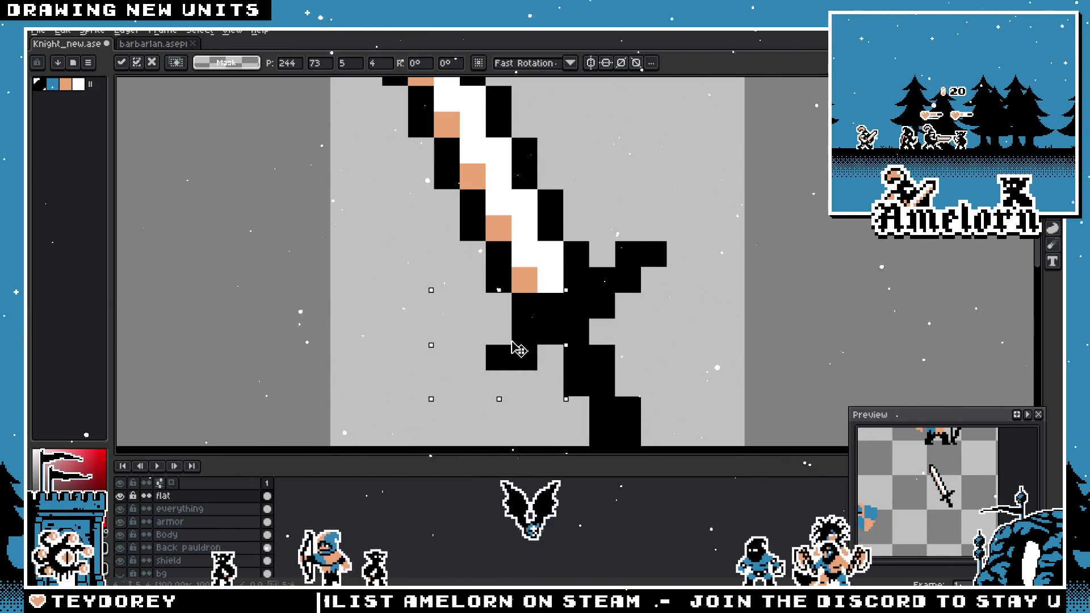
key("Return")
scroll(661, 340, "down", 5)
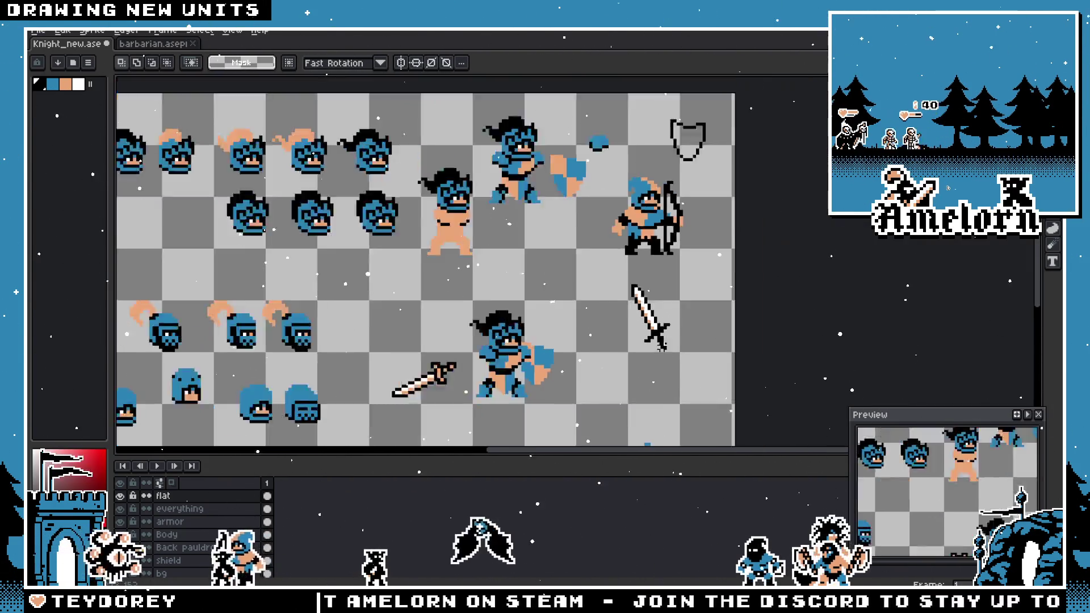
scroll(661, 343, "up", 4)
key("b")
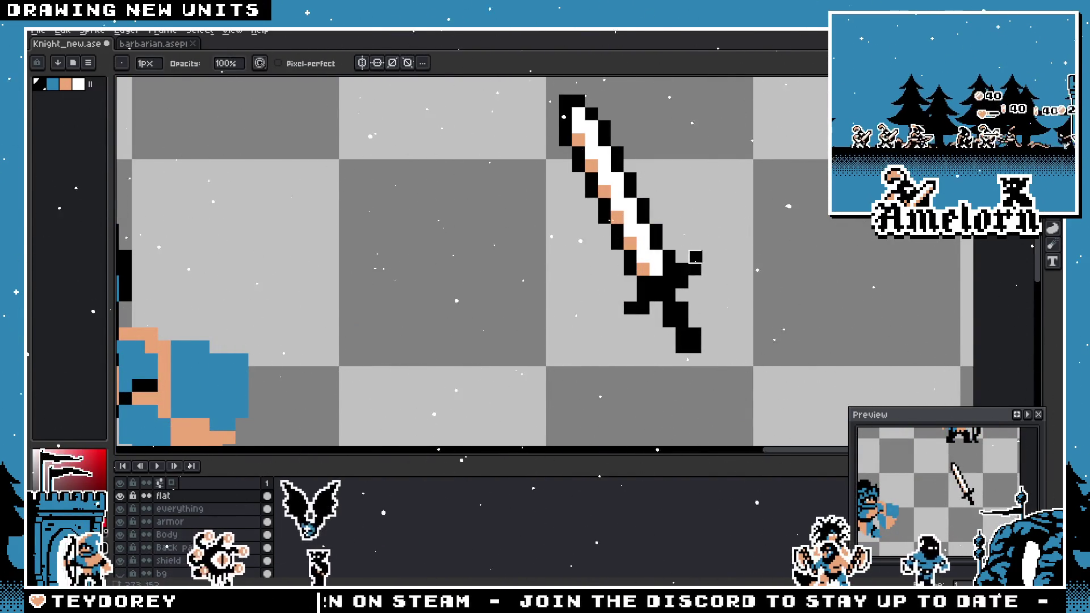
- Zoom in on the hilt and add a black pixel beside the sword's guard
scroll(846, 279, "down", 4)
scroll(847, 279, "up", 3)
scroll(829, 288, "down", 4)
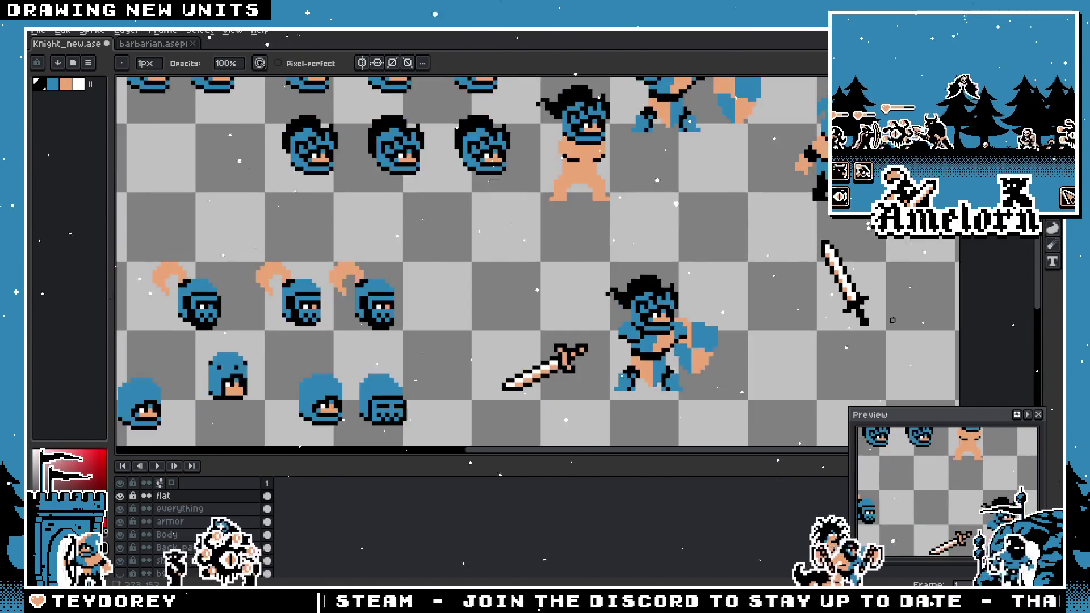
scroll(760, 285, "up", 5)
scroll(734, 299, "down", 4)
scroll(749, 316, "up", 5)
key("v")
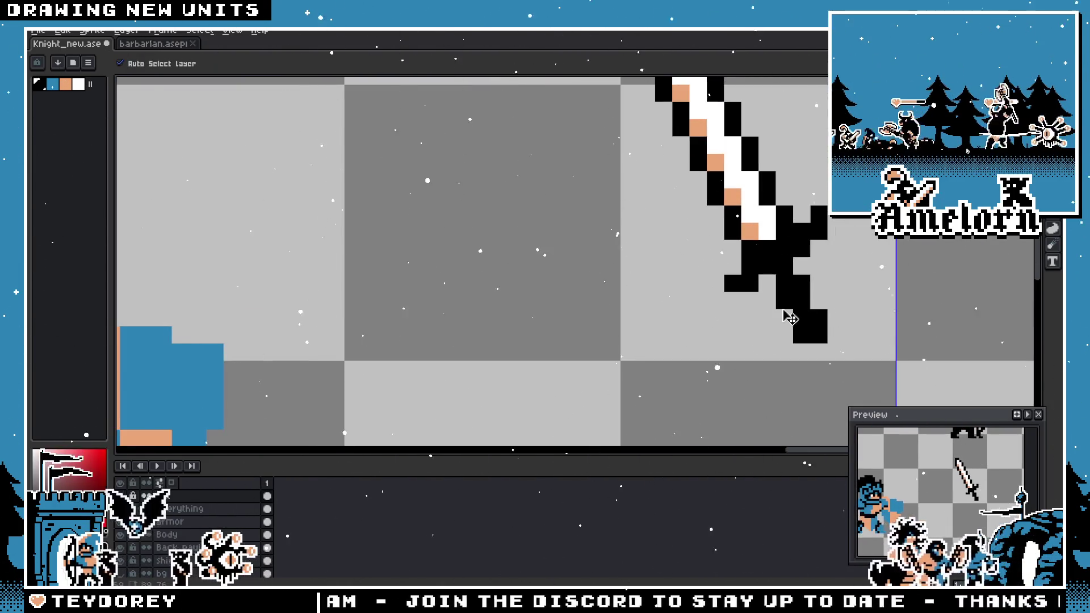
key("b")
scroll(727, 298, "up", 2)
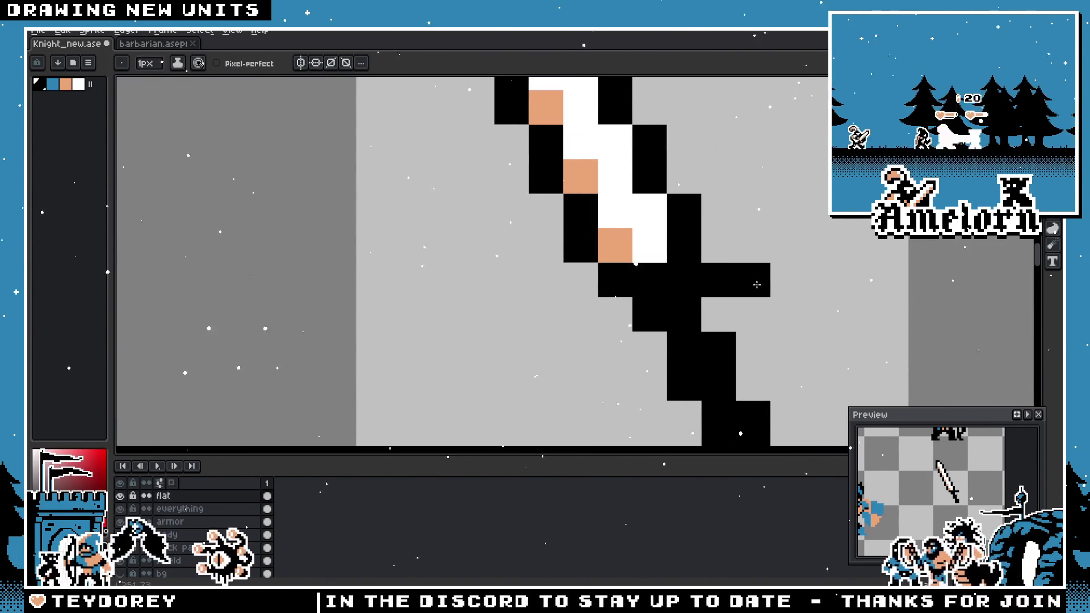
scroll(593, 335, "down", 4)
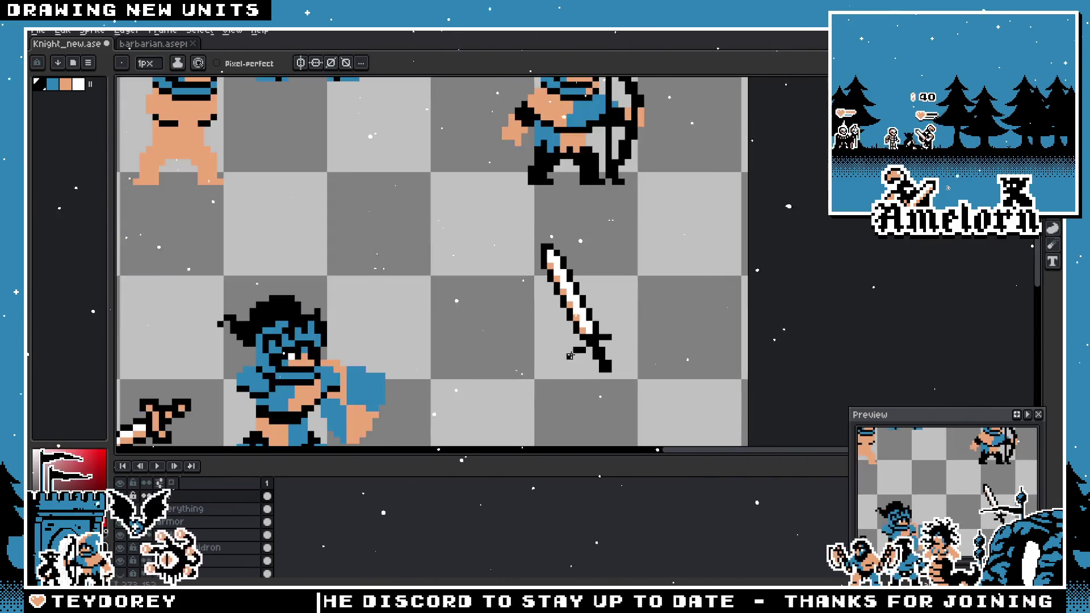
scroll(599, 321, "up", 3)
key("v")
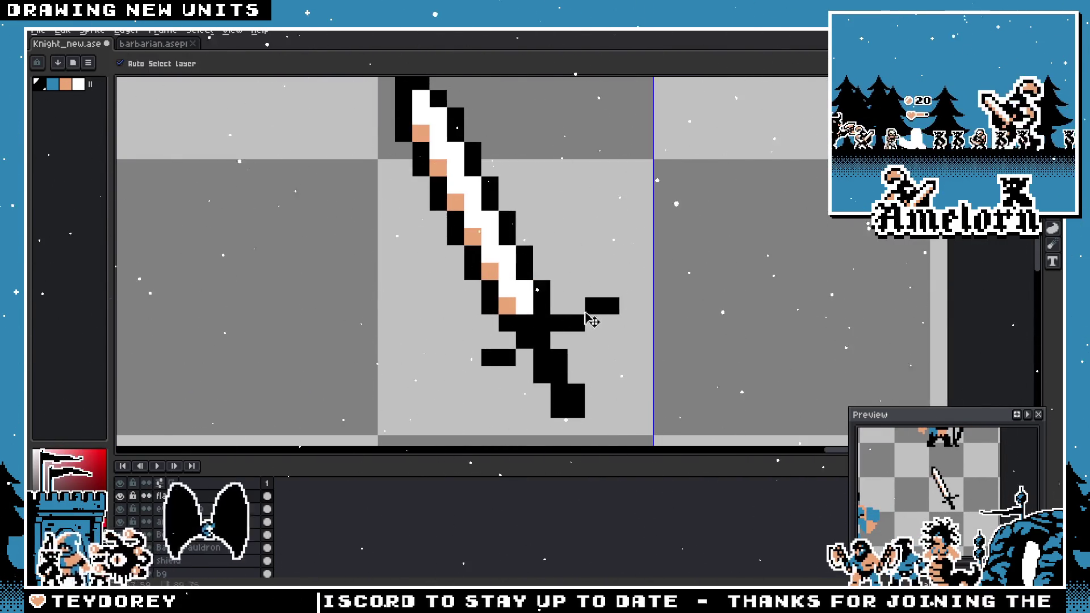
key("b")
left_click(564, 312)
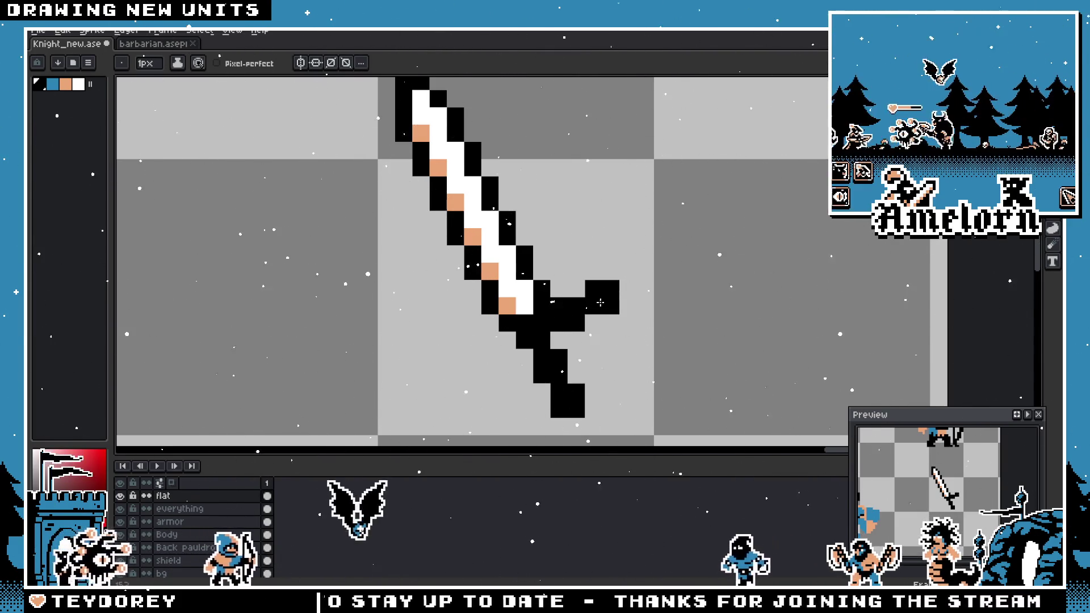
- Adjust the guard pixels and add another black pixel to the sword's hilt
scroll(567, 324, "down", 1)
scroll(668, 292, "up", 2)
left_click(681, 257)
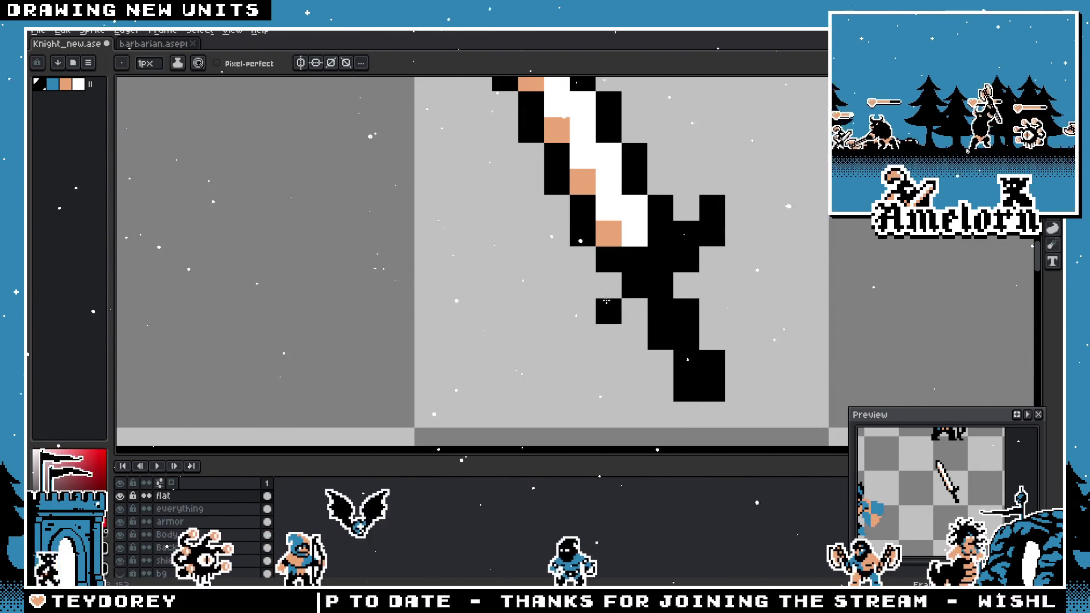
left_click(583, 337)
- Zoom out to the sprite sheet and back in close on the sword
scroll(567, 335, "down", 5)
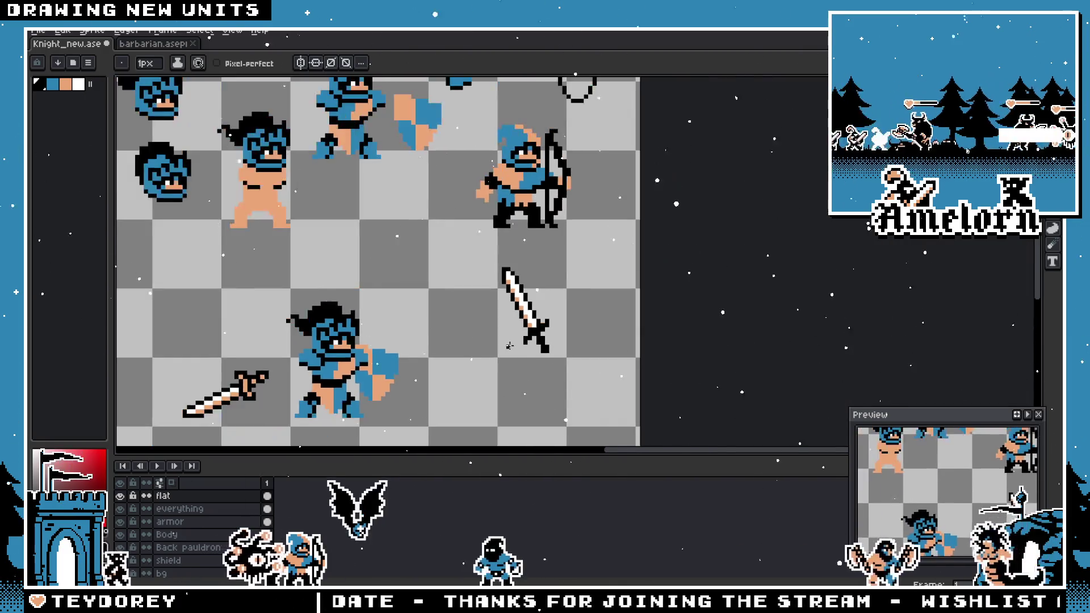
scroll(509, 346, "up", 5)
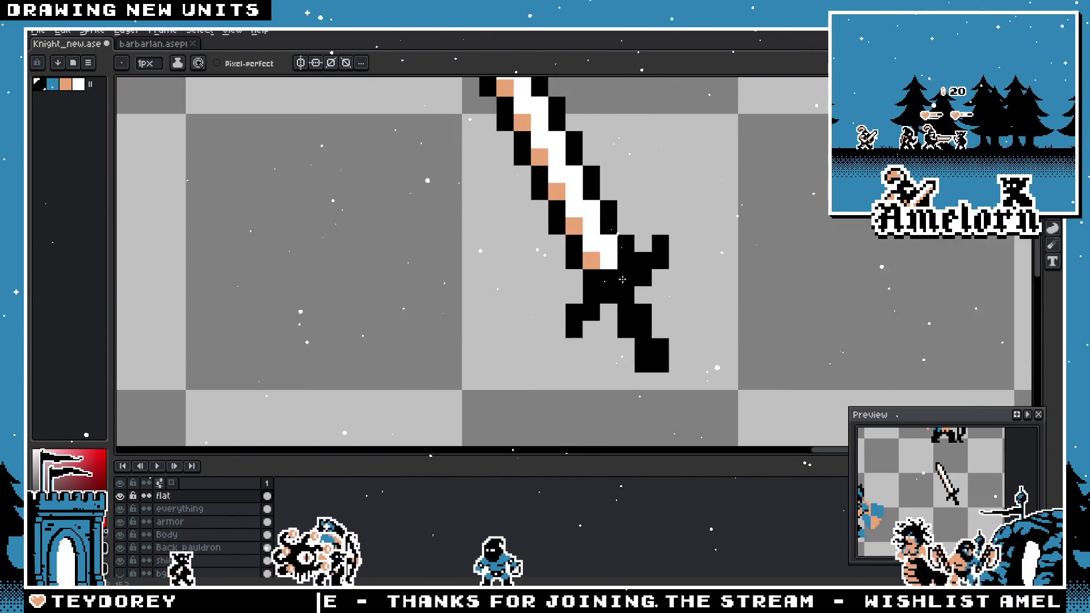
scroll(540, 202, "down", 5)
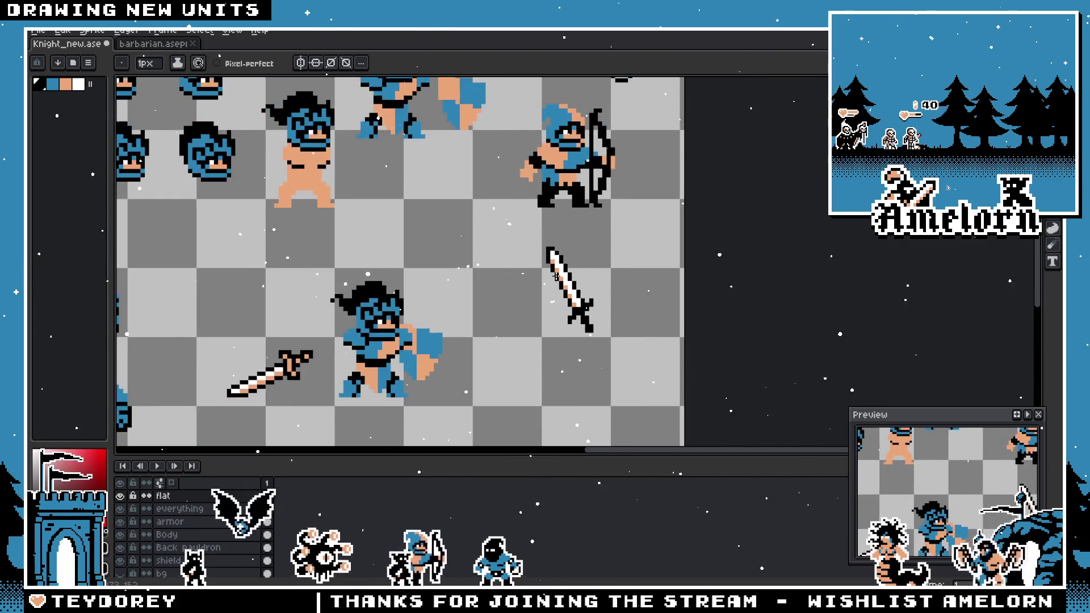
scroll(535, 246, "up", 3)
scroll(536, 246, "up", 2)
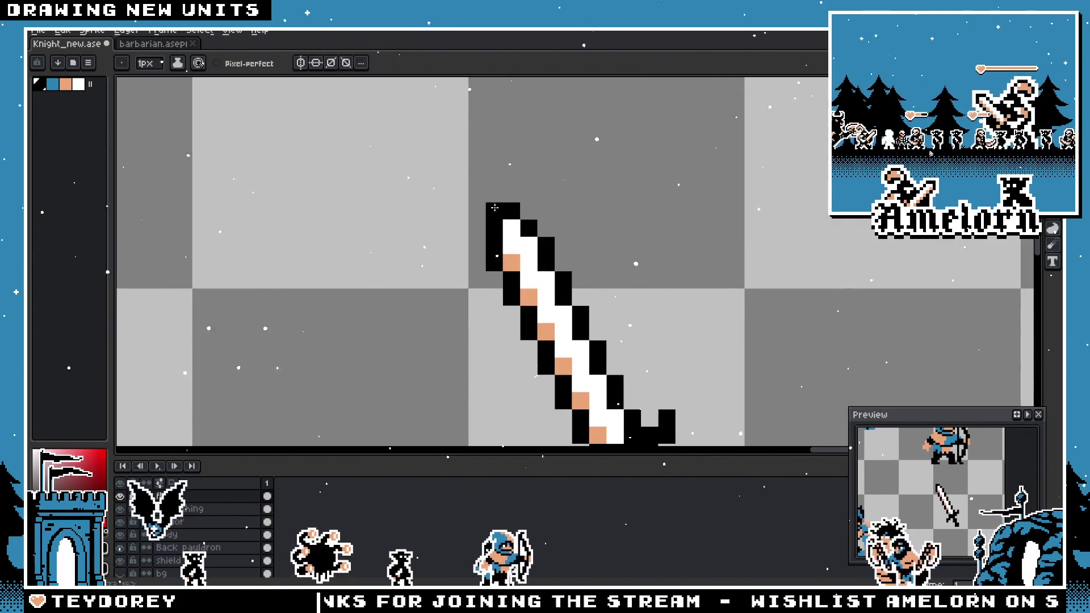
scroll(493, 199, "down", 3)
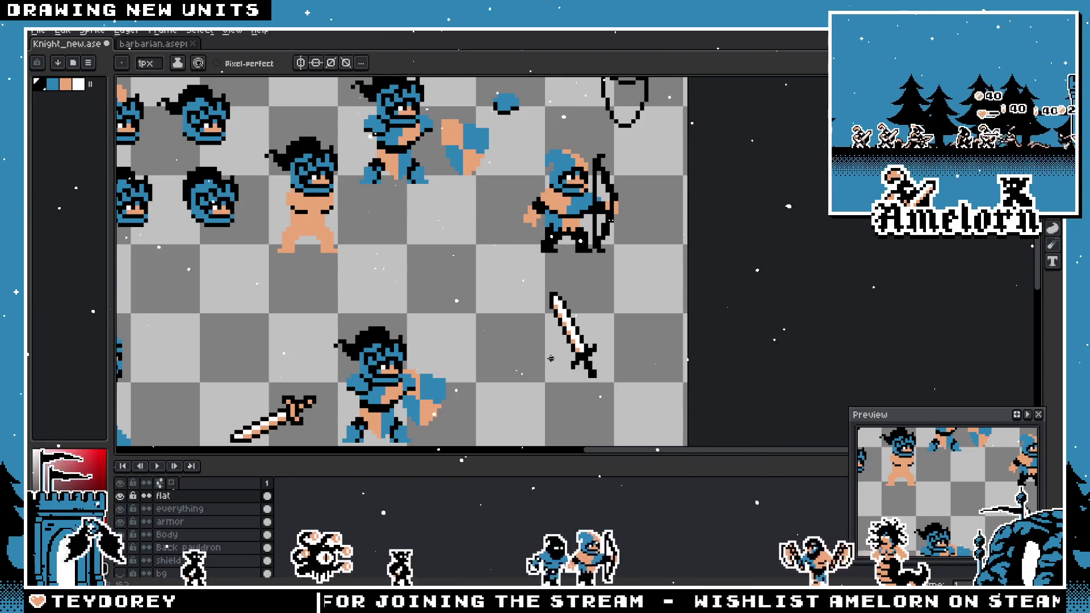
scroll(551, 358, "up", 1)
scroll(540, 369, "down", 2)
scroll(624, 281, "up", 3)
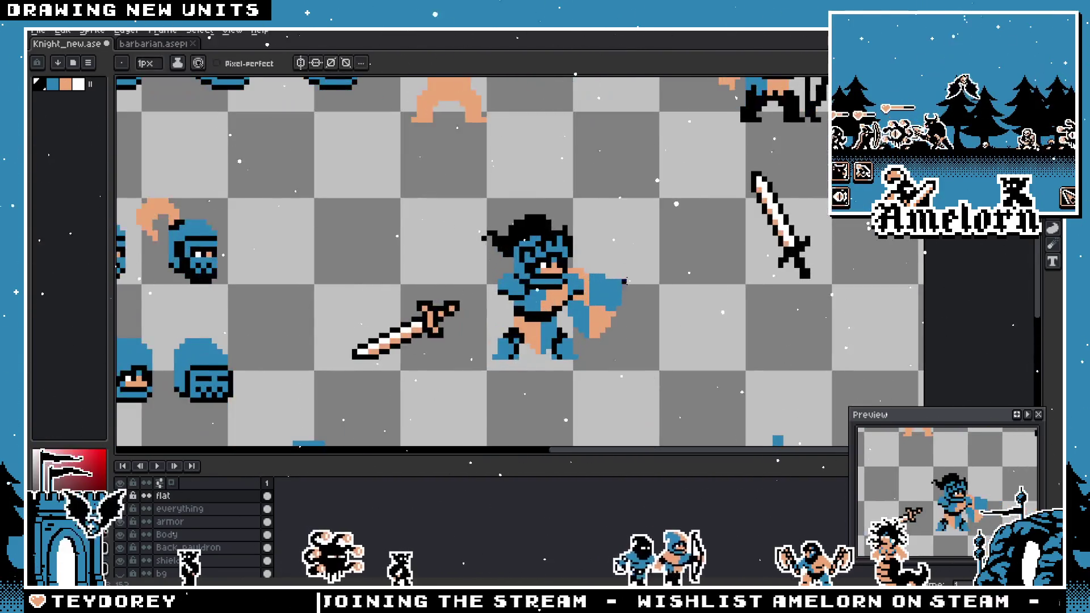
scroll(624, 280, "down", 1)
scroll(537, 276, "up", 1)
scroll(602, 271, "up", 2)
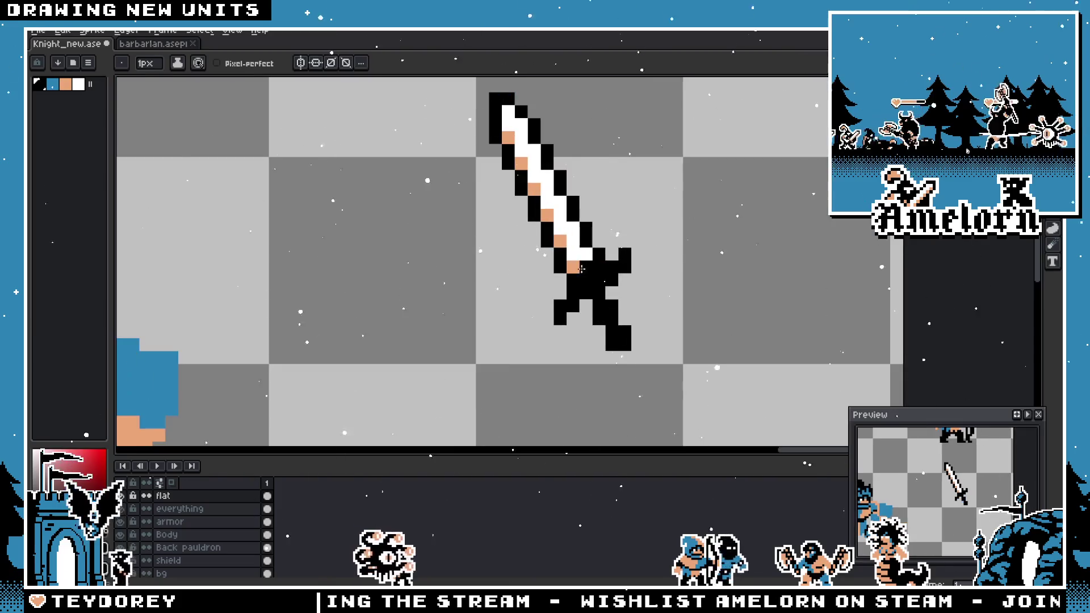
left_click(600, 316, "alt")
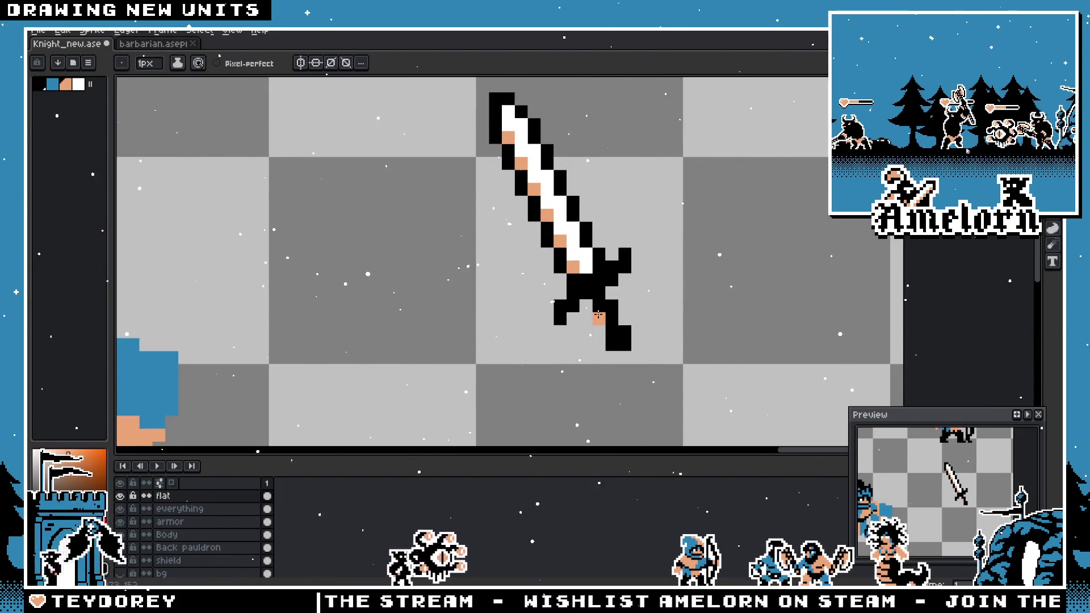
right_click(598, 318)
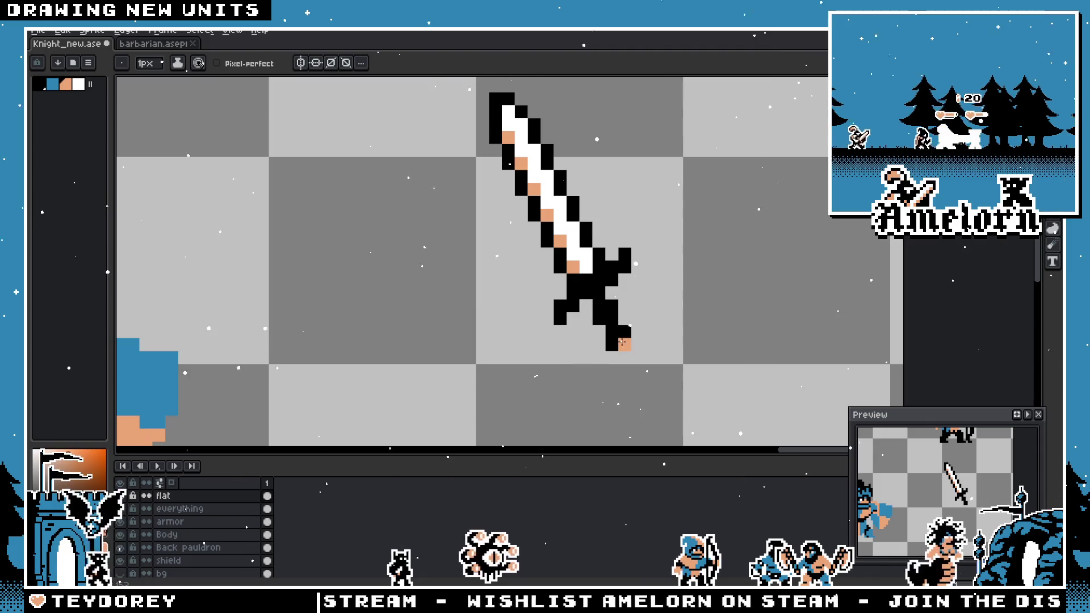
scroll(530, 307, "down", 2)
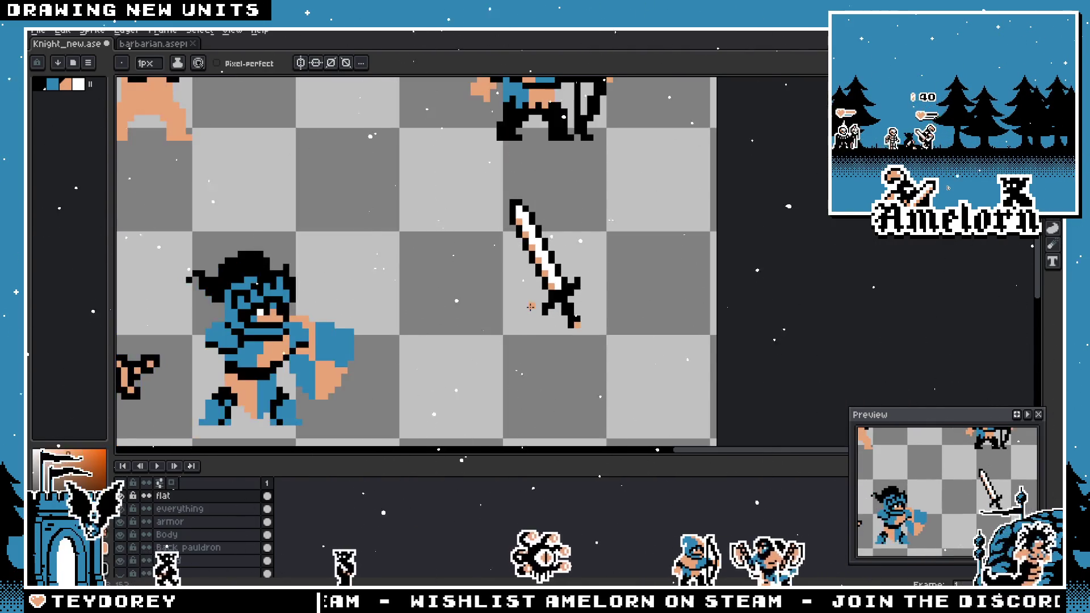
scroll(593, 319, "up", 2)
right_click(608, 340)
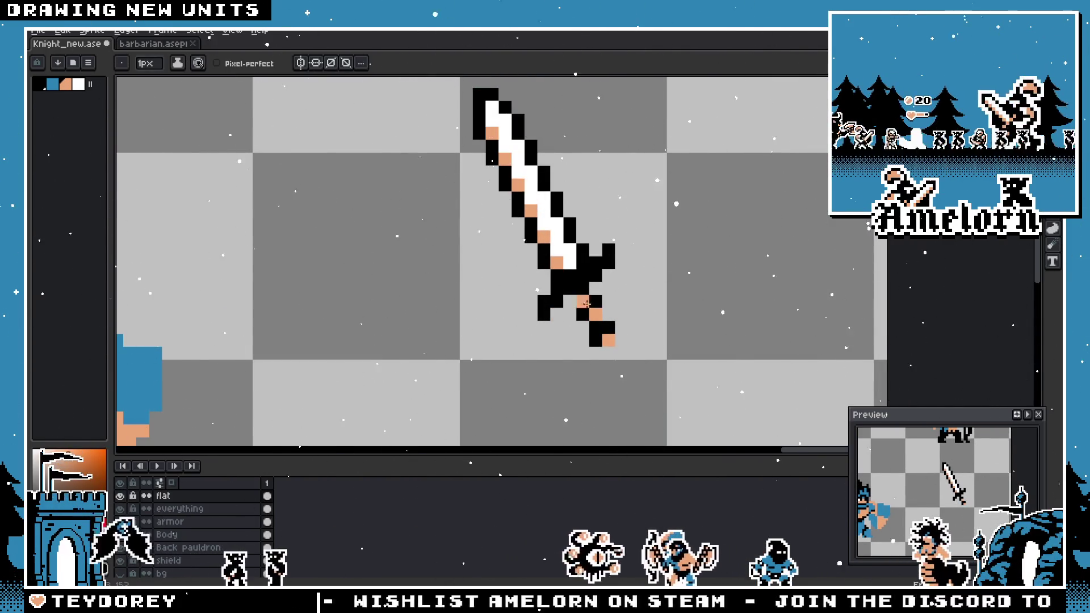
scroll(580, 288, "down", 2)
scroll(561, 306, "up", 2)
right_click(561, 306)
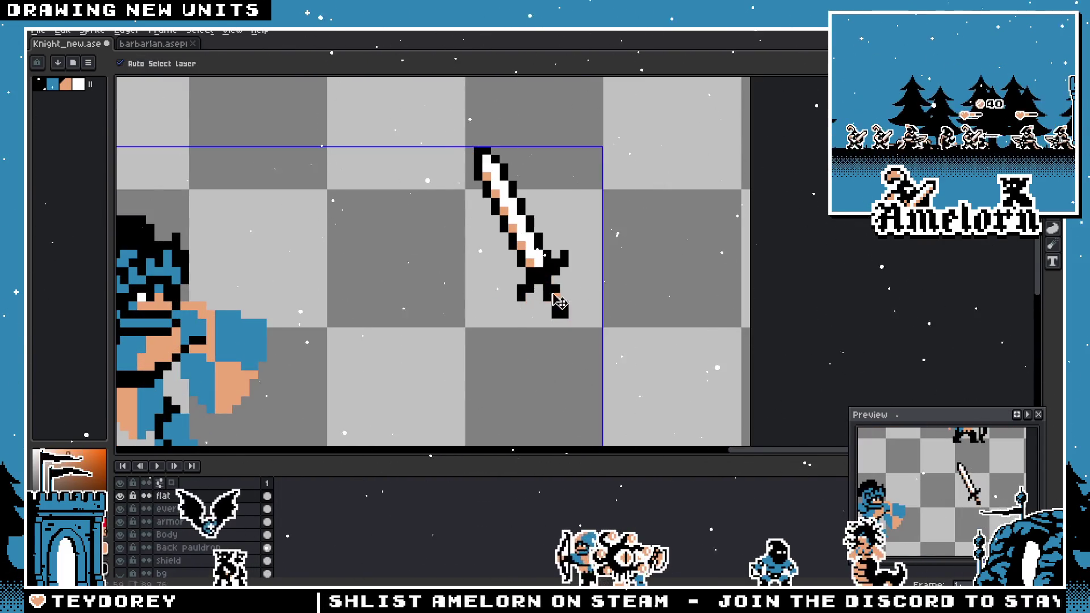
scroll(554, 296, "up", 1)
scroll(554, 296, "down", 1)
scroll(463, 316, "down", 4)
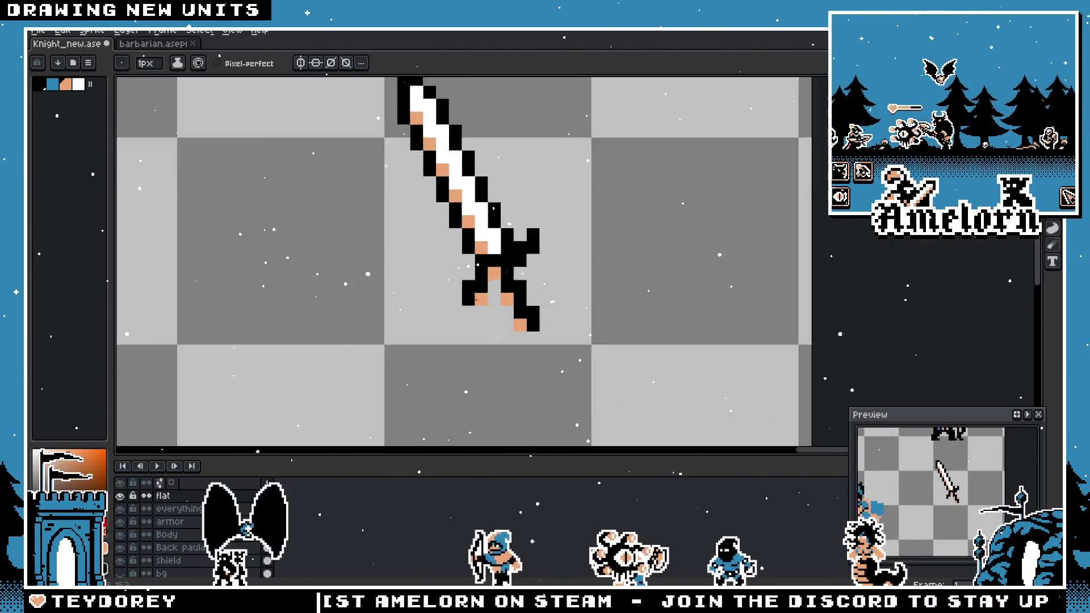
scroll(462, 316, "up", 2)
scroll(499, 312, "down", 2)
scroll(567, 310, "up", 3)
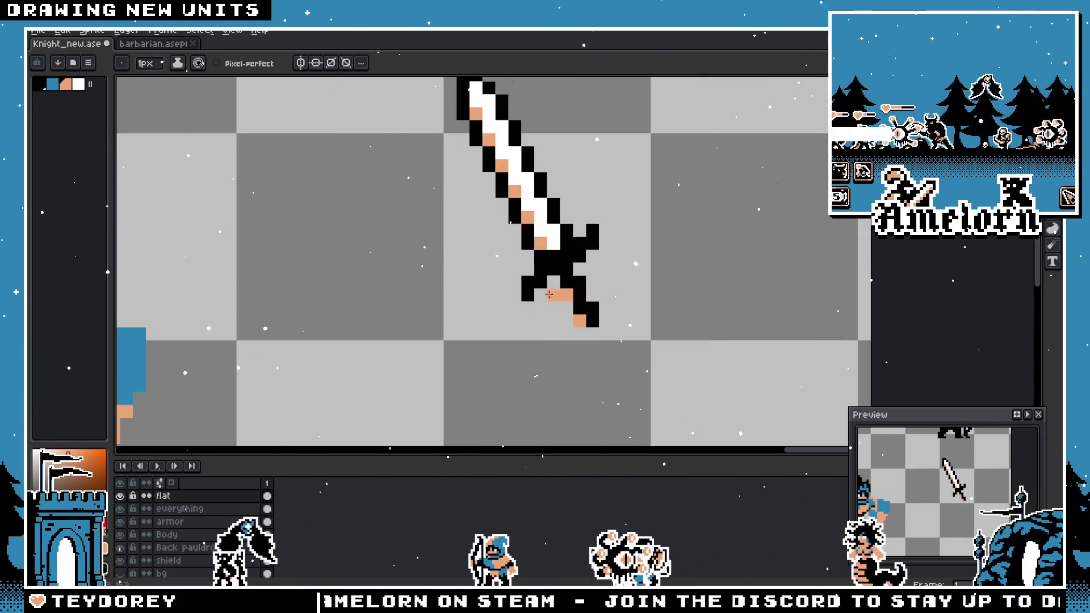
scroll(580, 310, "down", 3)
scroll(573, 309, "up", 3)
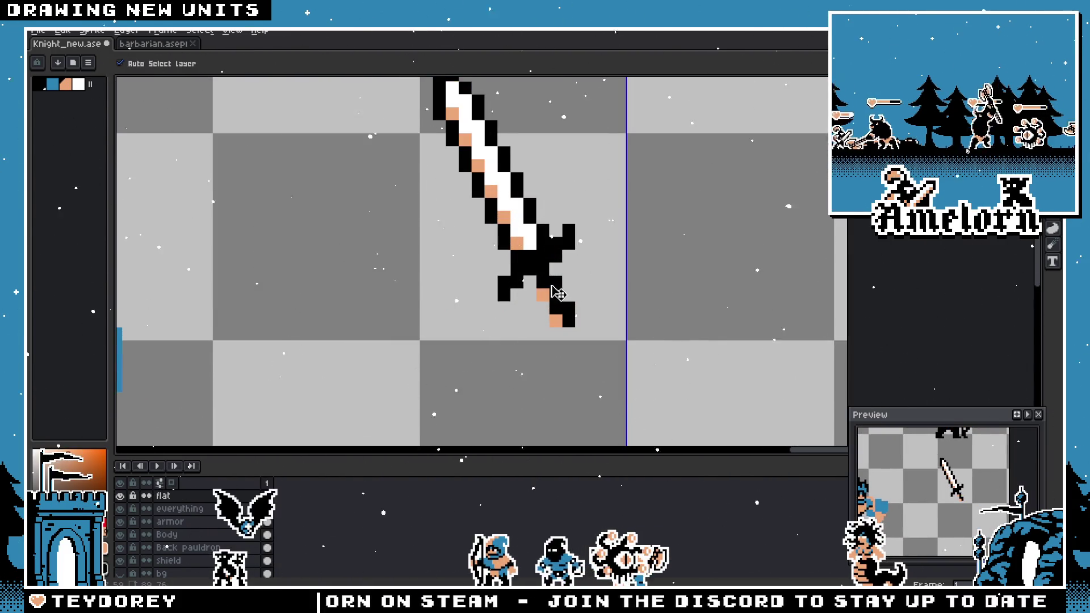
left_click(569, 308)
scroll(569, 308, "down", 3)
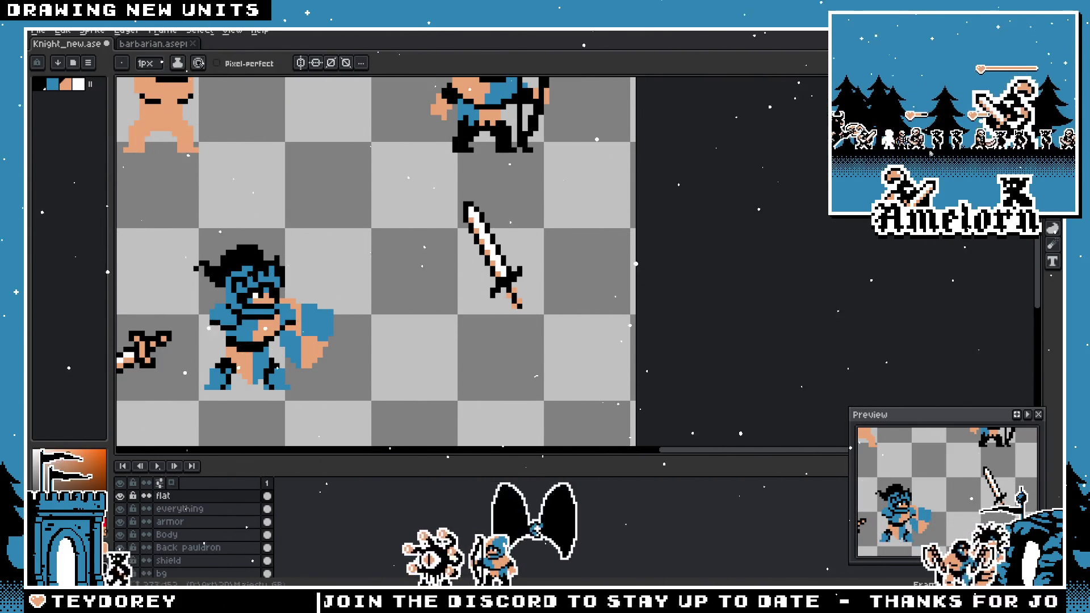
key("m")
scroll(495, 305, "up", 2)
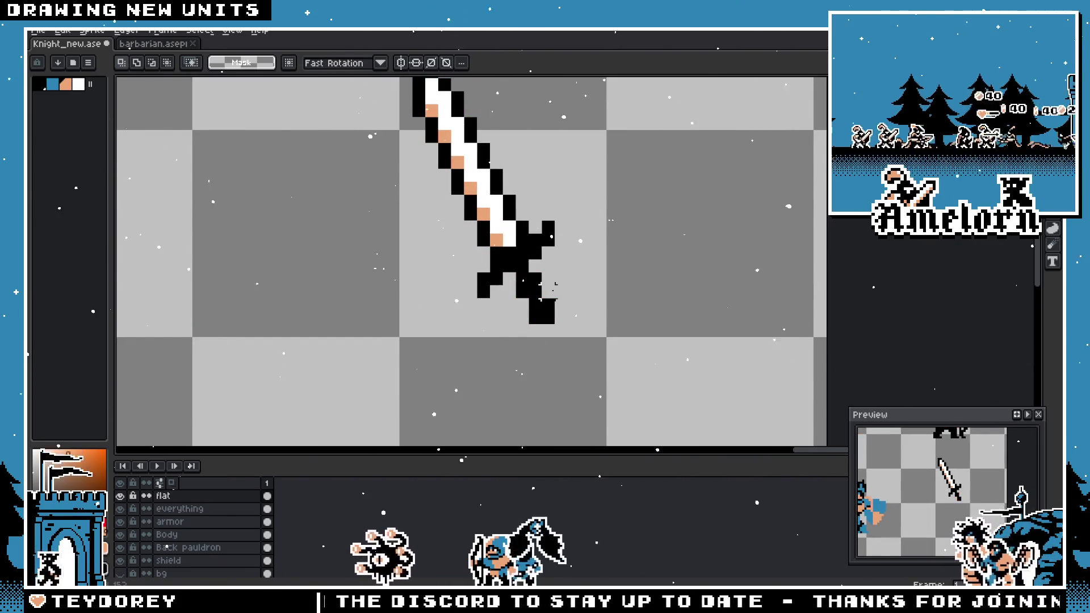
scroll(555, 285, "down", 1)
scroll(554, 286, "up", 1)
- Paint three hilt pixels blue, then undo them
left_click_drag(554, 286, 643, 289)
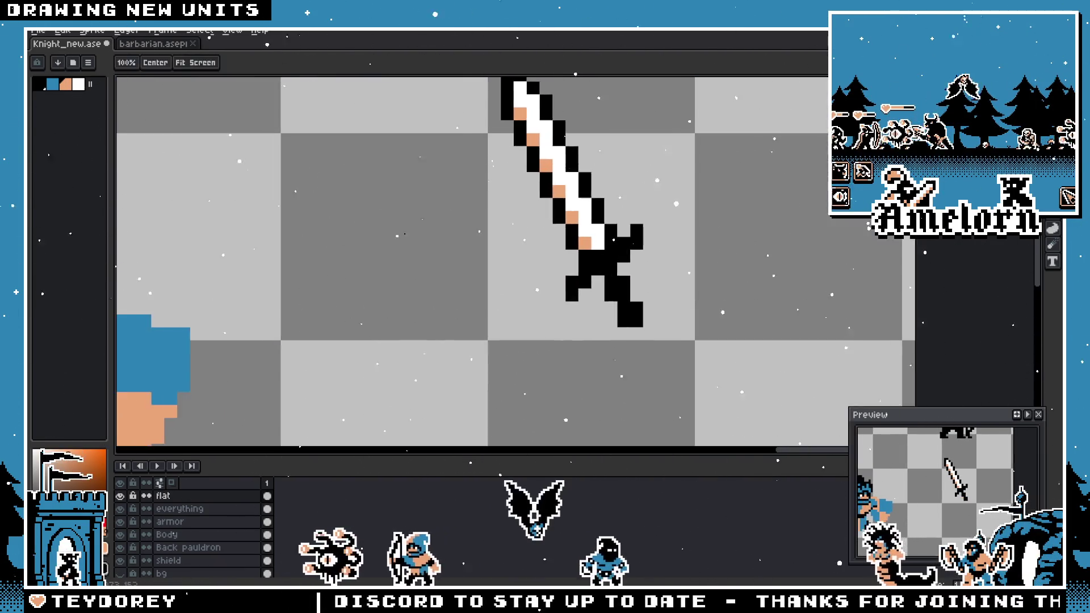
scroll(568, 273, "down", 2)
scroll(511, 272, "up", 2)
left_click(501, 279)
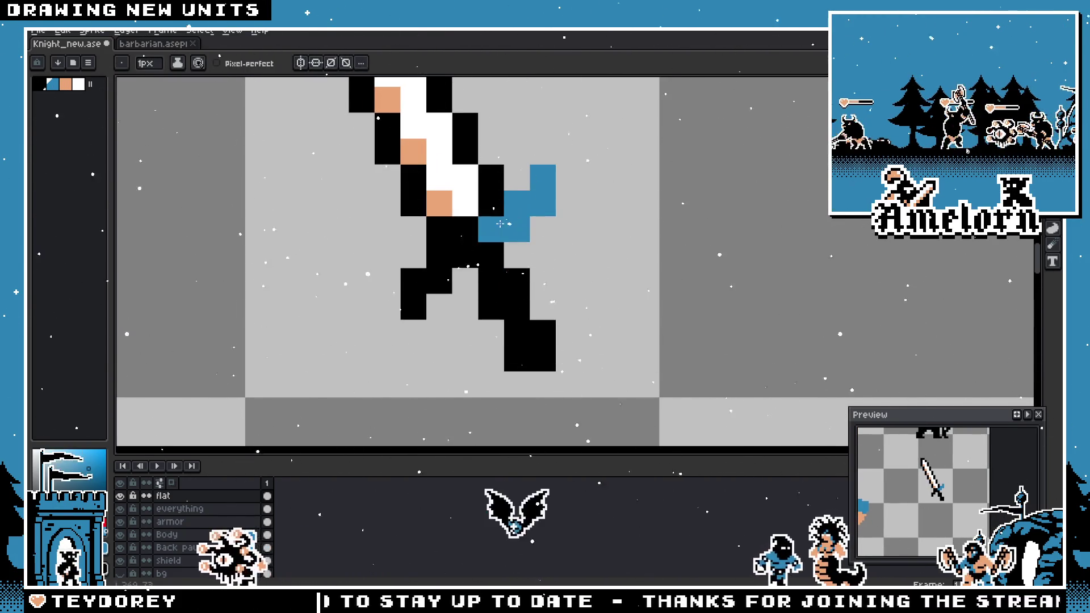
left_click(491, 255)
left_click(465, 249)
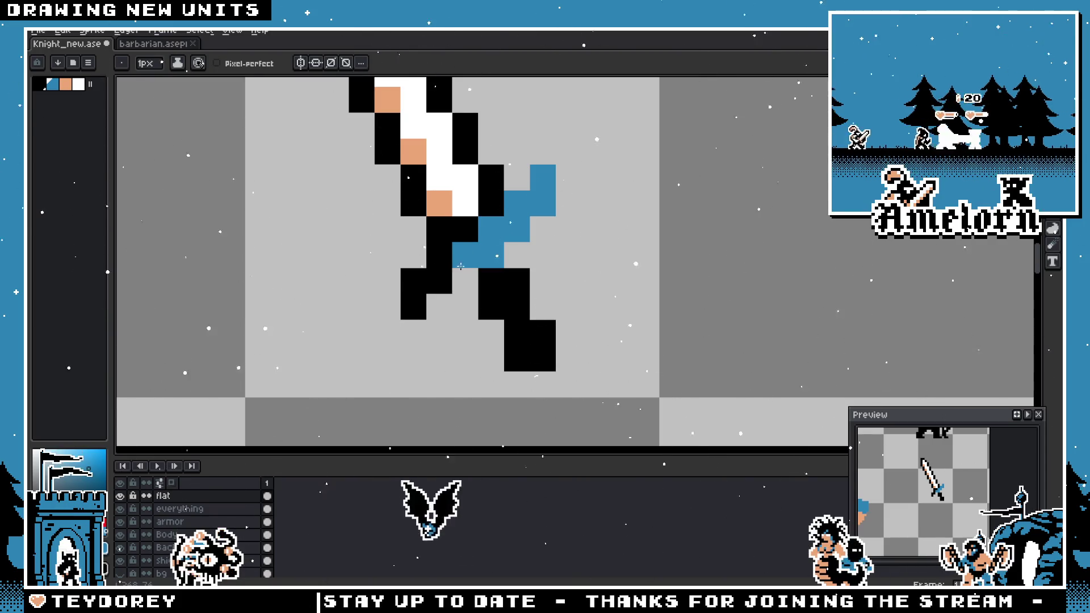
key("ctrl+z")
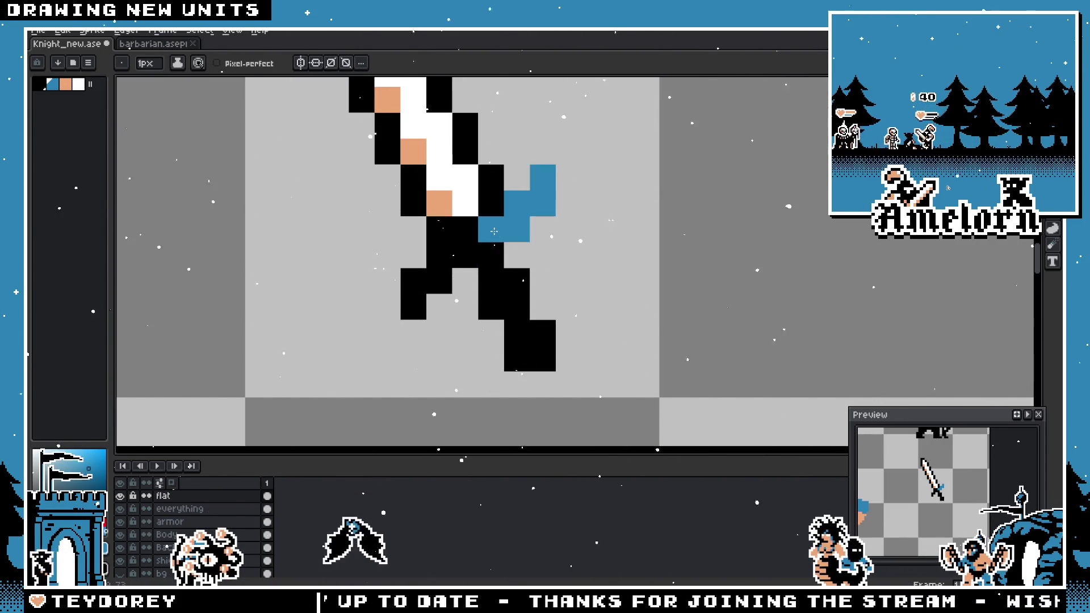
scroll(463, 250, "down", 3)
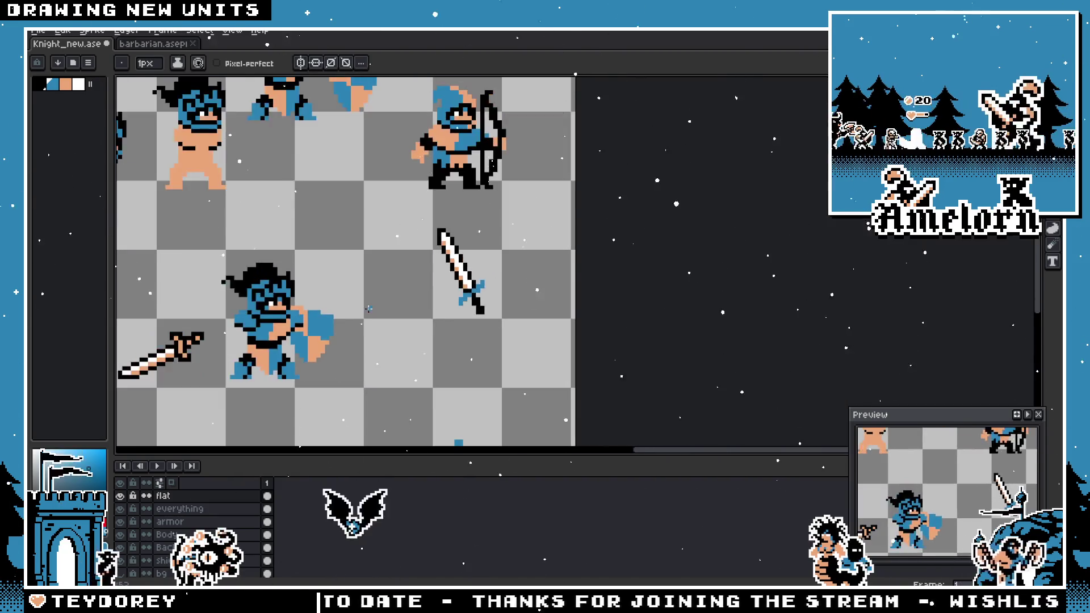
scroll(547, 286, "up", 3)
key("ctrl+z")
key("ctrl+z")
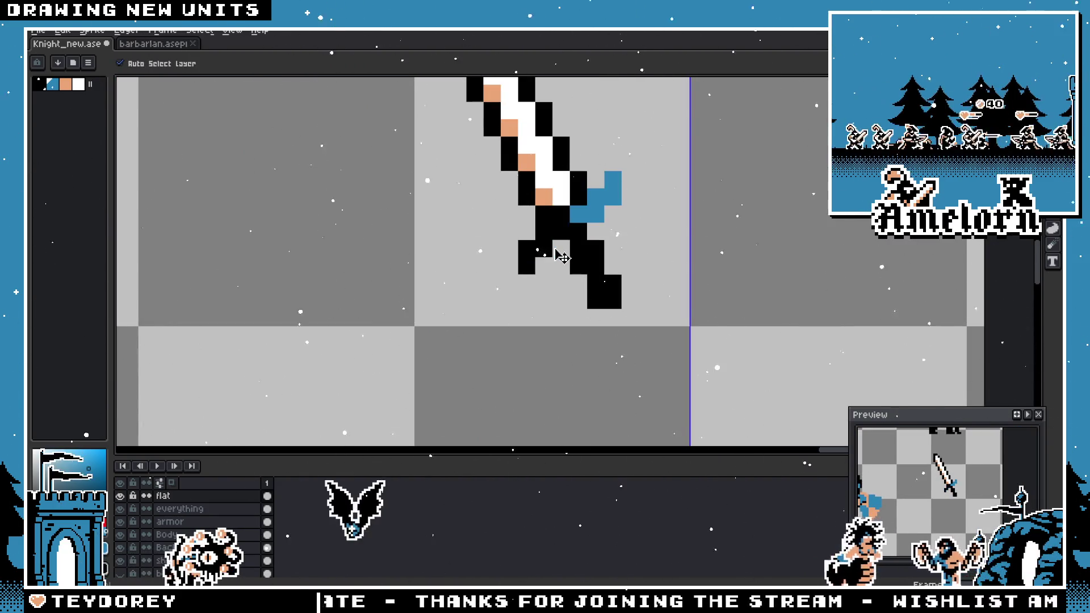
- Sample the tan from a blade stripe and paint the crossguard and grip tan
key("i")
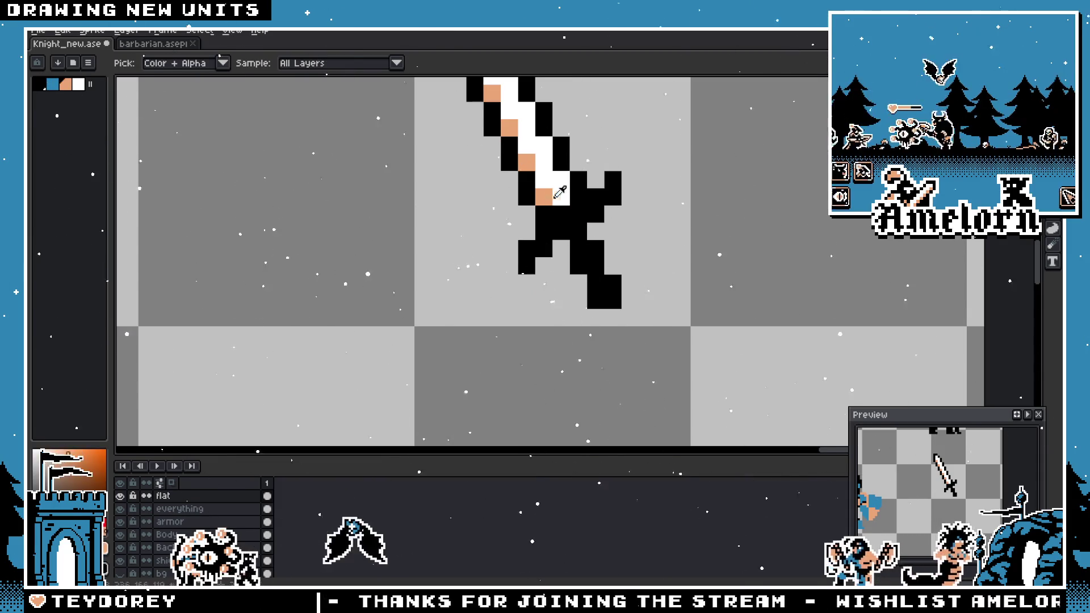
left_click(553, 198)
key("b")
left_click_drag(613, 180, 612, 198)
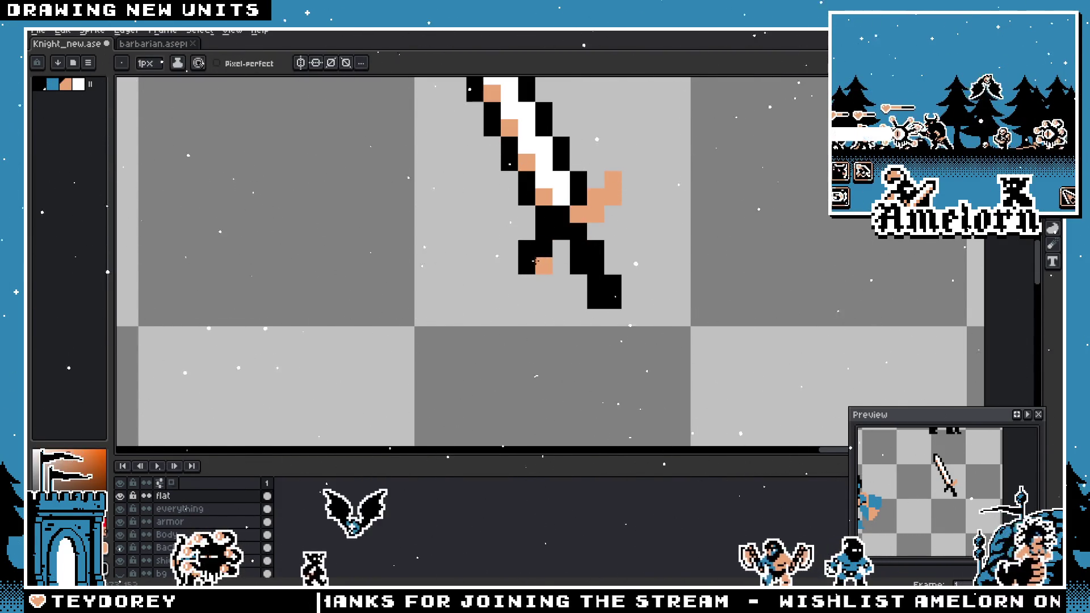
scroll(572, 234, "down", 2)
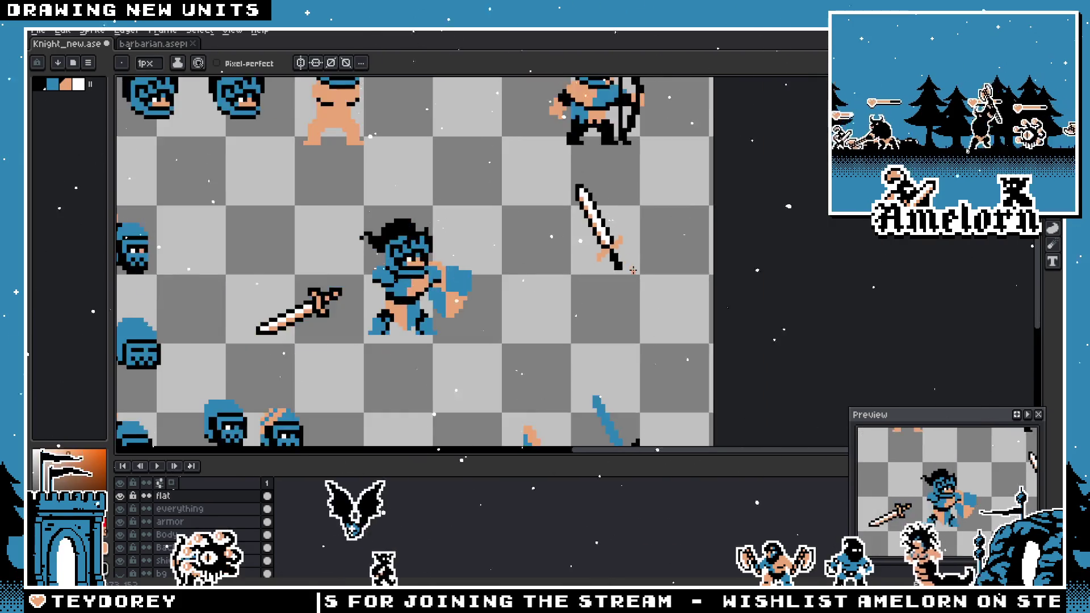
scroll(562, 273, "up", 1)
scroll(560, 281, "down", 1)
scroll(560, 281, "down", 2)
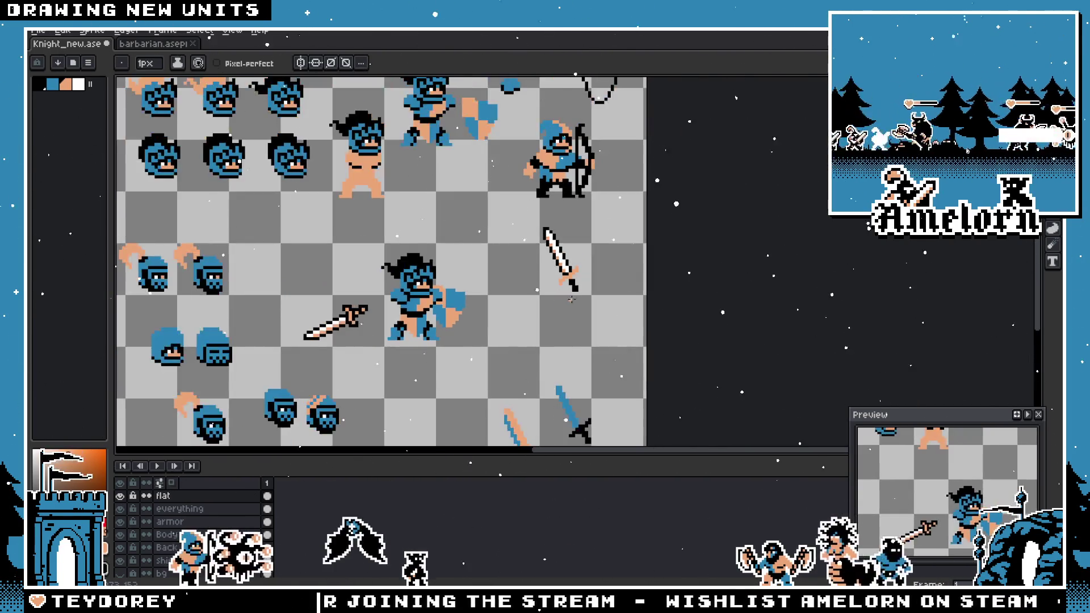
scroll(560, 262, "up", 3)
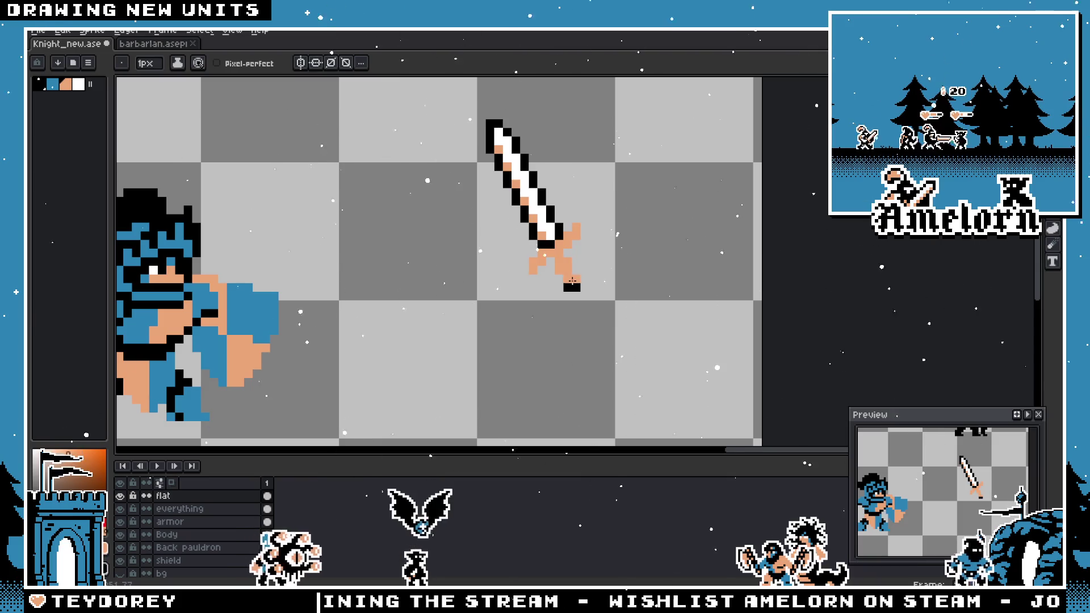
scroll(574, 283, "down", 3)
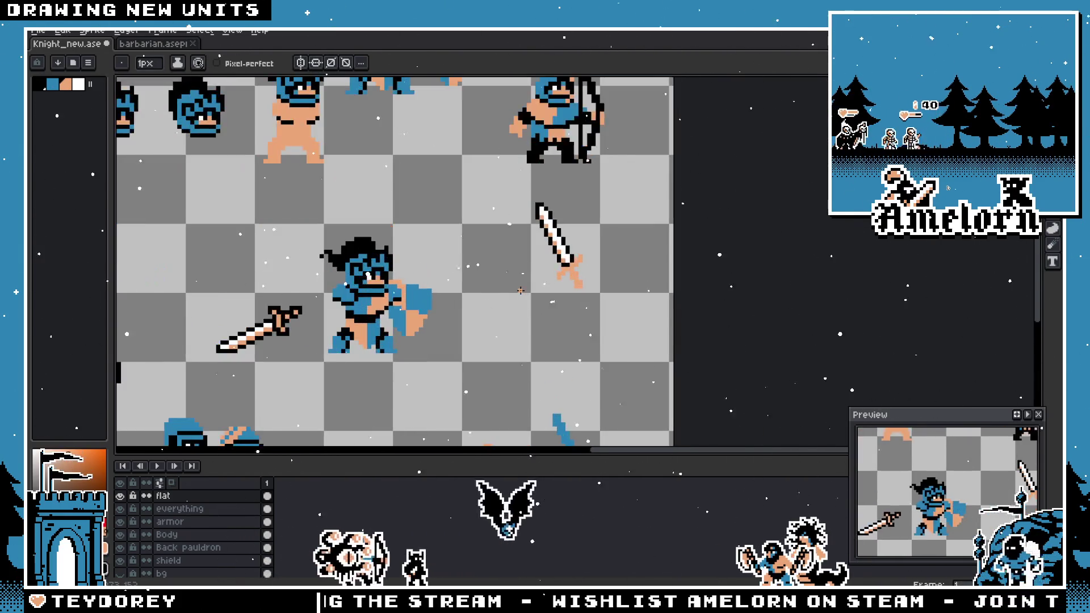
scroll(572, 275, "up", 2)
key("ctrl+Tab")
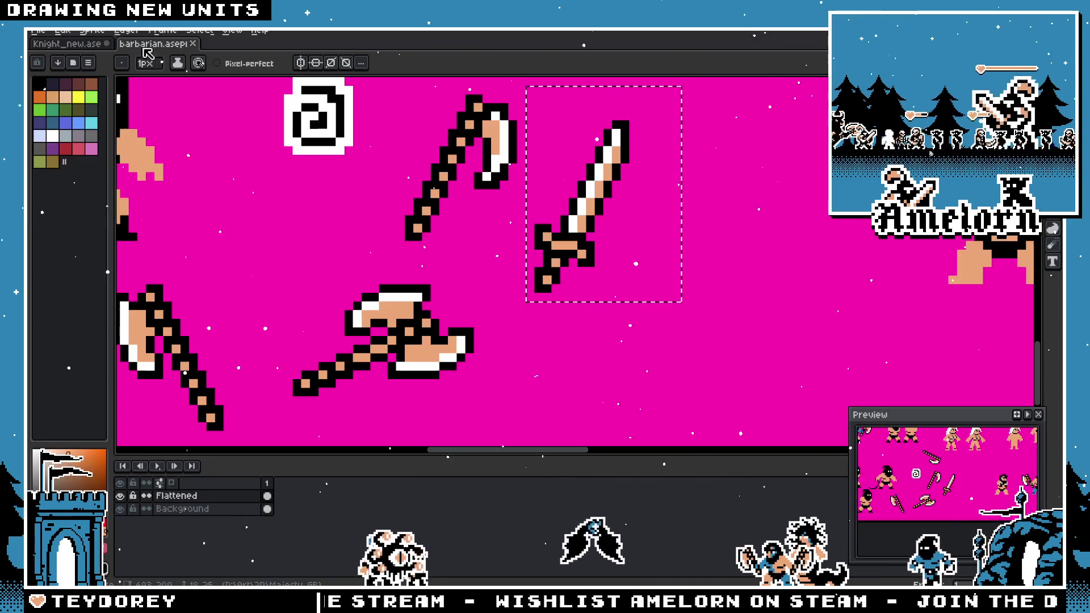
left_click_drag(418, 305, 597, 251)
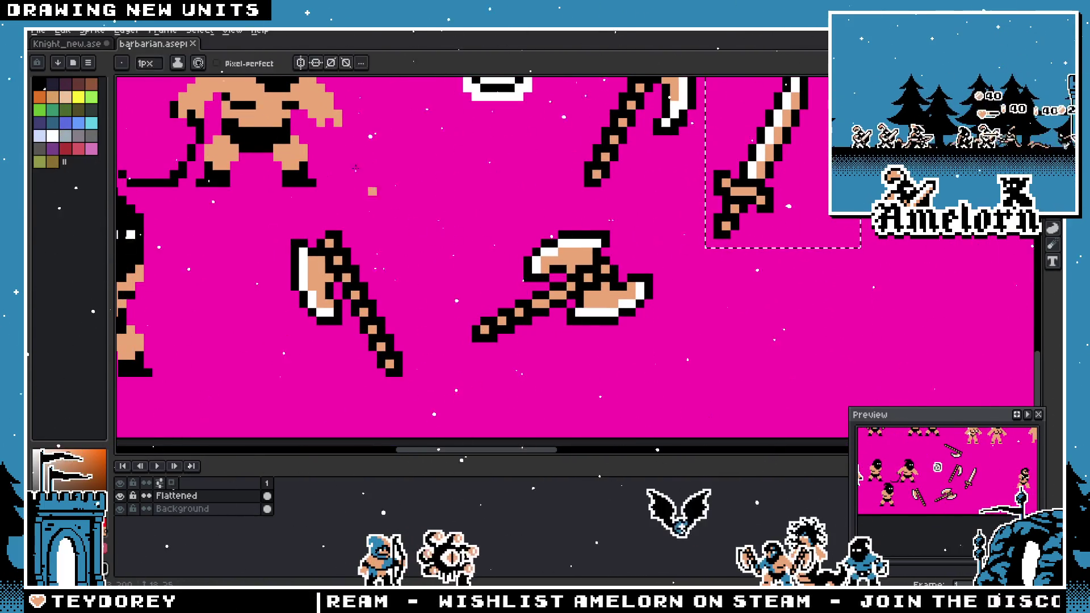
left_click(96, 45)
scroll(547, 287, "up", 2)
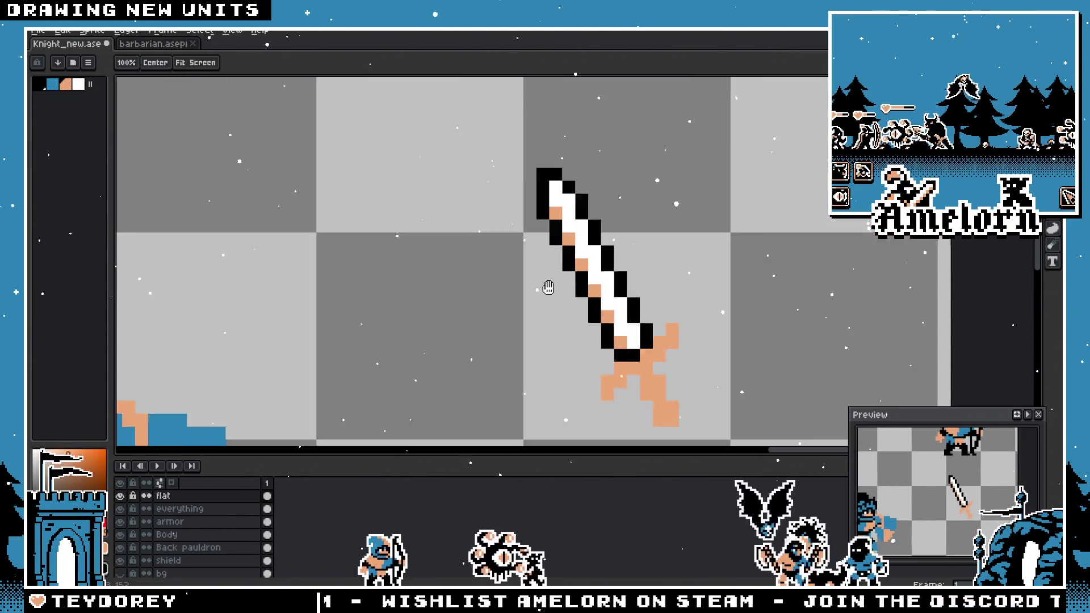
left_click_drag(547, 287, 443, 241)
key("ctrl+Tab")
scroll(527, 351, "up", 3)
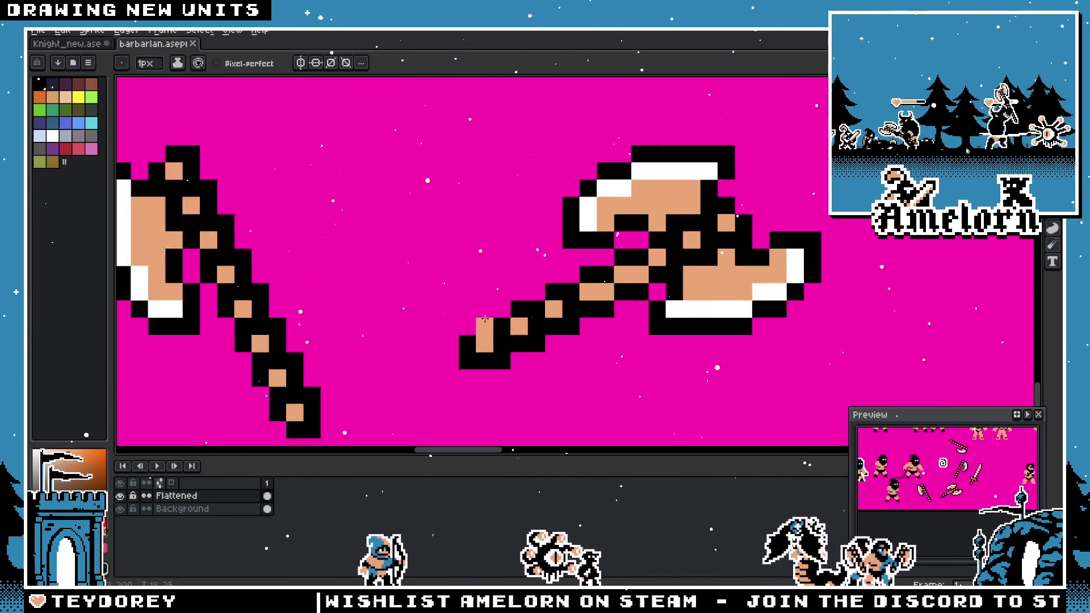
key("ctrl+Tab")
scroll(473, 303, "up", 1)
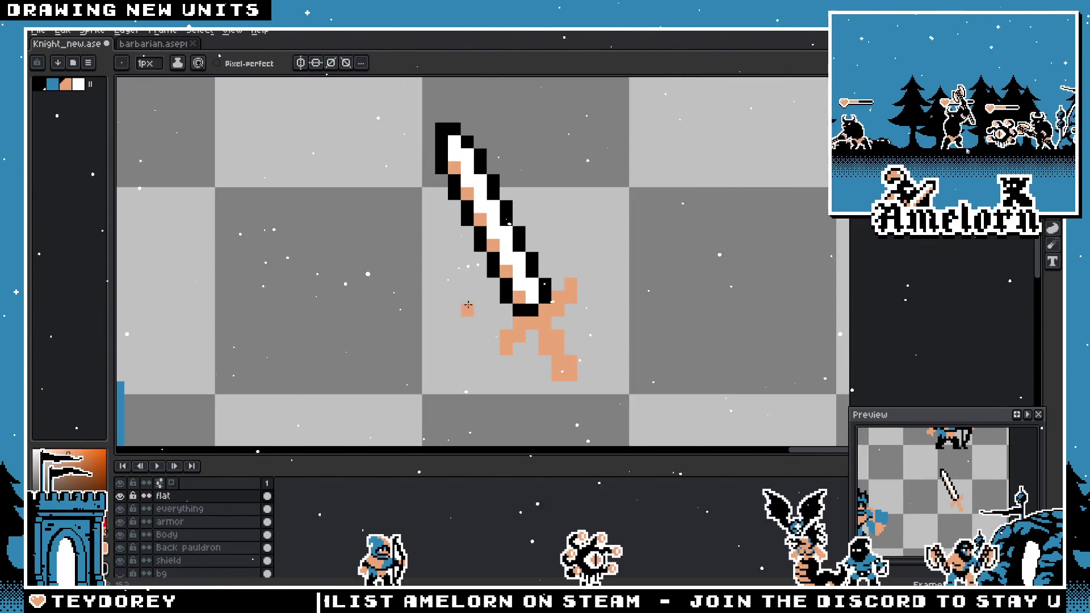
scroll(473, 302, "down", 1)
key("v")
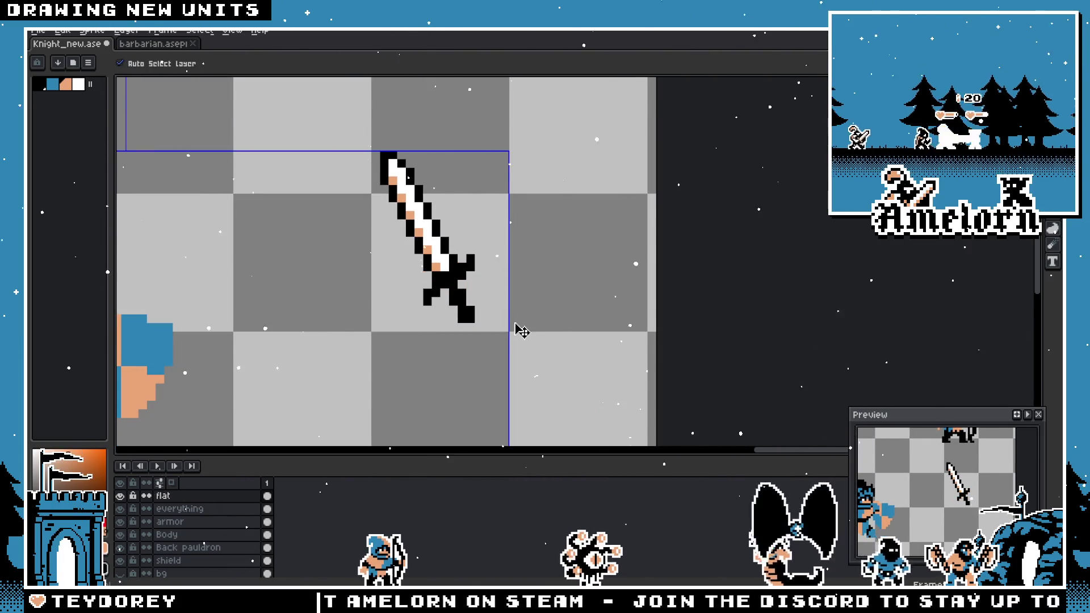
- Move the tan-striped sword down to the lower right of the sheet
key("b")
scroll(521, 330, "down", 2)
scroll(597, 279, "up", 2)
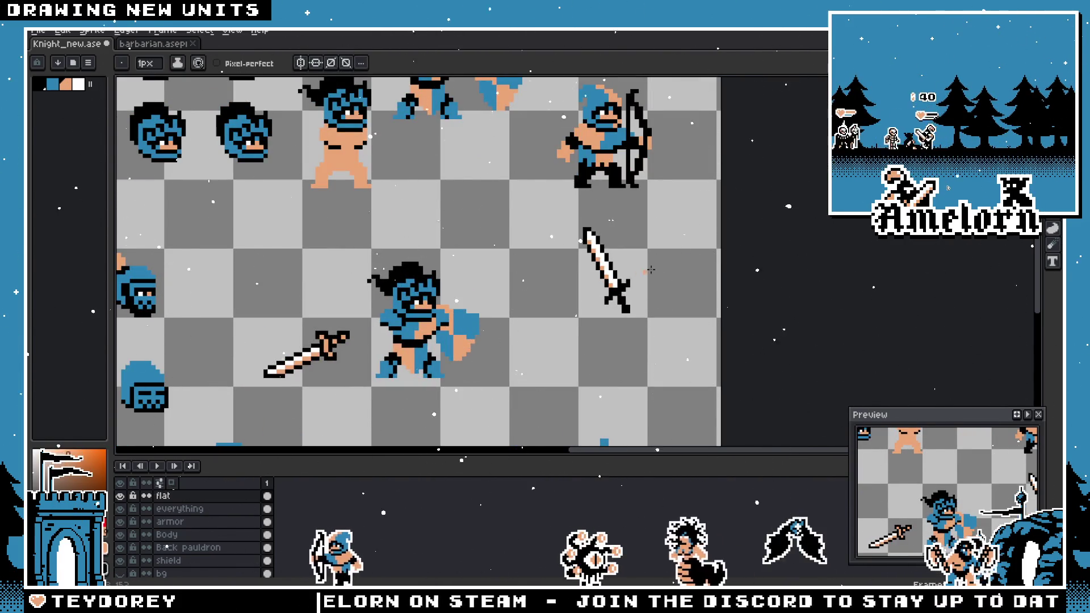
key("m")
mouse_move(353, 324)
left_mouse_down()
mouse_move(483, 290)
mouse_move(390, 358)
left_mouse_up()
key("ctrl+d")
key("u")
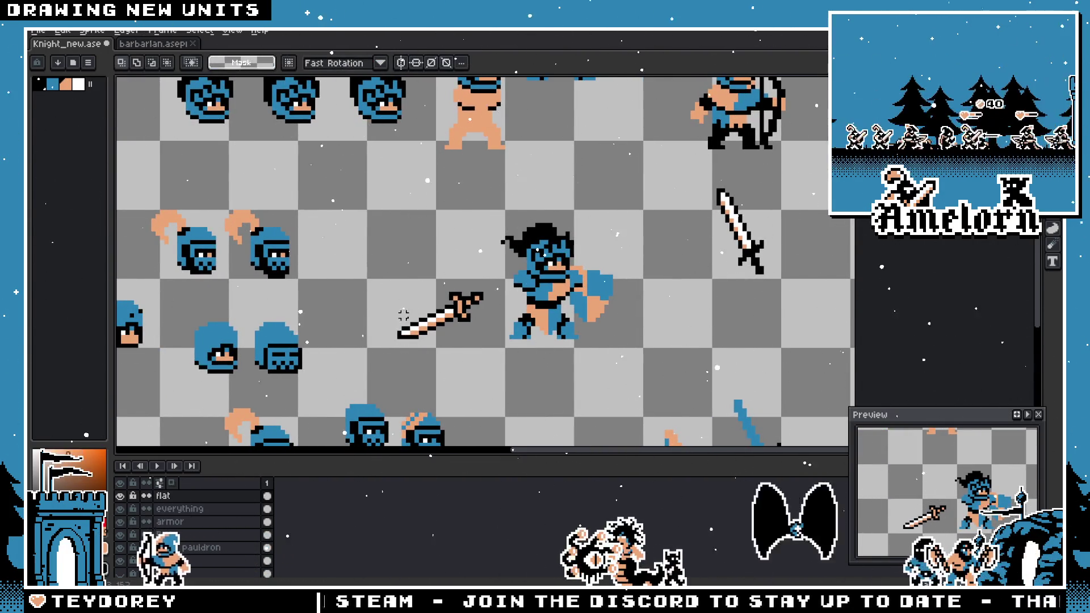
mouse_move(428, 283)
left_mouse_down()
mouse_move(487, 325)
mouse_move(437, 329)
mouse_move(790, 368)
mouse_move(797, 388)
left_mouse_up()
key("ctrl+d")
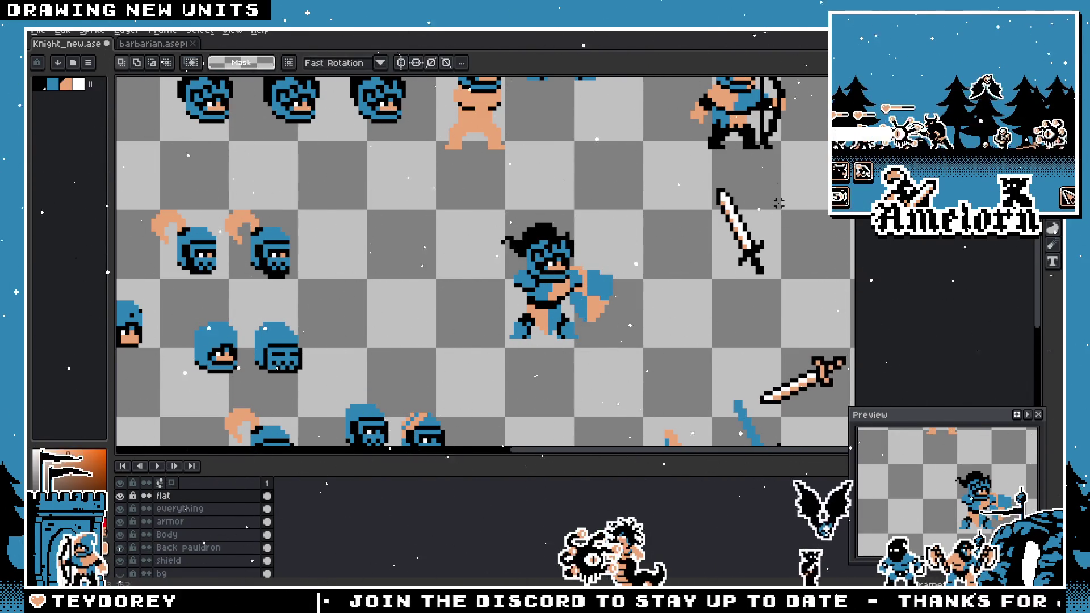
- Flip the black-and-white sword horizontally, rotate it 90°, and move it onto the warrior
left_click_drag(687, 177, 784, 307)
key("shift+h")
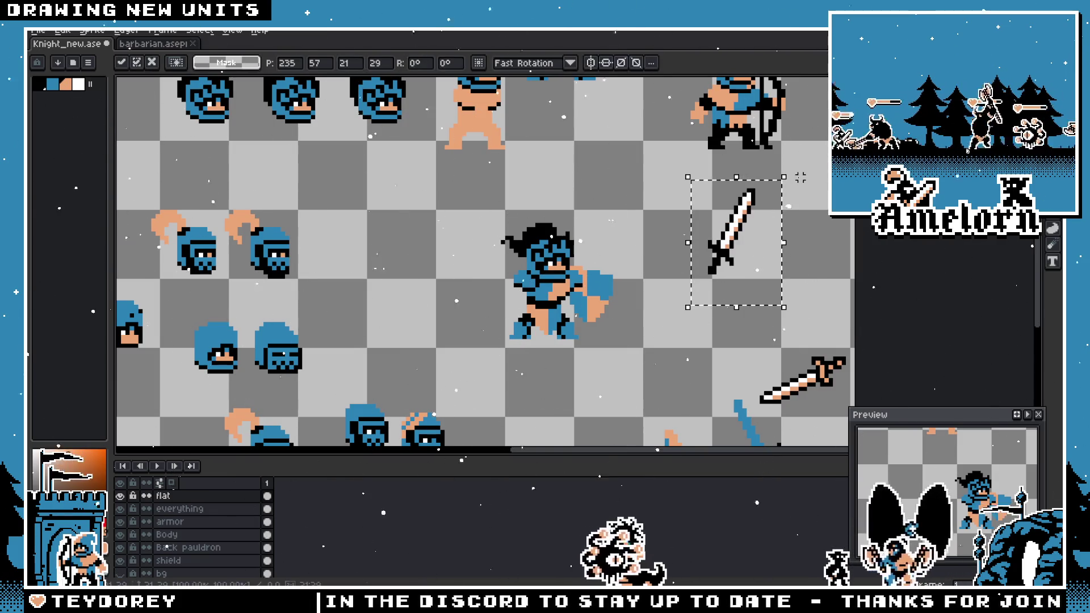
left_click_drag(800, 178, 682, 210)
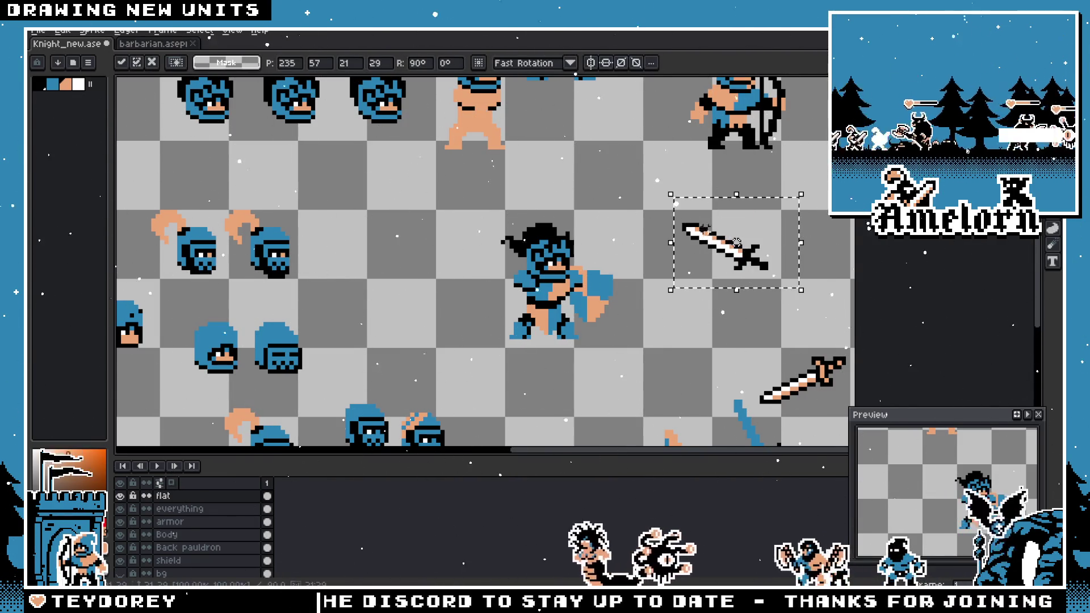
left_click_drag(763, 265, 511, 308)
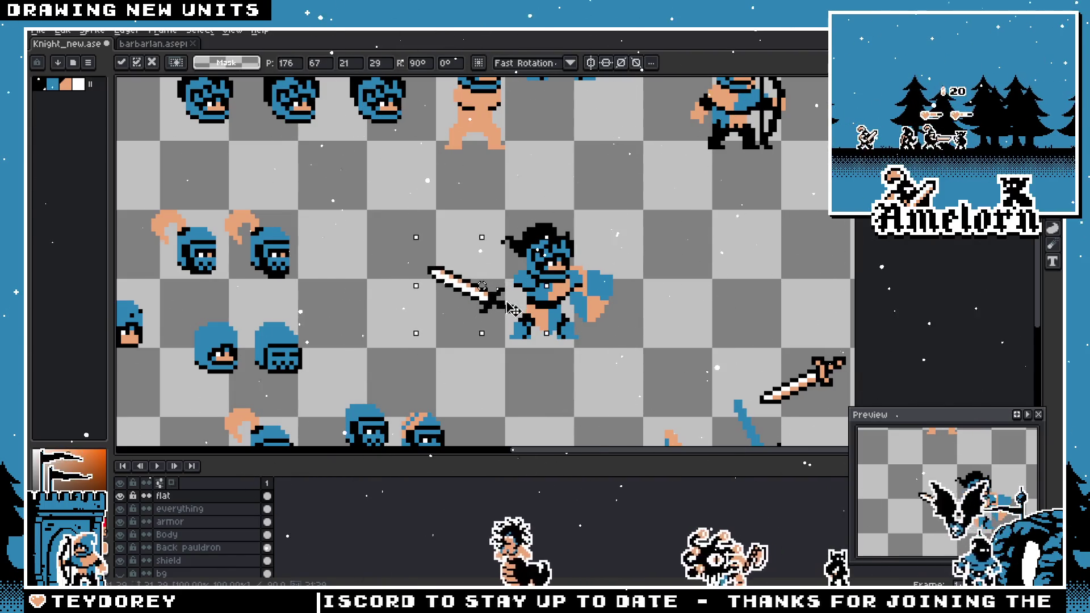
key("Return")
- Nudge the sword into the warrior's hand and commit its placement
scroll(511, 308, "down", 3)
scroll(670, 308, "up", 2)
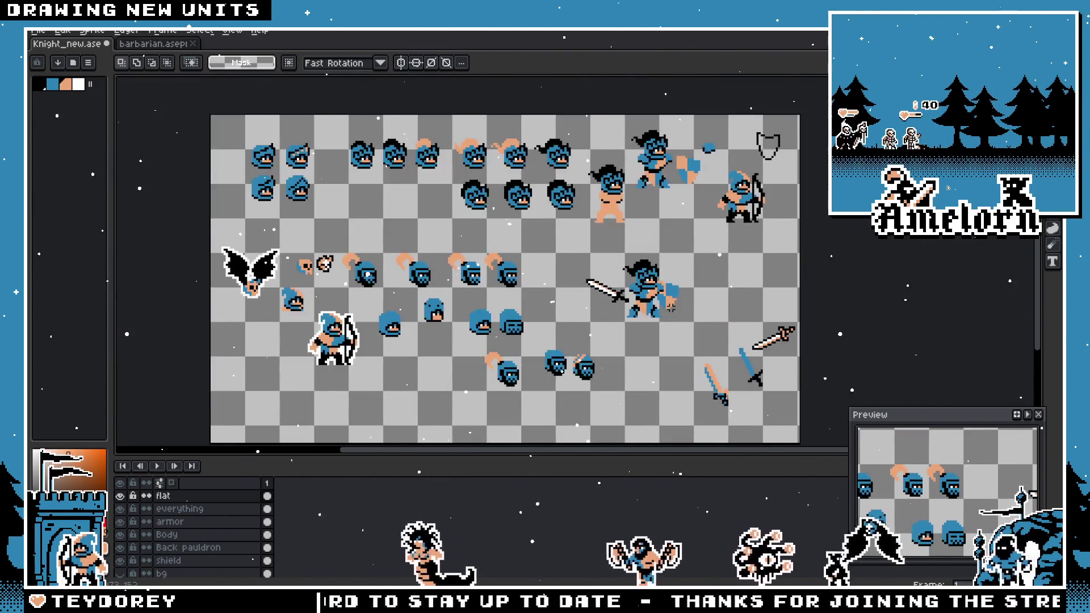
scroll(671, 308, "up", 3)
key("ctrl+z")
key("ctrl+z")
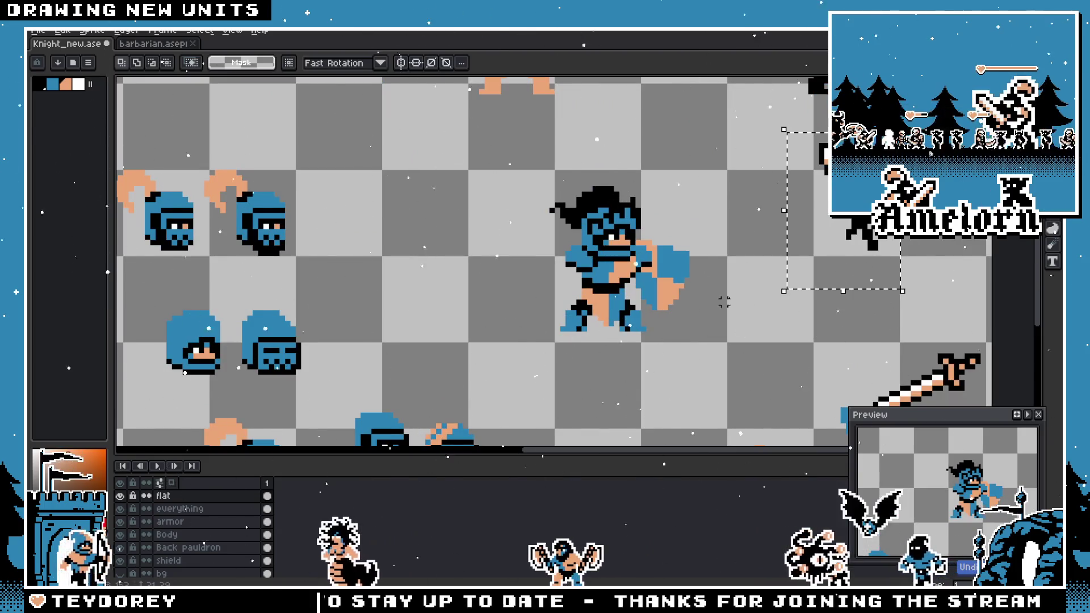
key("ctrl+y")
left_click_drag(545, 279, 543, 276)
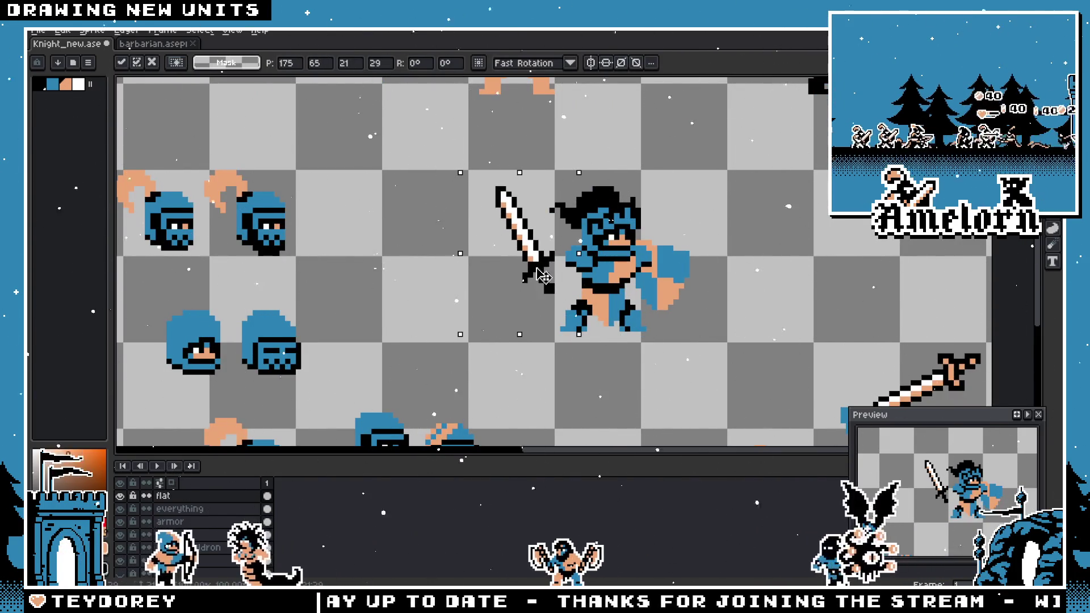
key("ctrl+d")
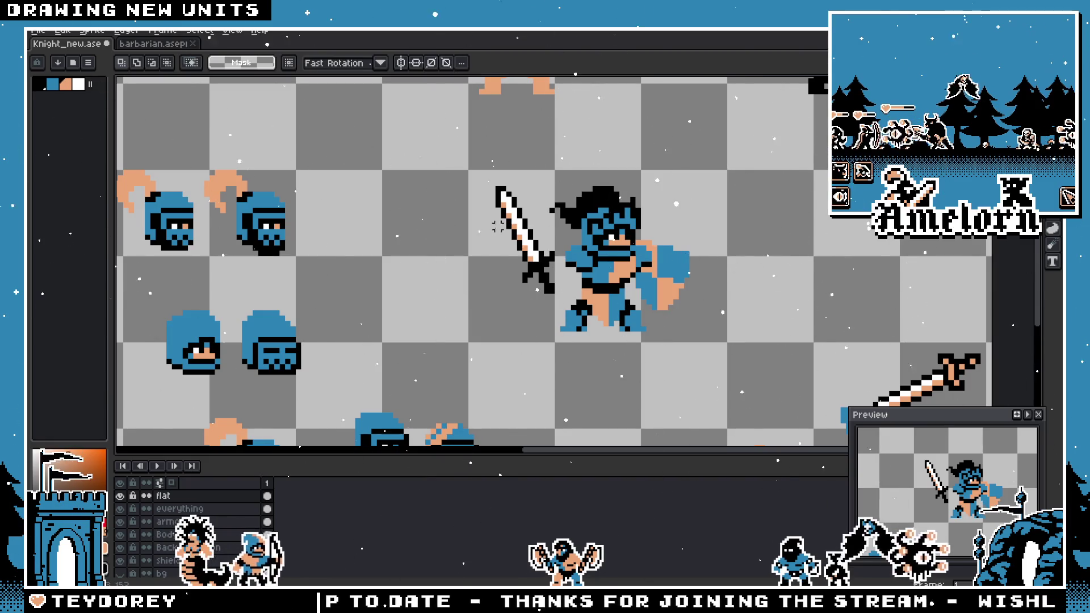
scroll(498, 227, "up", 1)
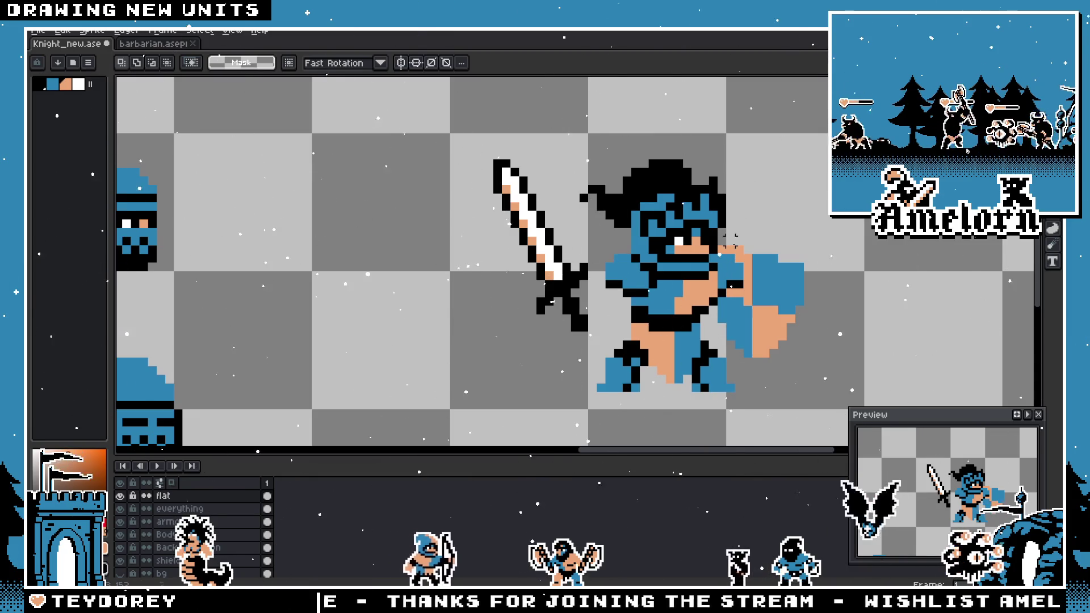
- Undo the sword placement and marquee-select the sword, centring it in view
key("ctrl+z")
scroll(409, 251, "up", 2)
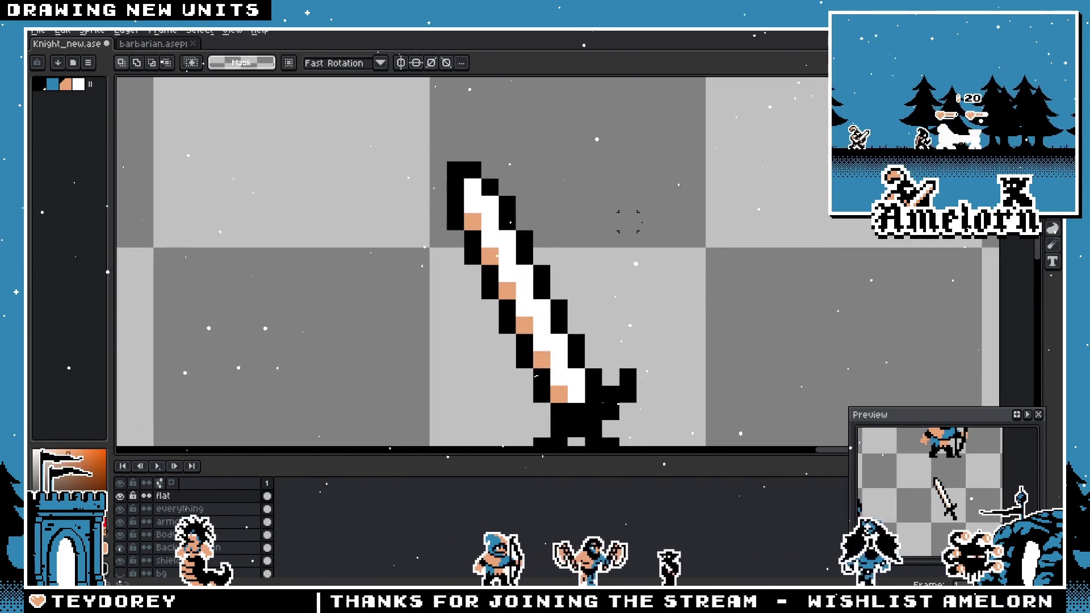
key("b")
scroll(539, 214, "down", 3)
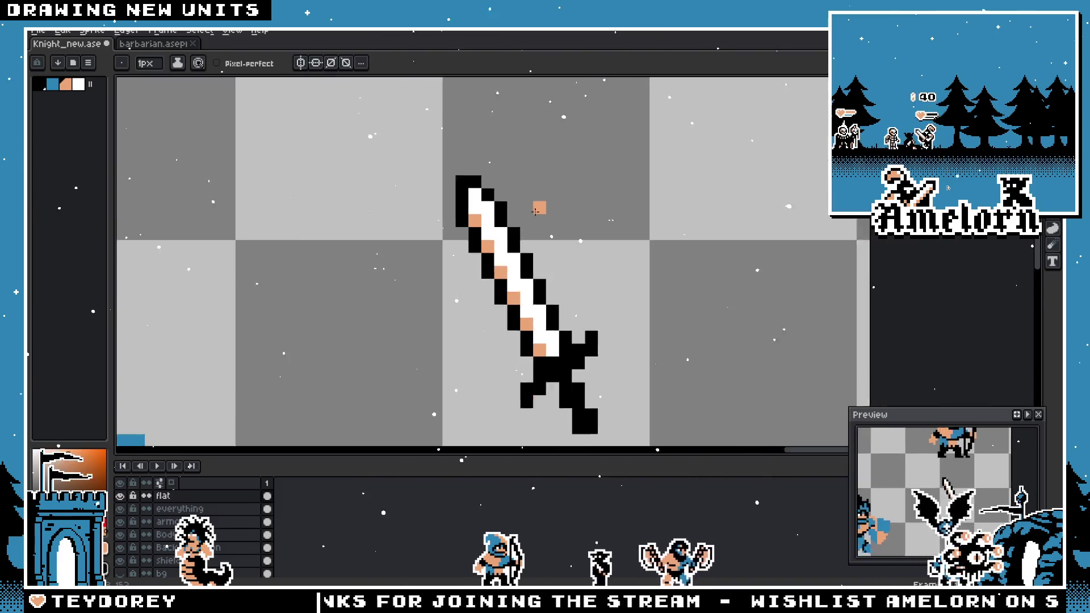
key("m")
left_click_drag(616, 175, 440, 370)
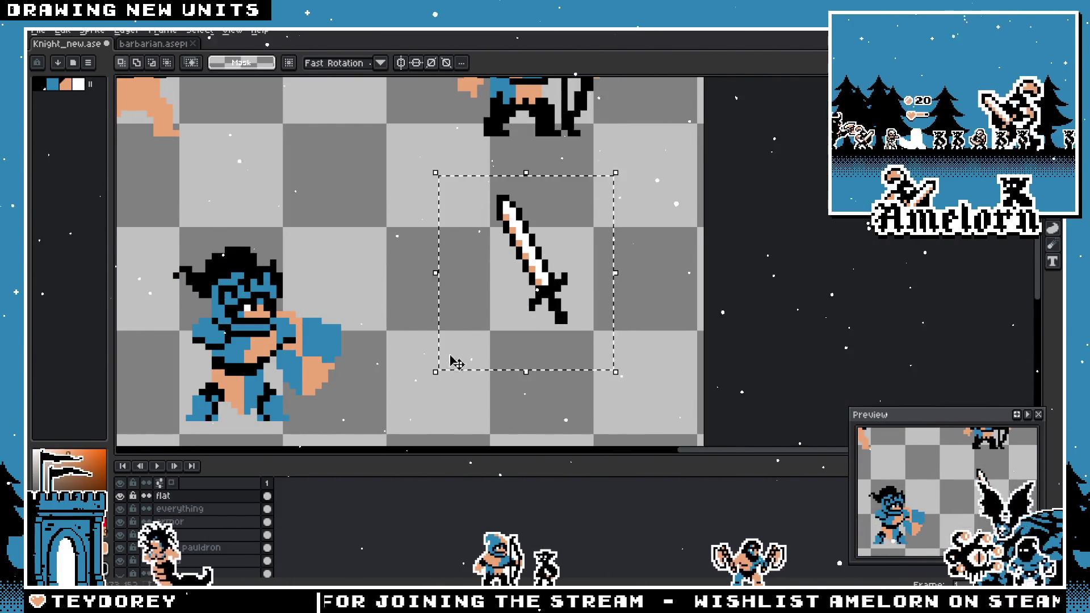
scroll(468, 319, "up", 2)
key("i")
left_click_drag(651, 292, 676, 341)
- Set the Paint Bucket to non-contiguous and fill the tan blade stripes white
key("w")
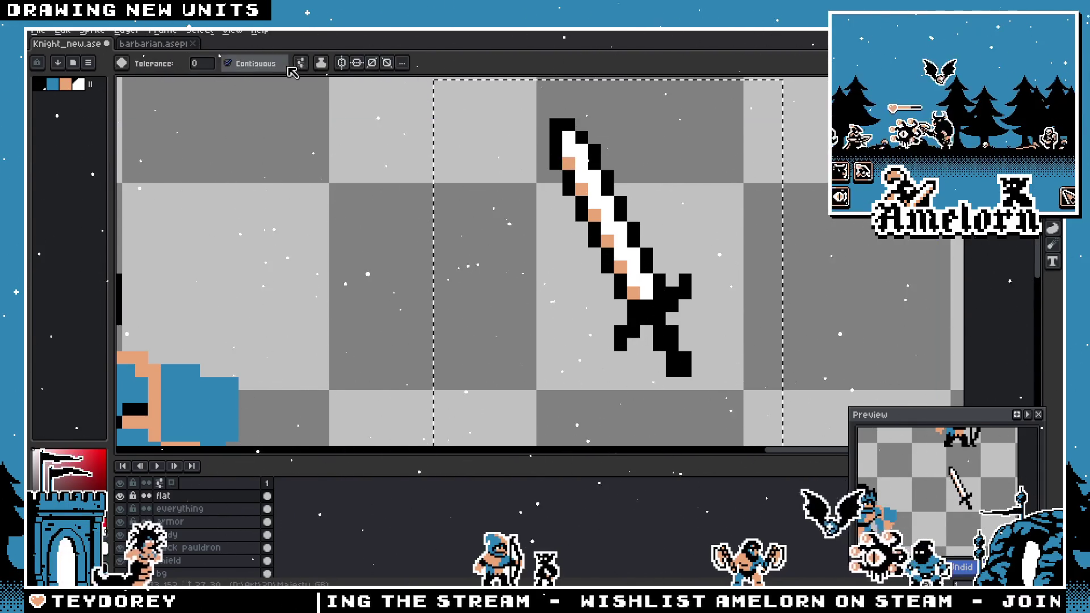
left_click(227, 63)
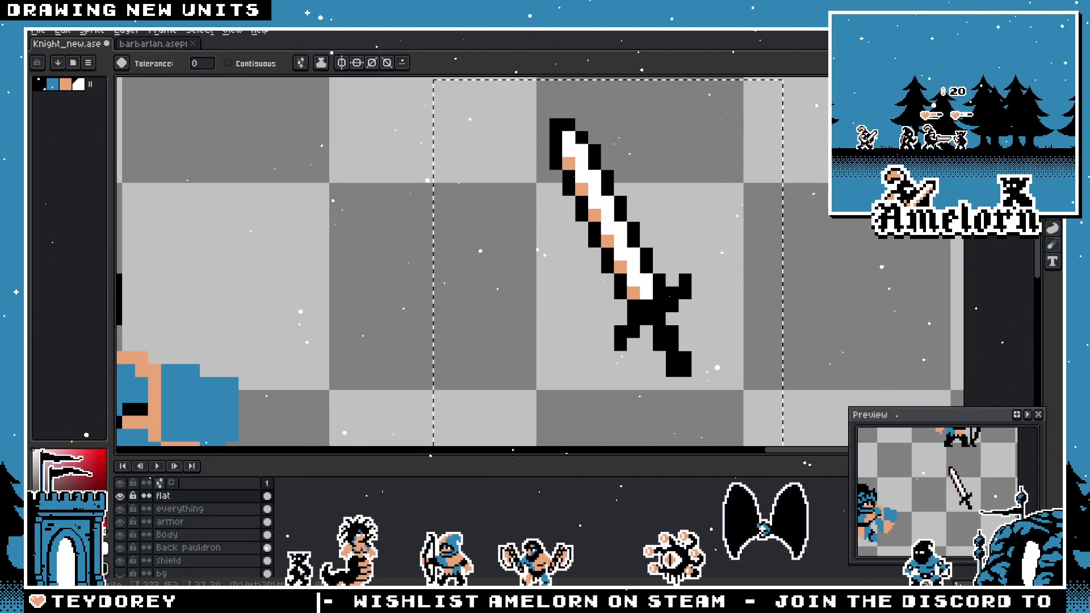
left_click(556, 152)
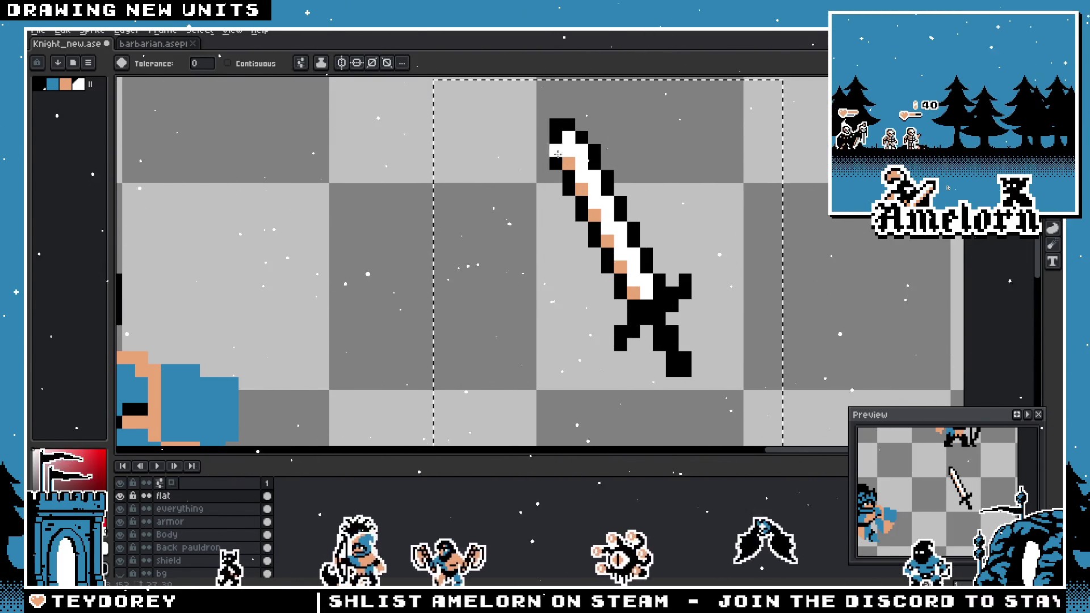
left_click(581, 189)
- Pick the warrior's armor blue as the Pencil colour for the blade stripes
scroll(671, 224, "down", 2)
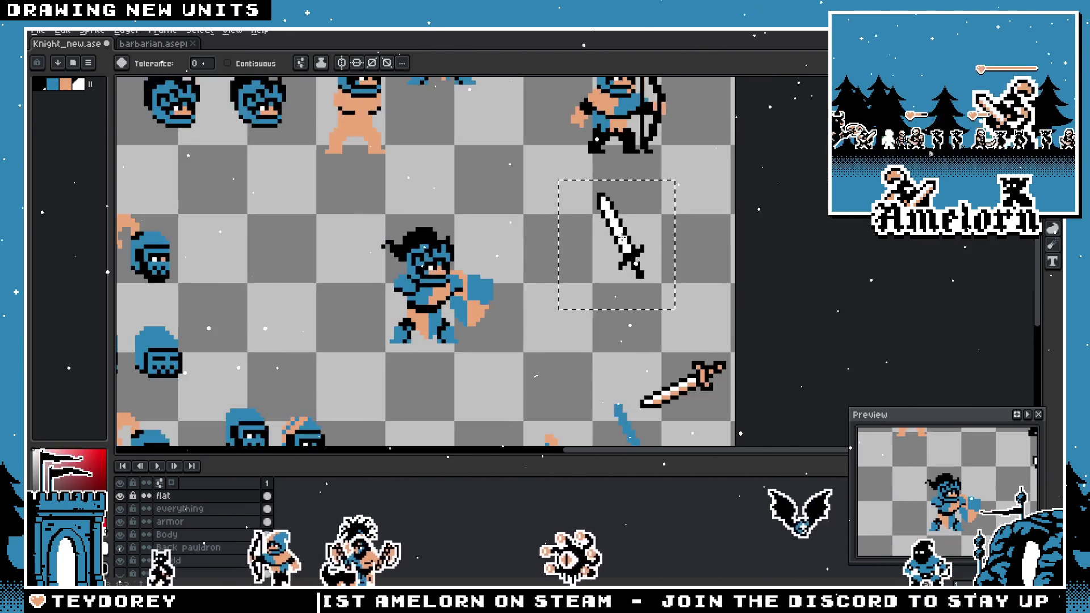
scroll(671, 224, "up", 1)
key("b")
scroll(627, 190, "up", 1)
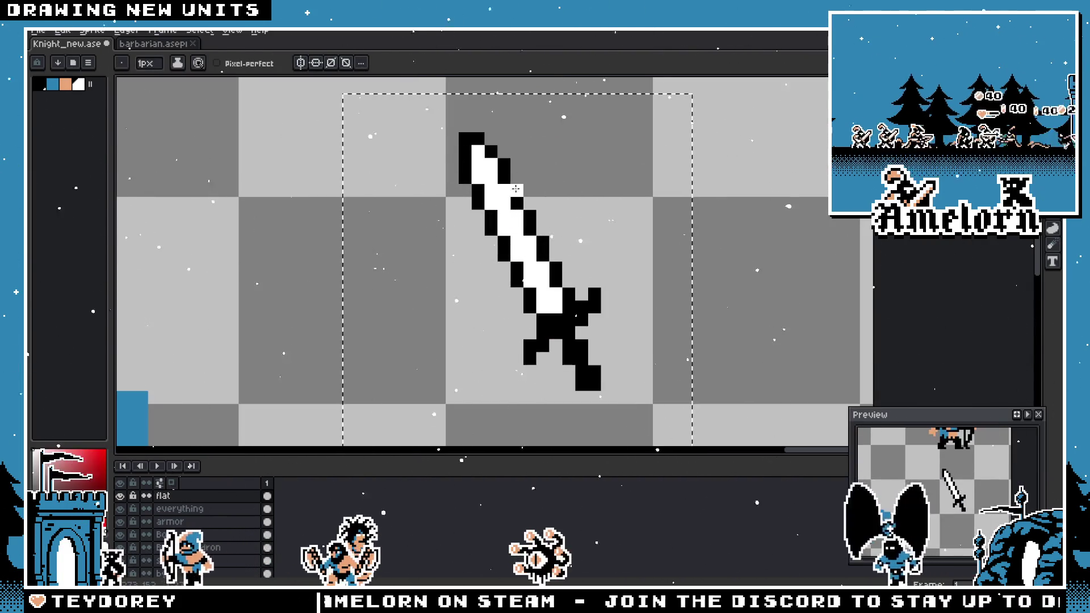
scroll(530, 193, "down", 1)
key("i")
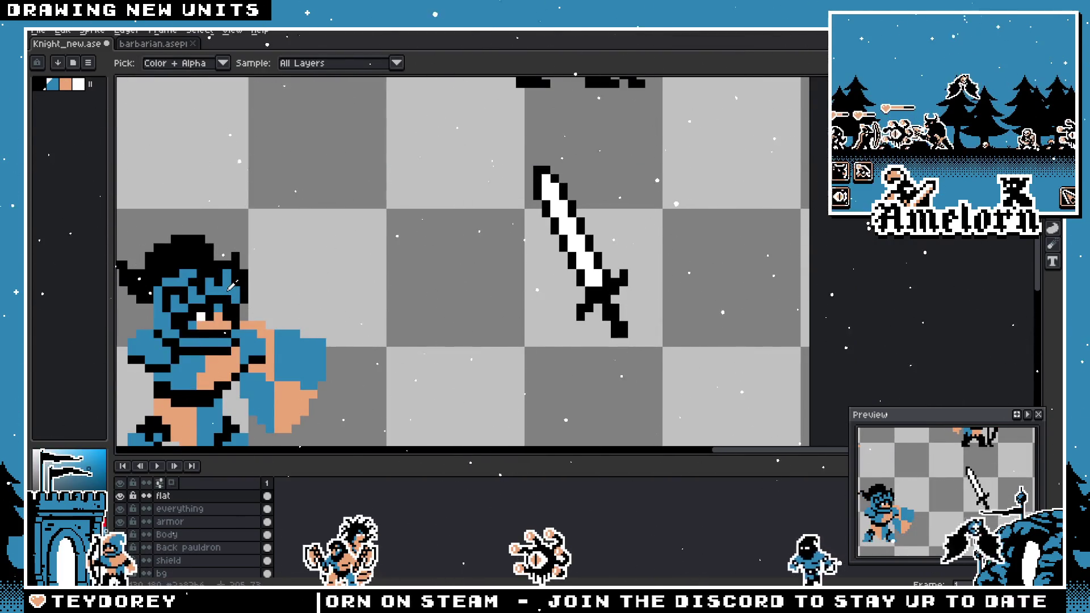
left_click(231, 285)
key("b")
scroll(508, 188, "up", 2)
scroll(660, 155, "down", 3)
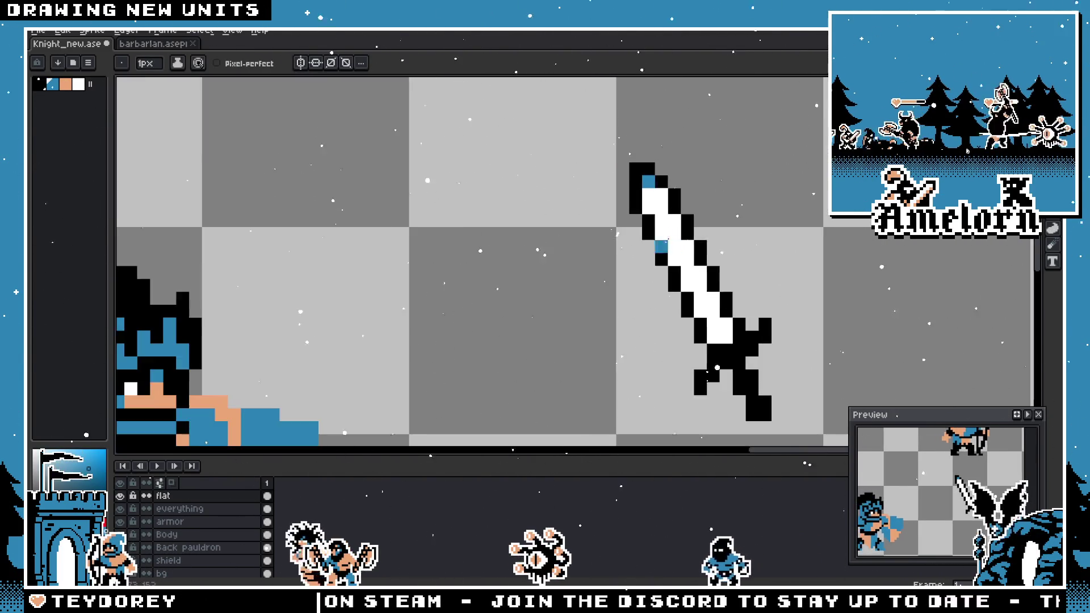
scroll(562, 196, "up", 2)
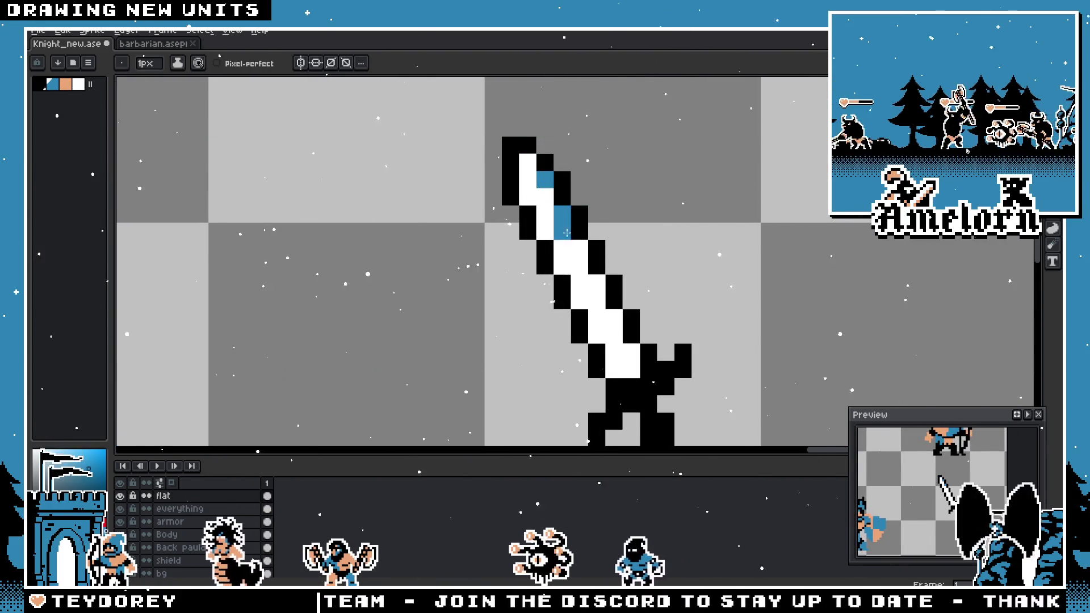
scroll(585, 351, "down", 3)
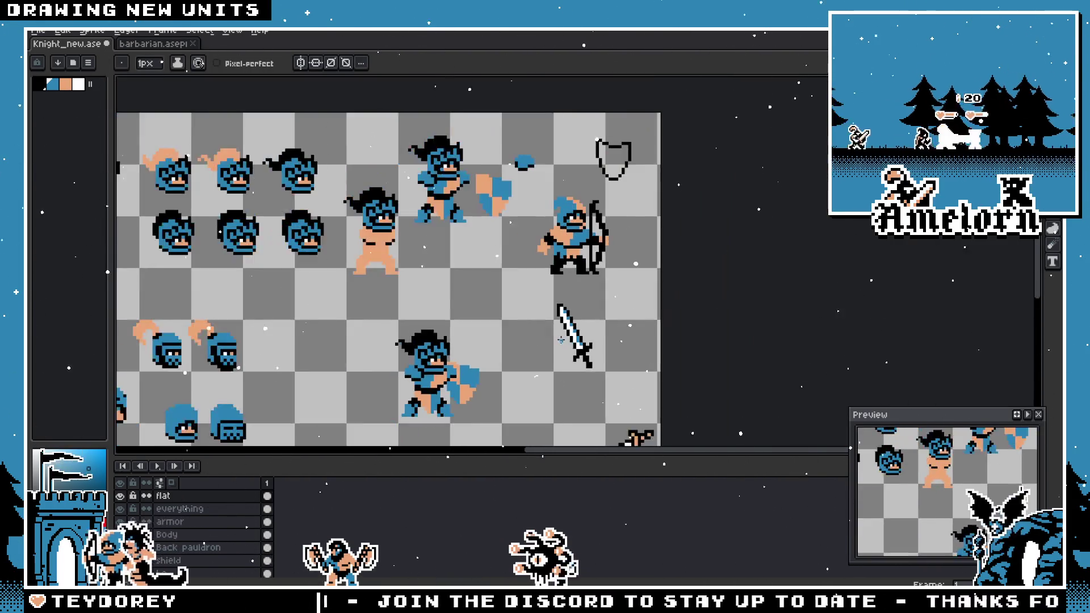
scroll(593, 341, "up", 2)
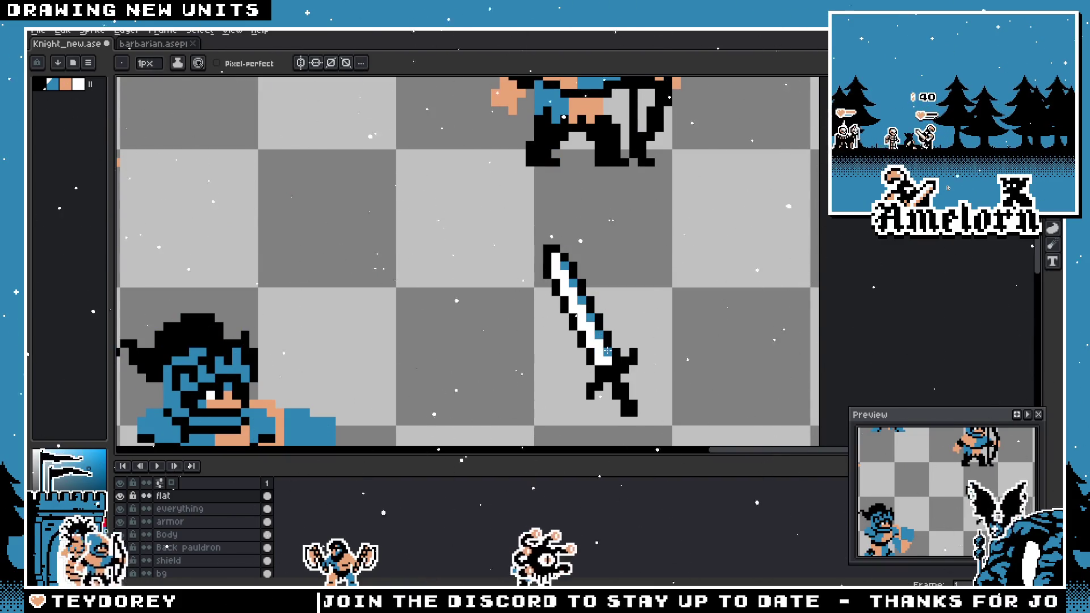
scroll(607, 351, "down", 3)
scroll(624, 256, "up", 2)
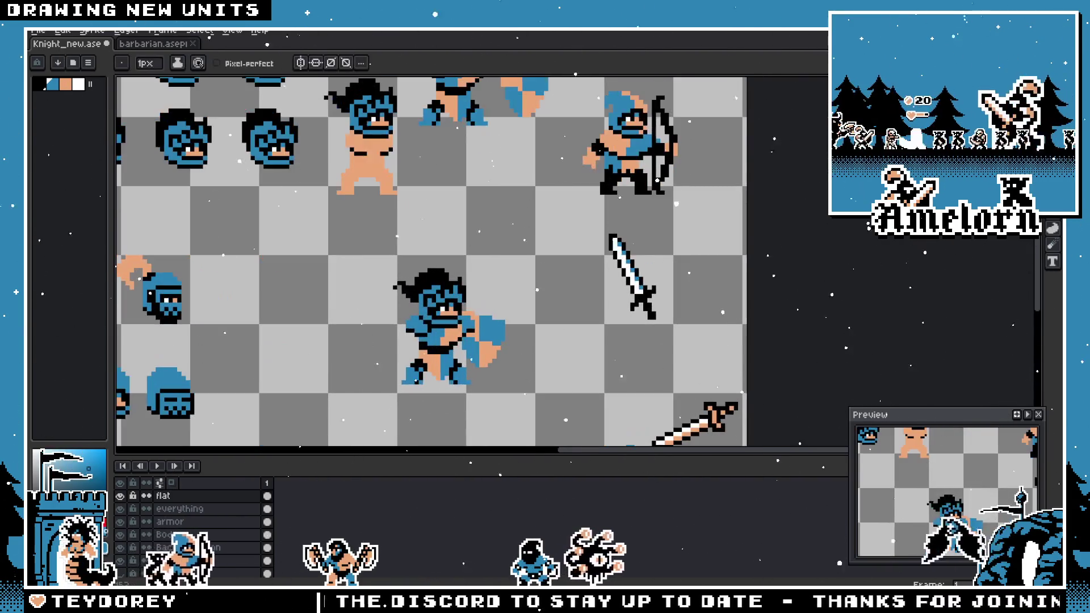
scroll(670, 261, "up", 1)
- Move the blue-striped sword into the warrior's hand
key("m")
left_click_drag(535, 219, 706, 384)
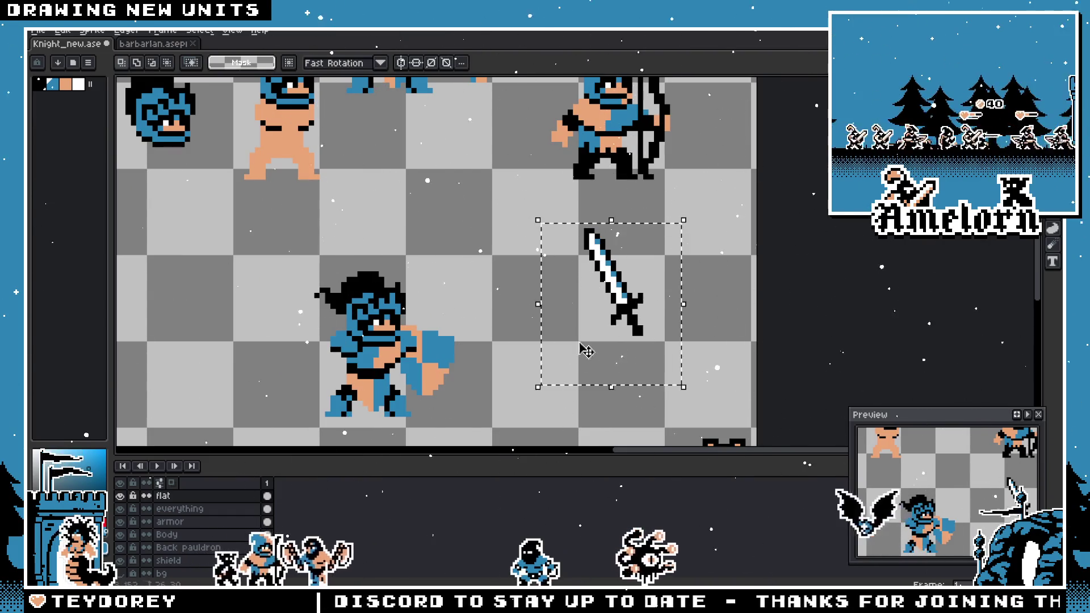
scroll(634, 290, "up", 2)
scroll(567, 227, "down", 2)
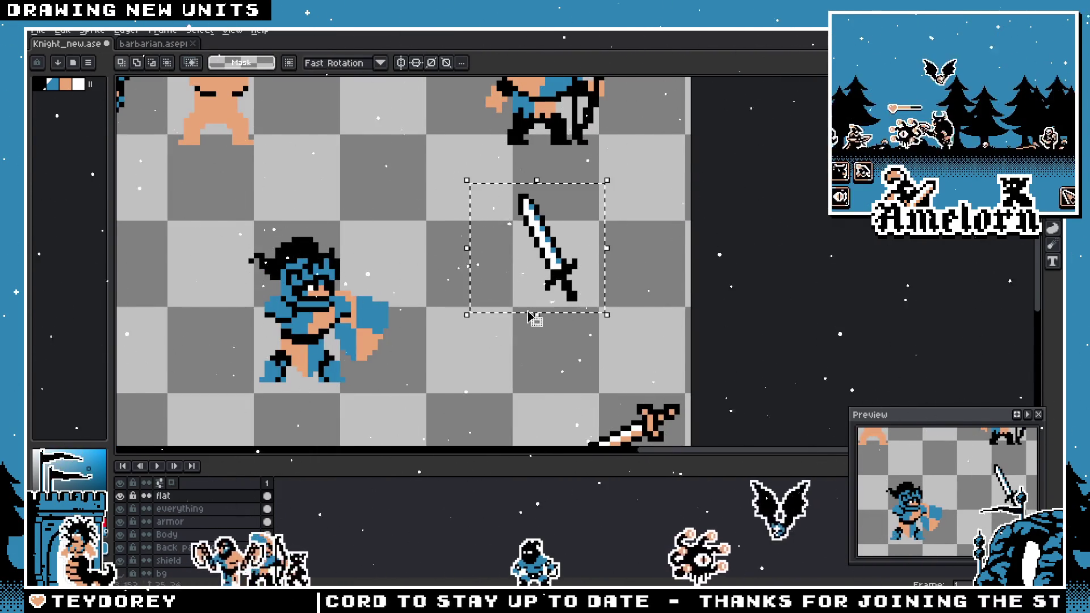
scroll(531, 316, "down", 1)
scroll(620, 227, "up", 1)
left_click_drag(624, 227, 313, 269)
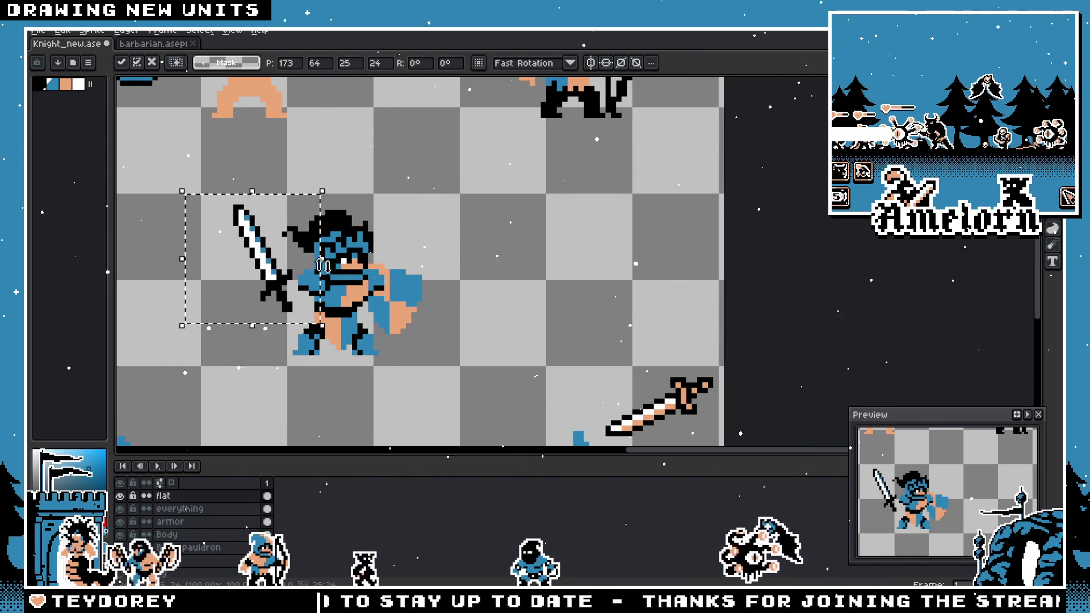
key("Return")
- Paint four tan stripe pixels down the sword's blade
scroll(340, 272, "up", 2)
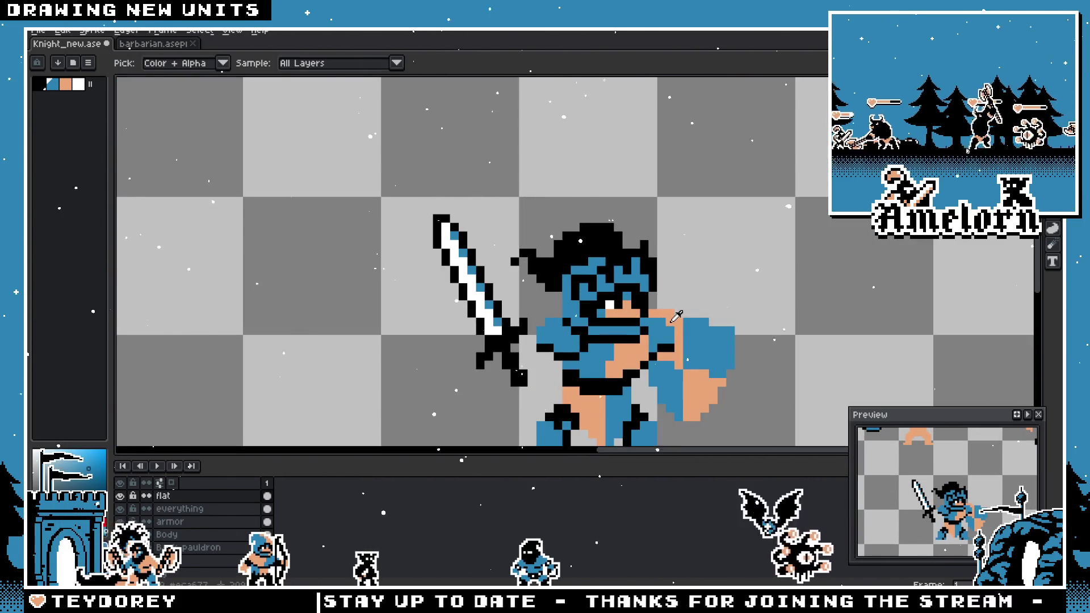
scroll(448, 227, "up", 2)
key("b")
left_click(397, 124)
left_click(423, 175)
left_click(448, 228)
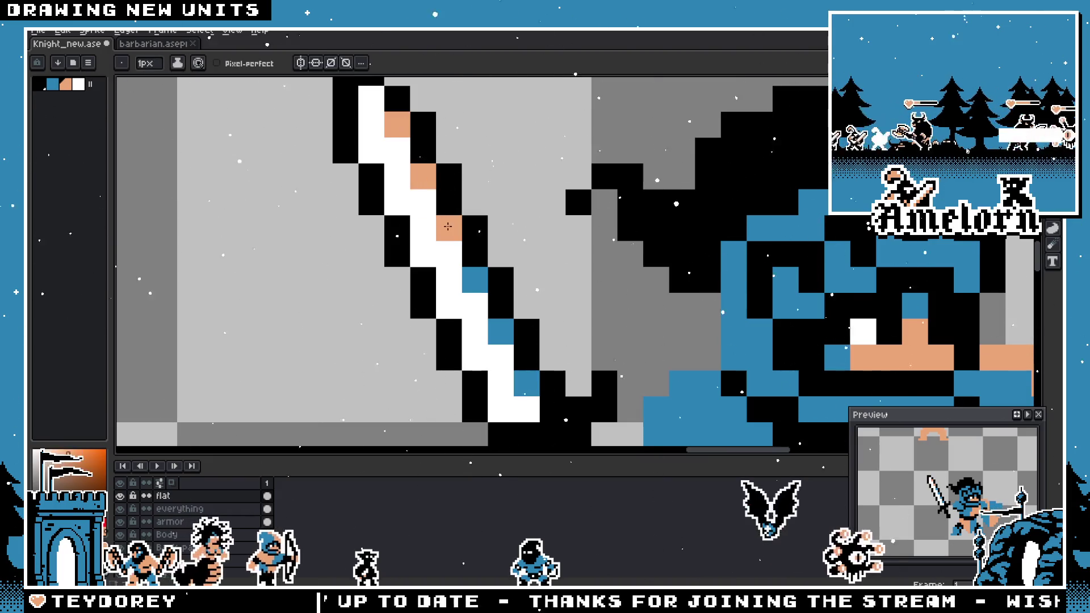
left_click(475, 281)
scroll(523, 366, "down", 5)
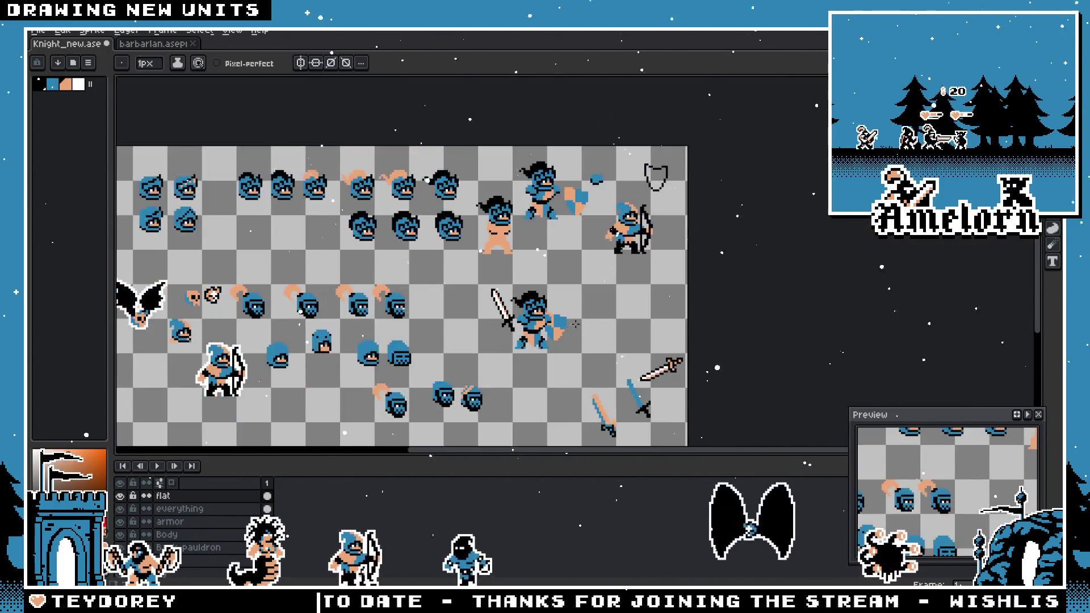
scroll(602, 324, "up", 2)
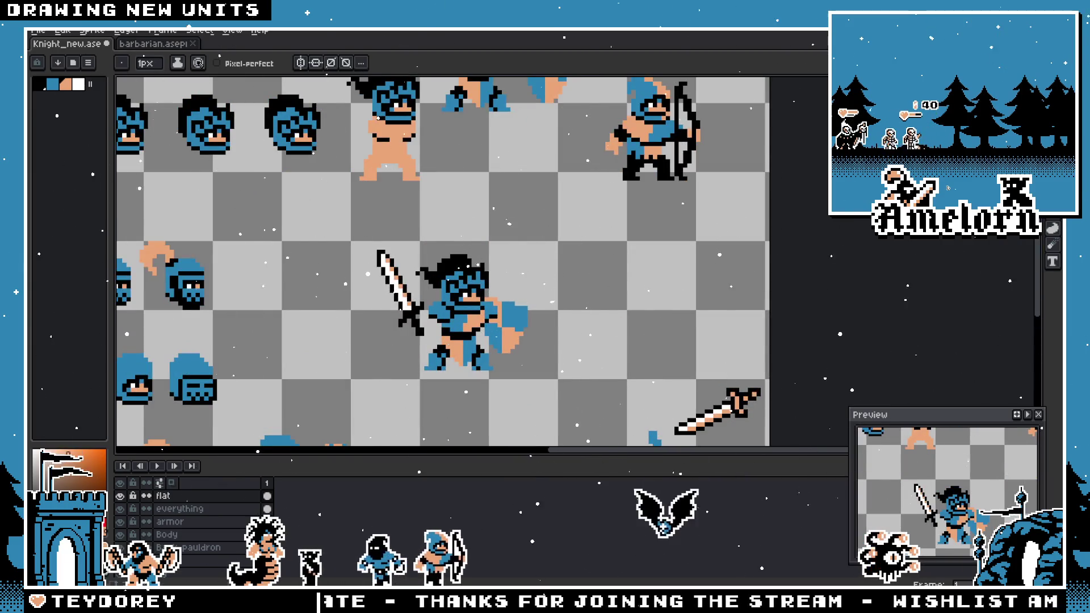
- Marquee-select the area around the sword, then revert to a plain rectangle
key("m")
scroll(520, 271, "up", 4)
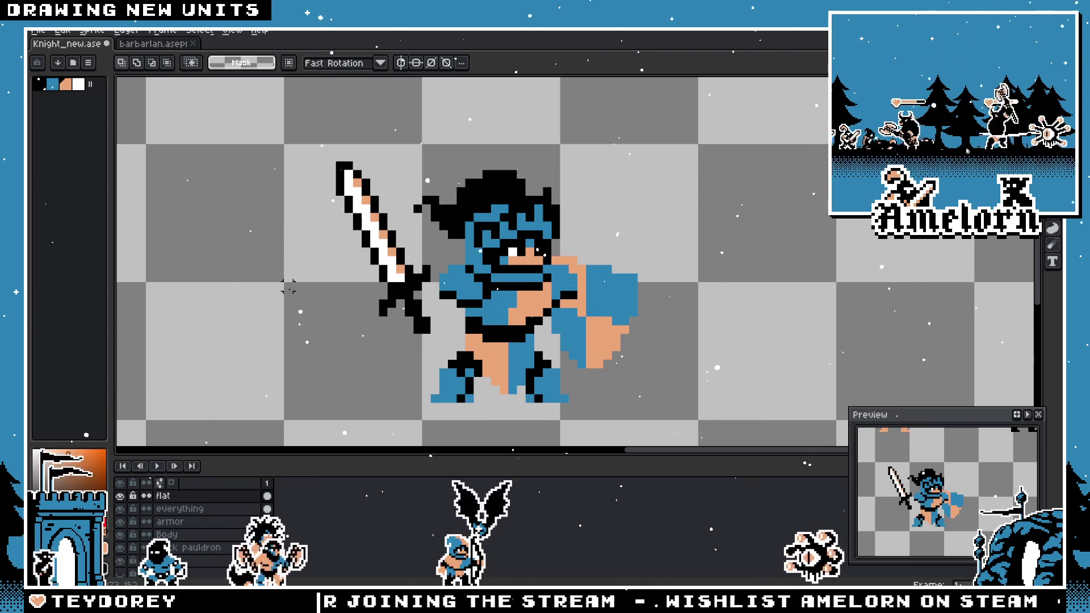
left_click_drag(313, 165, 383, 304)
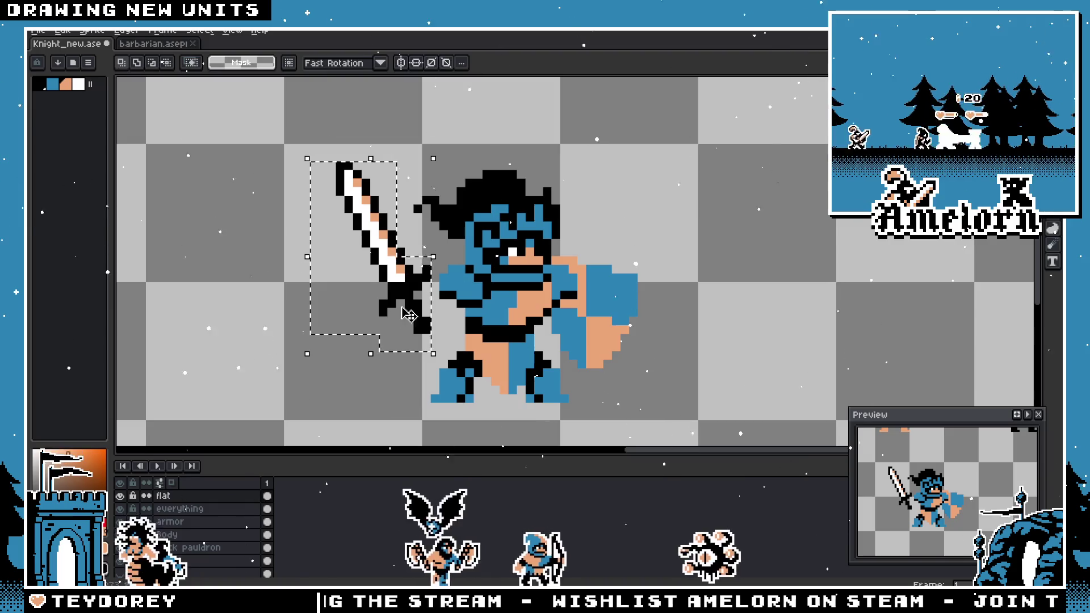
key("ctrl+z")
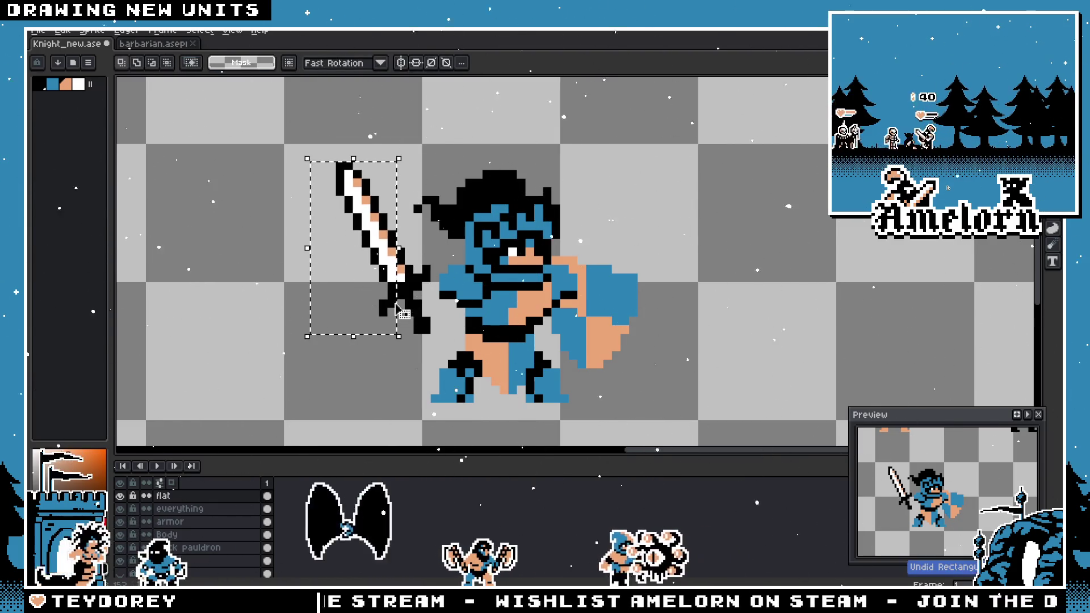
- Drop the sword to the warrior's right, then look over the barbarian.aseprite sheet for reference
left_click_drag(398, 306, 884, 292)
left_click(534, 131)
left_click(166, 43)
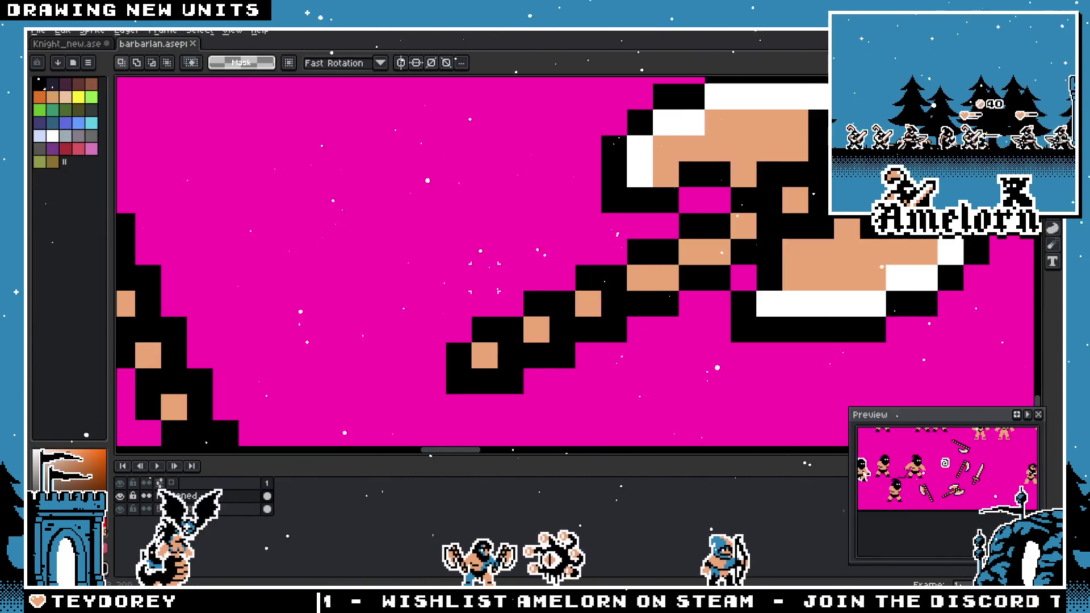
scroll(460, 322, "down", 3)
scroll(460, 322, "up", 2)
scroll(459, 322, "down", 2)
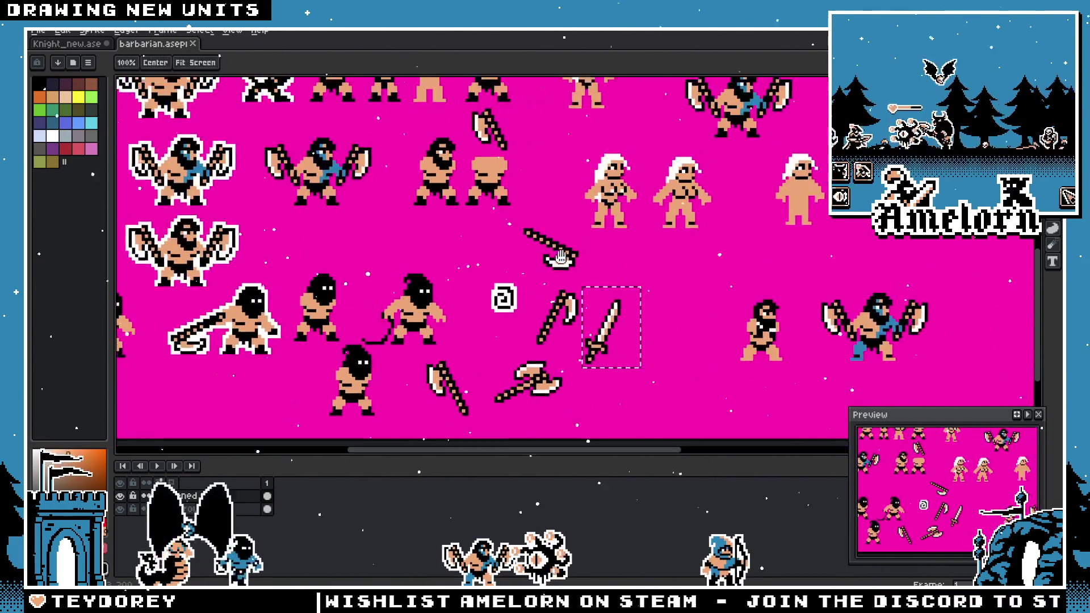
mouse_move(689, 185)
left_mouse_down()
mouse_move(396, 331)
mouse_move(609, 275)
mouse_move(511, 284)
mouse_move(409, 306)
mouse_move(807, 260)
mouse_move(903, 212)
mouse_move(886, 164)
left_mouse_up()
scroll(608, 274, "up", 1)
scroll(608, 275, "down", 1)
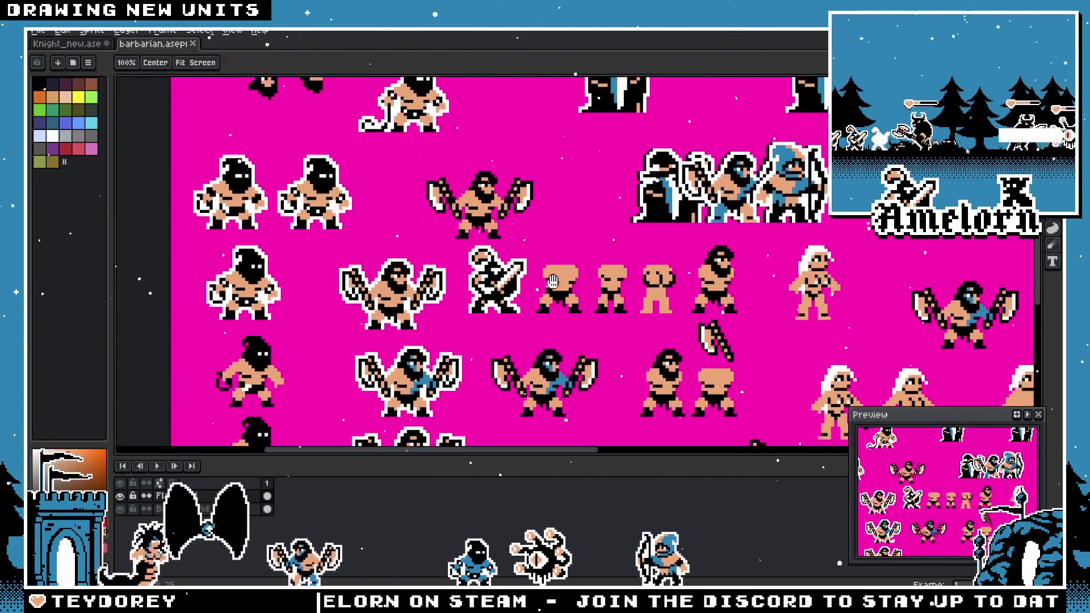
scroll(606, 258, "up", 4)
scroll(605, 258, "down", 1)
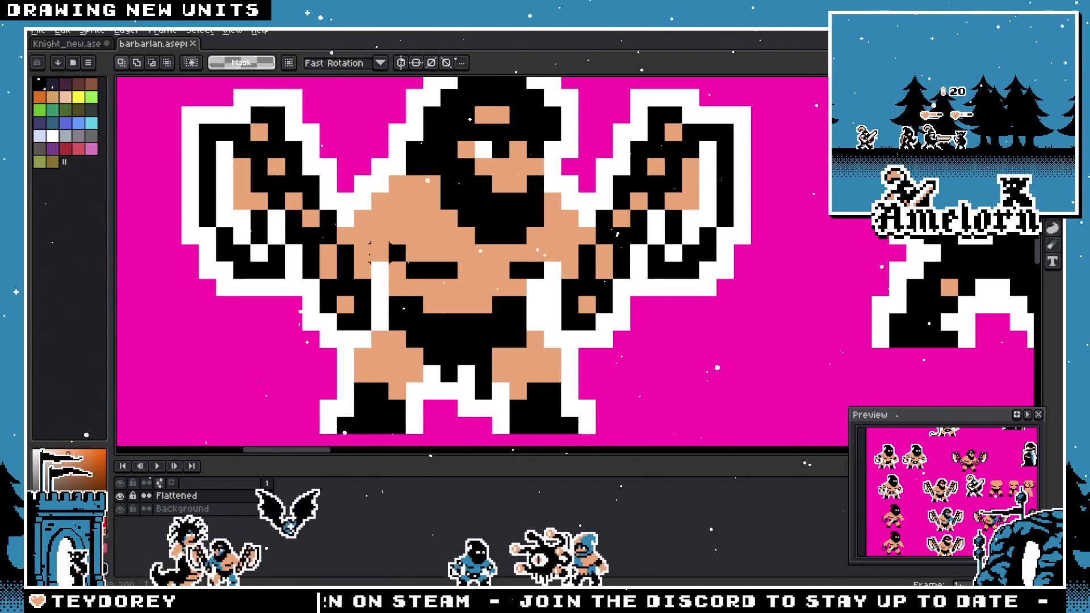
scroll(465, 253, "down", 2)
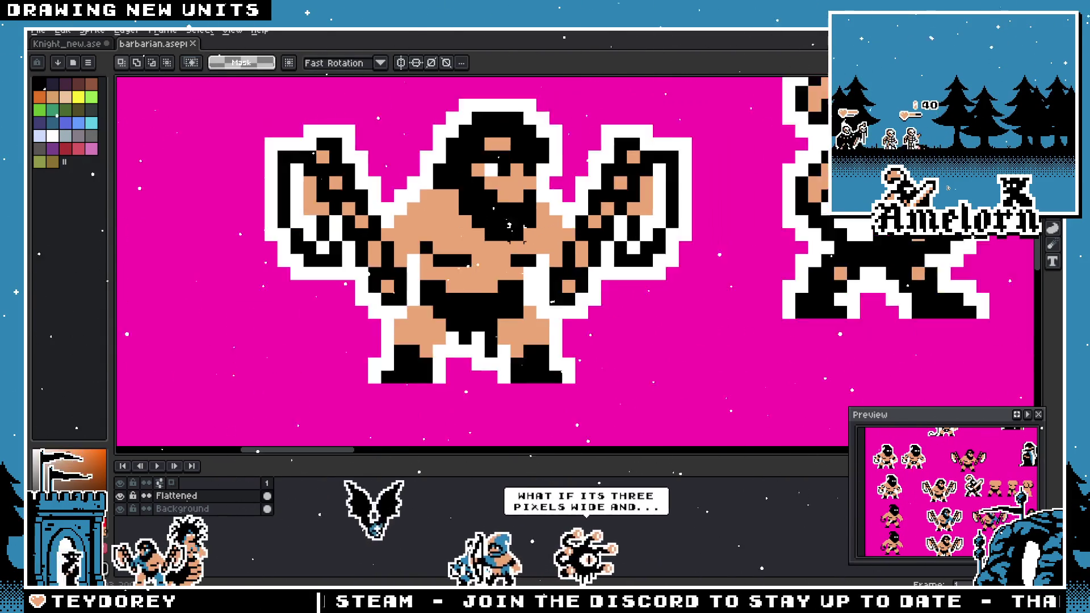
- Return to the Knight_new.ase sprite sheet
left_click(80, 48)
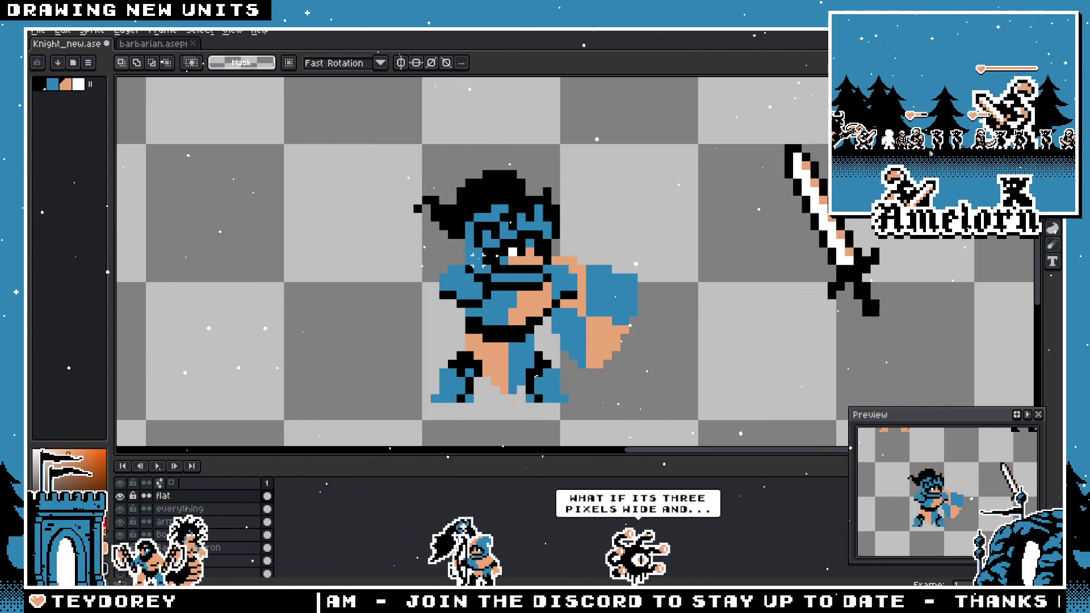
scroll(528, 255, "down", 1)
scroll(522, 256, "right", 3)
scroll(511, 244, "up", 3)
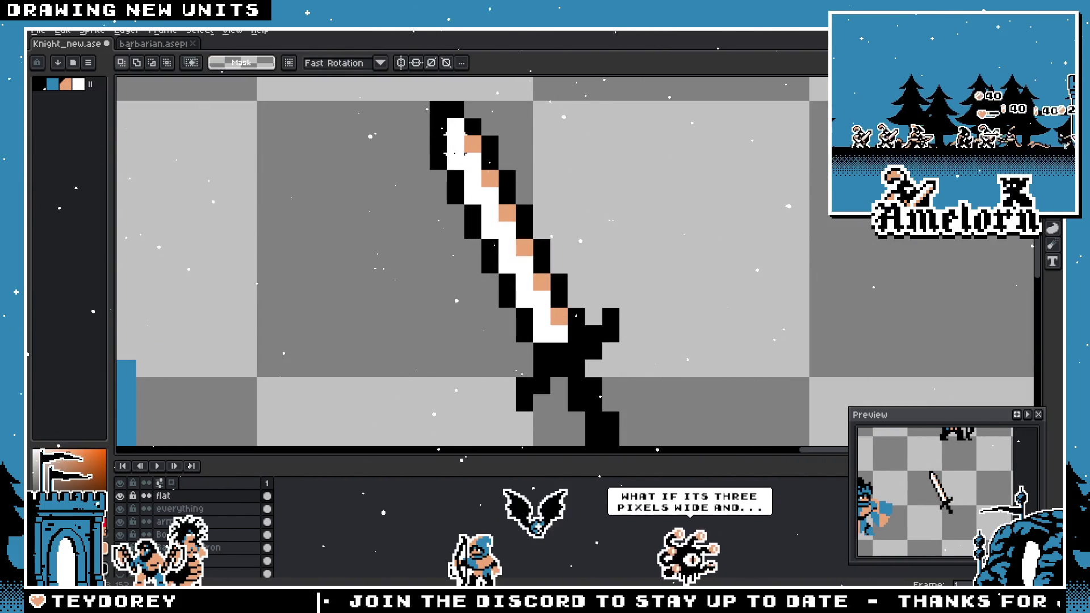
- Pan the canvas and pick the sword's tan colour
scroll(477, 176, "down", 1)
key("space")
scroll(454, 224, "down", 2)
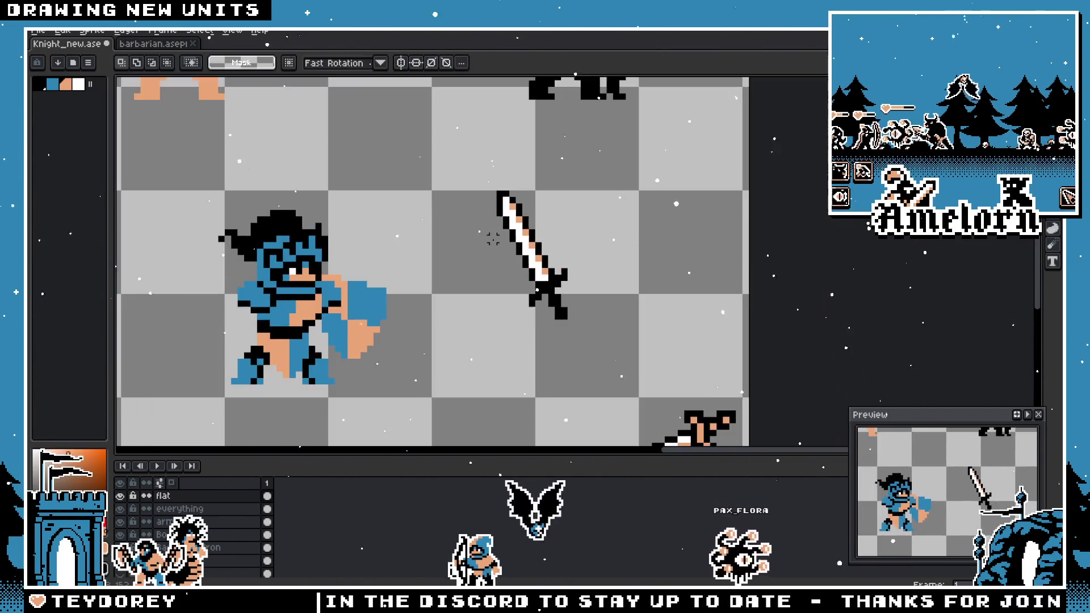
scroll(494, 247, "left", 2)
scroll(505, 257, "up", 1)
scroll(556, 275, "right", 2)
scroll(590, 291, "up", 2)
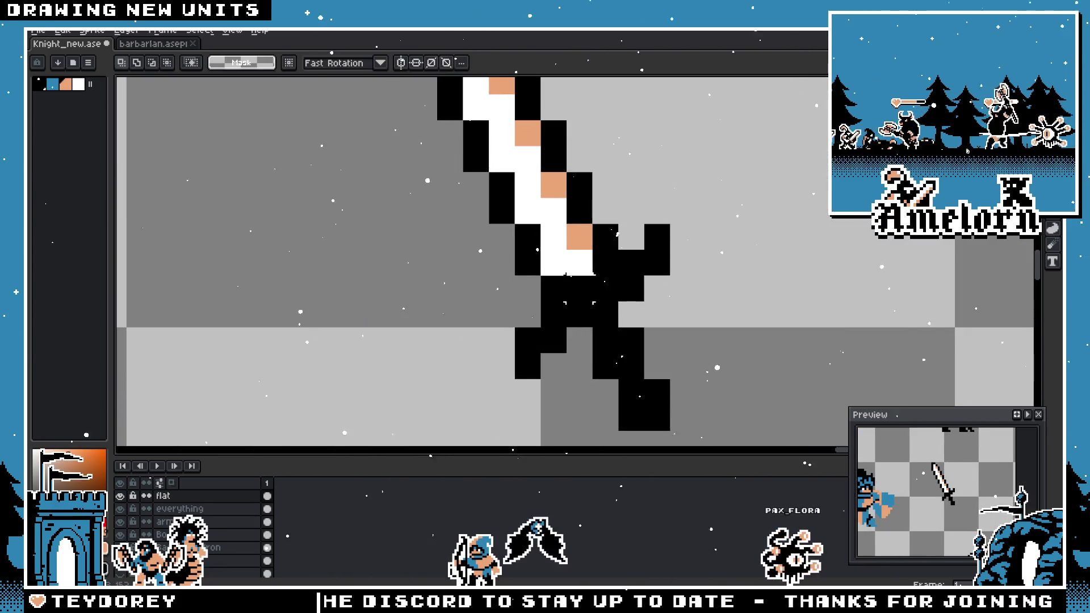
key("alt")
scroll(579, 298, "down", 2)
scroll(574, 304, "up", 1)
left_click(575, 304, "alt")
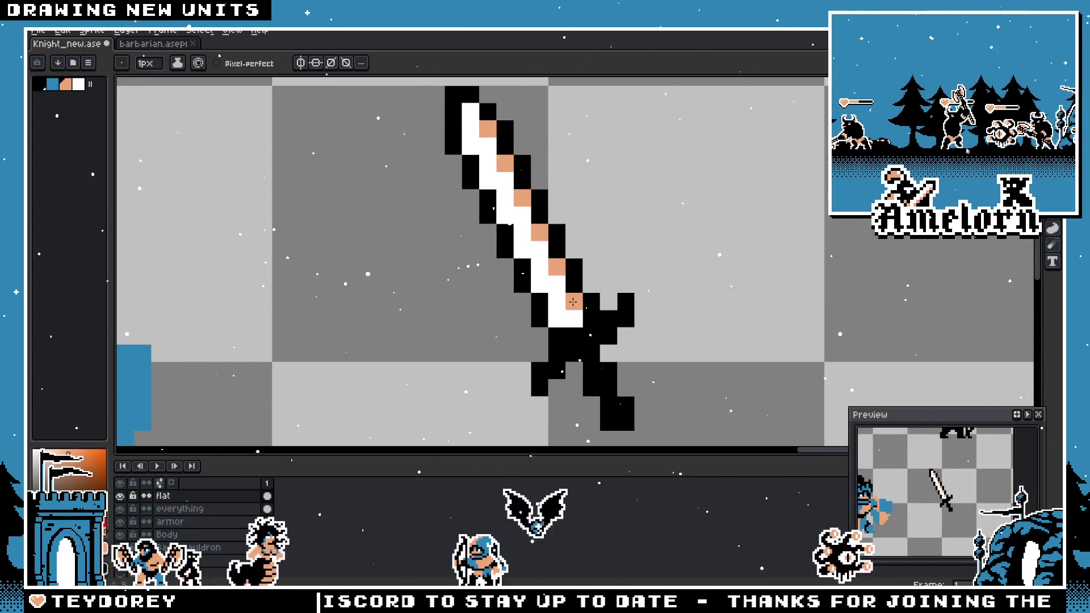
- Copy the whole sword and paste the copy to the right of the original
scroll(571, 309, "down", 3)
key("m")
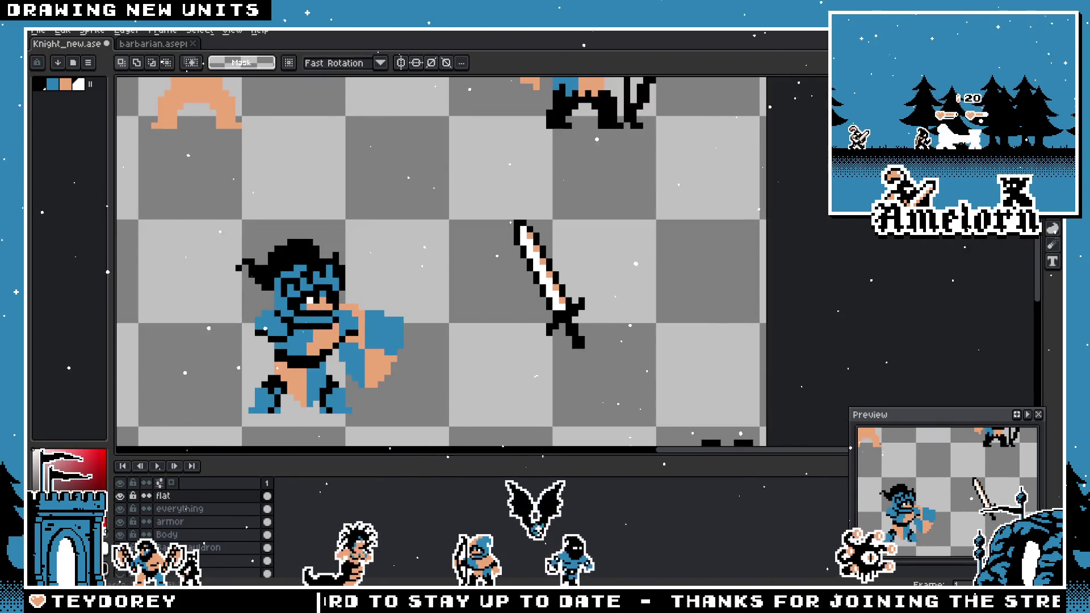
scroll(728, 243, "up", 1)
mouse_move(628, 175)
left_mouse_down()
mouse_move(442, 377)
mouse_move(401, 401)
left_mouse_up()
key("ctrl+c")
key("ctrl+v")
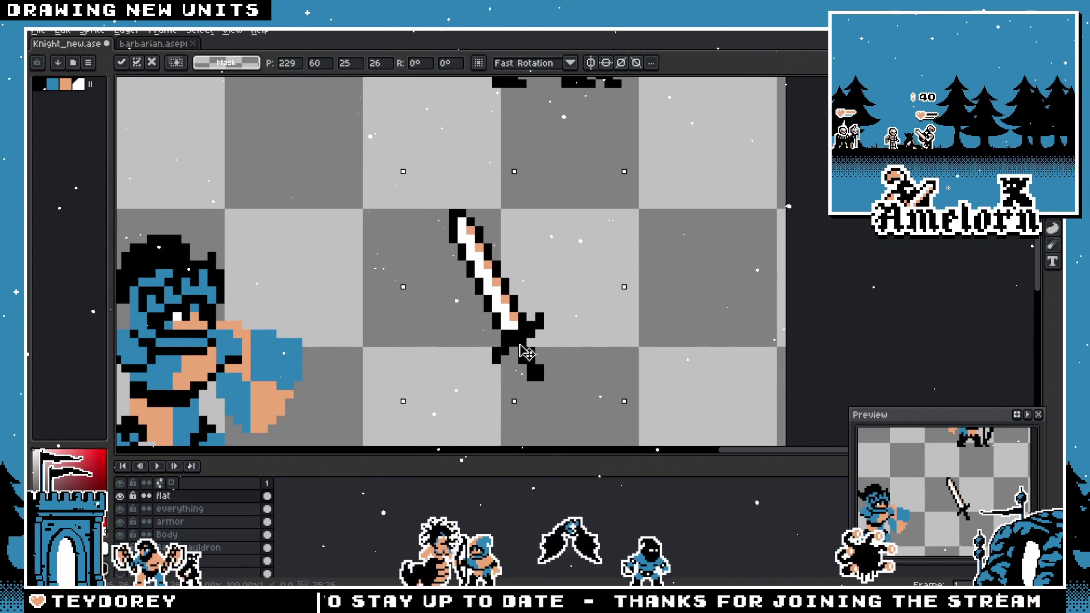
left_click_drag(534, 356, 655, 356)
key("b")
- Repaint the copy's tan blade stripes white
scroll(450, 273, "up", 2)
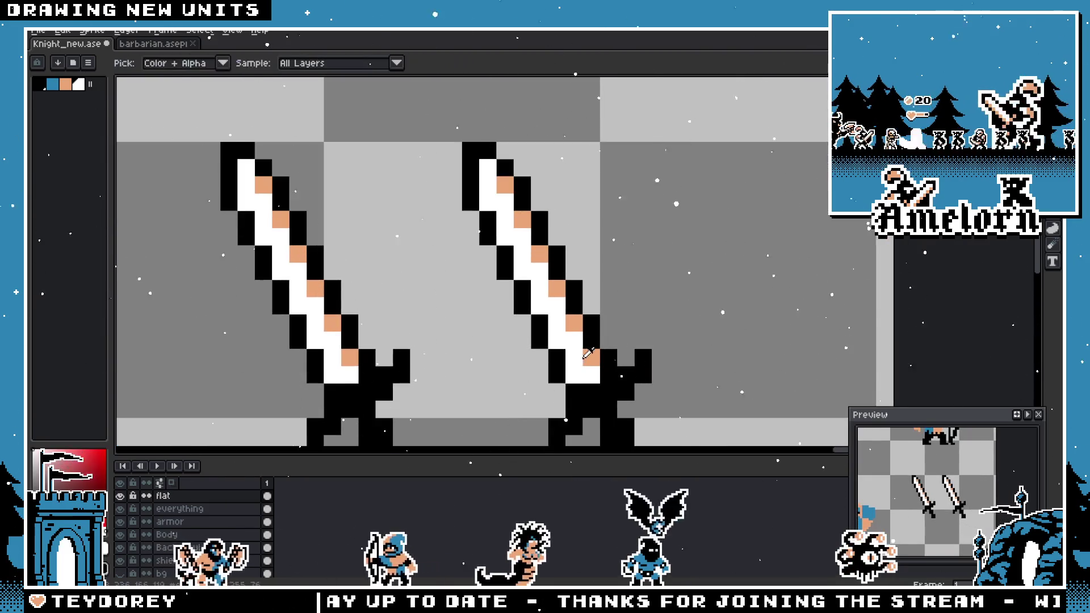
left_click(588, 358, "alt")
left_click(574, 340, "alt")
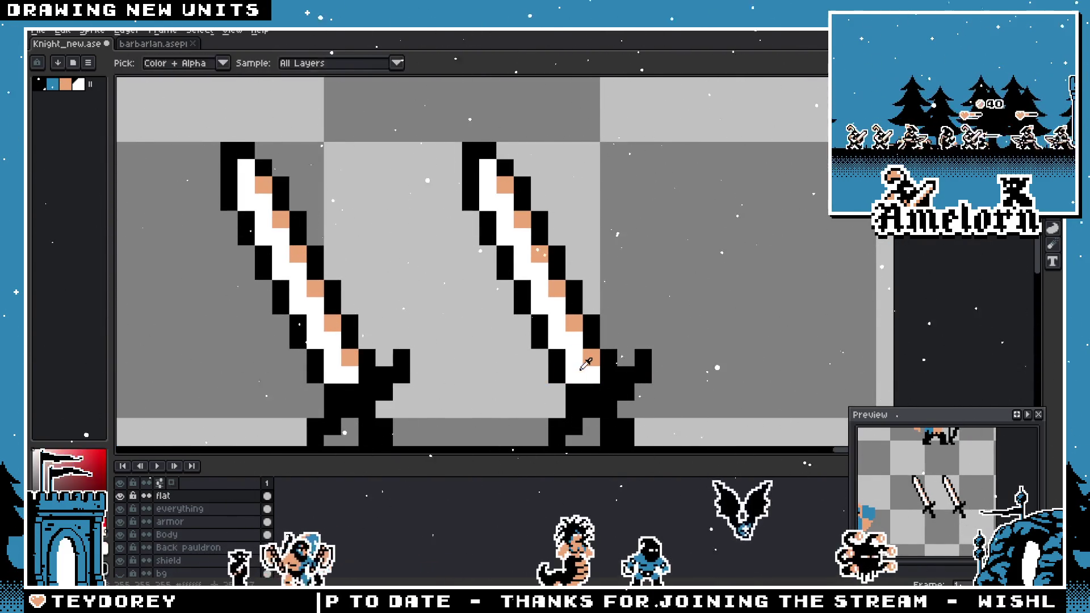
left_click(591, 358)
left_click_drag(578, 348, 553, 296)
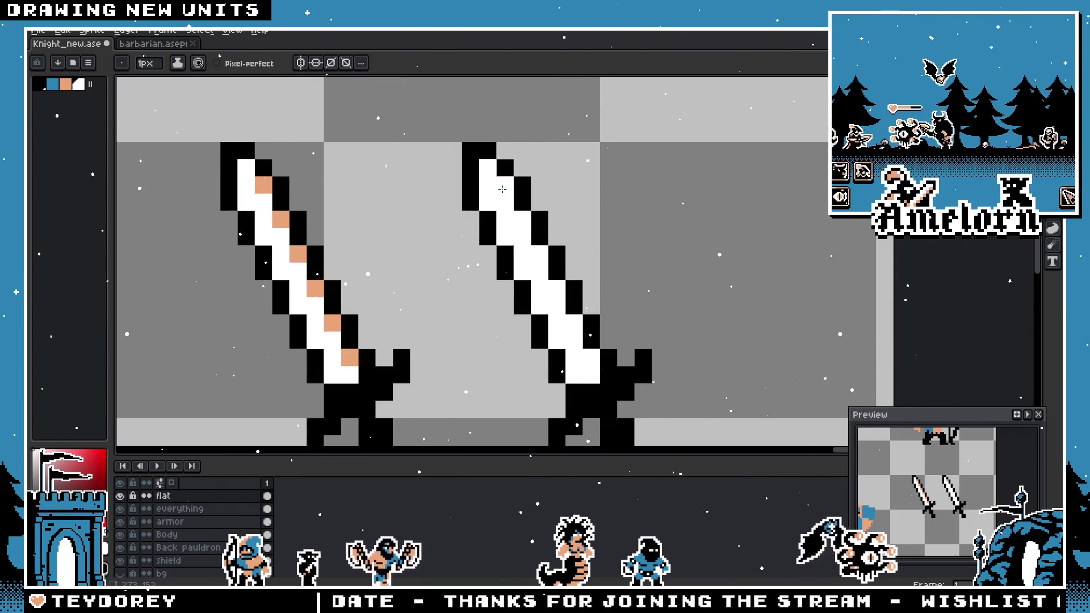
scroll(525, 284, "down", 3)
scroll(553, 316, "up", 3)
left_click(554, 316)
scroll(539, 302, "down", 4)
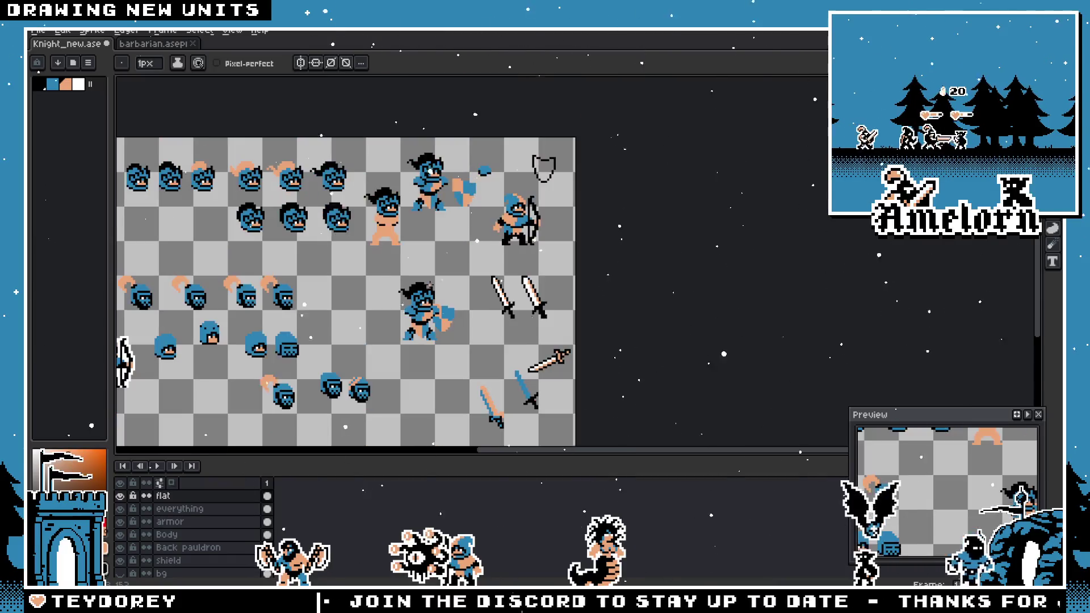
scroll(469, 282, "up", 2)
scroll(462, 283, "up", 3)
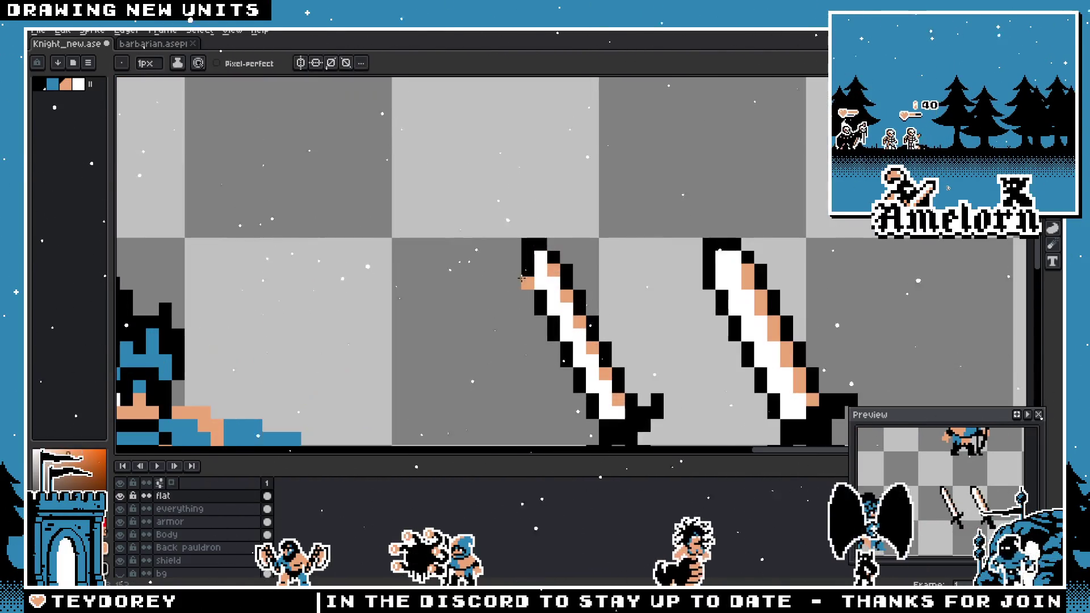
scroll(462, 282, "down", 1)
- Bring the warrior and both swords into view and select the left sword
mouse_move(529, 355)
left_mouse_down()
mouse_move(665, 330)
mouse_move(676, 315)
left_mouse_up()
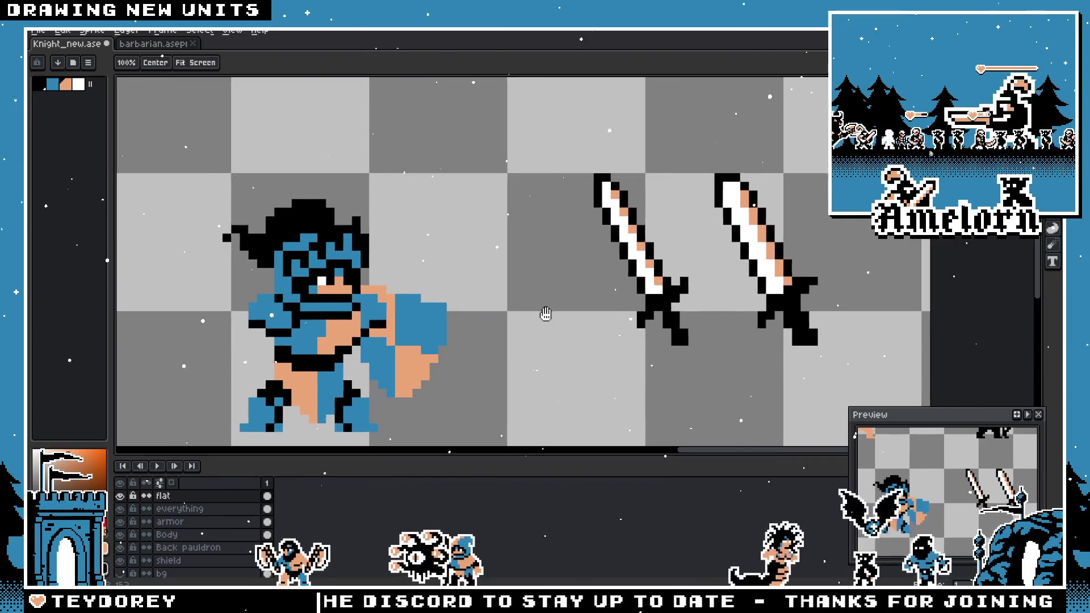
key("m")
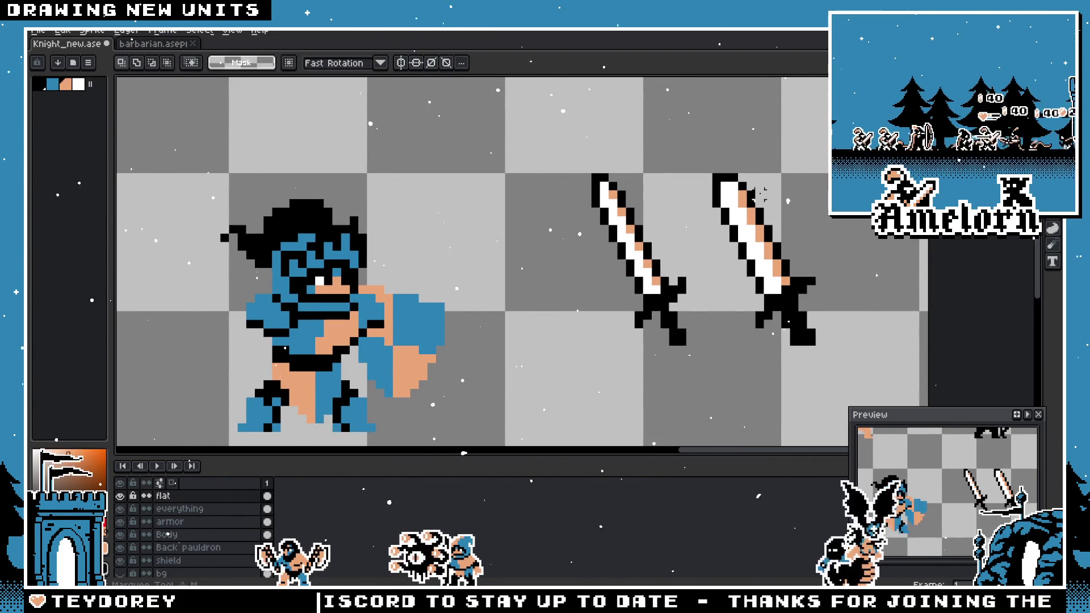
left_click_drag(580, 171, 706, 356)
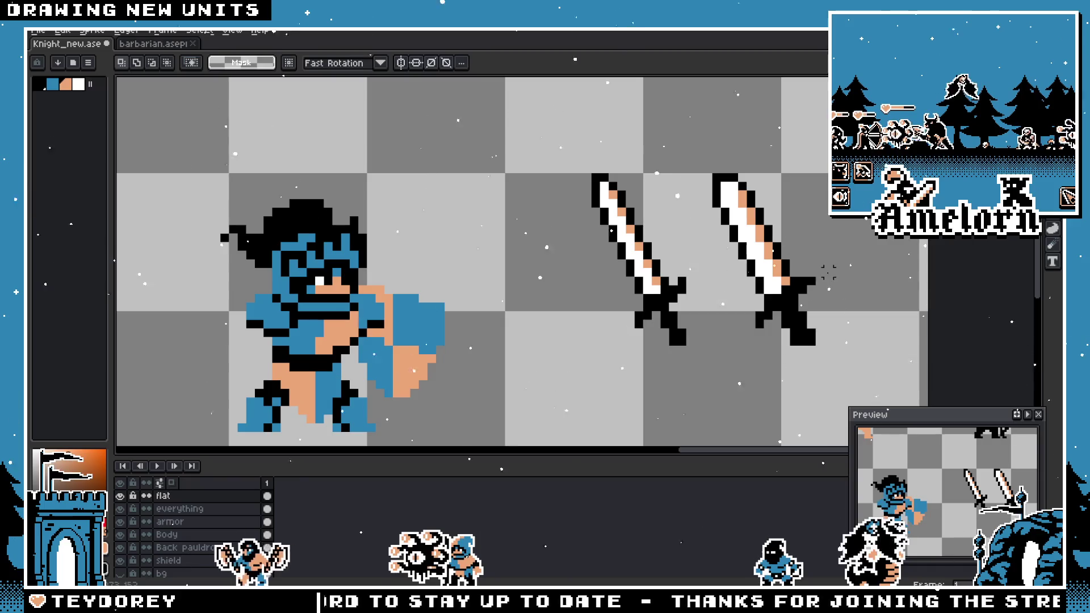
scroll(533, 232, "down", 3)
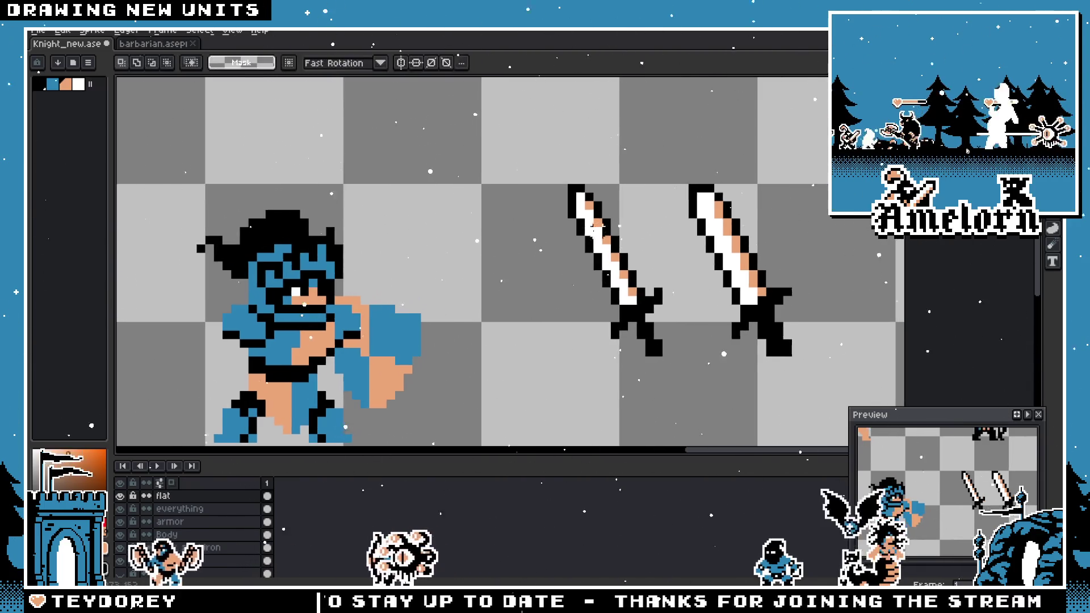
left_click_drag(534, 232, 568, 248)
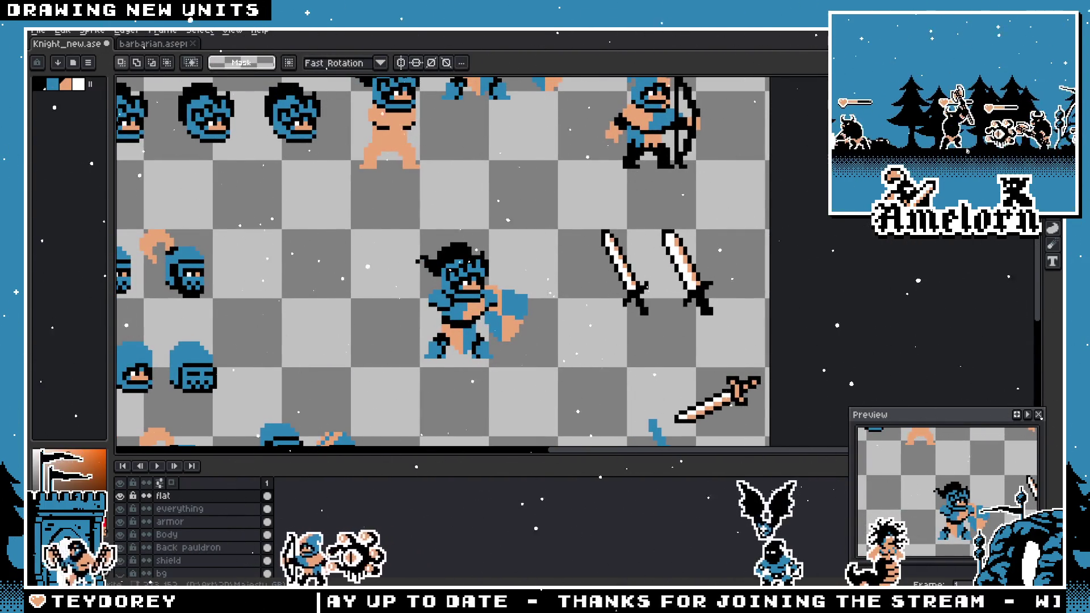
- Search Google Images for 'zweihander' in a maximized browser window
key("alt+Tab")
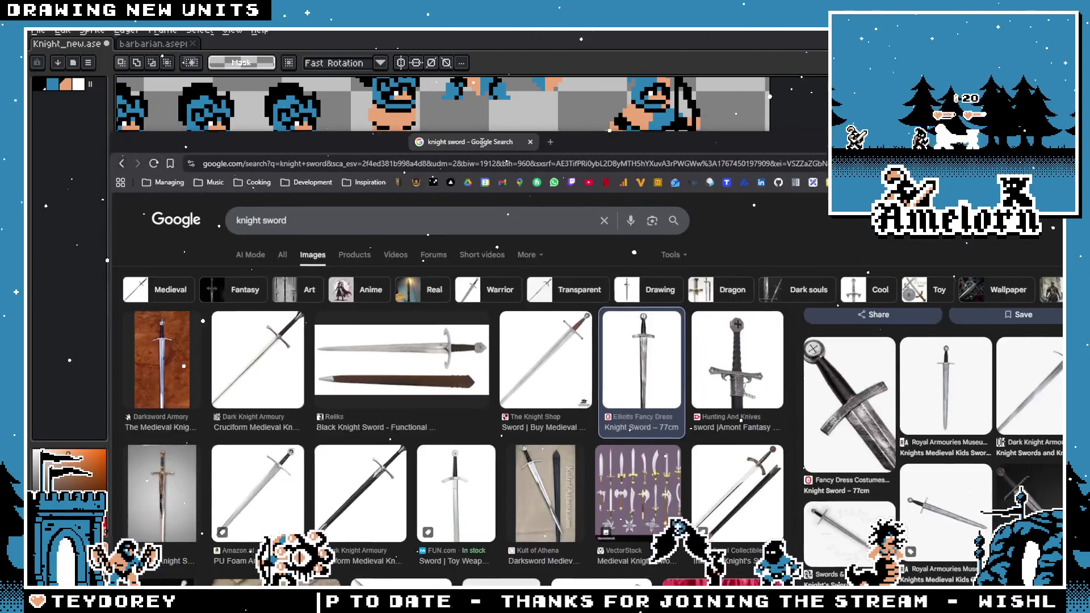
double_click(478, 141)
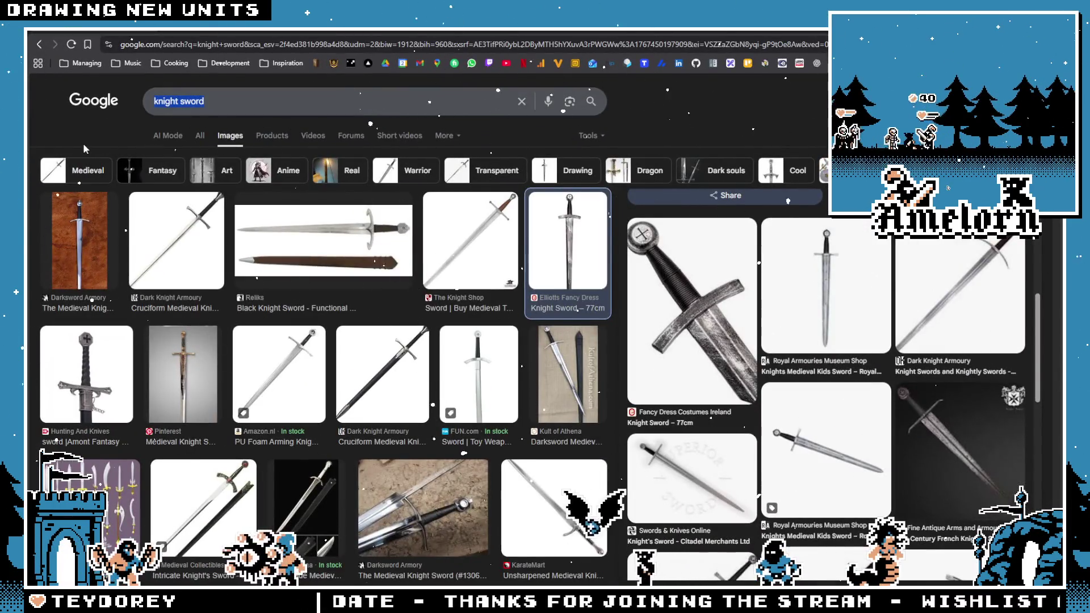
type("zweihander")
key("Return")
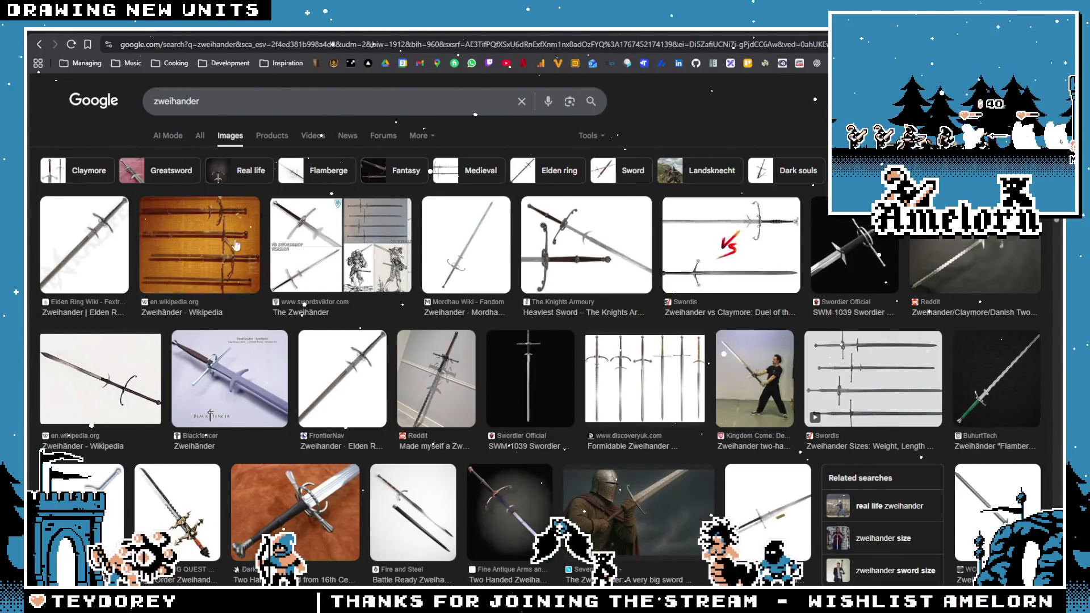
- Preview the Mordhau Wiki, Reddit, Elden Ring and Blackfencer zweihander results
left_click(464, 267)
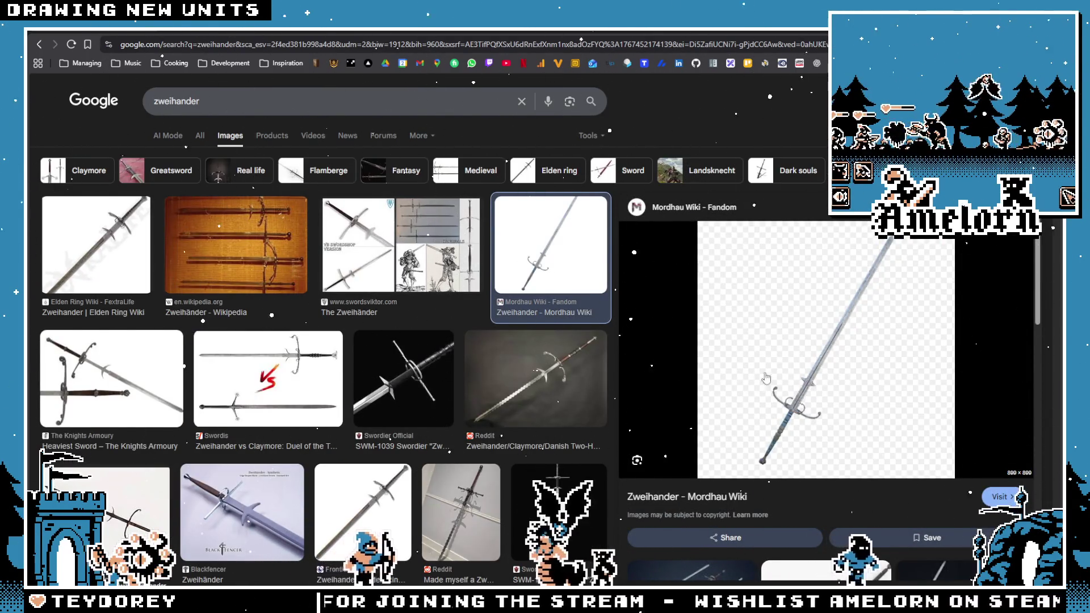
left_click(514, 360)
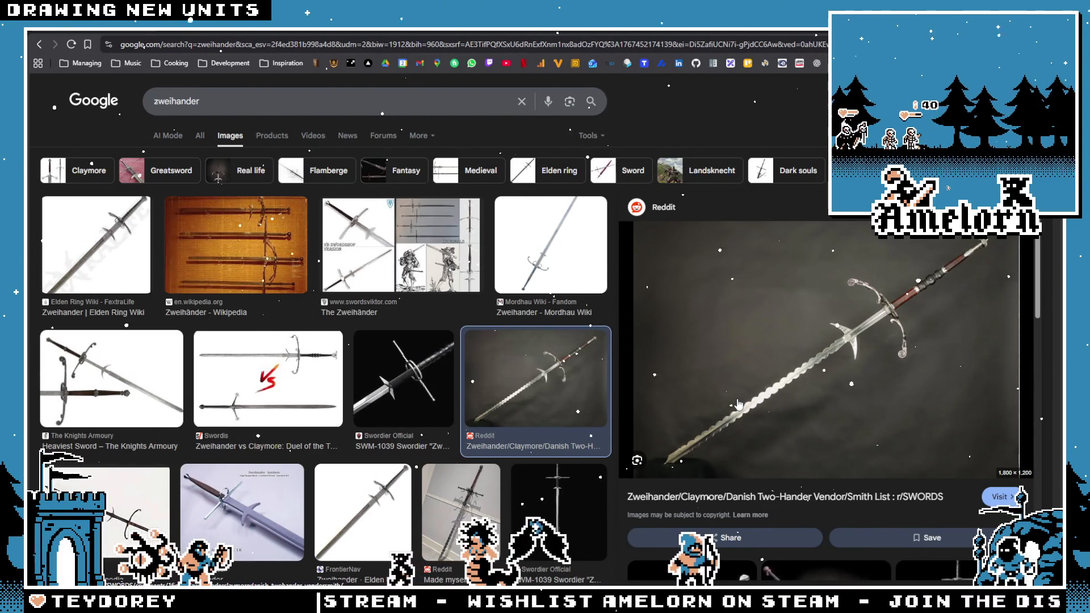
scroll(545, 381, "down", 4)
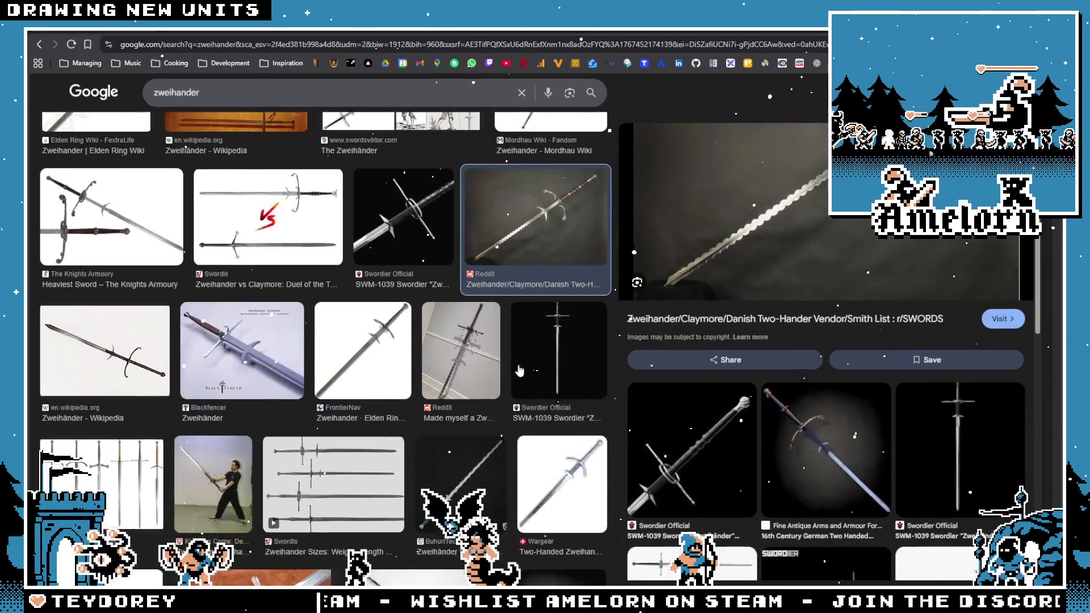
left_click(460, 306)
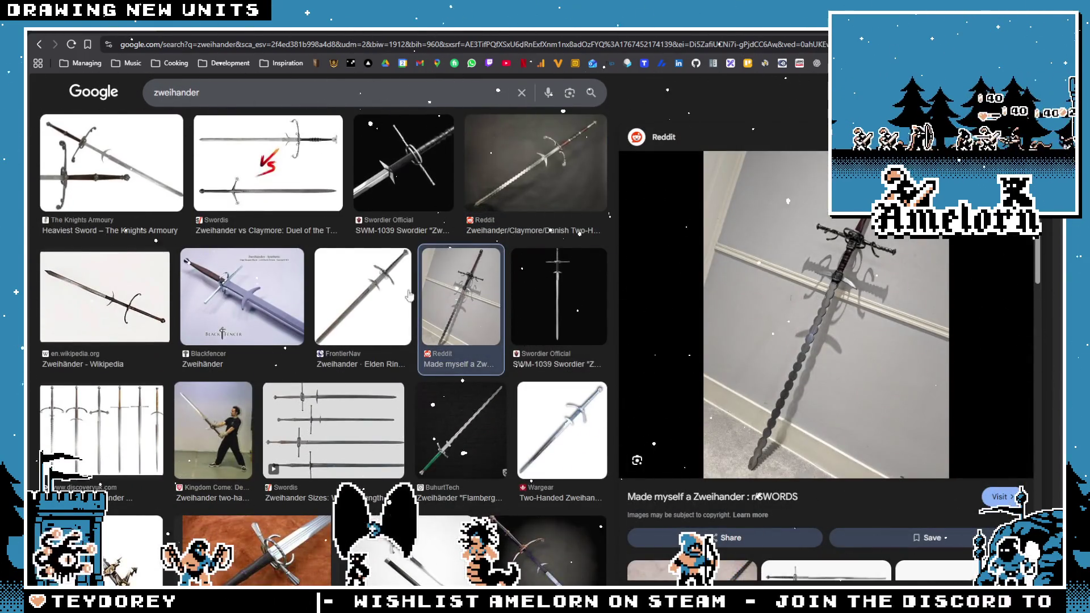
left_click(385, 291)
left_click(222, 283)
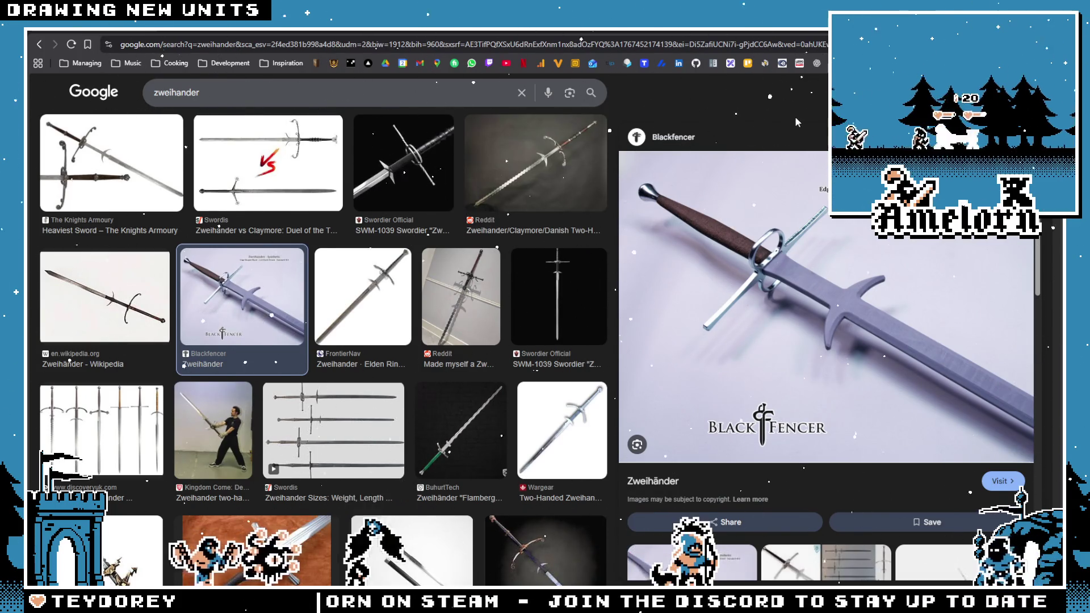
- Preview the Kingdom Come, Darksword Armory, JUMP KING, Fire and Steel and 16th Century German swords
scroll(221, 350, "down", 2)
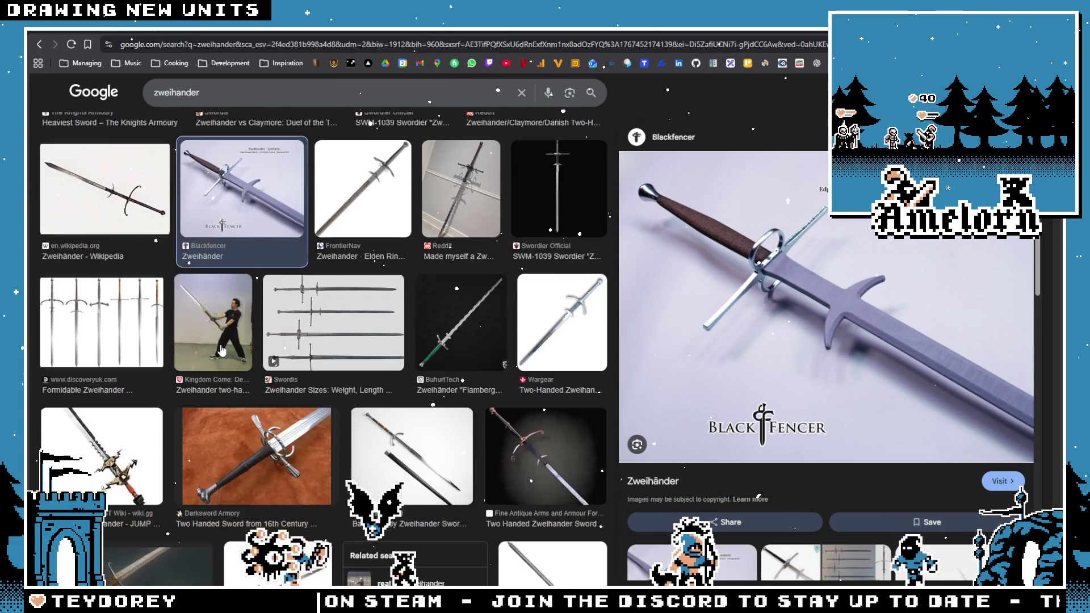
left_click(202, 327)
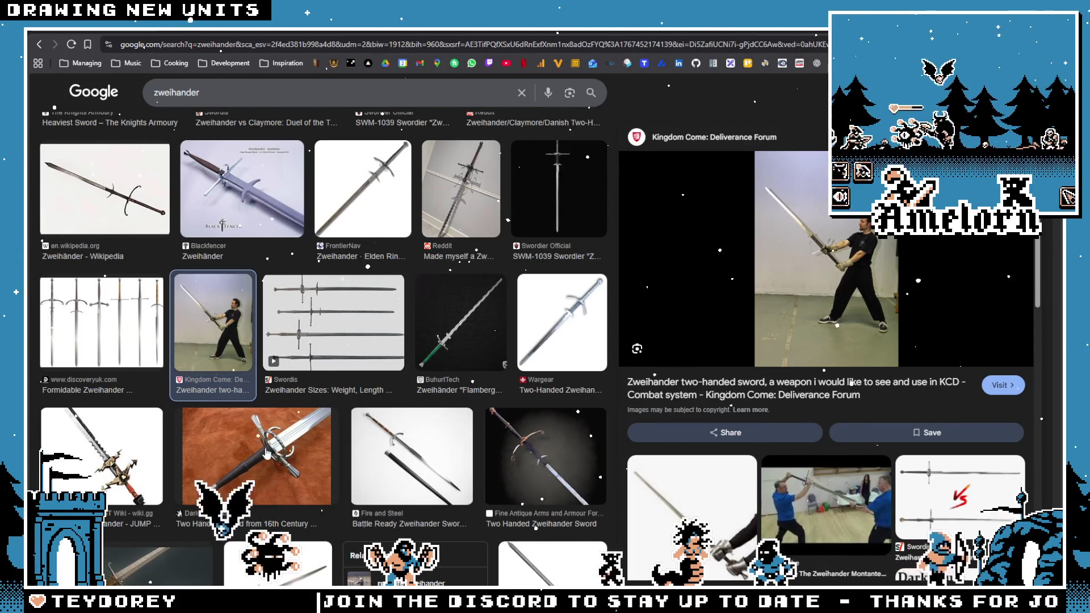
left_click(193, 454)
left_click(126, 447)
left_click(227, 454)
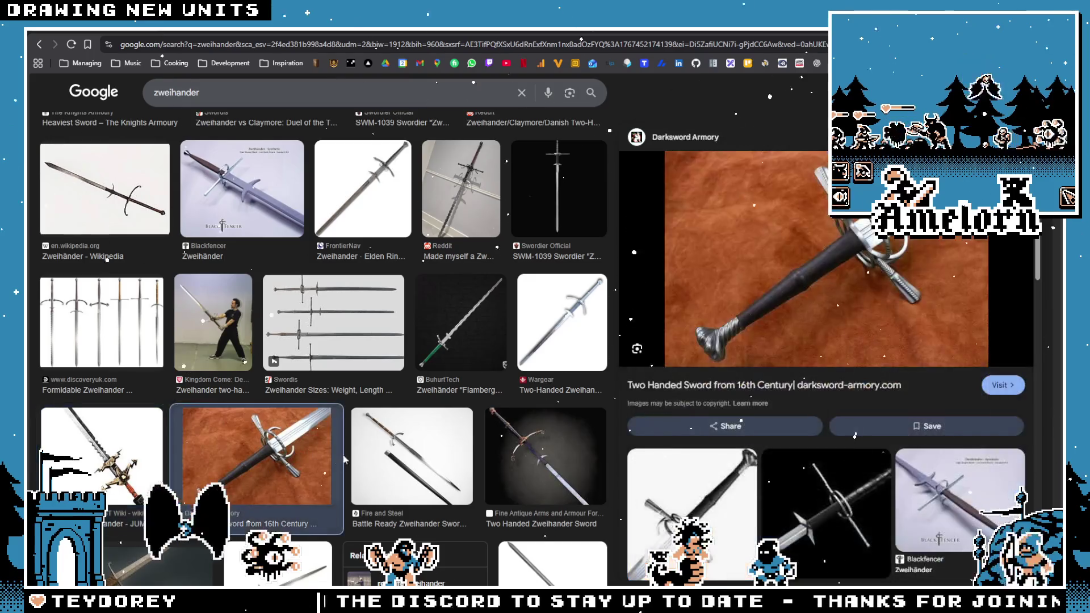
left_click(415, 450)
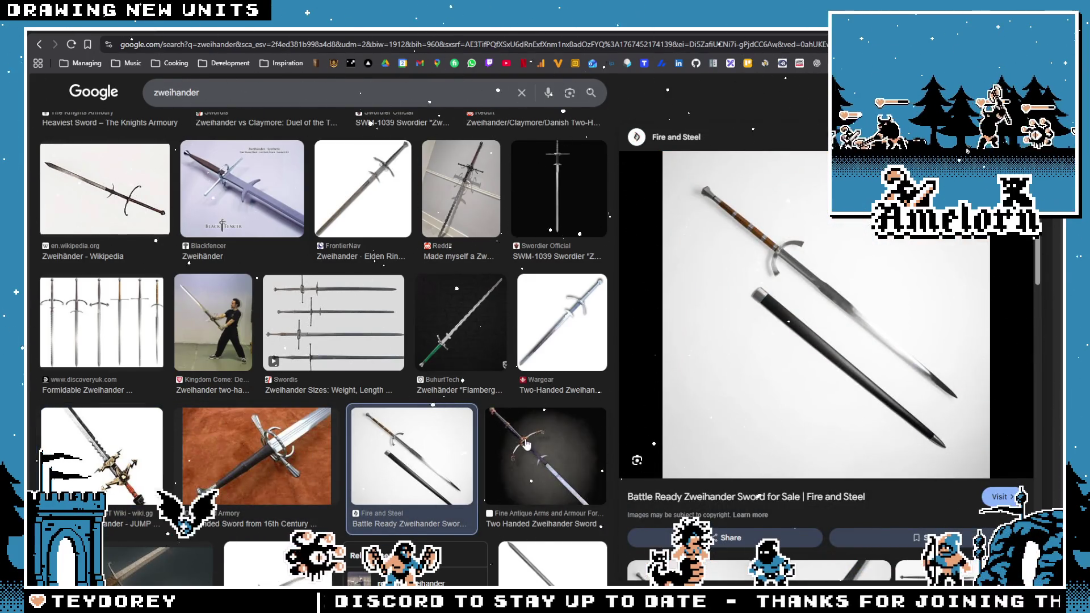
left_click(542, 454)
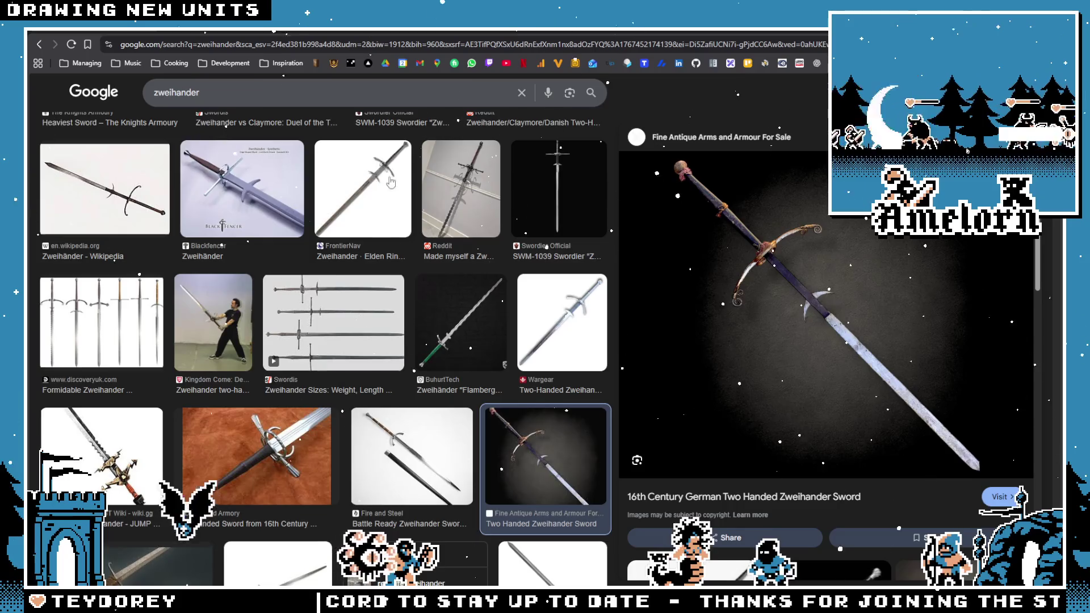
- Preview the Human for Scale, Seven Swords and Fire and Steel close-up images, then return to Aseprite
scroll(164, 237, "down", 6)
left_click(279, 341)
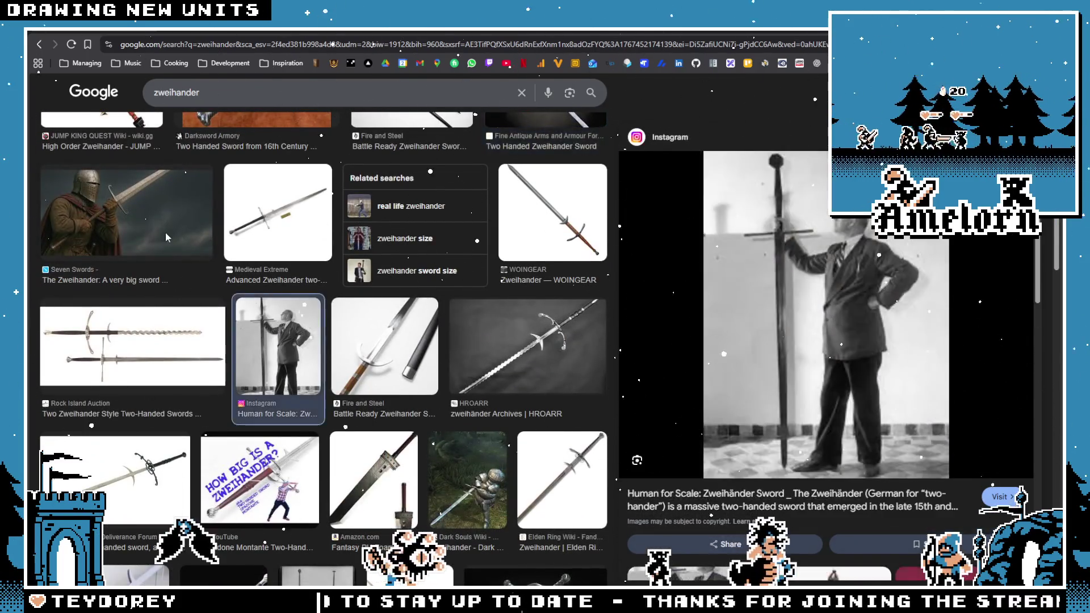
left_click(165, 233)
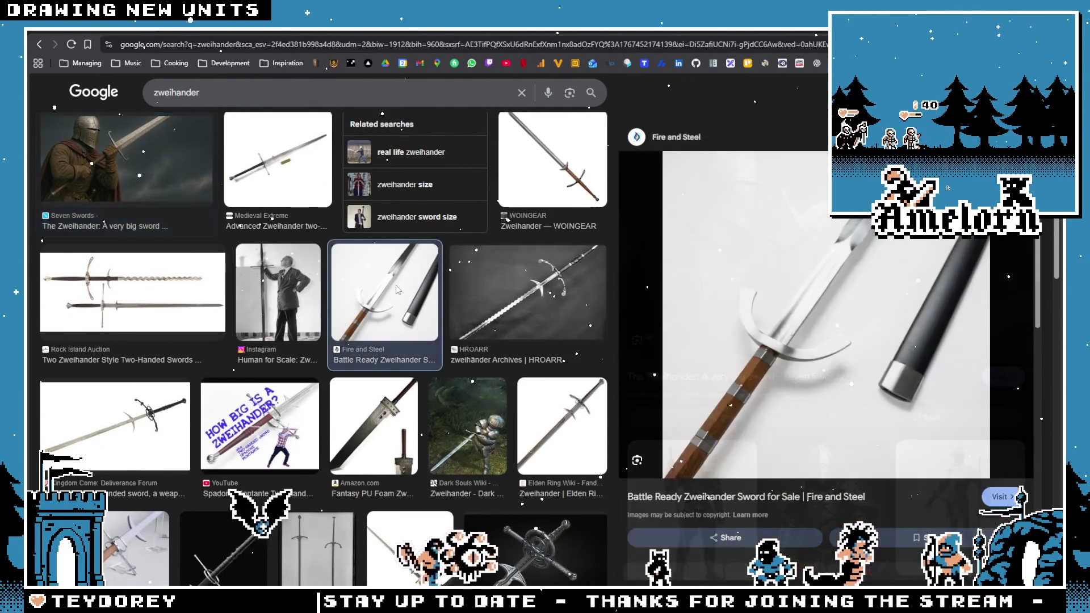
left_click(396, 285)
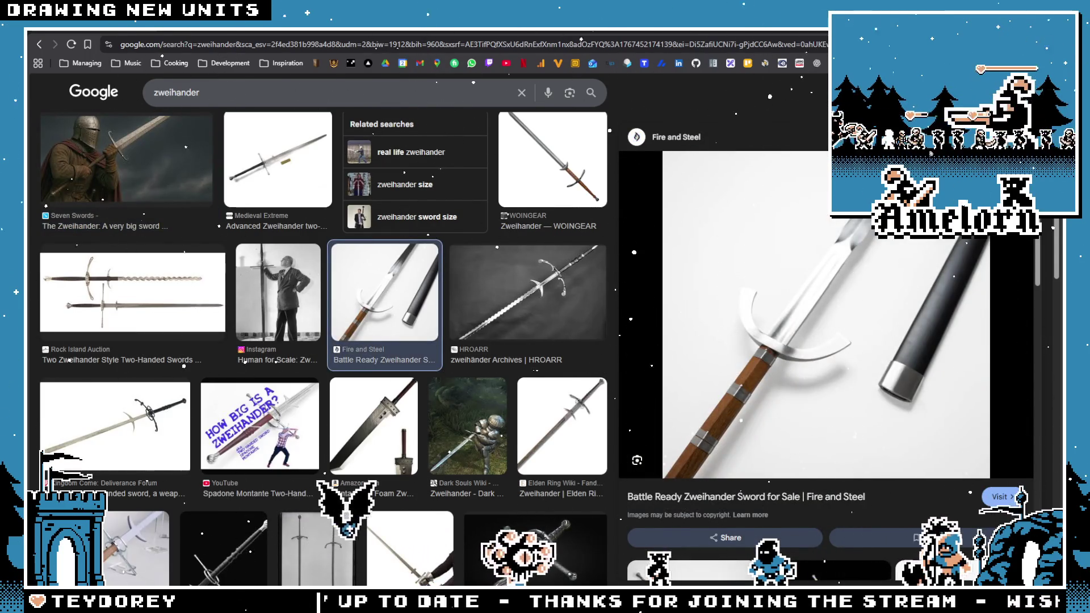
key("alt+Tab")
scroll(602, 267, "up", 5)
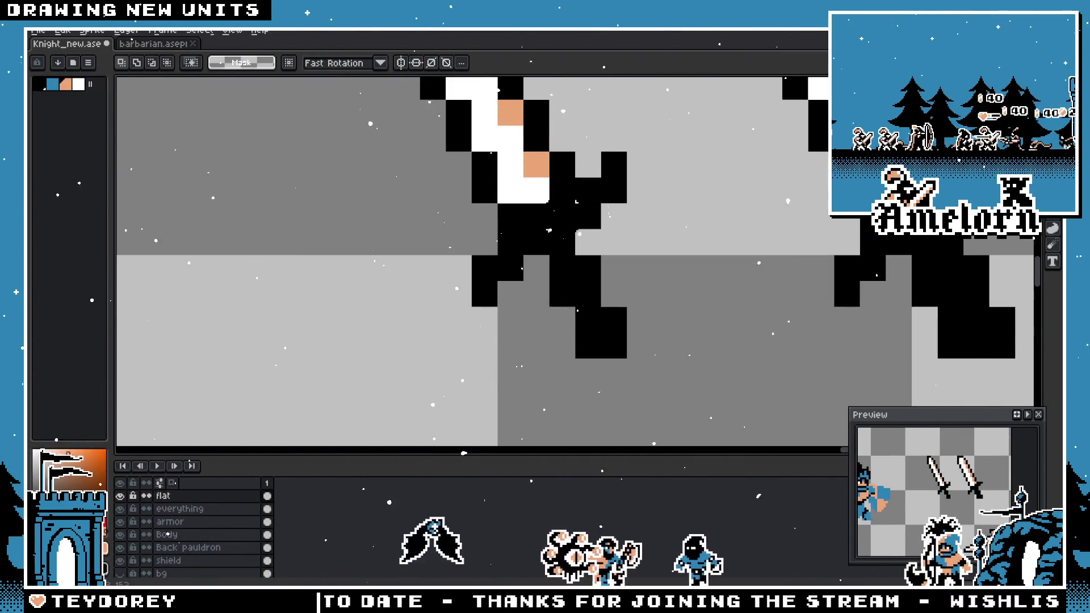
- Sample the blade's tan colour and pencil tan stripe pixels onto the left sword's black grip
key("i")
key("b")
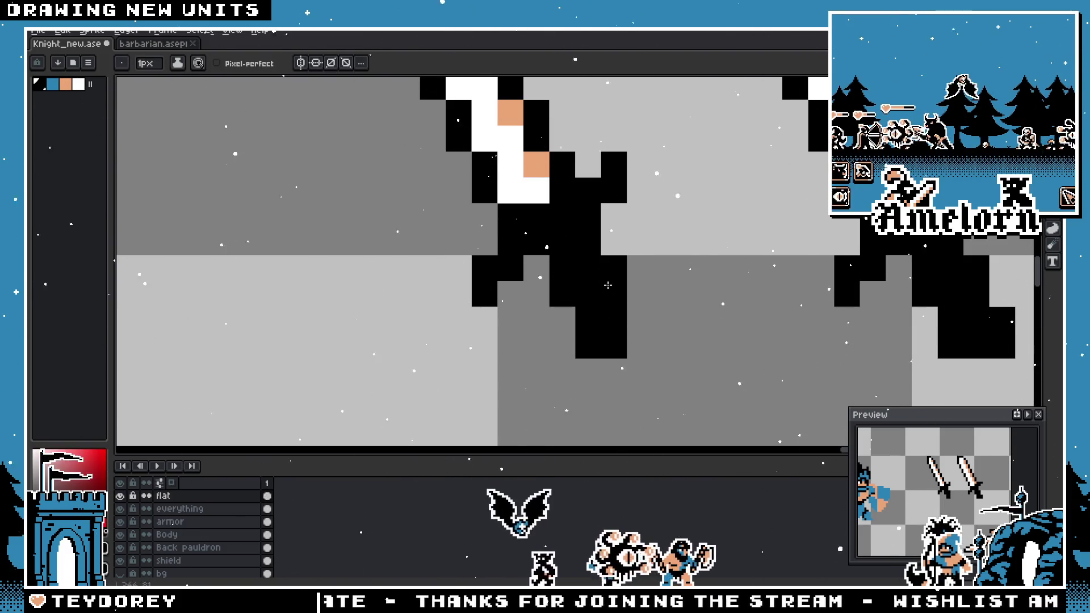
scroll(511, 326, "down", 5)
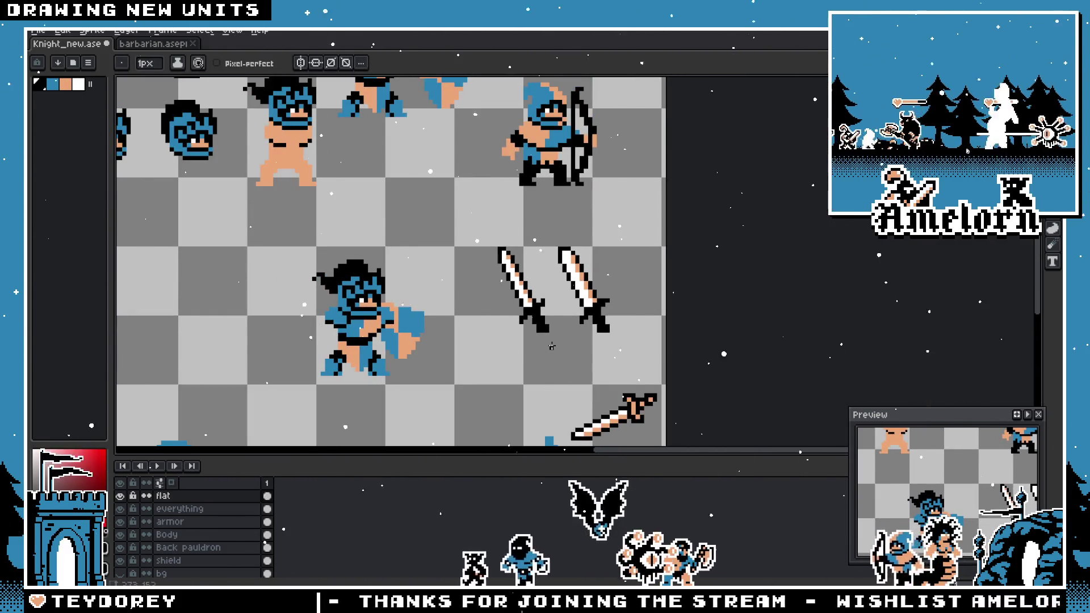
scroll(551, 346, "up", 3)
key("i")
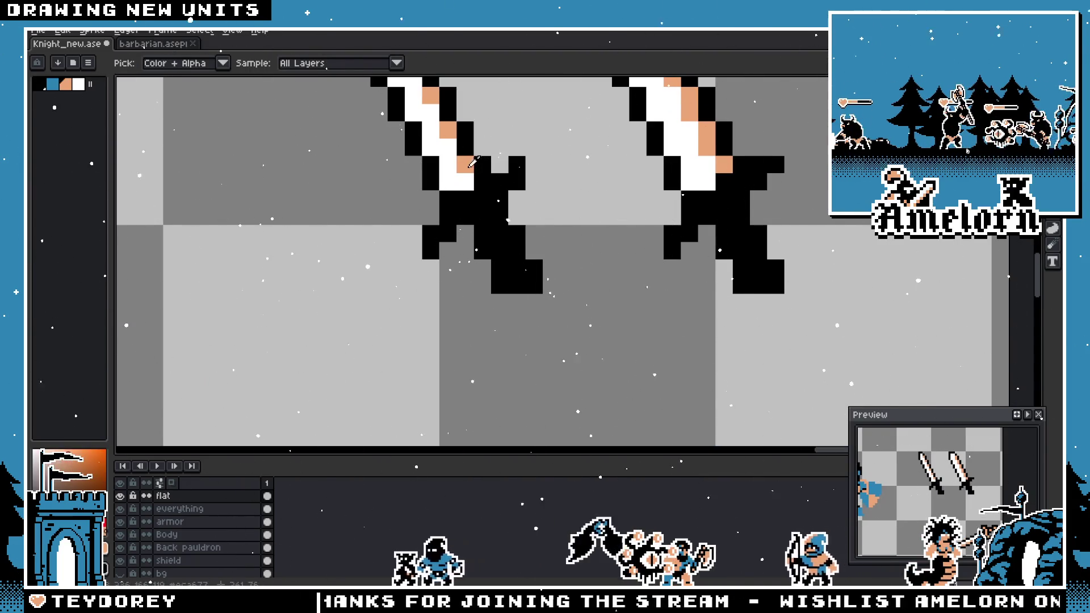
left_click(470, 164)
left_click(513, 250)
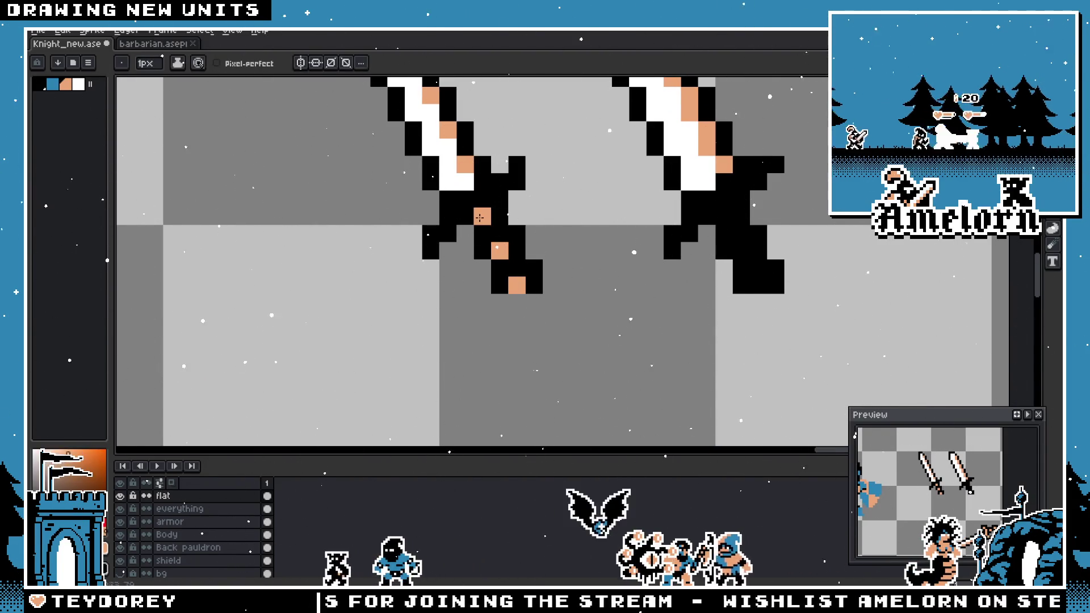
scroll(480, 217, "down", 3)
scroll(478, 261, "up", 3)
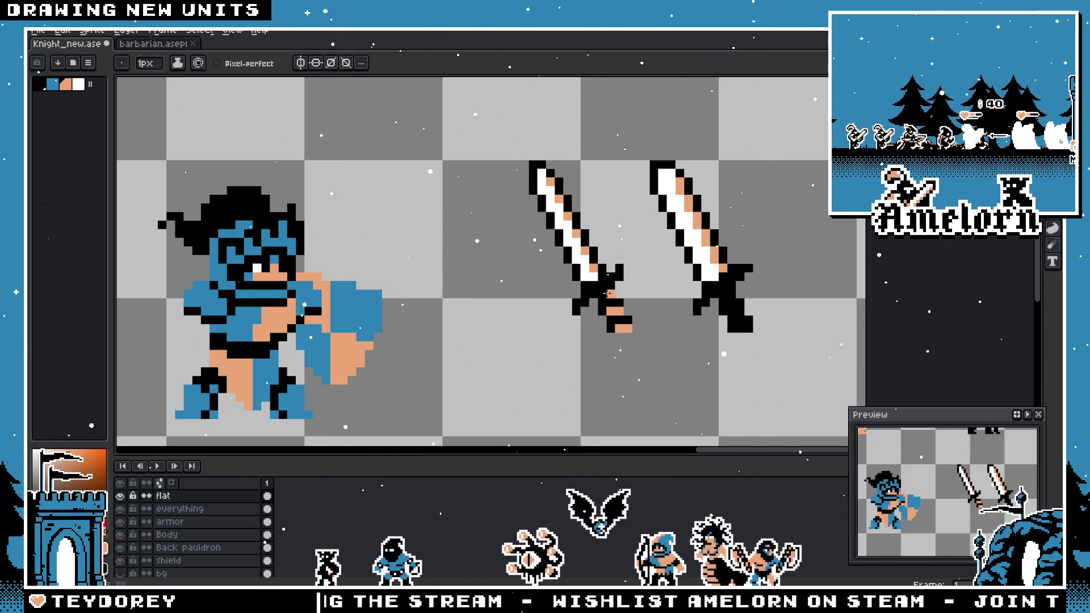
key("v")
scroll(609, 294, "down", 4)
scroll(612, 317, "up", 3)
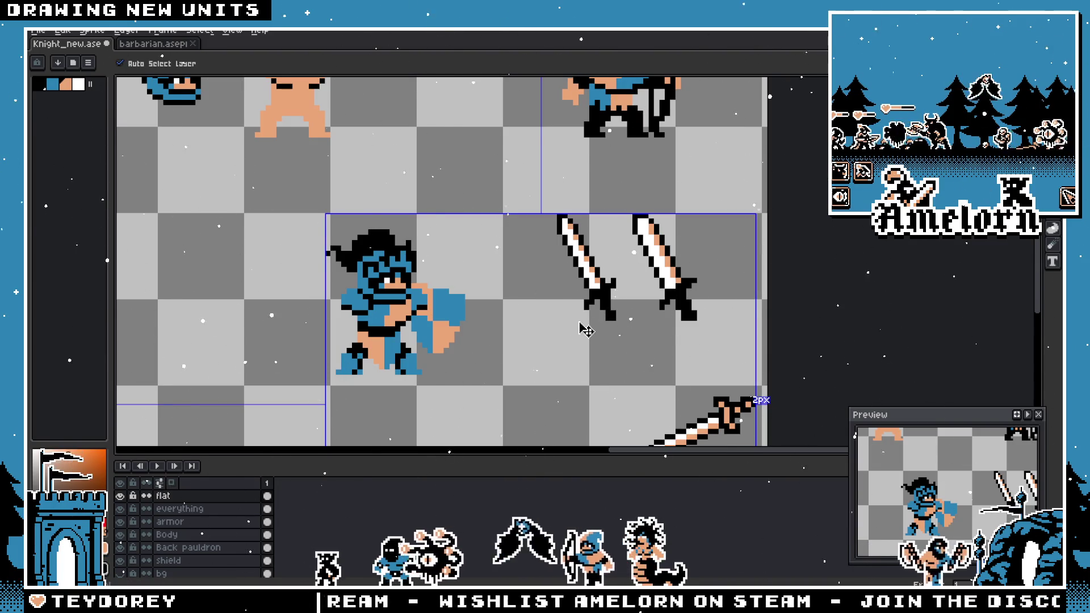
- Select the striped left sword and move it beside the knight's hand on his left side
key("m")
left_click_drag(546, 208, 622, 332)
key("shift+m")
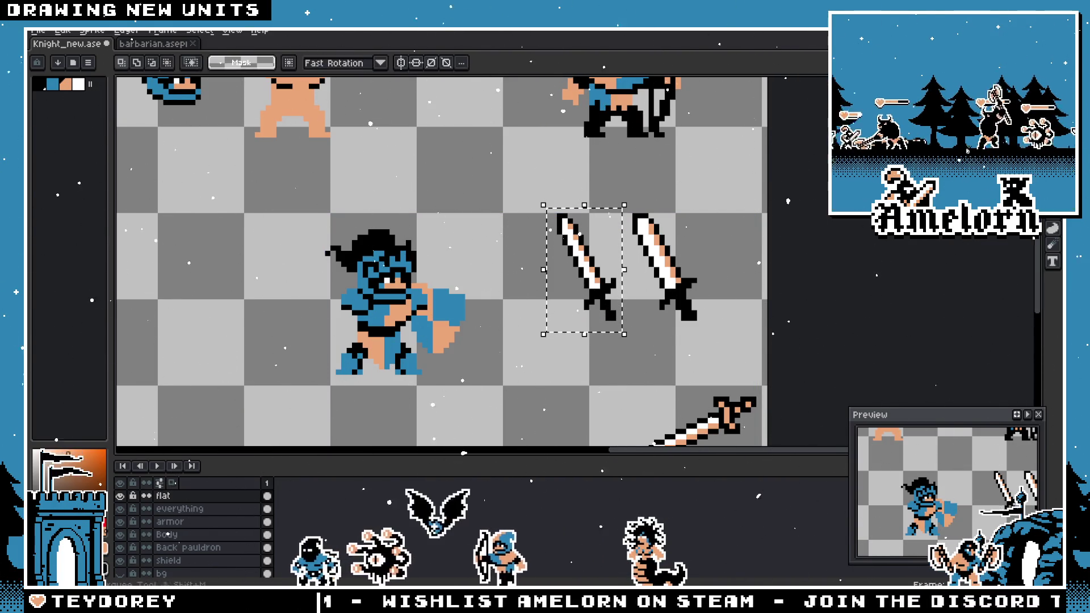
left_click_drag(609, 297, 323, 313)
left_click(591, 361)
scroll(454, 327, "up", 2)
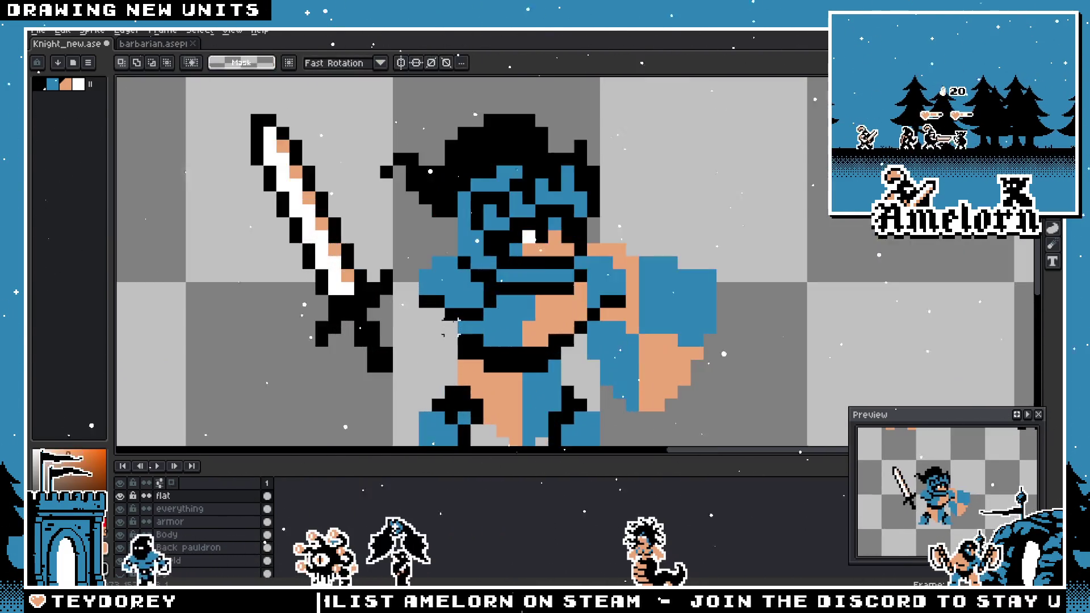
scroll(412, 327, "down", 1)
scroll(454, 315, "up", 2)
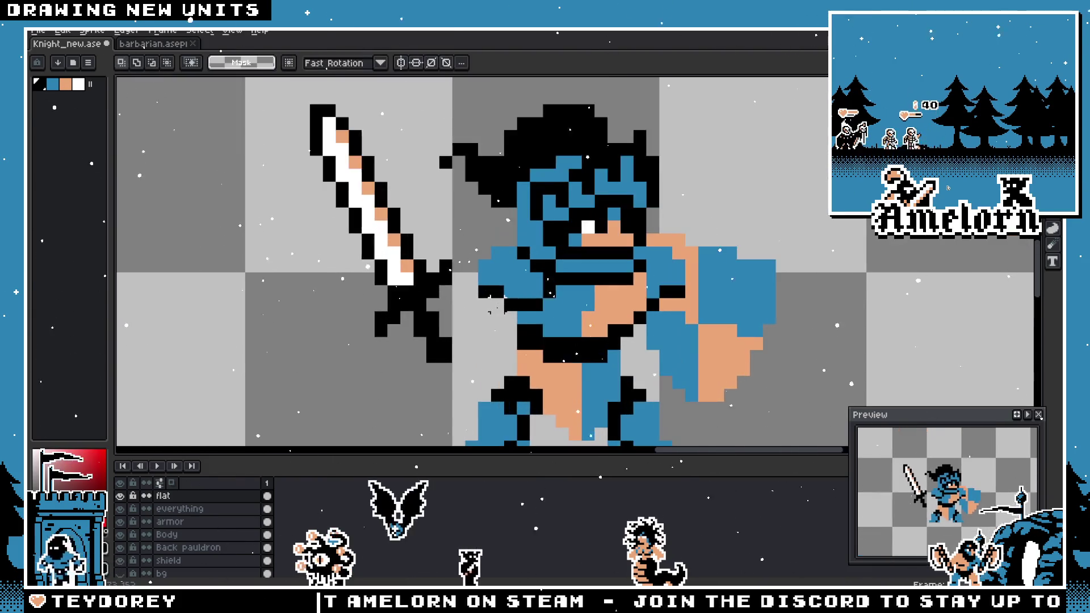
- Deselect the moved sword and ready the pencil to add blue glove pixels at the grip
key("b")
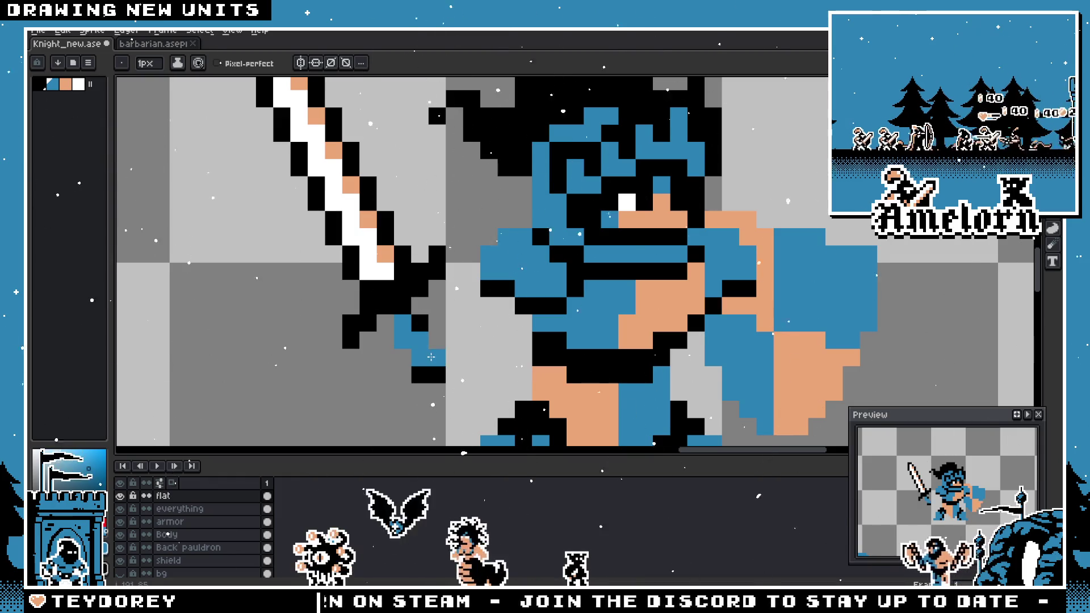
scroll(430, 356, "down", 5)
scroll(463, 370, "up", 3)
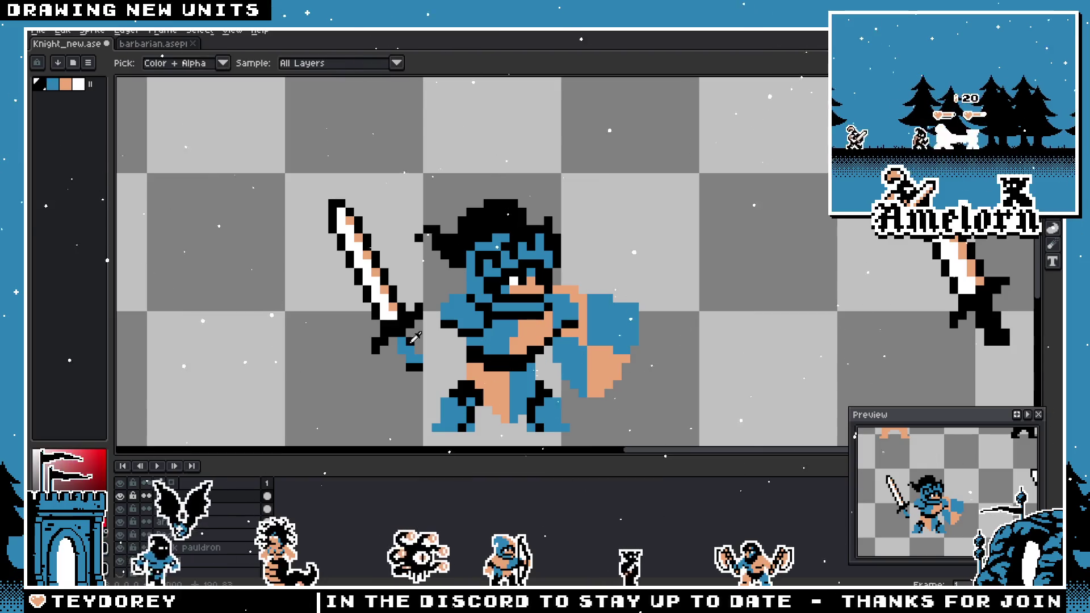
scroll(377, 345, "down", 2)
scroll(377, 345, "up", 2)
key("ctrl+z")
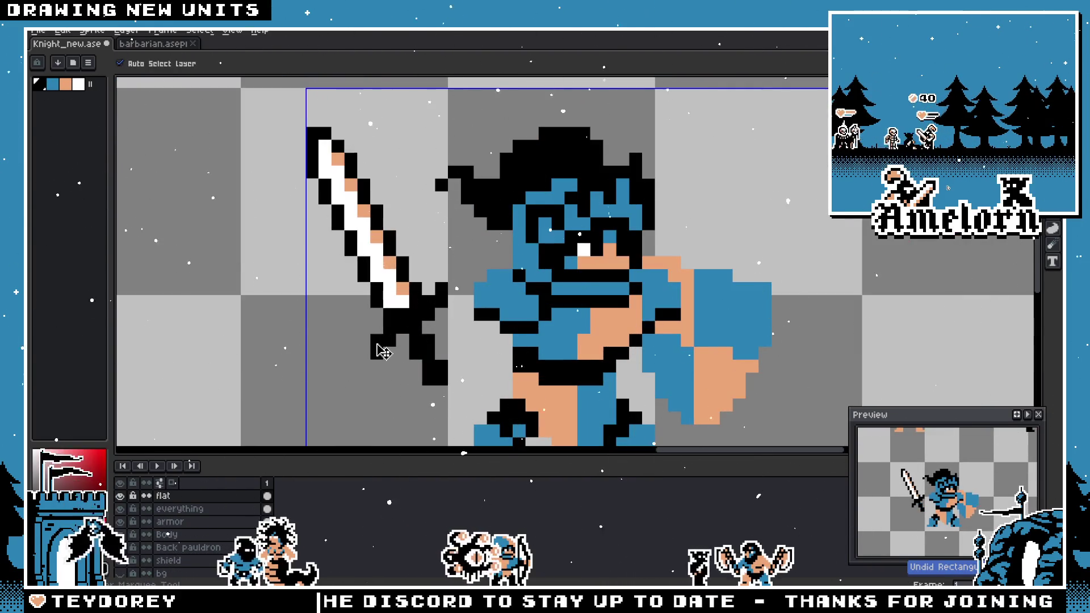
key("ctrl+d")
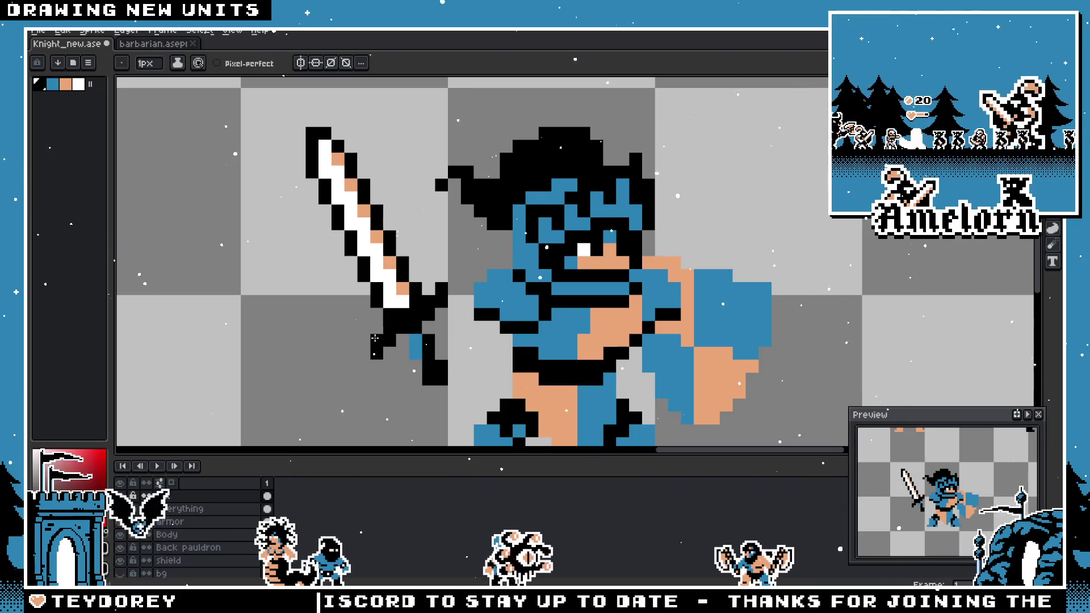
scroll(378, 345, "down", 2)
scroll(458, 341, "up", 3)
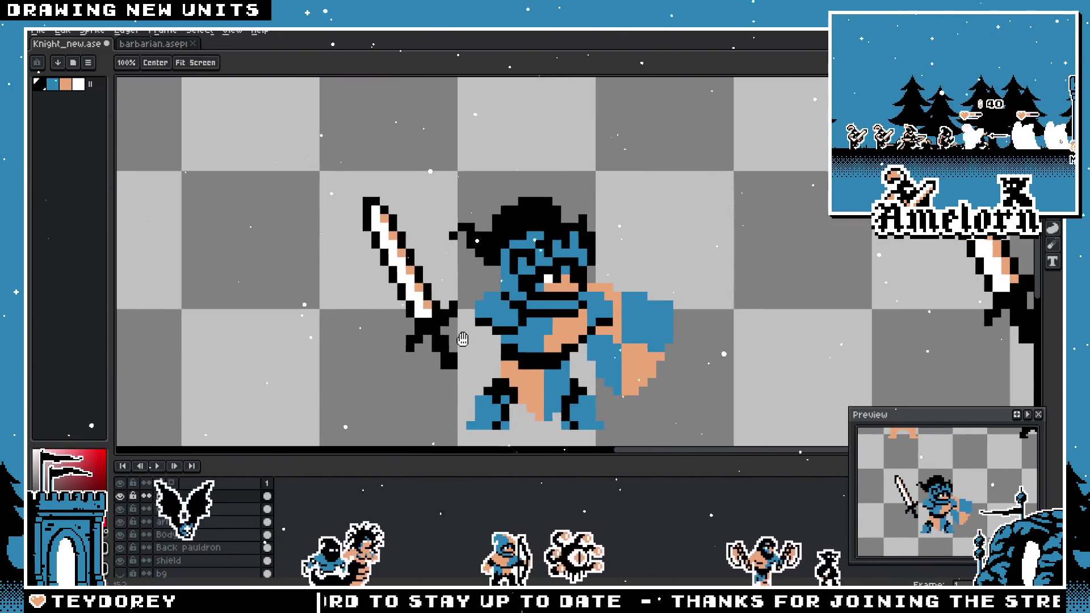
key("i")
key("b")
scroll(488, 312, "down", 4)
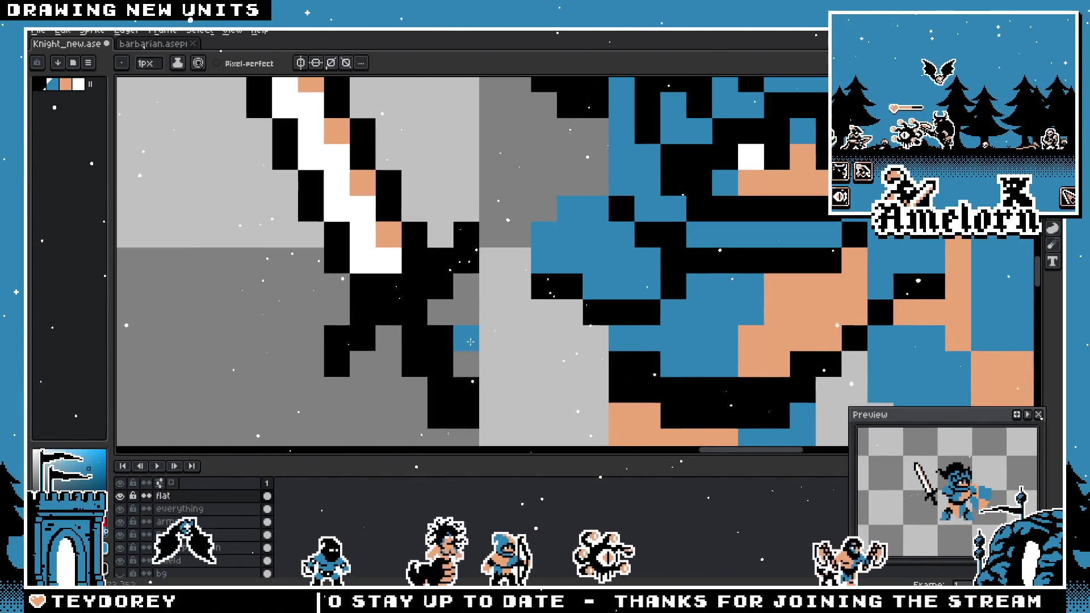
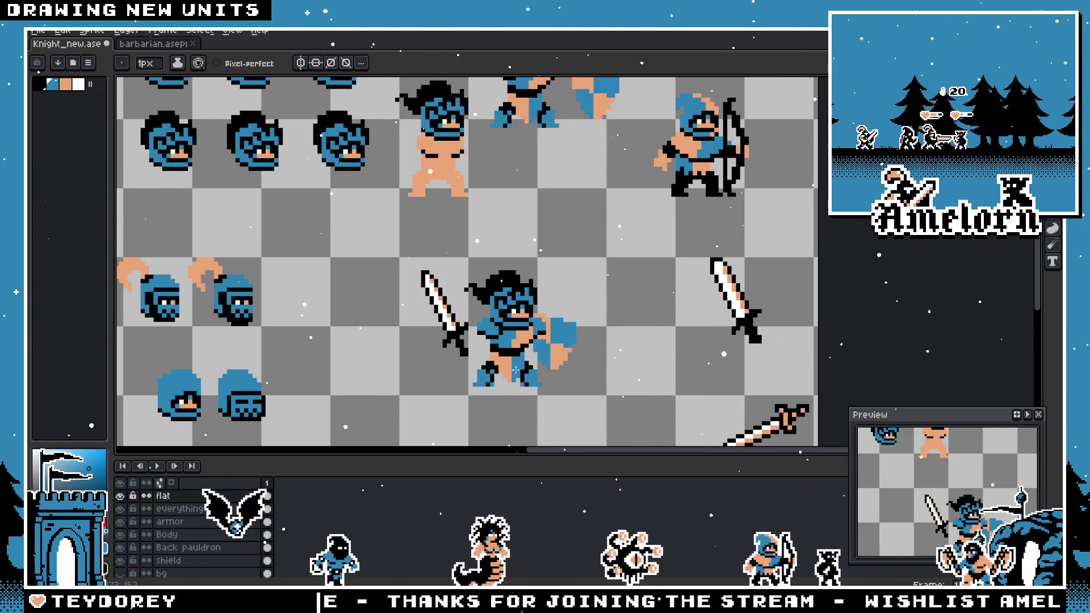
- Select the sword beside the barbarian, nudge it one pixel right and back, and commit
scroll(515, 368, "up", 4)
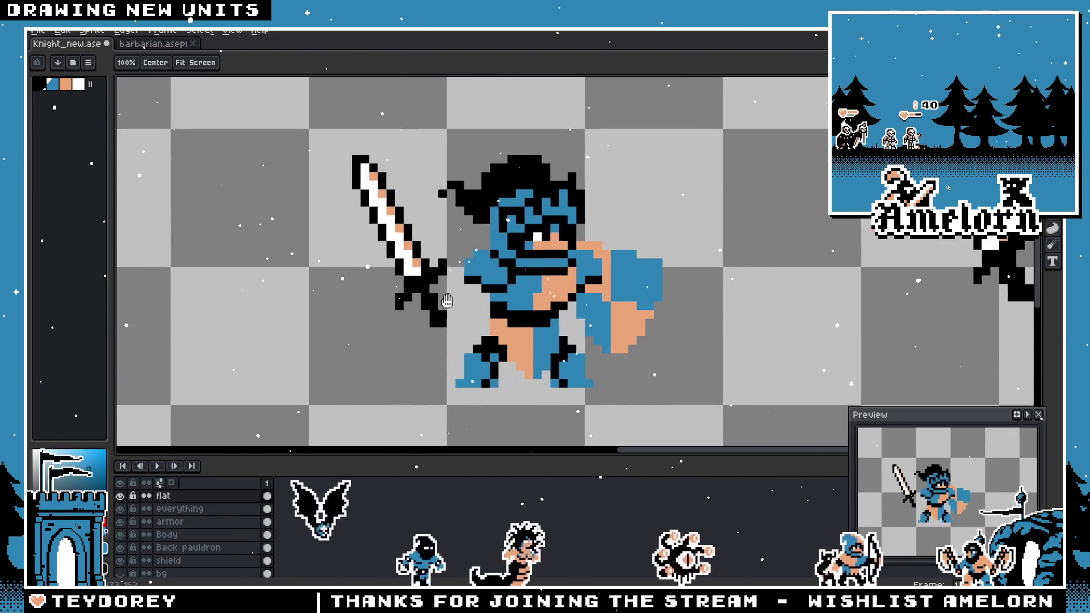
key("m")
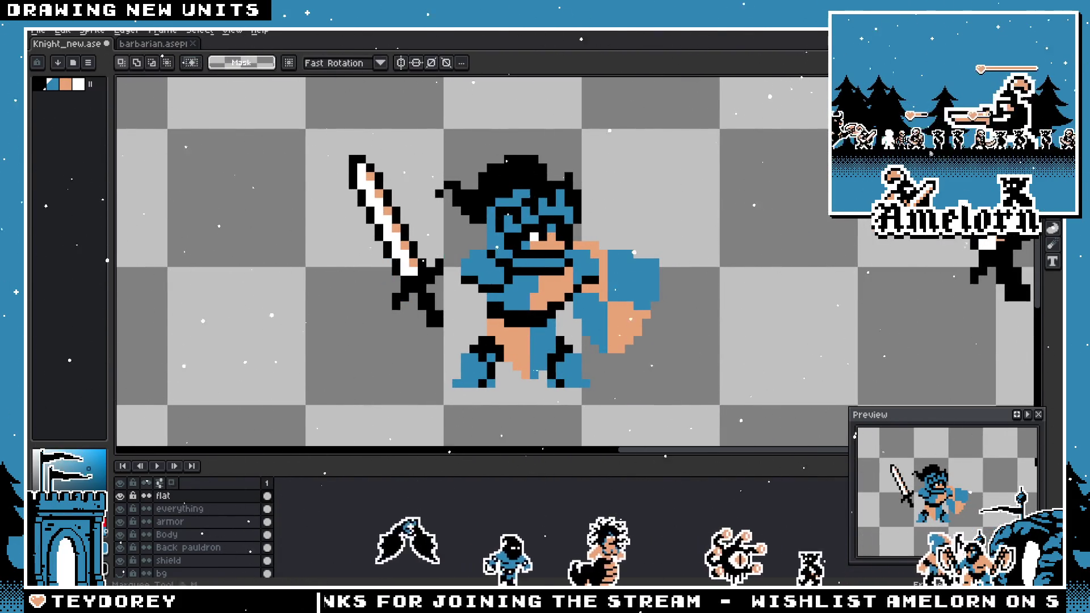
scroll(473, 250, "up", 1)
mouse_move(234, 95)
left_mouse_down()
mouse_move(402, 352)
mouse_move(416, 339)
left_mouse_up()
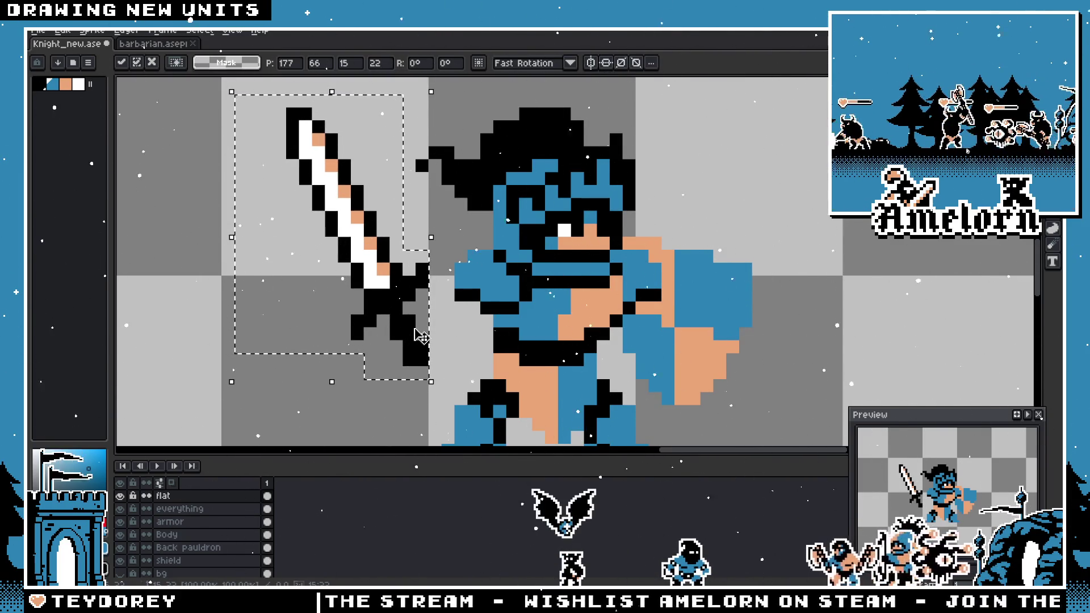
left_click_drag(402, 314, 415, 314)
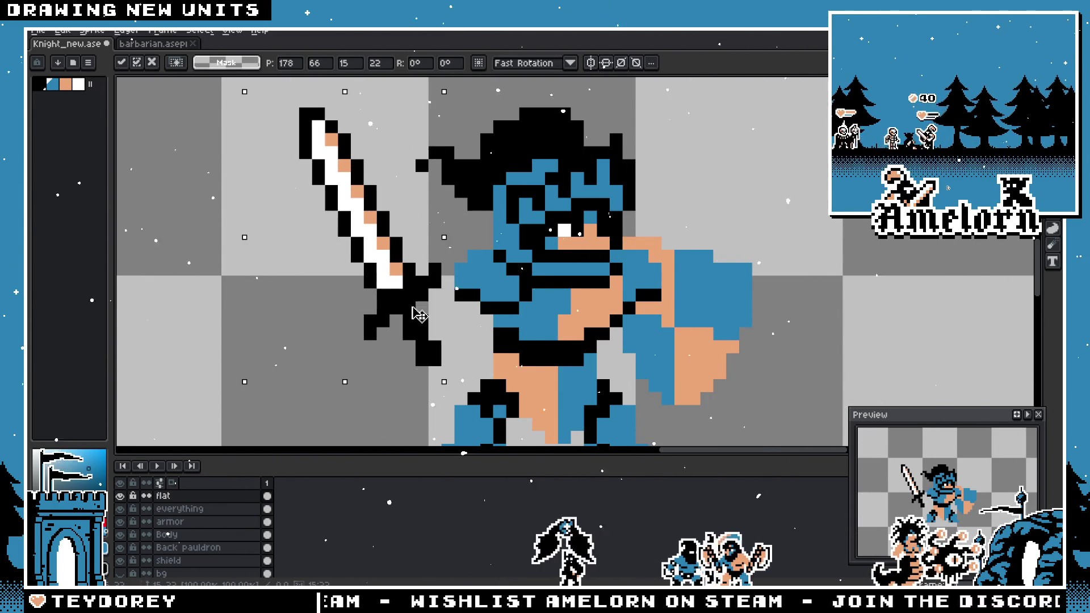
left_click_drag(405, 307, 399, 306)
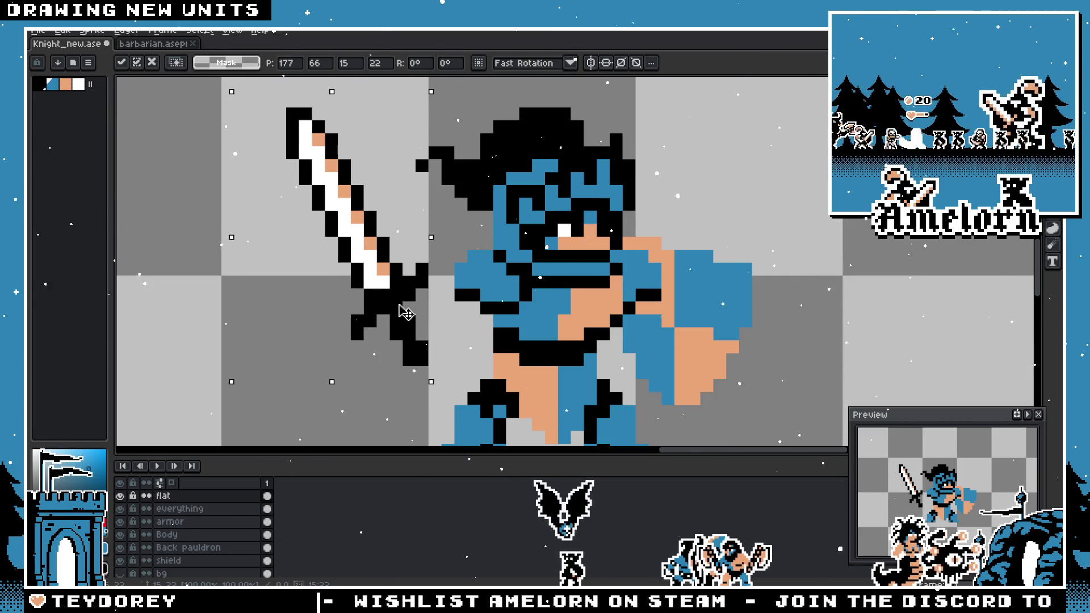
key("Return")
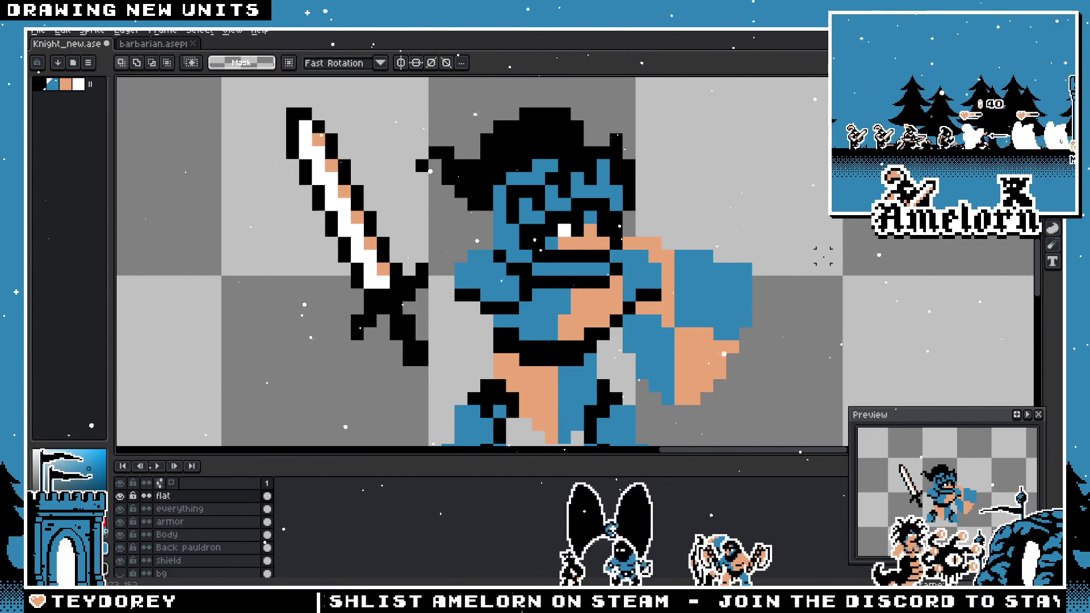
key("minus")
- Stamp a copy of the sword off to the right and clear the original from beside the barbarian
scroll(554, 158, "down", 2)
scroll(553, 158, "up", 4)
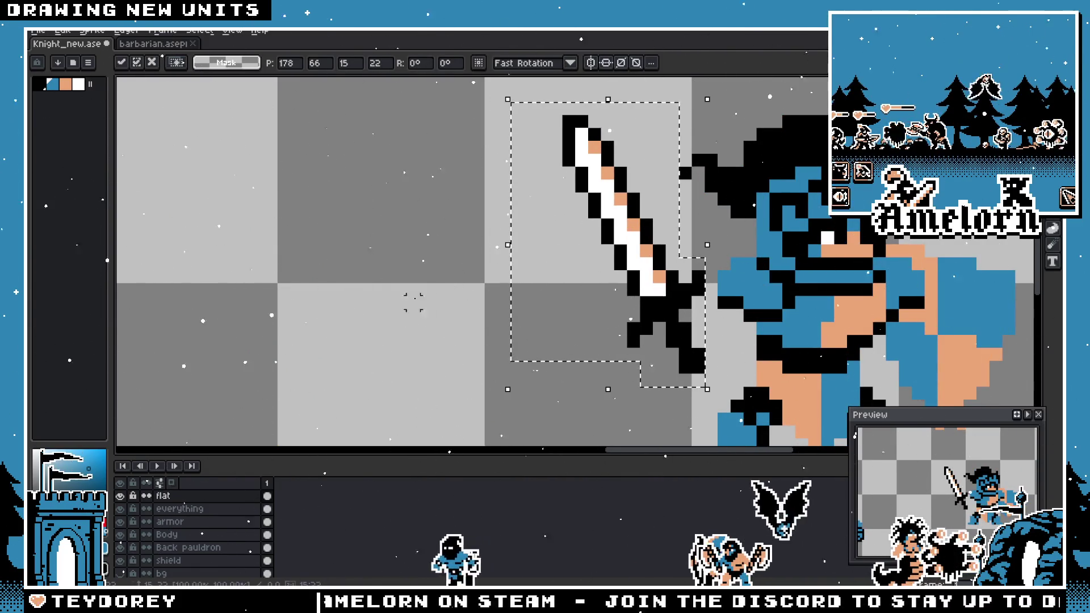
scroll(444, 290, "down", 2)
scroll(443, 290, "down", 2)
scroll(501, 288, "up", 2)
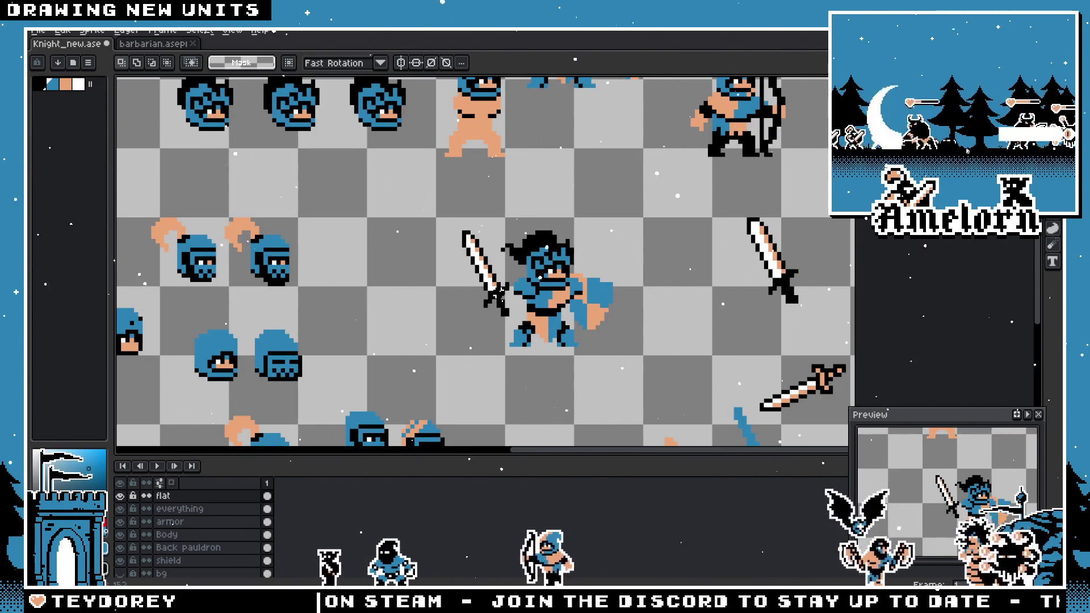
scroll(442, 282, "up", 1)
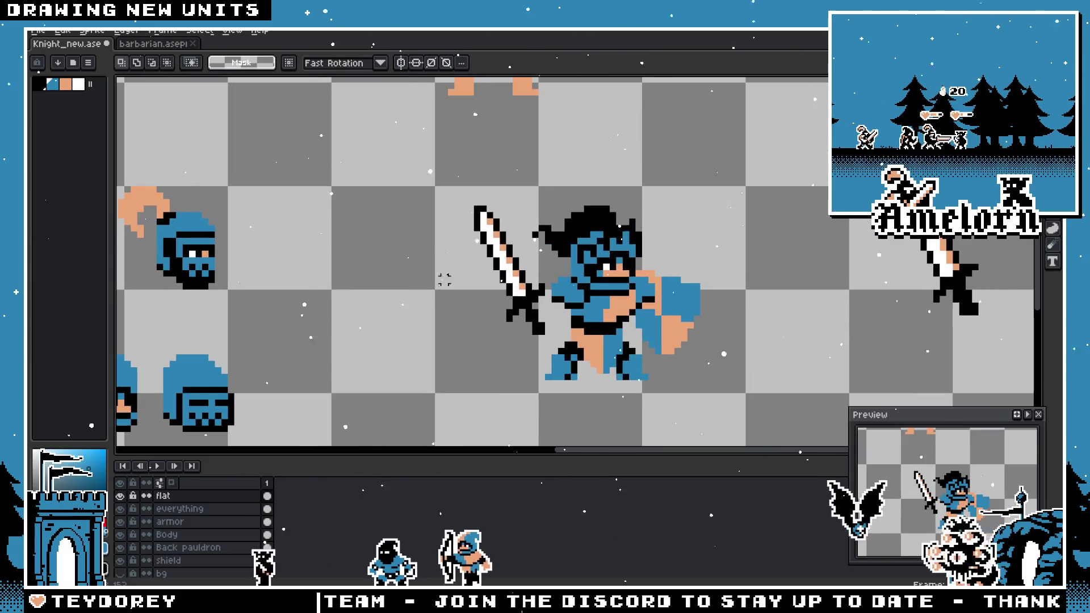
mouse_move(445, 191)
left_mouse_down()
mouse_move(522, 305)
mouse_move(528, 337)
left_mouse_up()
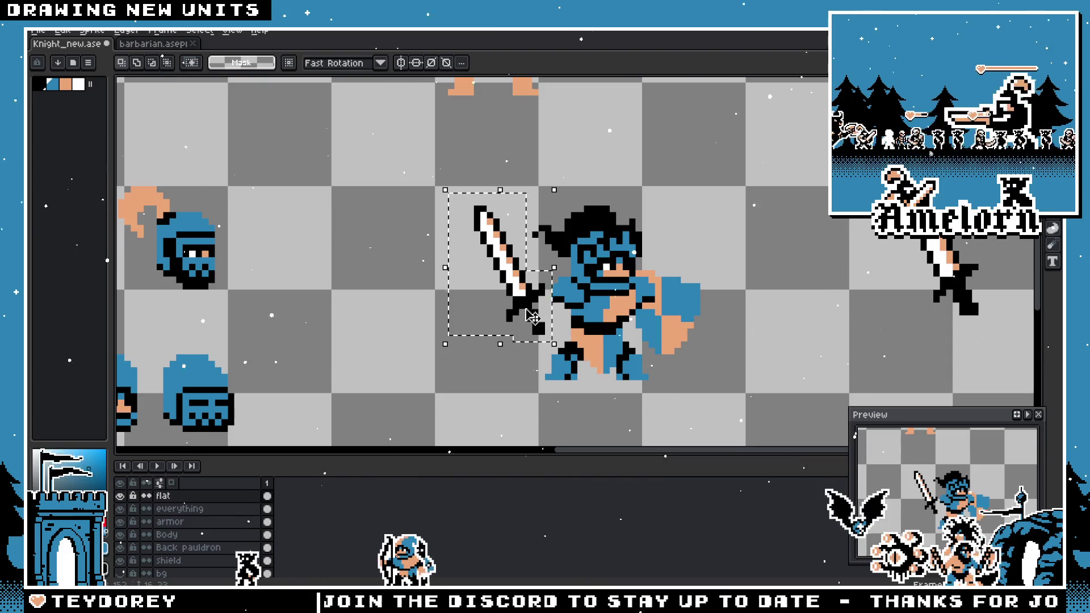
mouse_move(533, 317)
left_mouse_down()
mouse_move(853, 292)
mouse_move(715, 292)
mouse_move(502, 321)
left_mouse_up()
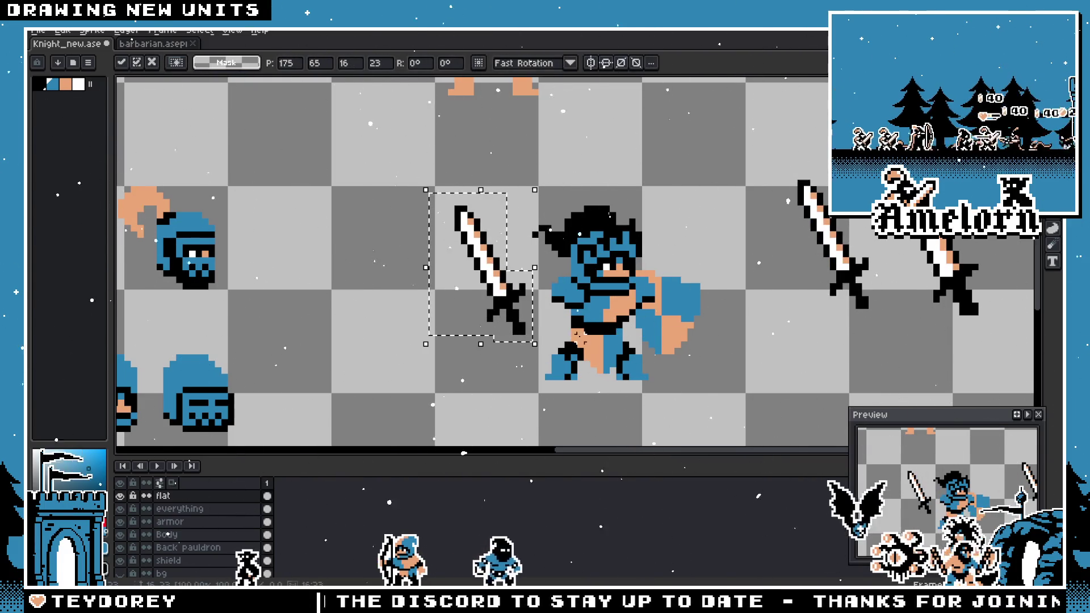
scroll(578, 333, "up", 1)
key("Return")
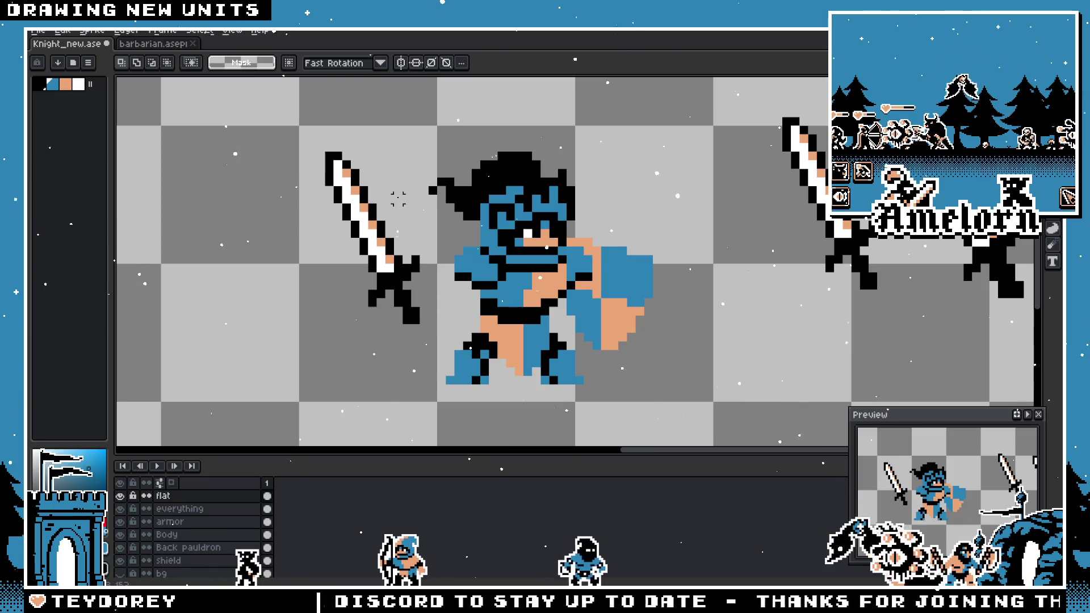
key("ctrl+z")
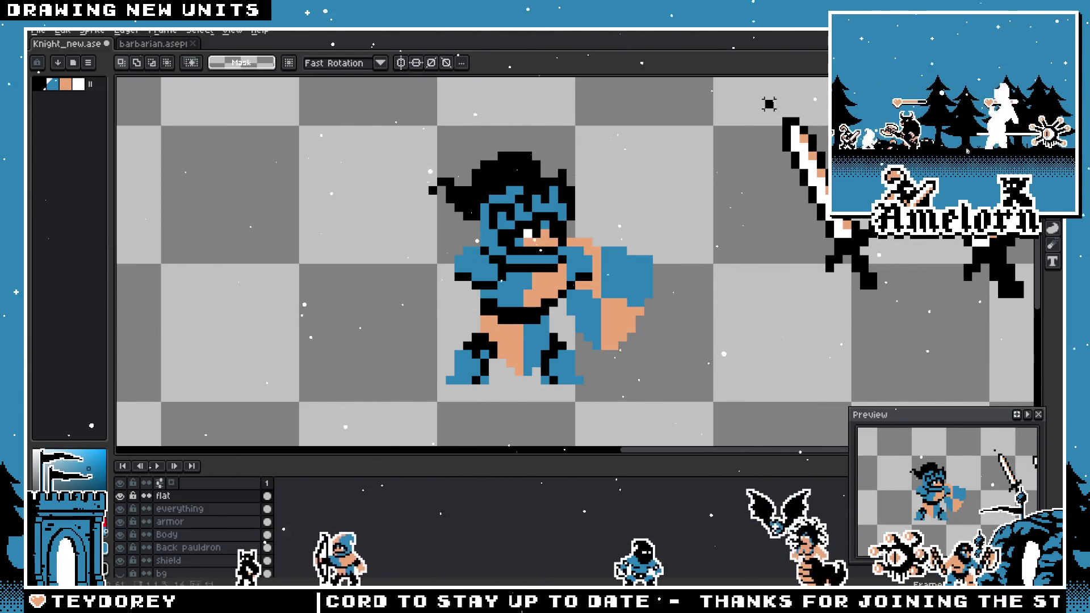
- Copy the right-hand sword to the left of the barbarian and rotate it -90° to a shallow diagonal
left_click_drag(768, 104, 895, 299)
left_click_drag(856, 259, 286, 276)
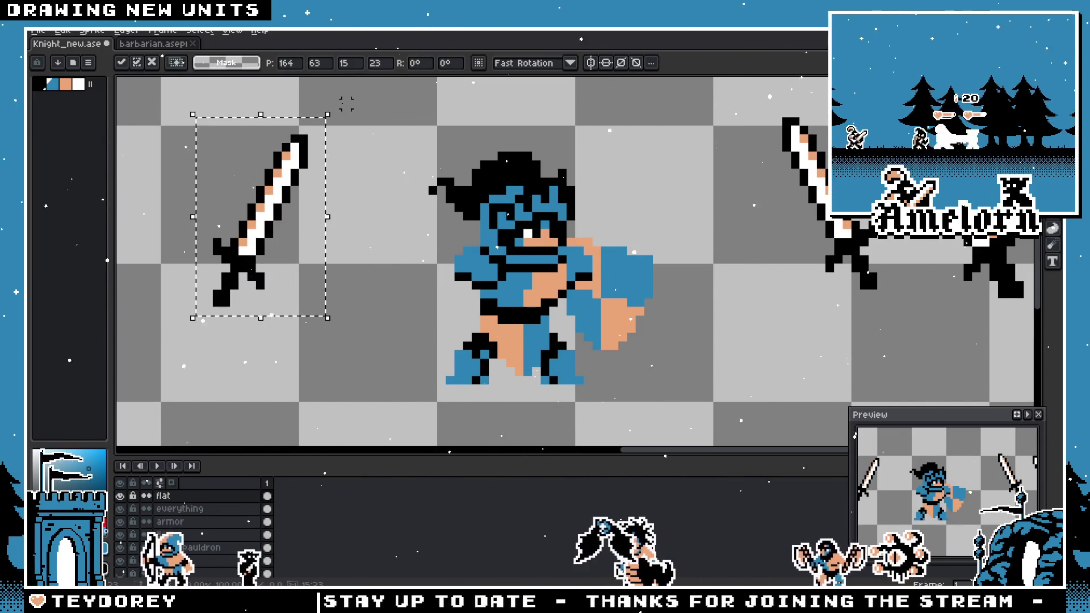
mouse_move(347, 106)
left_mouse_down()
mouse_move(386, 146)
mouse_move(445, 295)
left_mouse_up()
- Try the sword across the barbarian's lower body, then shift it to his upper left
mouse_move(301, 226)
left_mouse_down()
mouse_move(373, 246)
mouse_move(460, 320)
mouse_move(488, 324)
left_mouse_up()
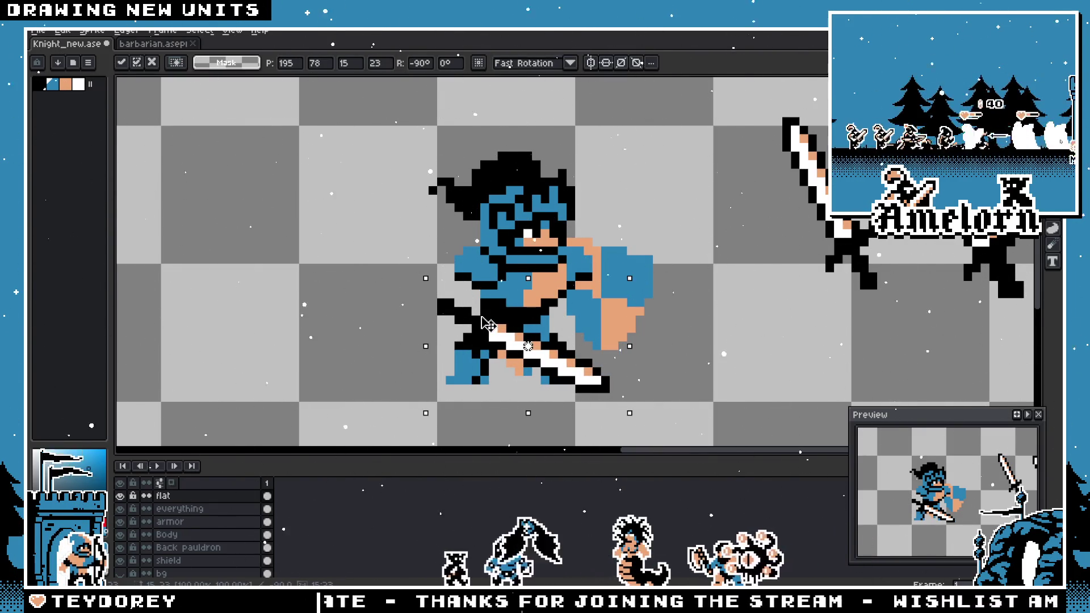
left_click_drag(488, 325, 487, 317)
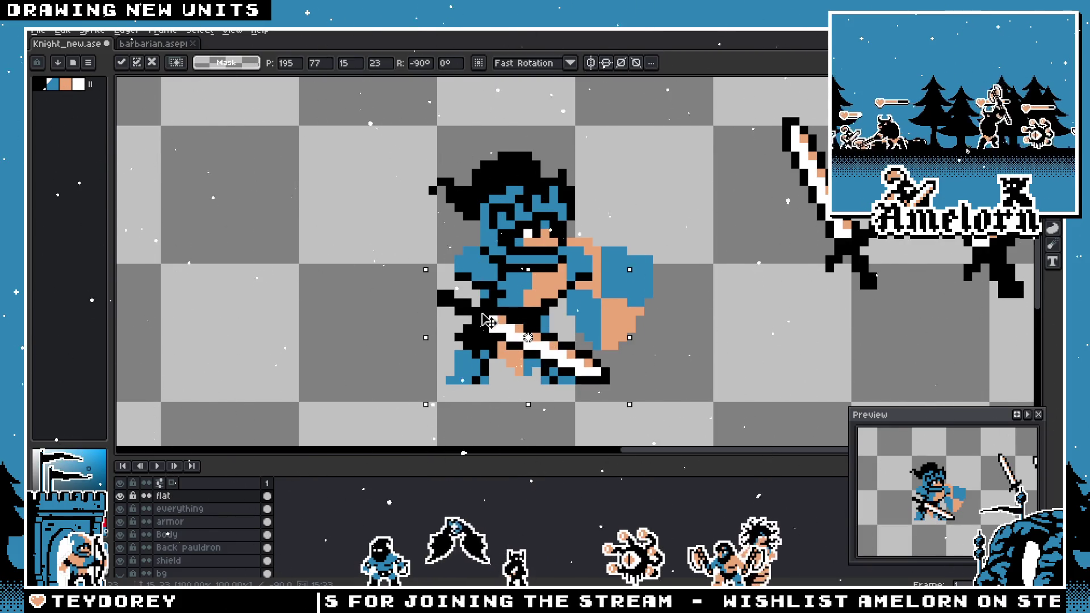
mouse_move(481, 319)
left_mouse_down()
mouse_move(494, 324)
mouse_move(285, 203)
mouse_move(479, 249)
left_mouse_up()
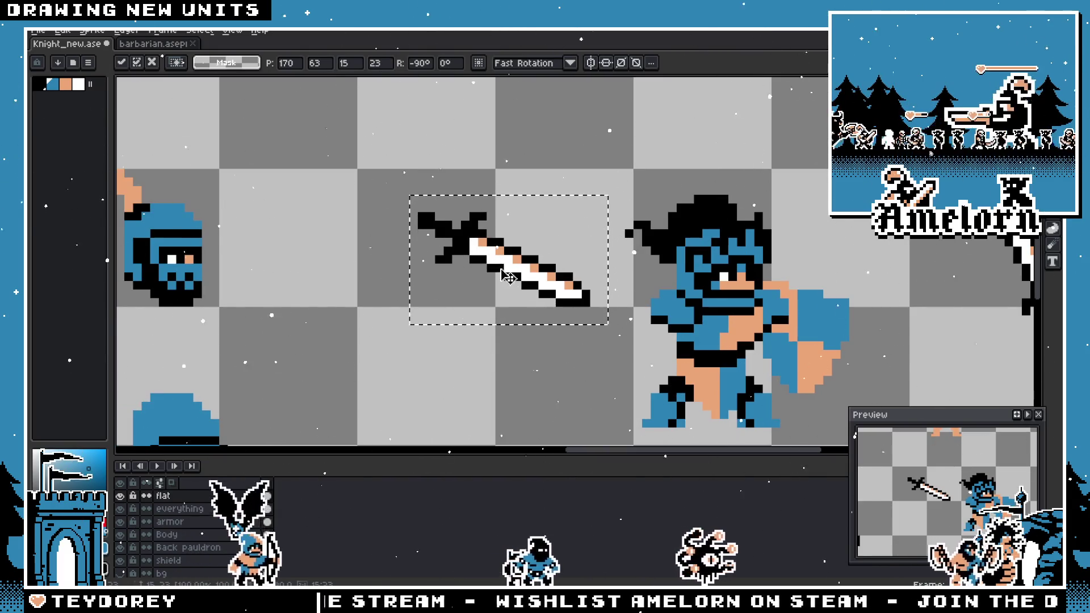
- Commit the sword's position and paint the blade's lower black edge white with the pencil
key("Return")
scroll(508, 277, "up", 2)
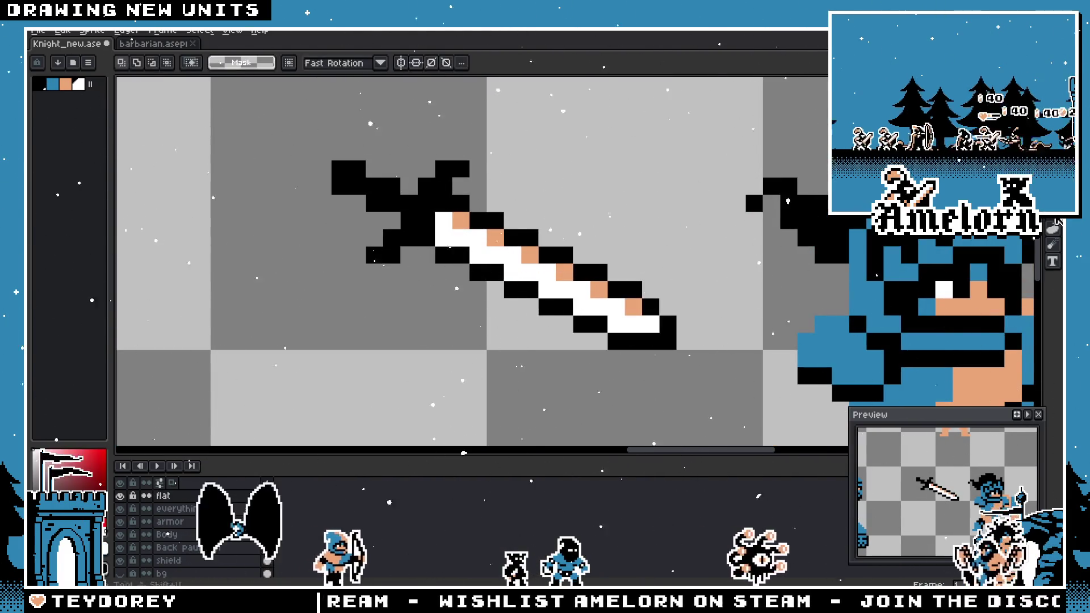
key("b")
scroll(452, 273, "up", 2)
mouse_move(437, 236)
left_mouse_down()
mouse_move(488, 250)
mouse_move(721, 374)
mouse_move(748, 375)
left_mouse_up()
left_click_drag(747, 375, 557, 324)
left_click_drag(602, 355, 631, 367)
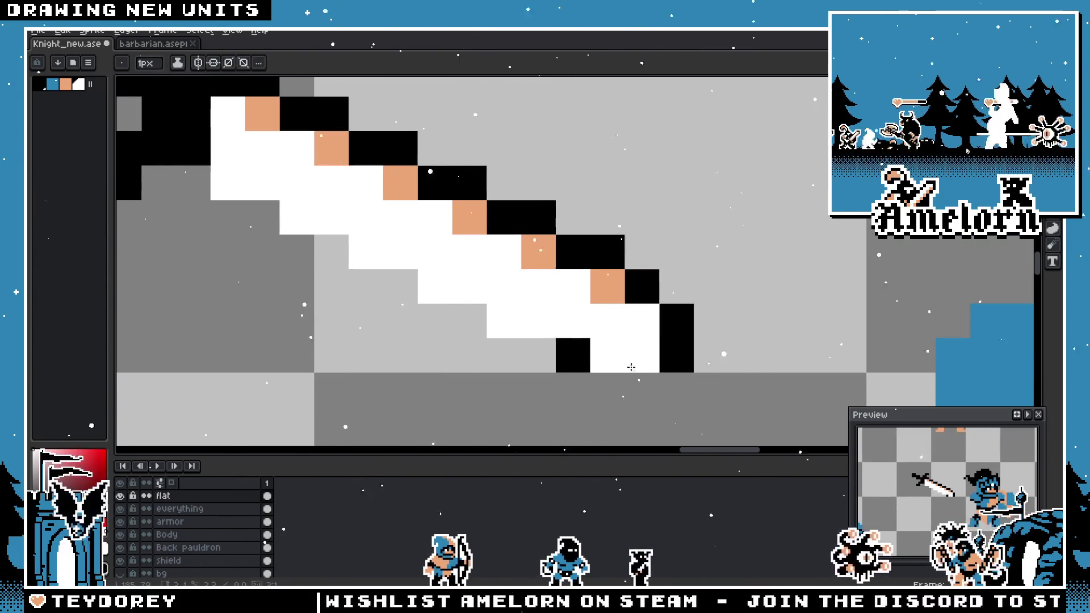
left_click(572, 356)
left_click(676, 356)
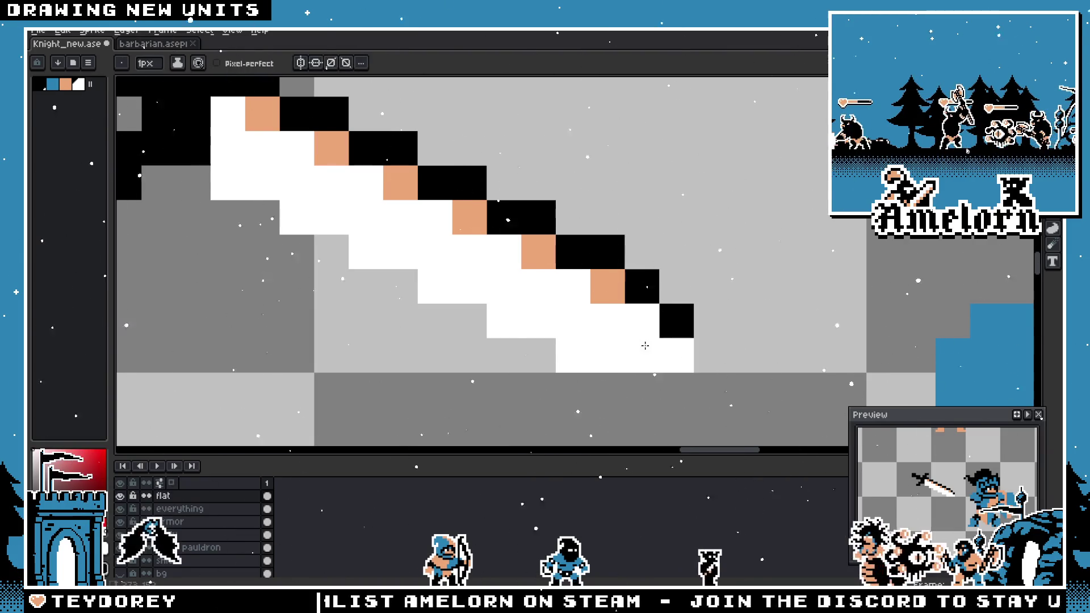
scroll(645, 346, "down", 4)
scroll(579, 348, "up", 3)
scroll(496, 282, "up", 1)
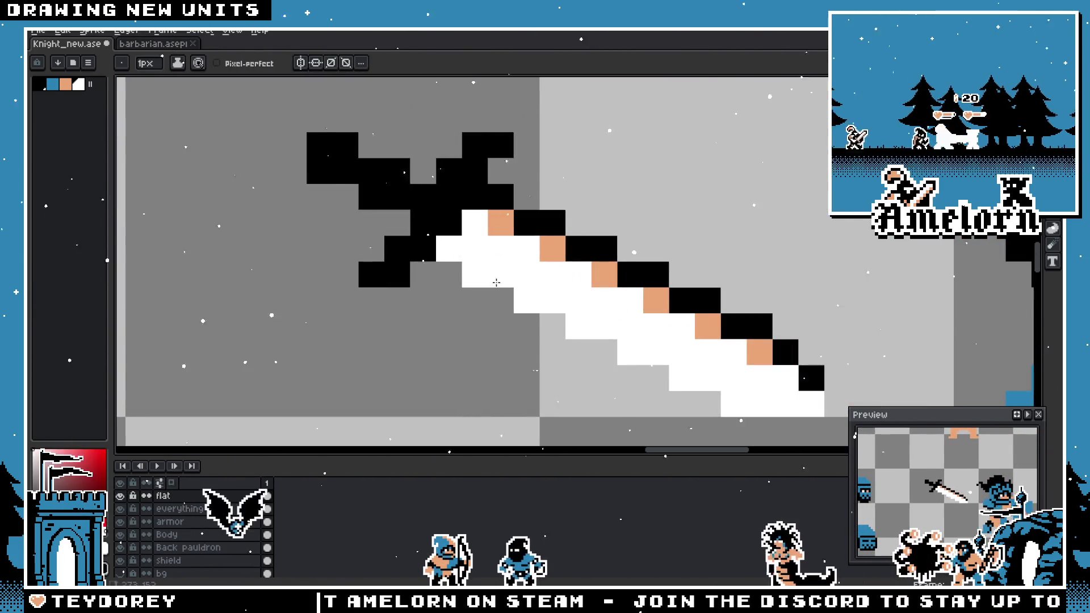
scroll(496, 282, "down", 4)
scroll(519, 305, "up", 3)
- Sample colours from the sword, then erase stray pixels at the blade-hilt joint and along the blade's bottom row
key("i")
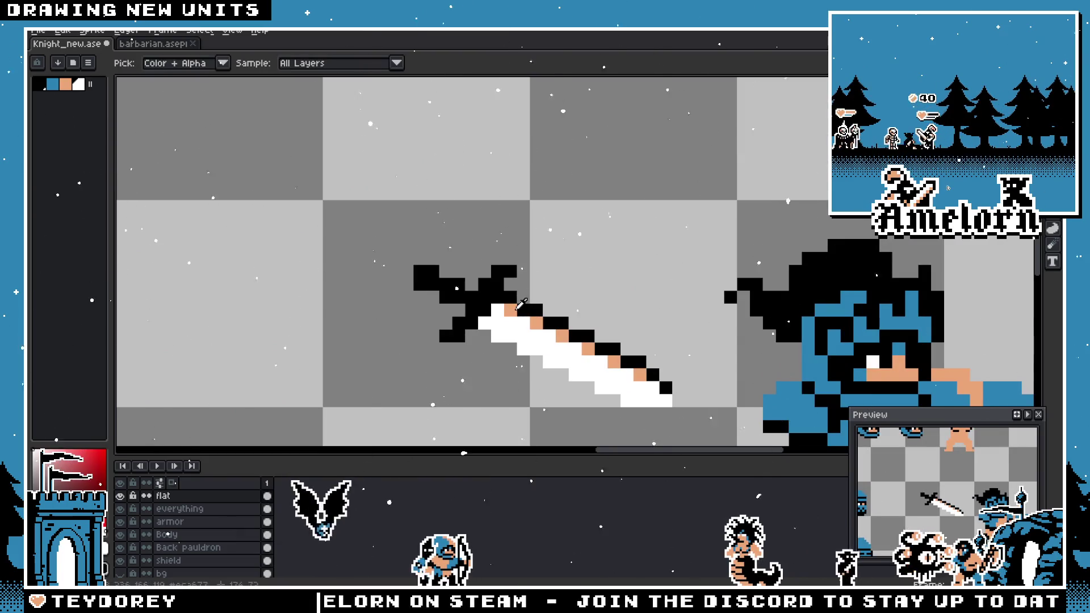
key("b")
scroll(519, 305, "down", 3)
scroll(527, 329, "up", 1)
scroll(536, 354, "down", 2)
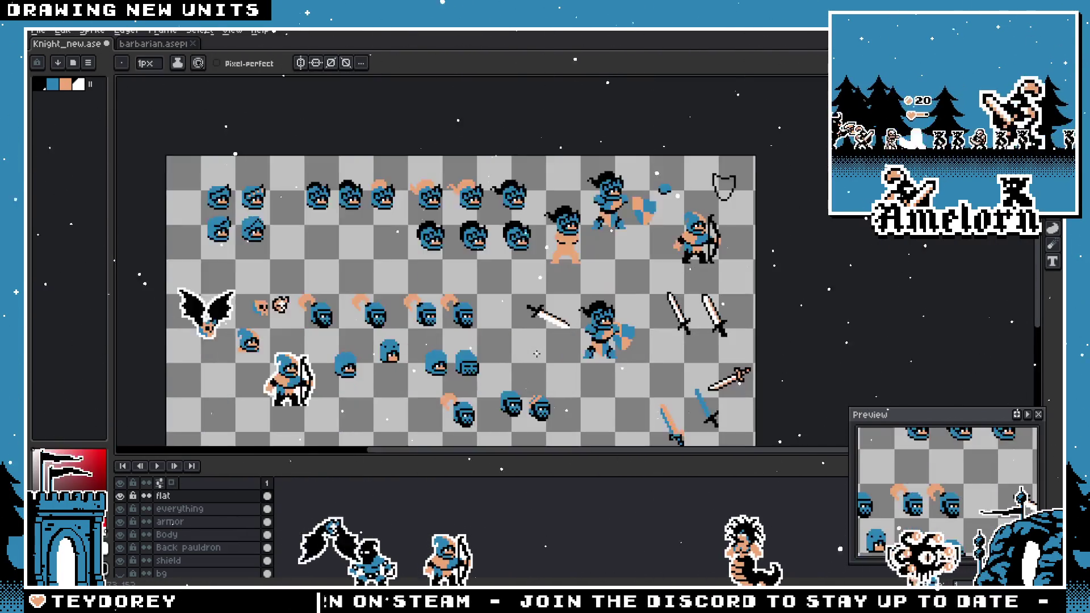
scroll(537, 354, "up", 5)
key("i")
key("b")
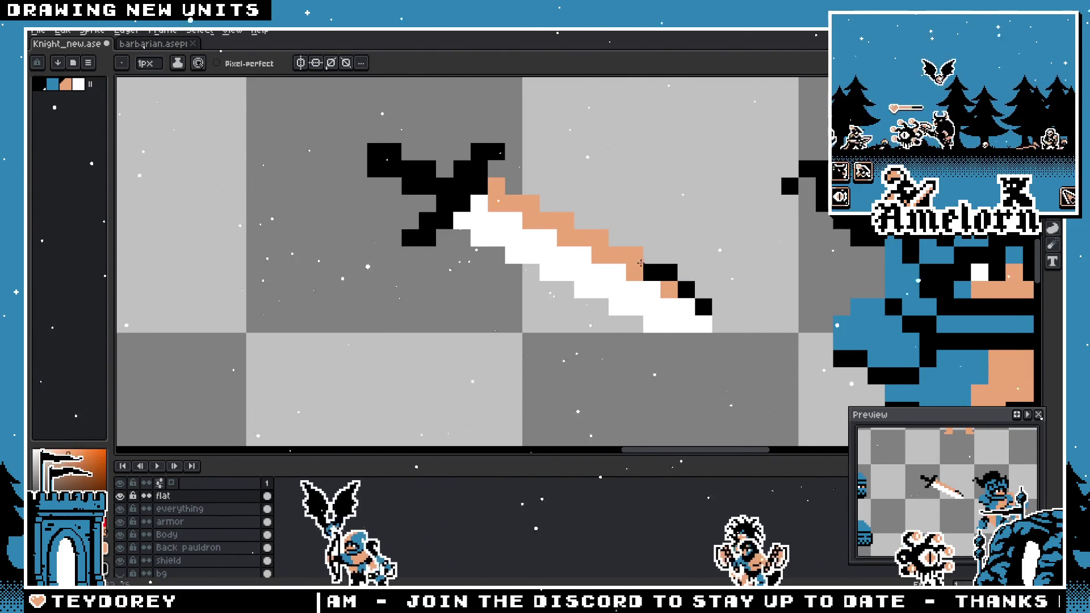
scroll(702, 299, "down", 5)
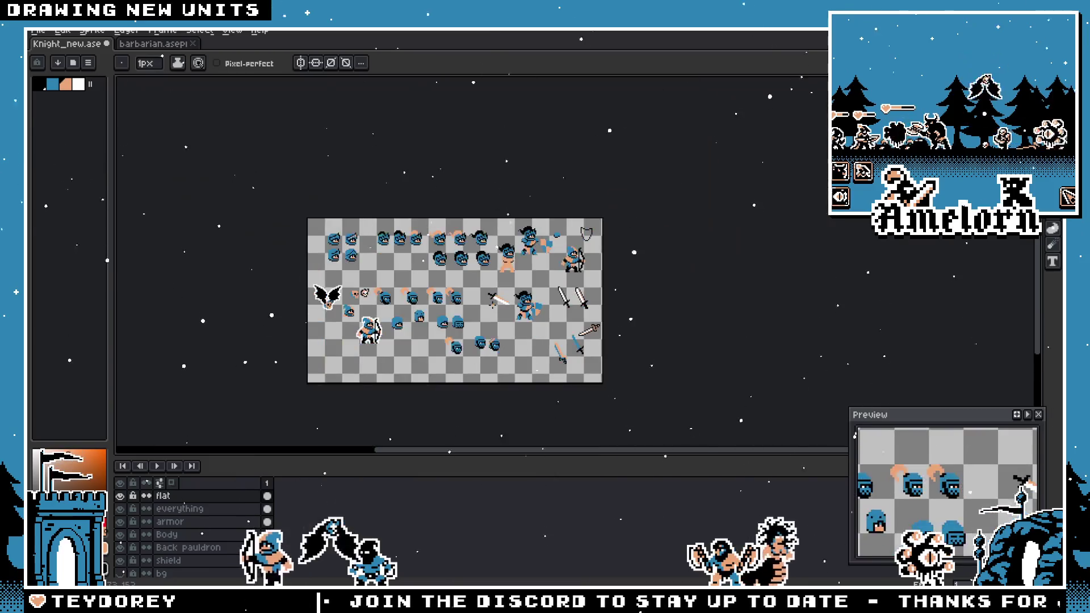
scroll(737, 236, "up", 4)
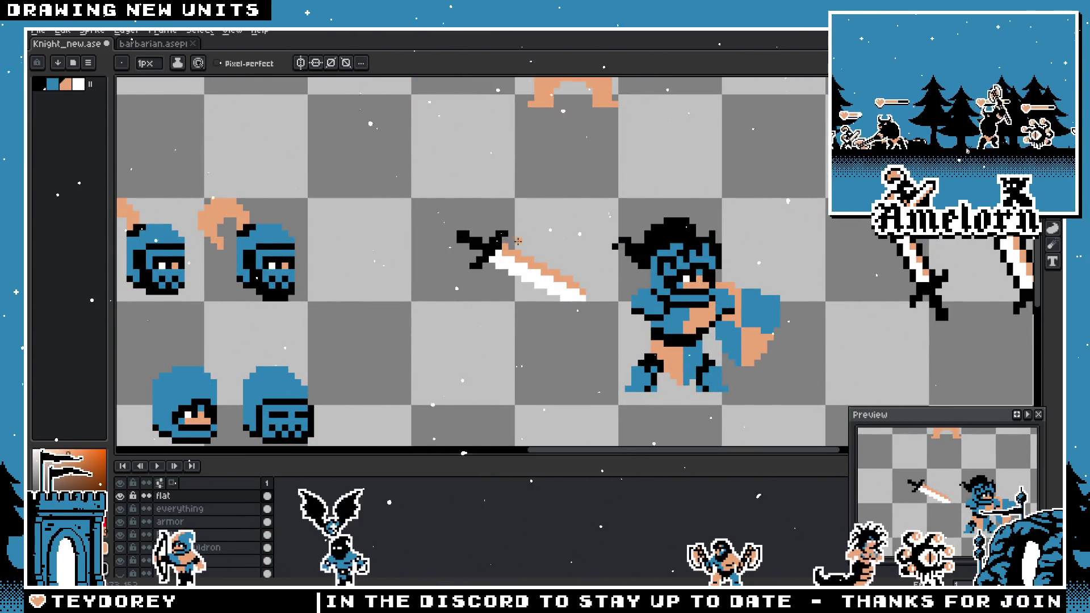
scroll(504, 247, "up", 2)
scroll(693, 384, "down", 2)
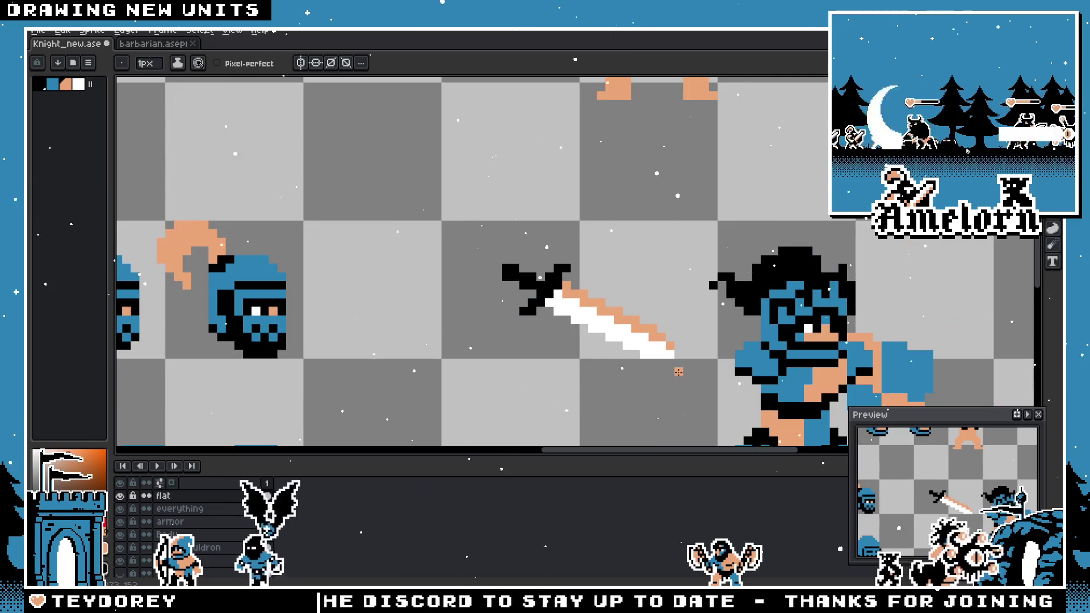
scroll(681, 391, "up", 3)
key("b")
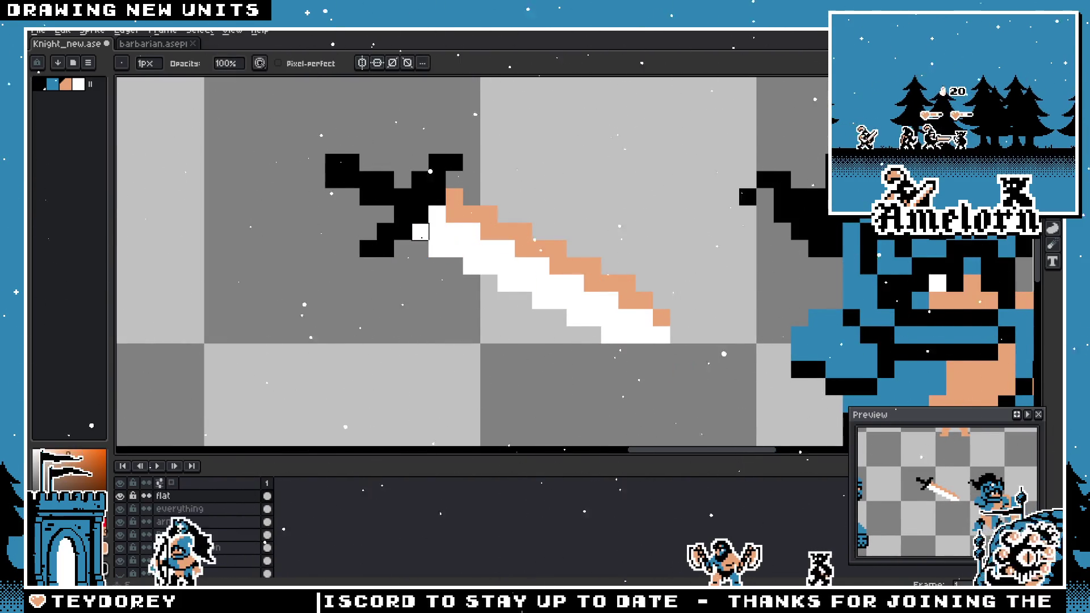
left_click_drag(420, 231, 454, 249)
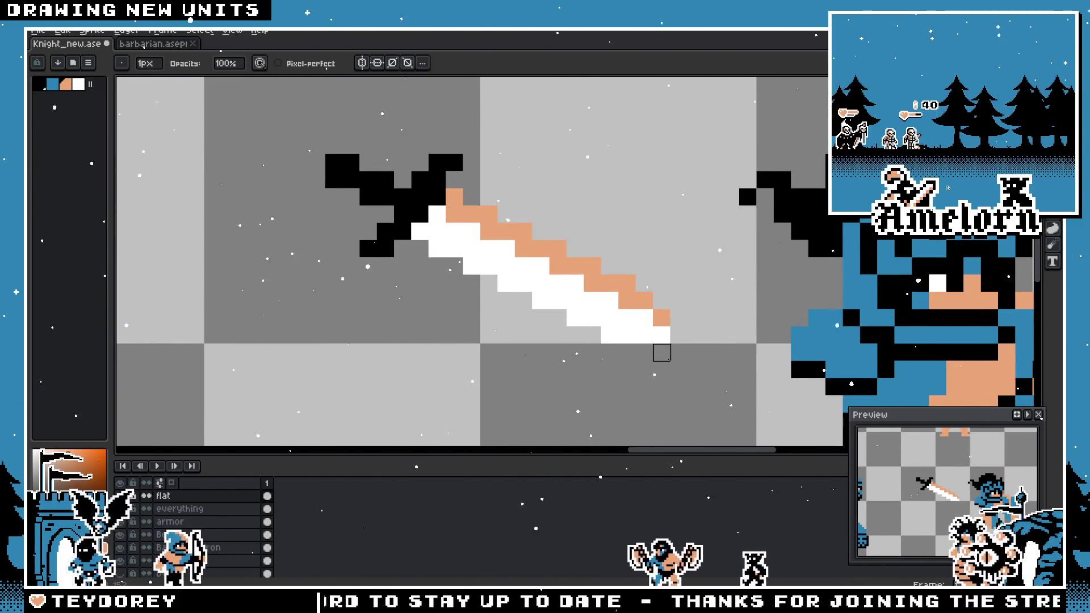
left_click_drag(659, 333, 610, 317)
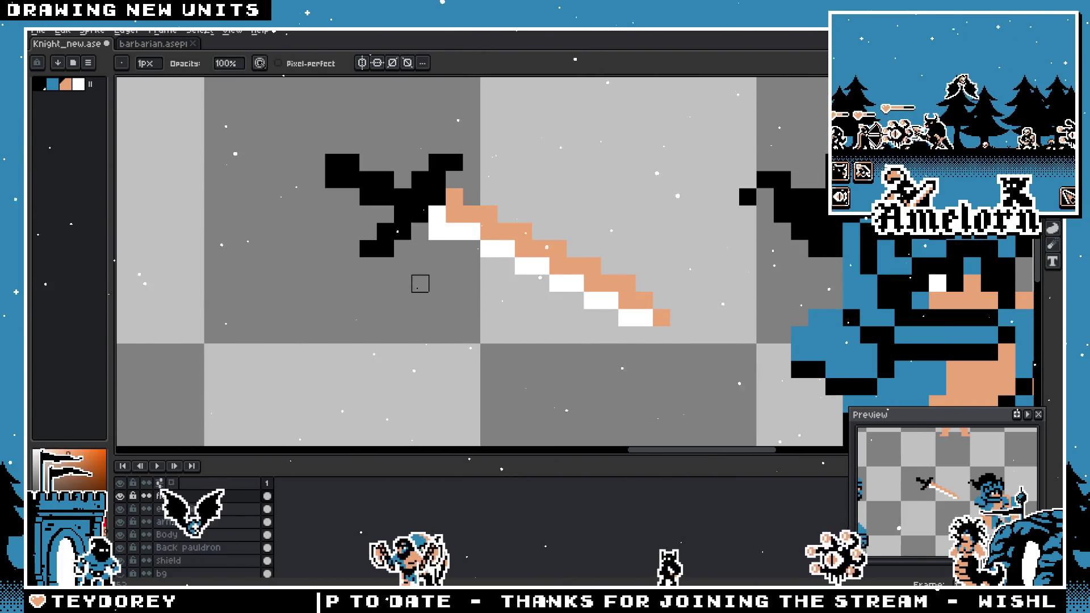
- Pick white from the blade and paint the peach pixels at the blade tip white
scroll(420, 283, "down", 5)
scroll(412, 302, "up", 4)
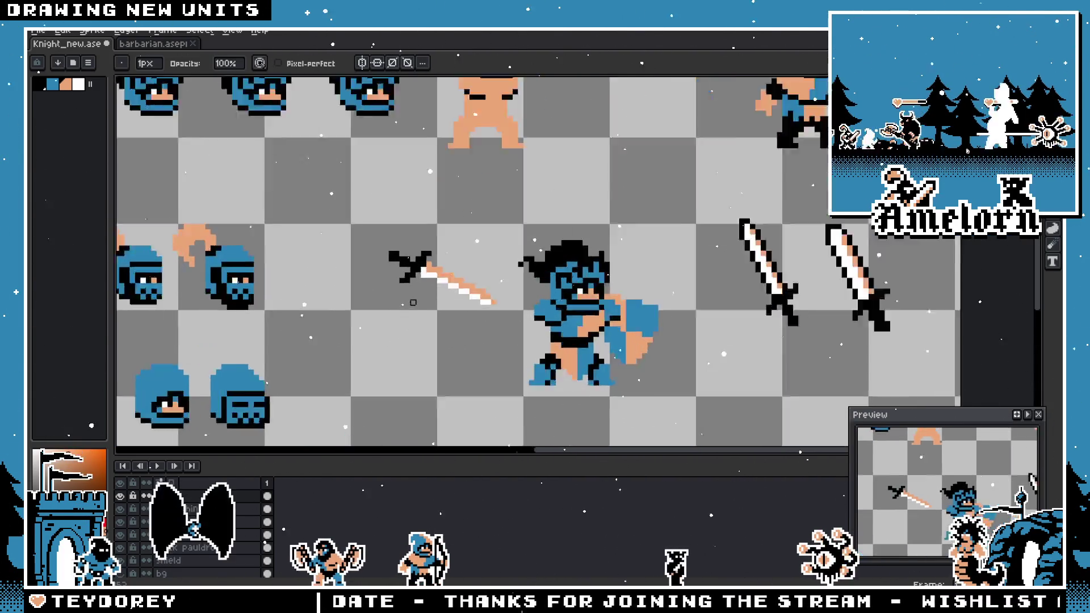
scroll(406, 293, "up", 2)
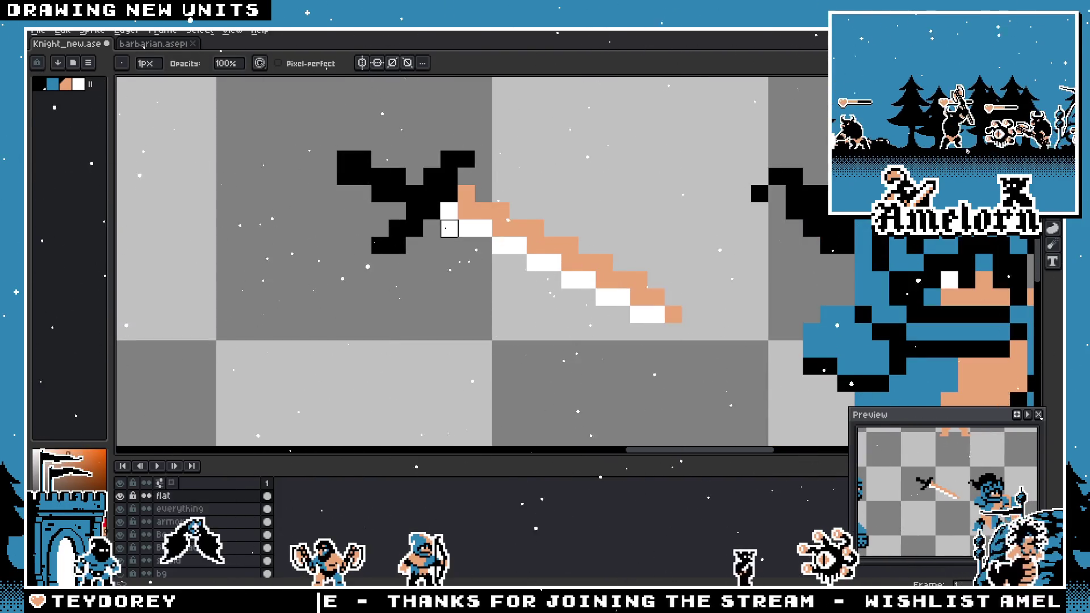
scroll(397, 262, "down", 1)
left_click(590, 299, "alt")
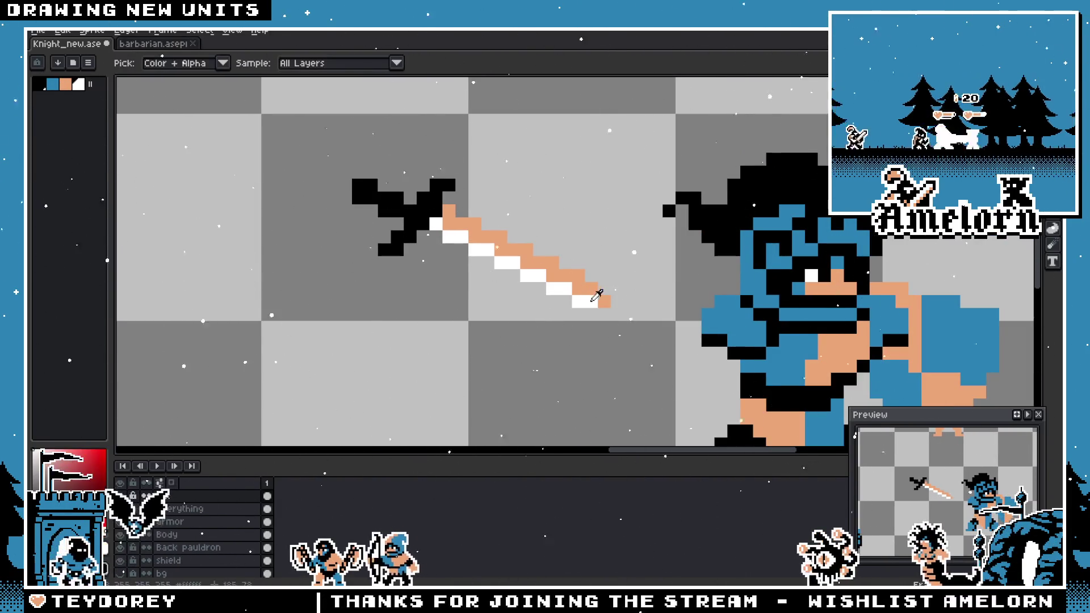
left_click(600, 300)
left_click(530, 273, "alt")
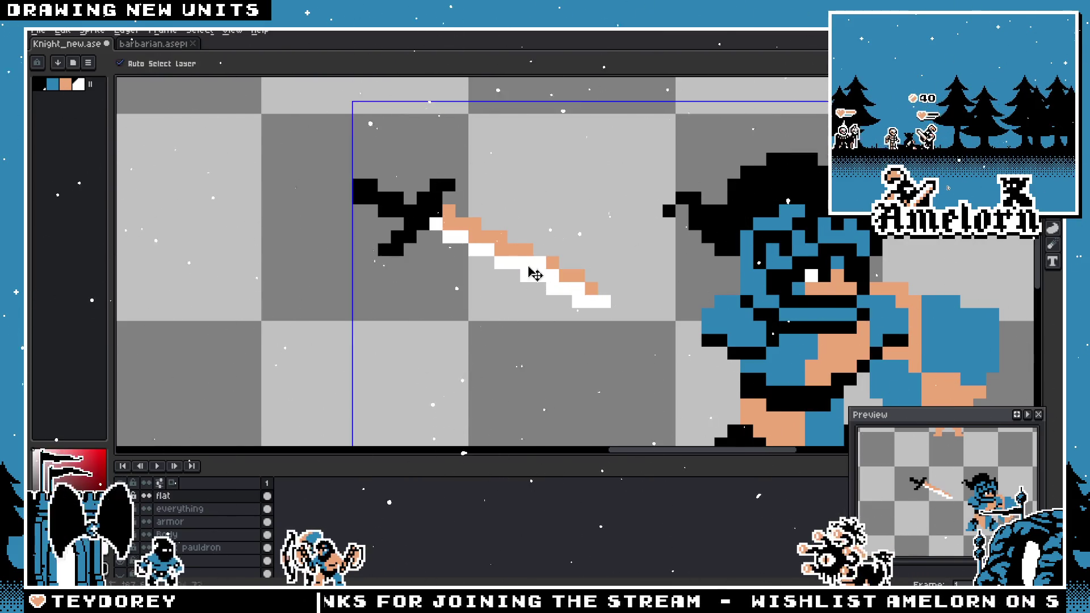
left_click(502, 252)
scroll(439, 232, "down", 3)
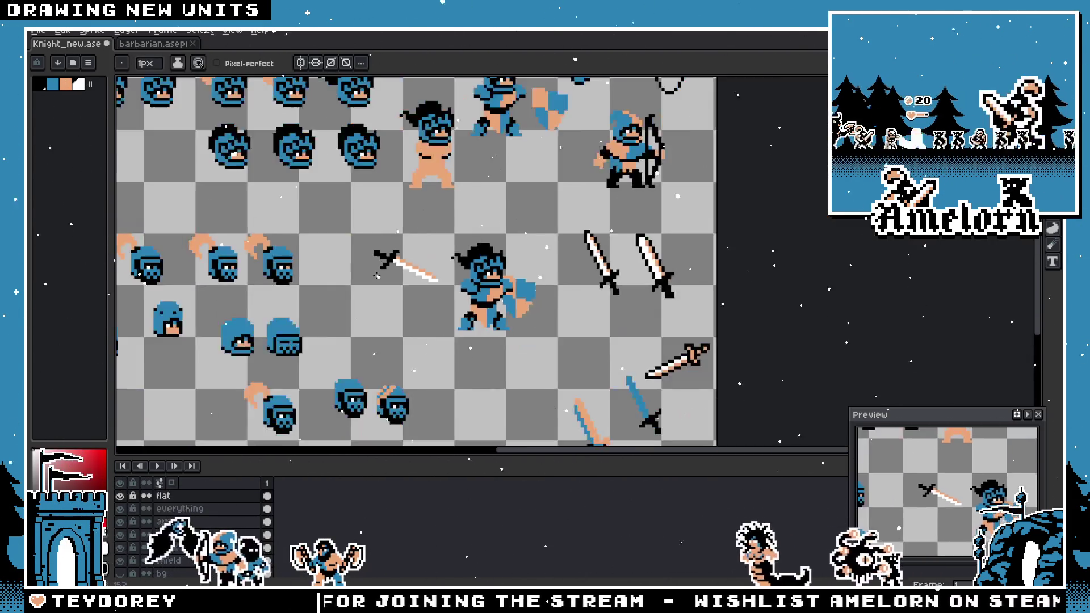
scroll(521, 263, "up", 5)
scroll(520, 263, "down", 3)
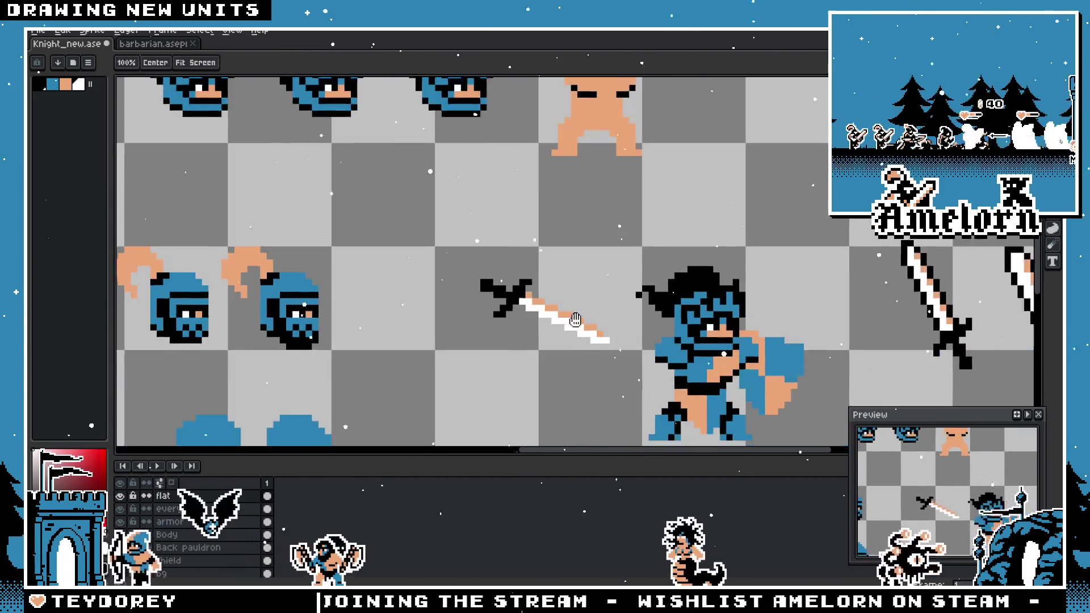
scroll(502, 304, "up", 3)
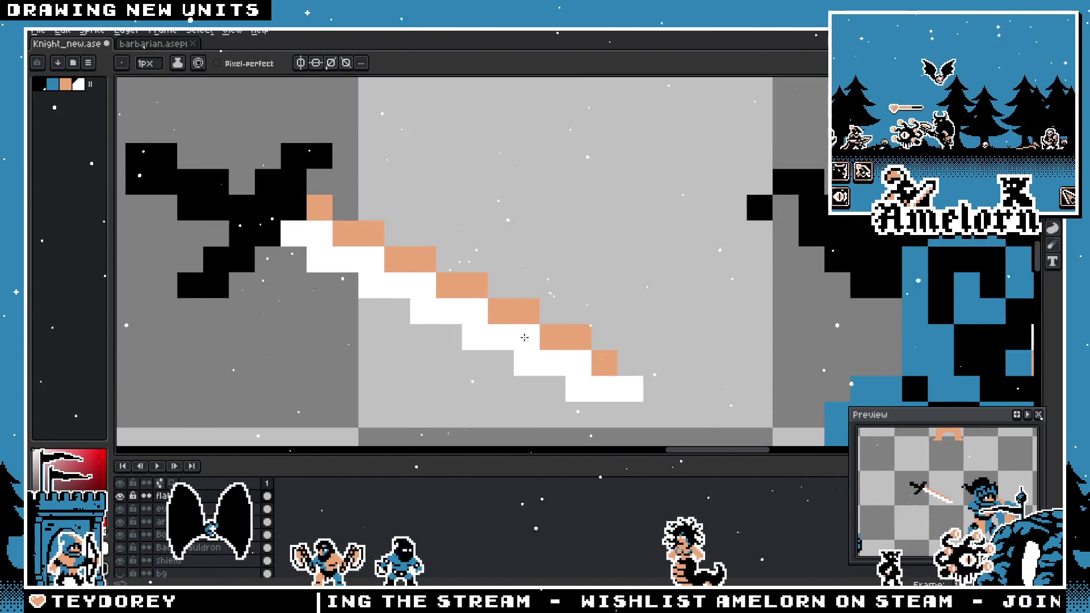
scroll(525, 337, "down", 1)
- Try some blue pixels near the sword tip with the pencil
left_click(753, 278, "alt")
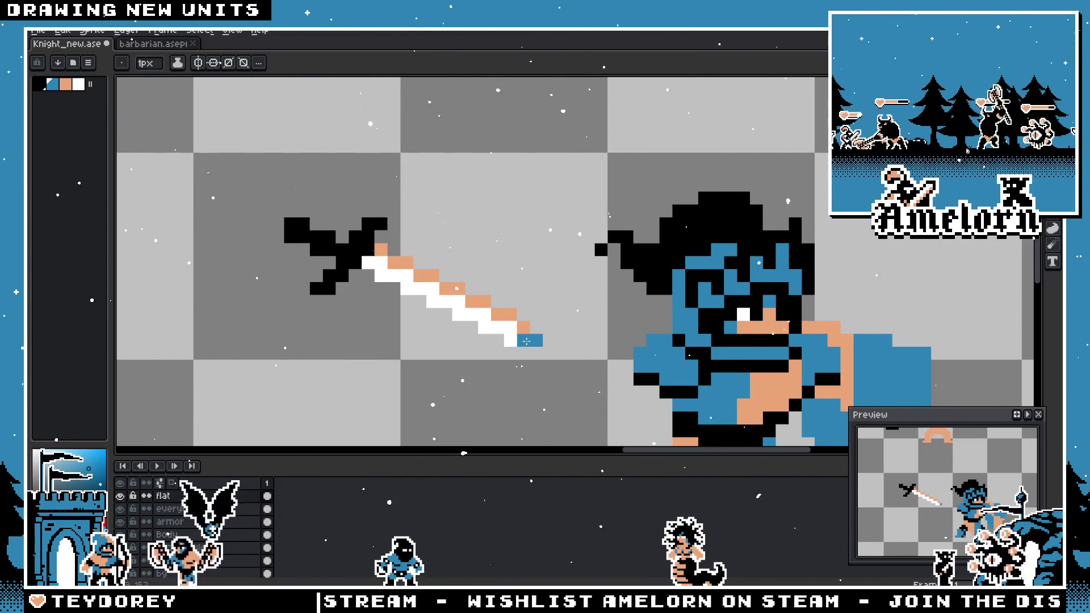
left_click_drag(499, 335, 514, 340)
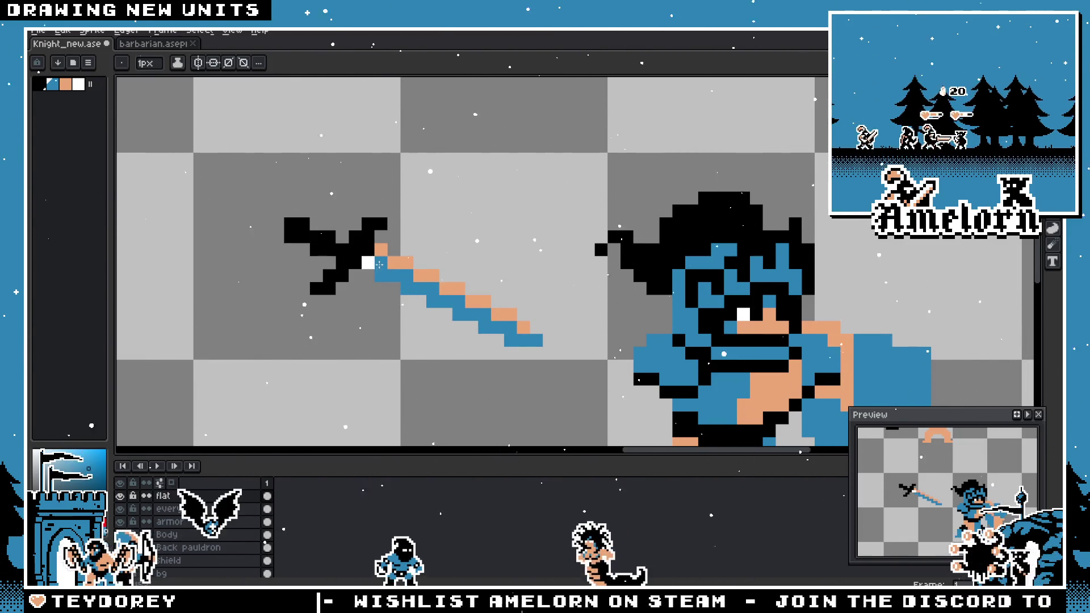
scroll(379, 264, "down", 5)
scroll(366, 314, "up", 3)
key("v")
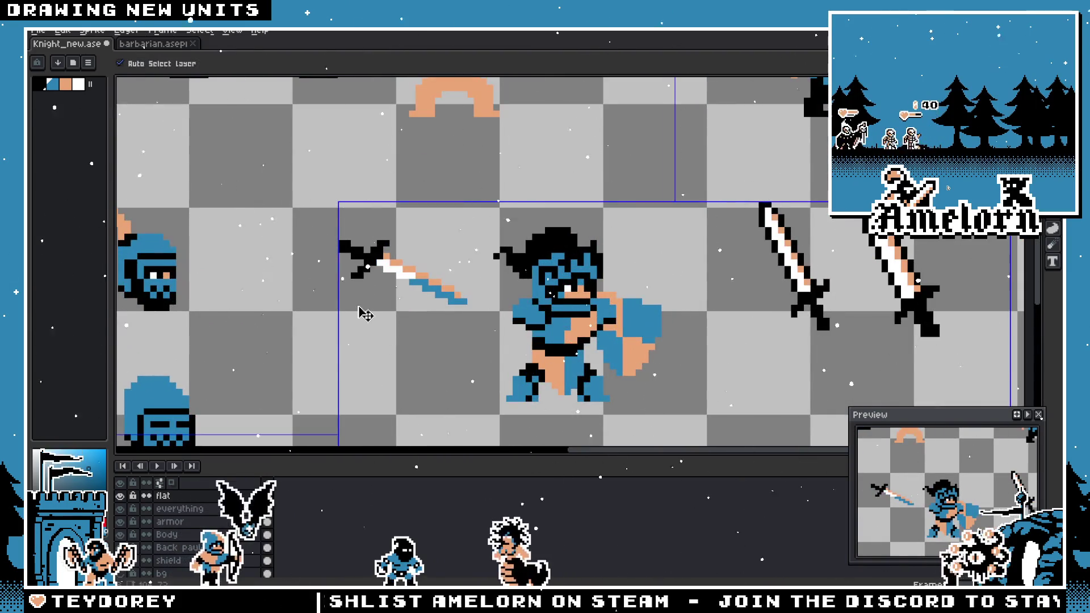
key("b")
scroll(363, 310, "up", 2)
scroll(364, 310, "down", 2)
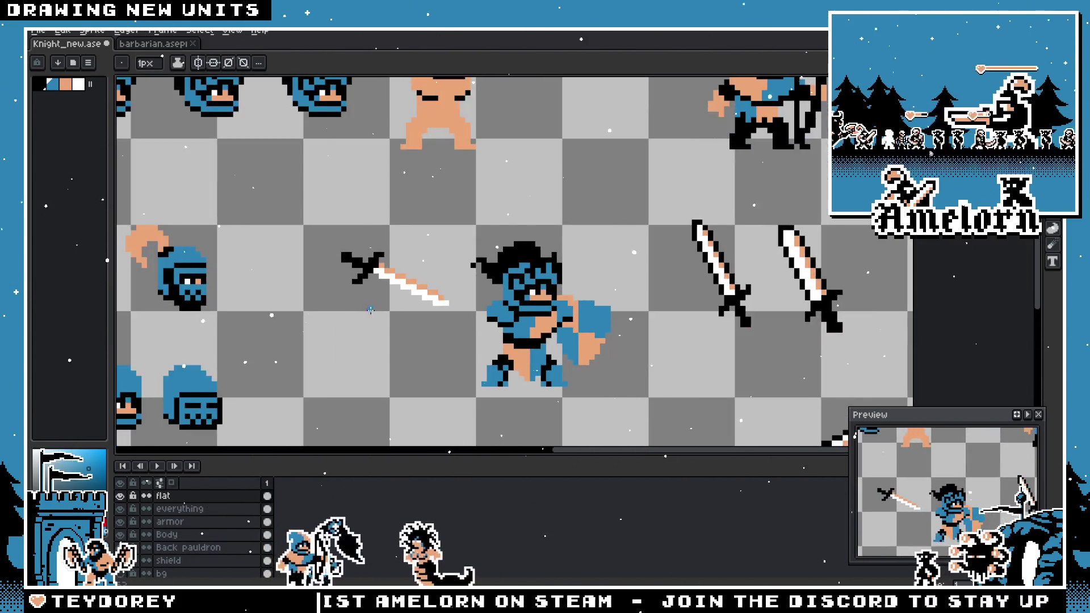
scroll(383, 308, "up", 1)
- Shift the upper-left block of the black hilt one pixel right and deselect
key("m")
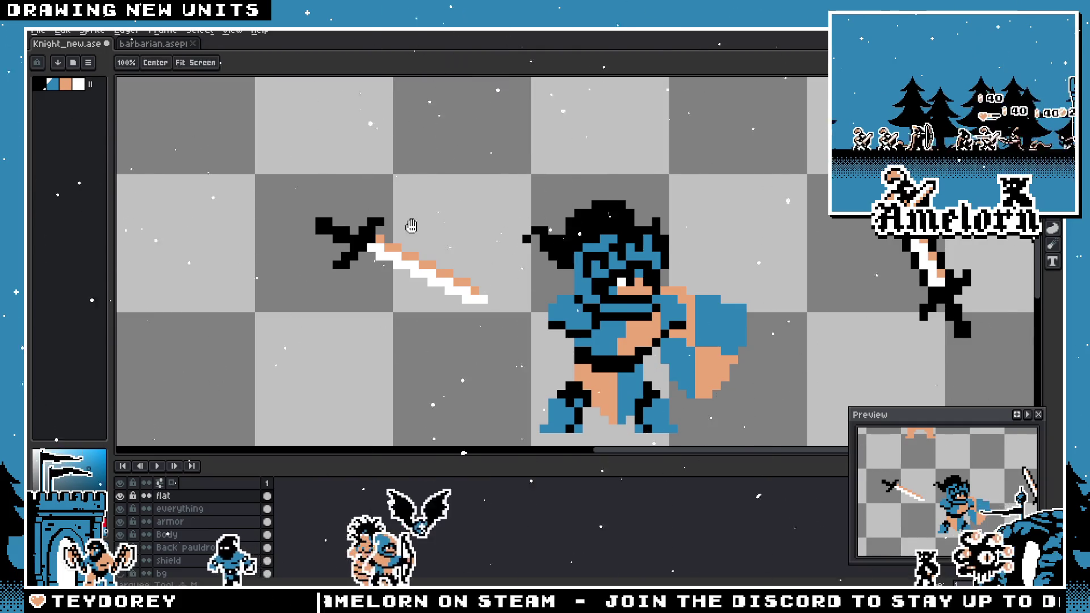
scroll(478, 230, "up", 3)
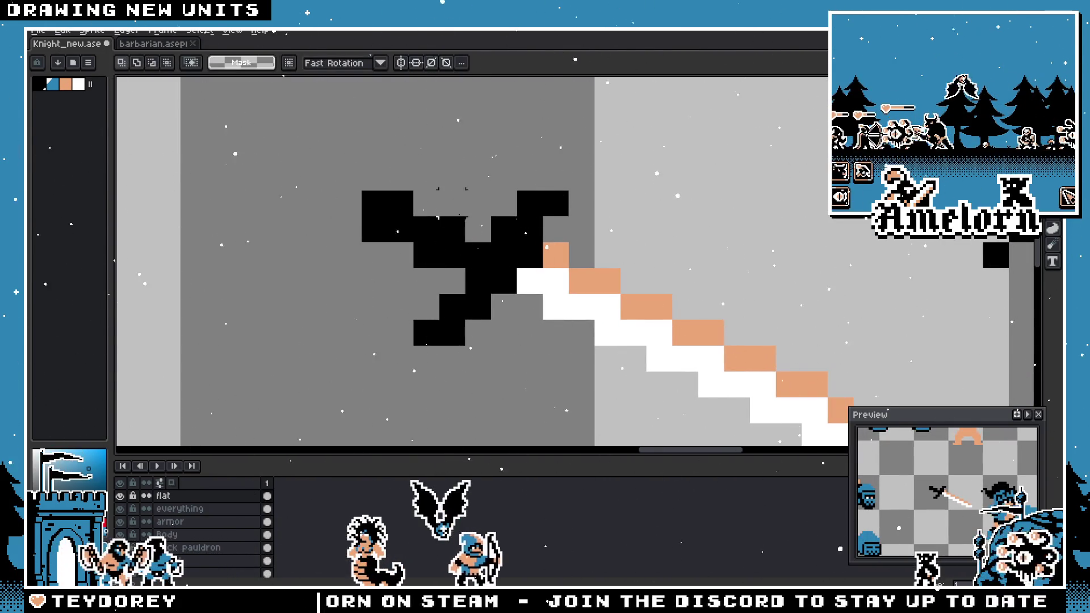
left_click_drag(493, 163, 385, 271)
mouse_move(425, 238)
left_mouse_down()
mouse_move(449, 239)
mouse_move(452, 216)
left_mouse_up()
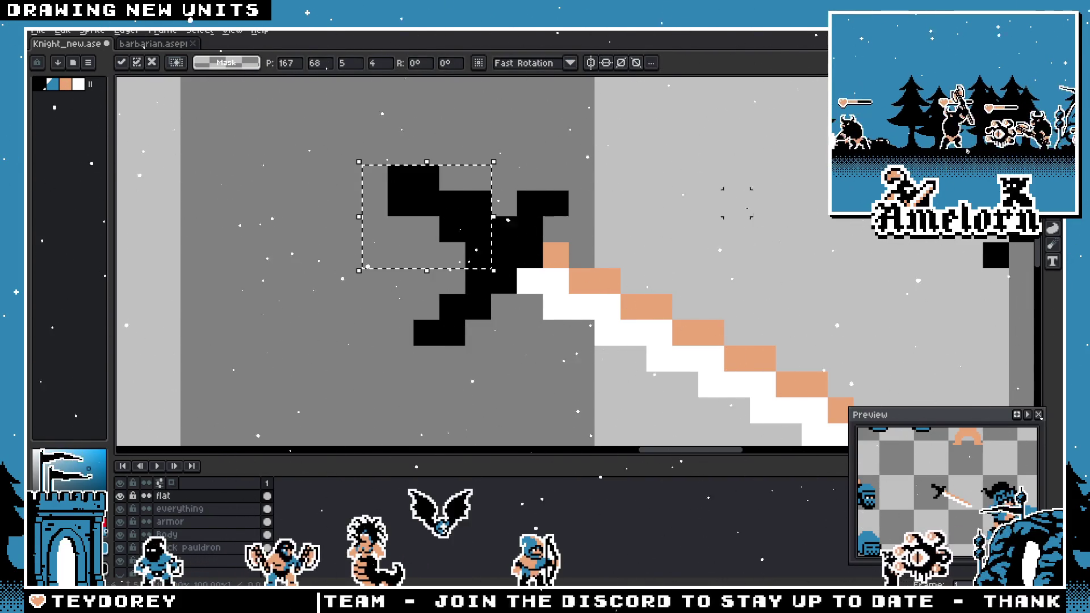
key("ctrl+d")
key("b")
- Inspect the reshaped hilt up close, toggling between the marquee and pencil tools
scroll(697, 227, "down", 3)
scroll(551, 264, "up", 2)
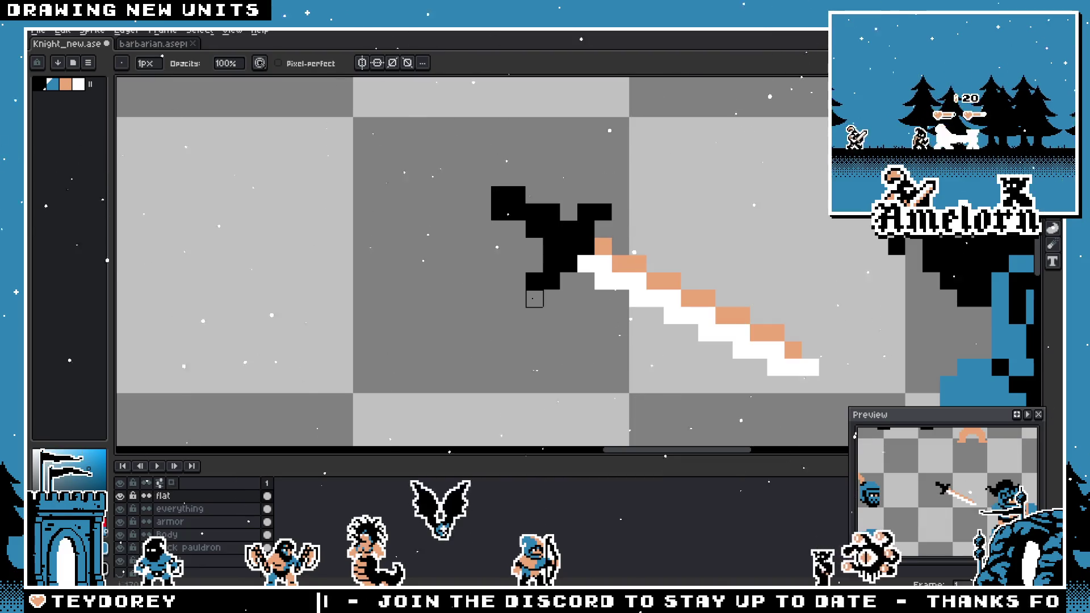
scroll(533, 298, "down", 5)
scroll(431, 301, "up", 3)
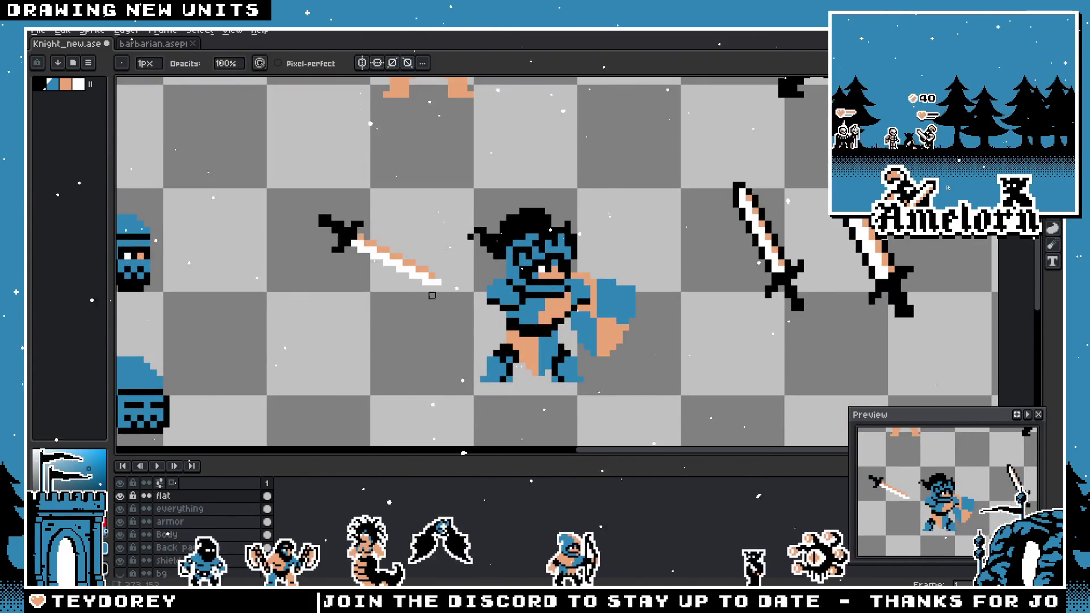
scroll(405, 257, "up", 3)
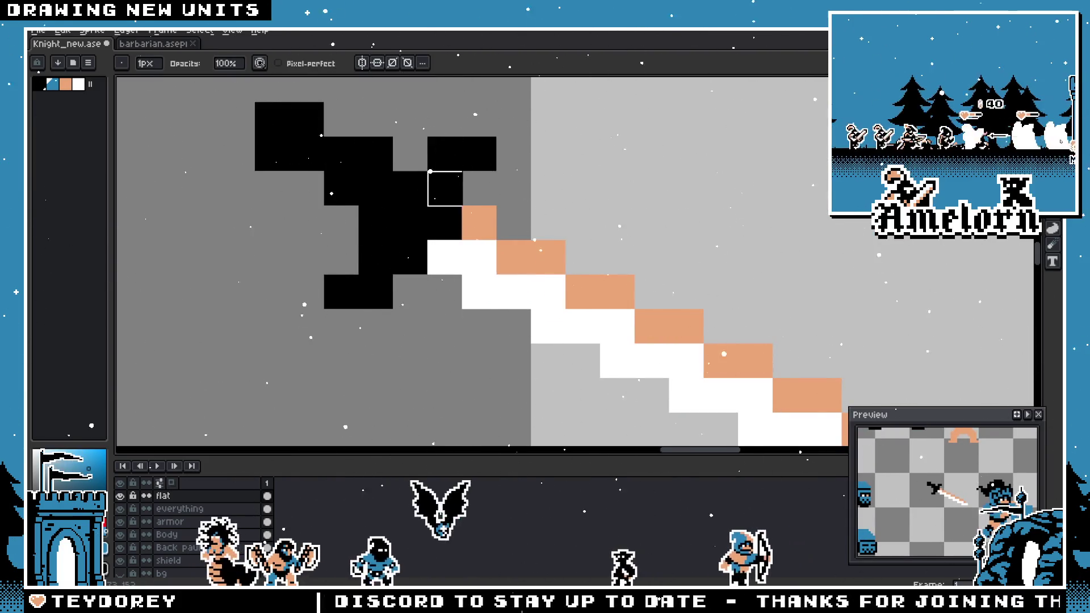
scroll(514, 258, "down", 3)
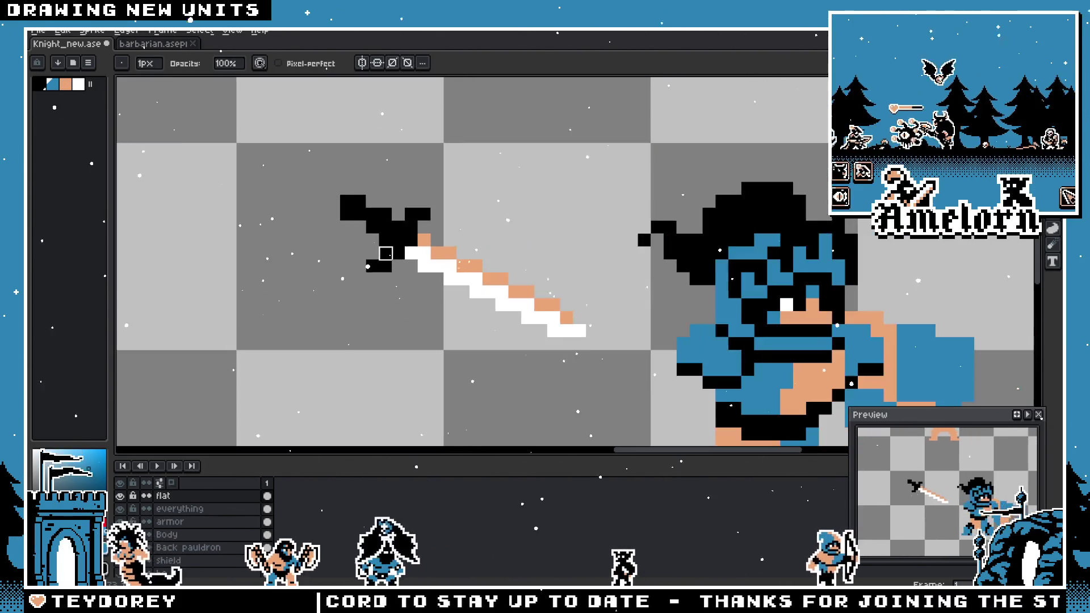
key("m")
scroll(405, 203, "up", 3)
key("b")
scroll(509, 260, "down", 2)
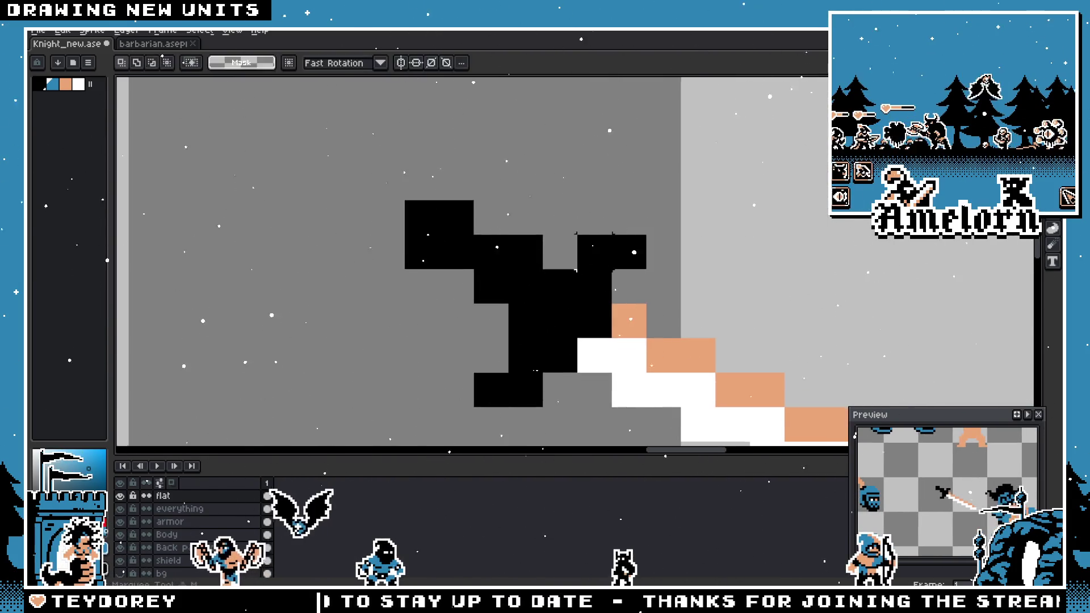
scroll(509, 277, "up", 1)
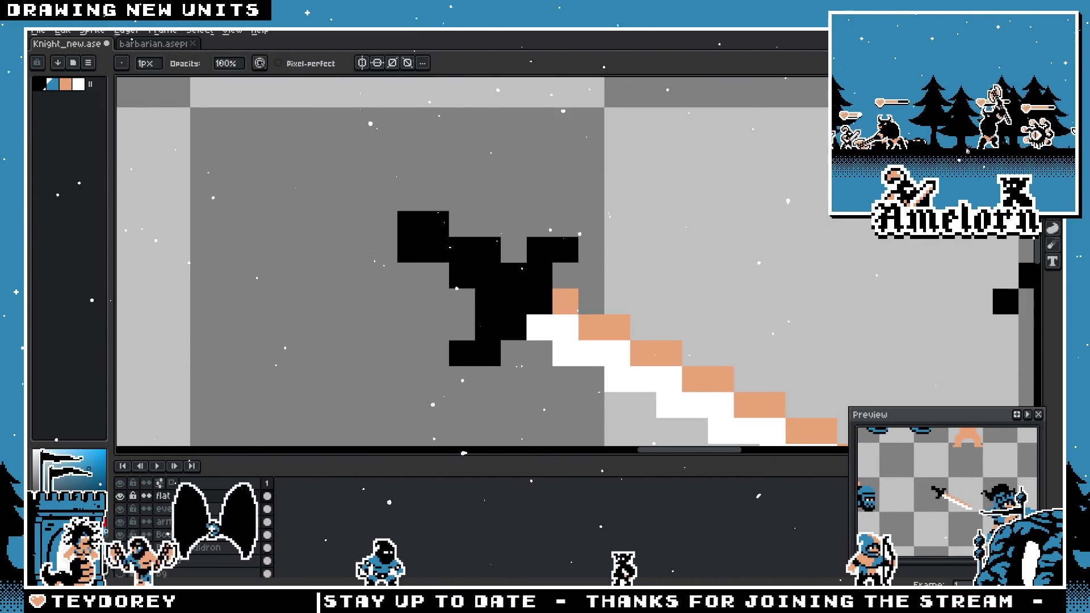
key("m")
scroll(590, 258, "down", 2)
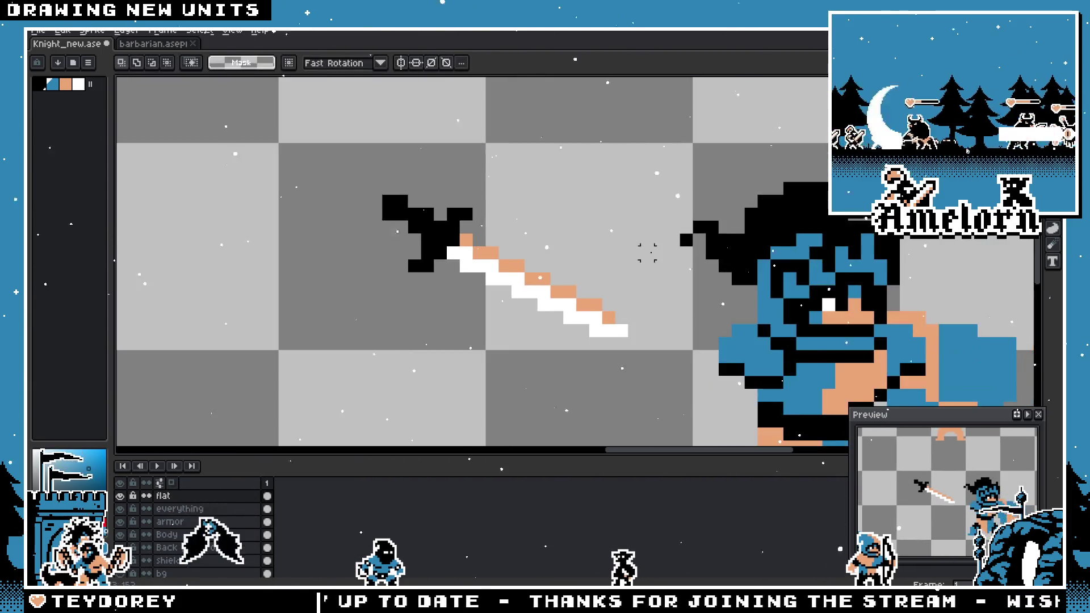
scroll(538, 292, "up", 2)
key("b")
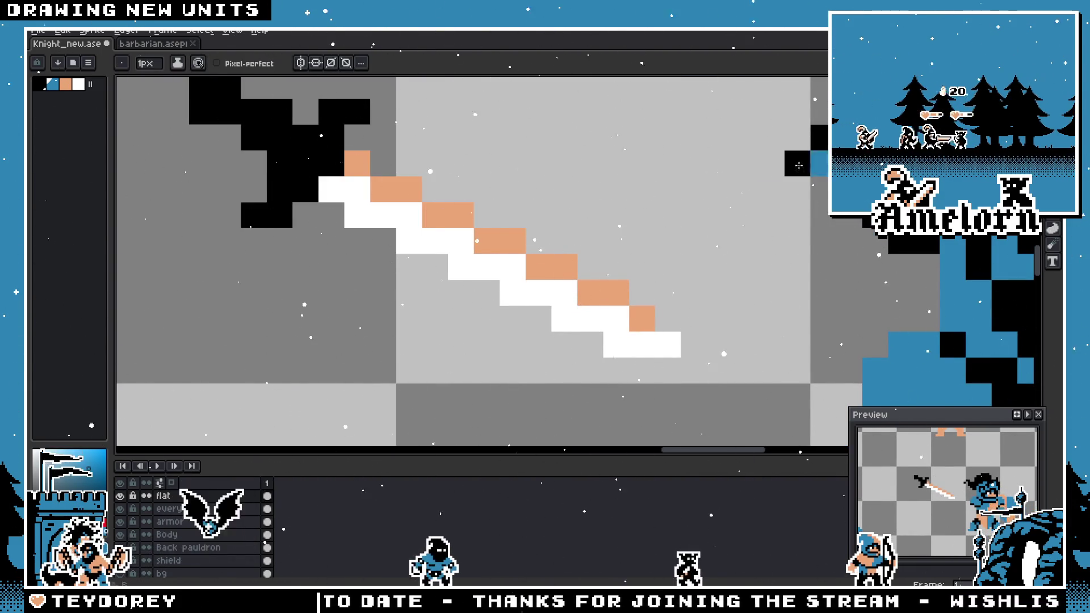
scroll(473, 227, "up", 2)
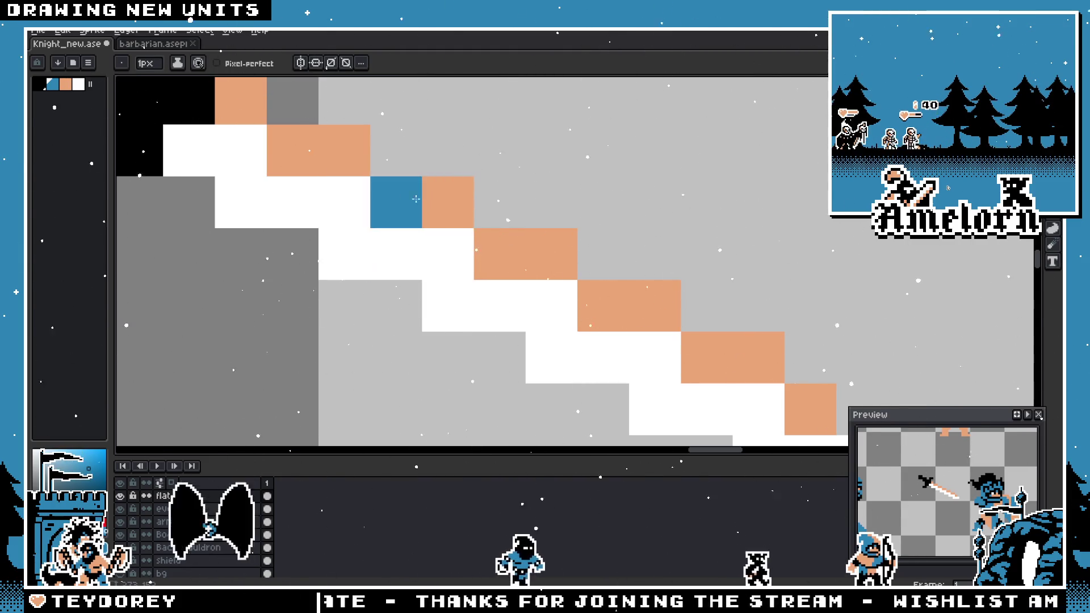
scroll(420, 205, "down", 5)
scroll(466, 262, "up", 4)
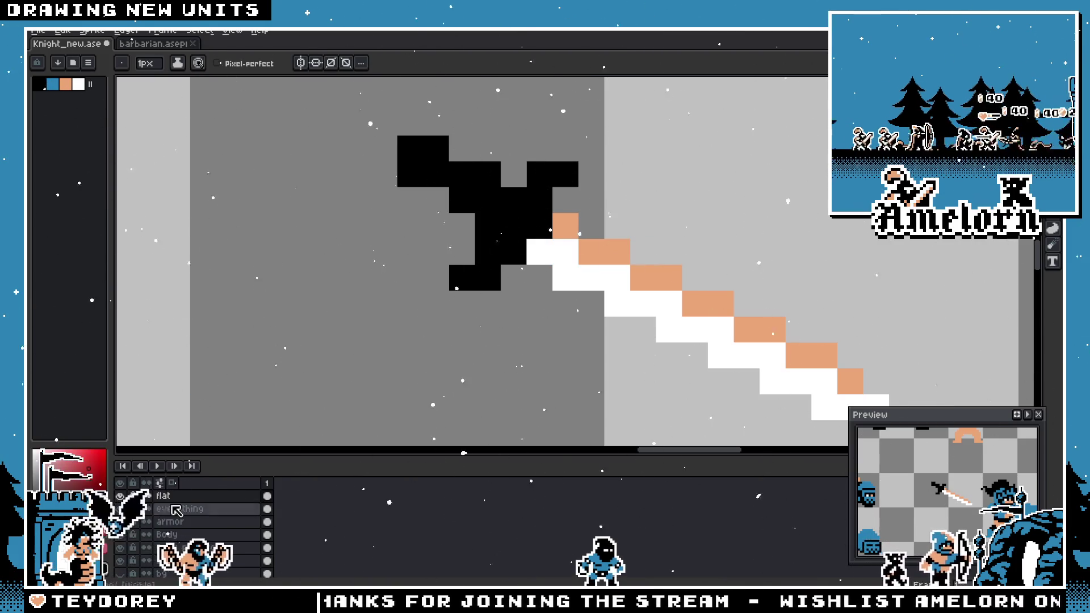
scroll(534, 303, "down", 2)
scroll(512, 282, "up", 1)
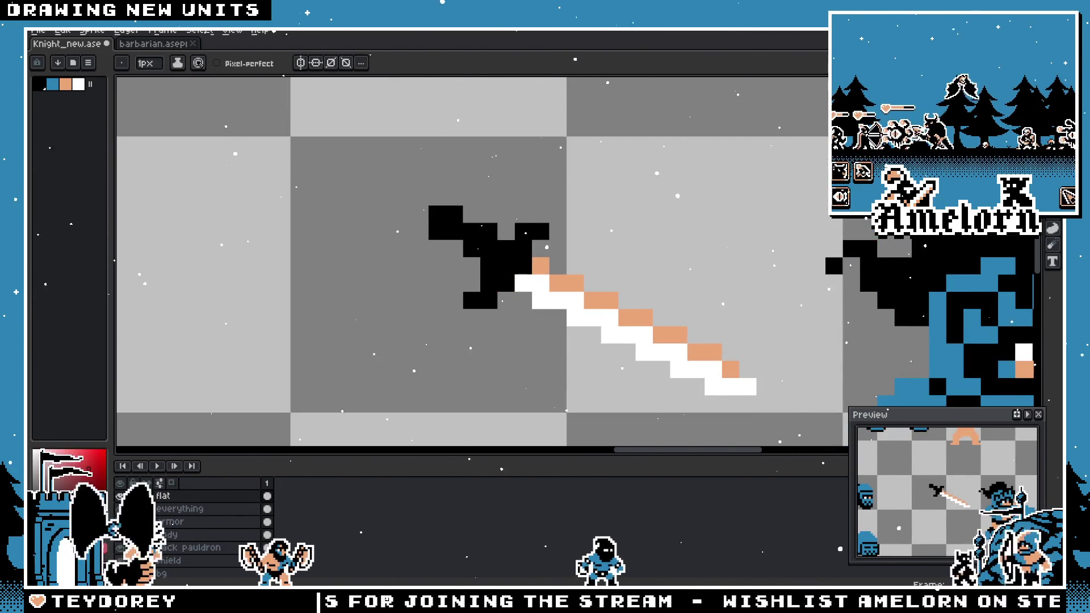
key("m")
scroll(567, 196, "down", 3)
- Select the whole sword and give it a white outline
left_click_drag(562, 189, 341, 305)
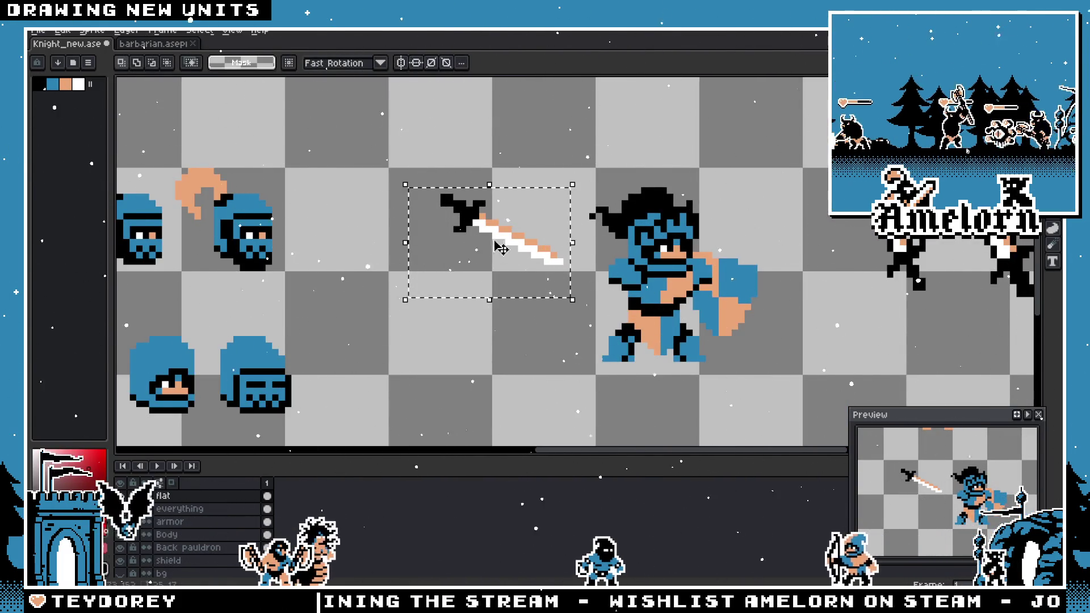
key("shift+o")
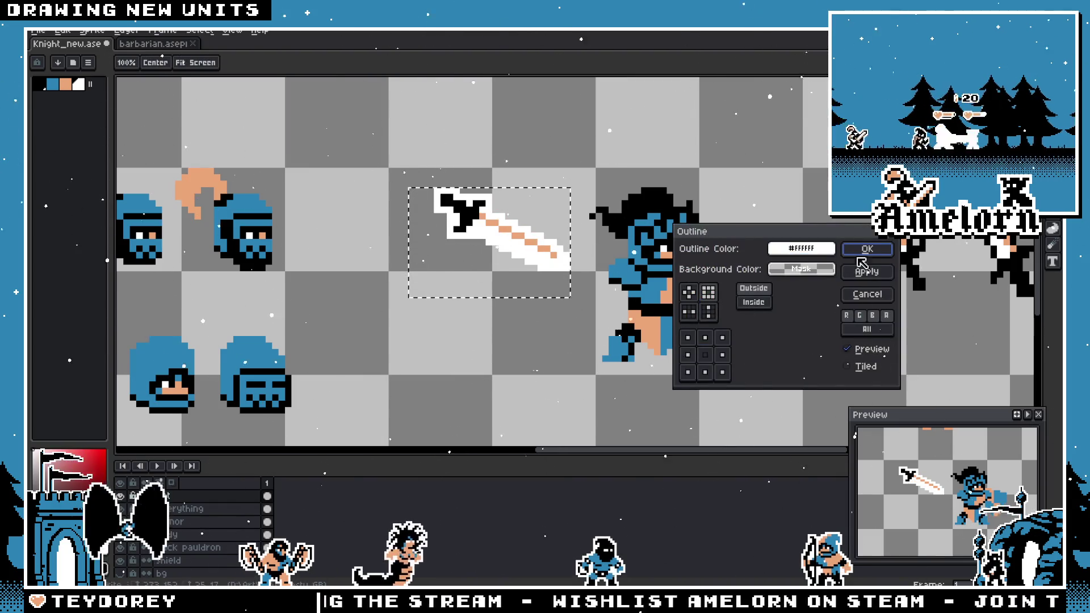
left_click(862, 253)
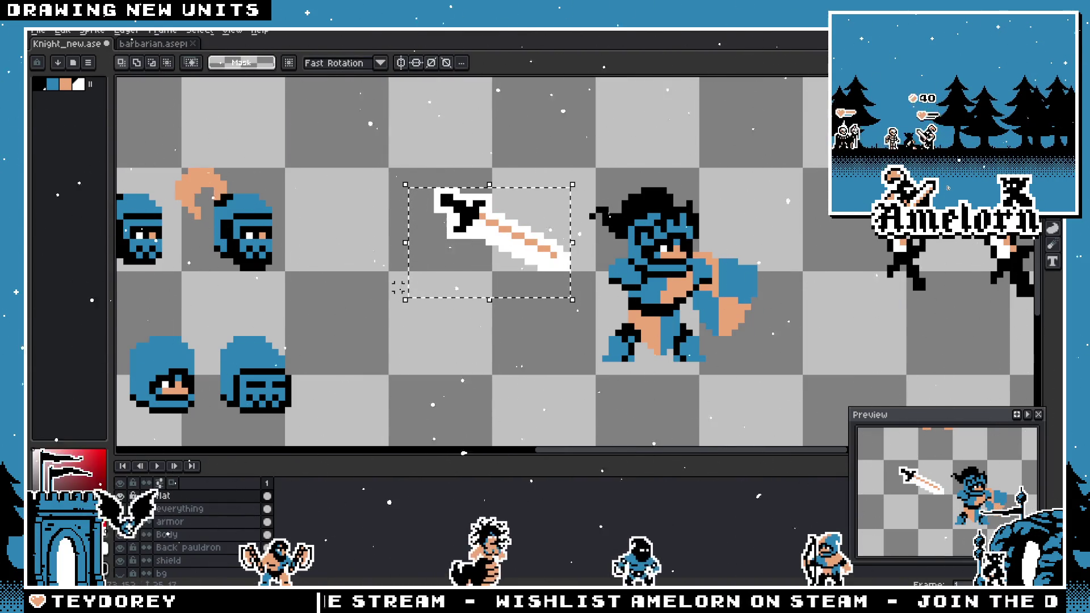
scroll(400, 287, "down", 3)
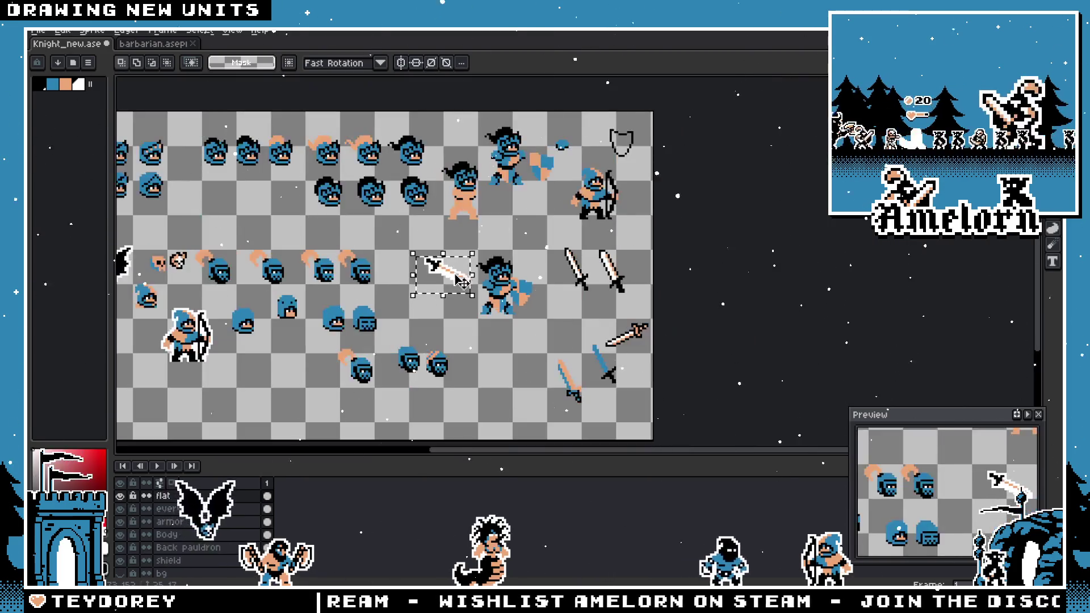
scroll(480, 252, "up", 3)
- Try rotating the sword 180° toward the barbarian's hand, then undo to the shallow diagonal rotation
mouse_move(481, 253)
left_mouse_down()
mouse_move(245, 246)
mouse_move(253, 326)
mouse_move(339, 391)
mouse_move(290, 287)
mouse_move(359, 253)
mouse_move(338, 259)
mouse_move(386, 309)
left_mouse_up()
left_click(449, 395)
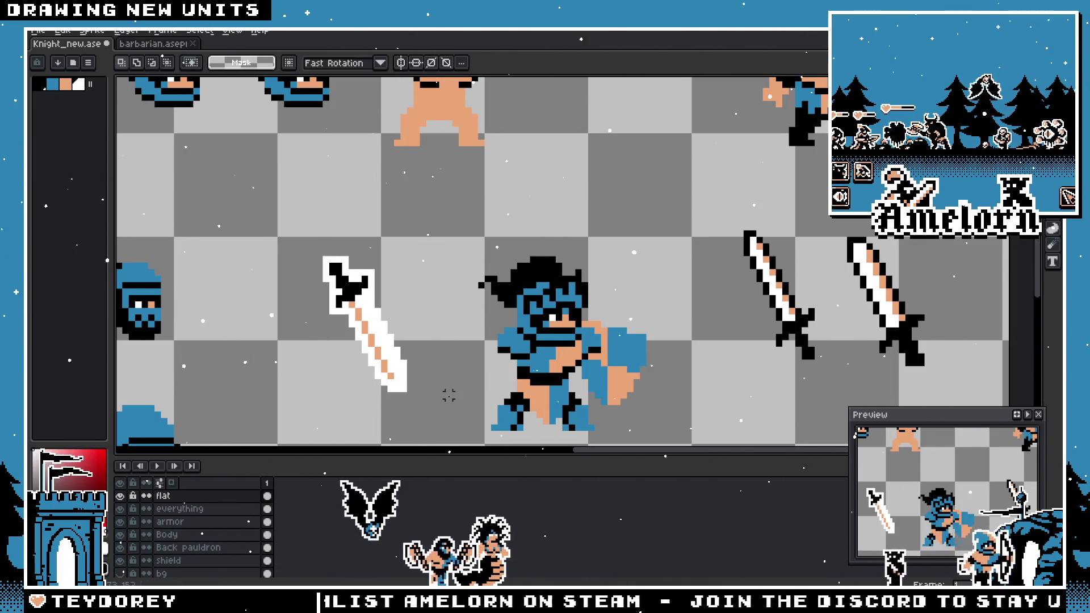
mouse_move(427, 420)
left_mouse_down()
mouse_move(348, 195)
mouse_move(292, 224)
mouse_move(324, 225)
left_mouse_up()
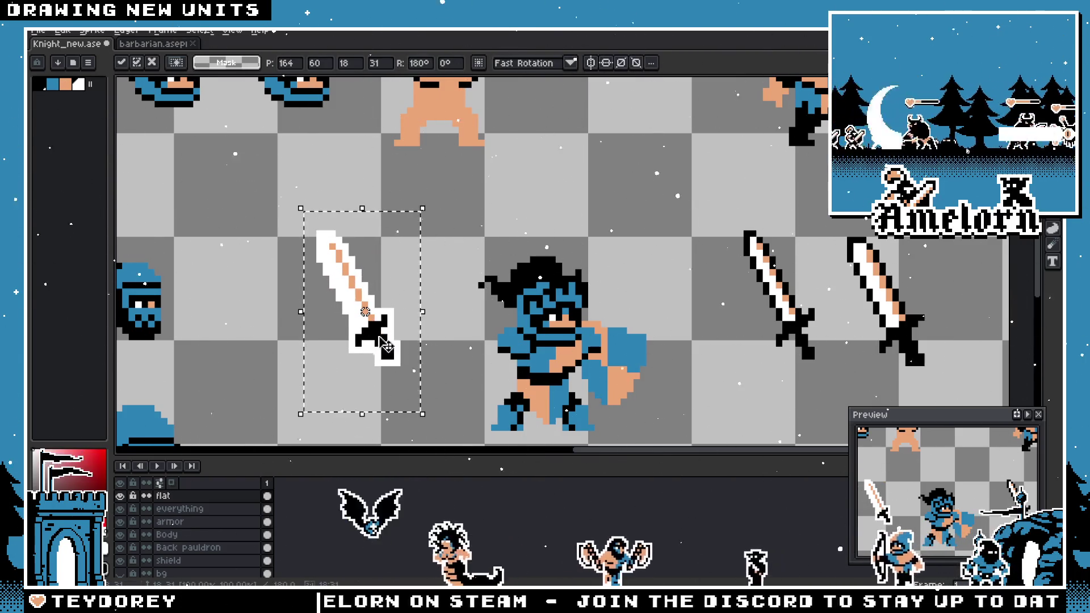
left_click_drag(386, 344, 477, 350)
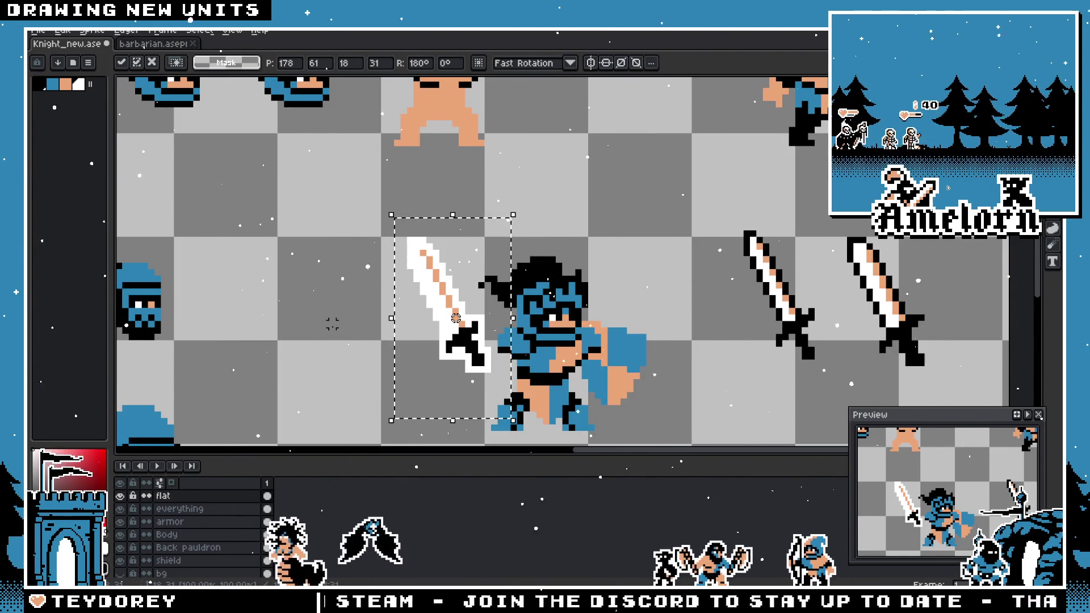
left_click(299, 267)
scroll(299, 267, "down", 3)
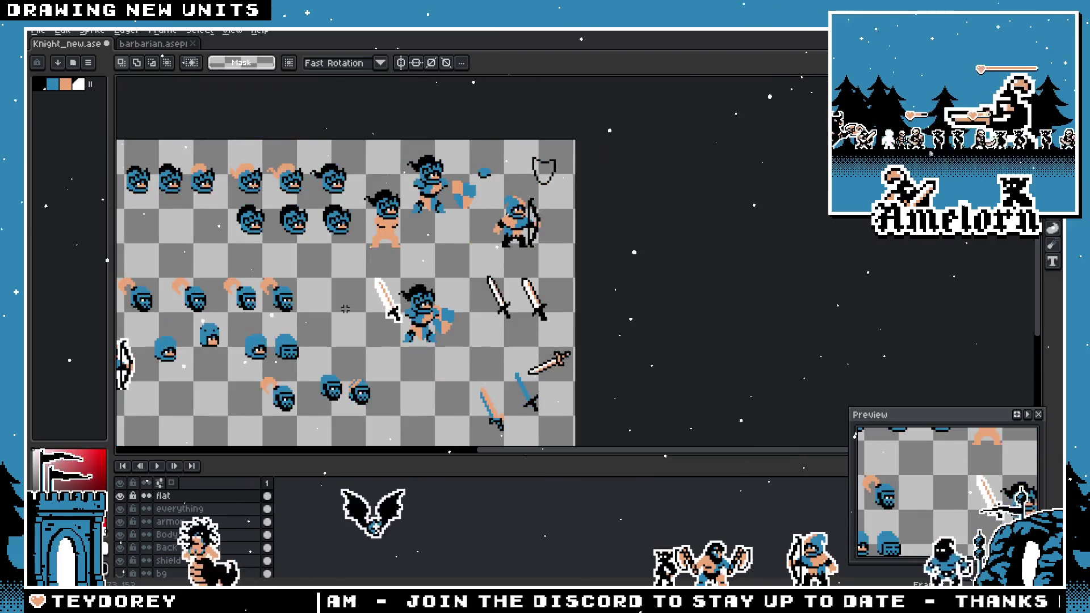
scroll(351, 307, "up", 3)
key("ctrl+z")
key("ctrl+z")
key("ctrl+z")
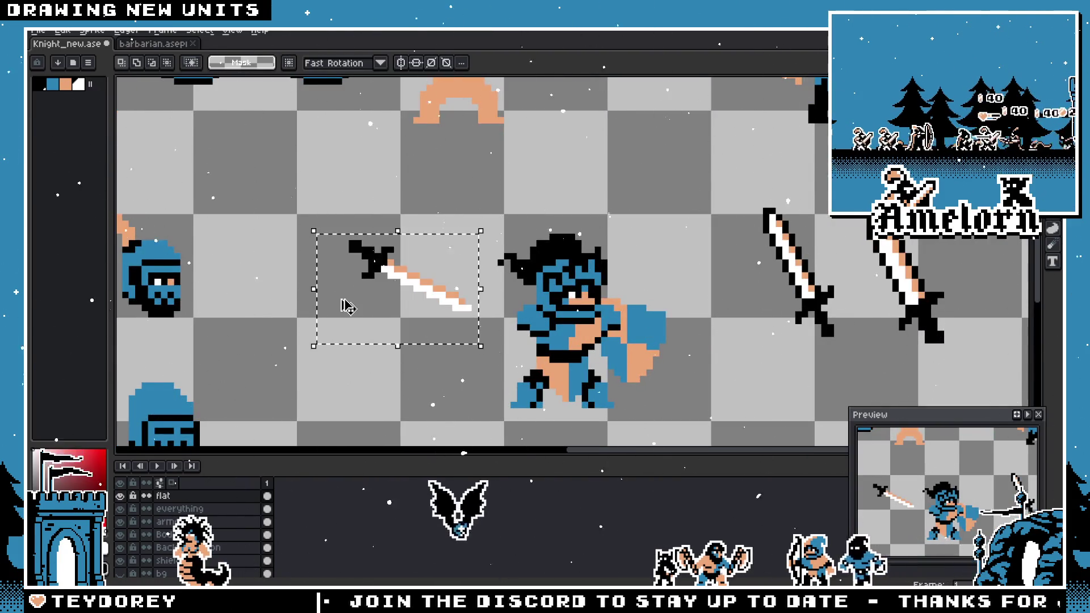
- Undo the recent sword hilt edits, removing a block of pixels from the hilt
scroll(348, 306, "up", 2)
scroll(443, 210, "up", 1)
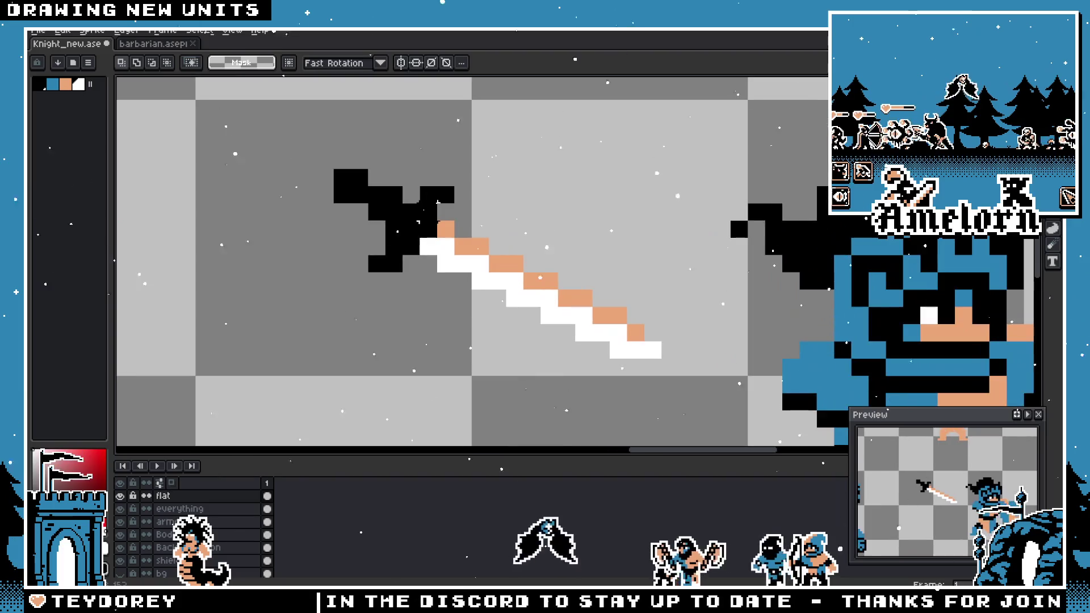
key("ctrl+z")
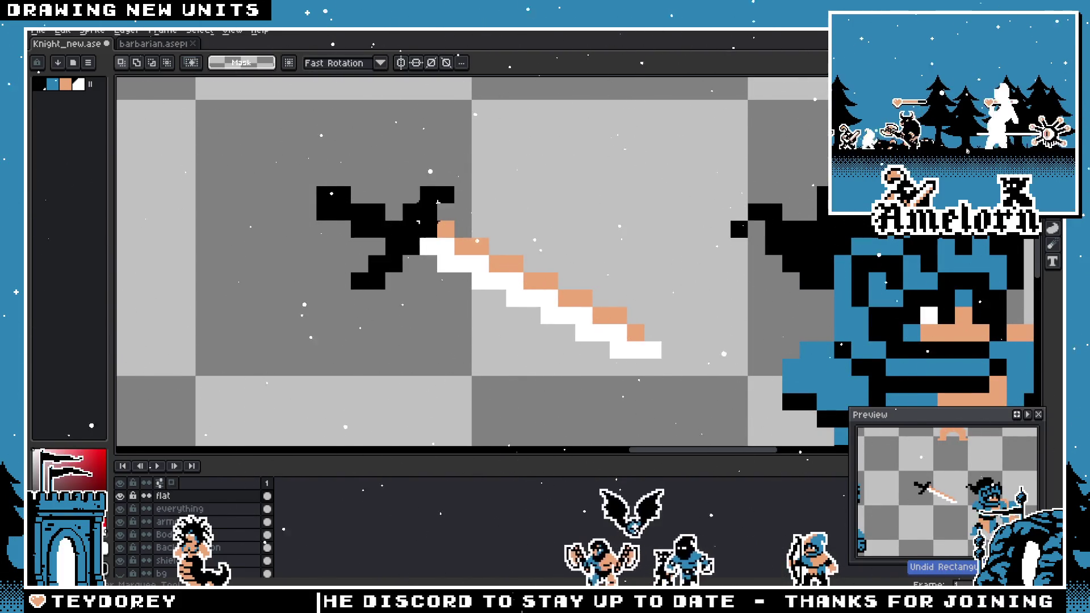
key("ctrl+z")
key("ctrl+z")
key("ctrl+z")
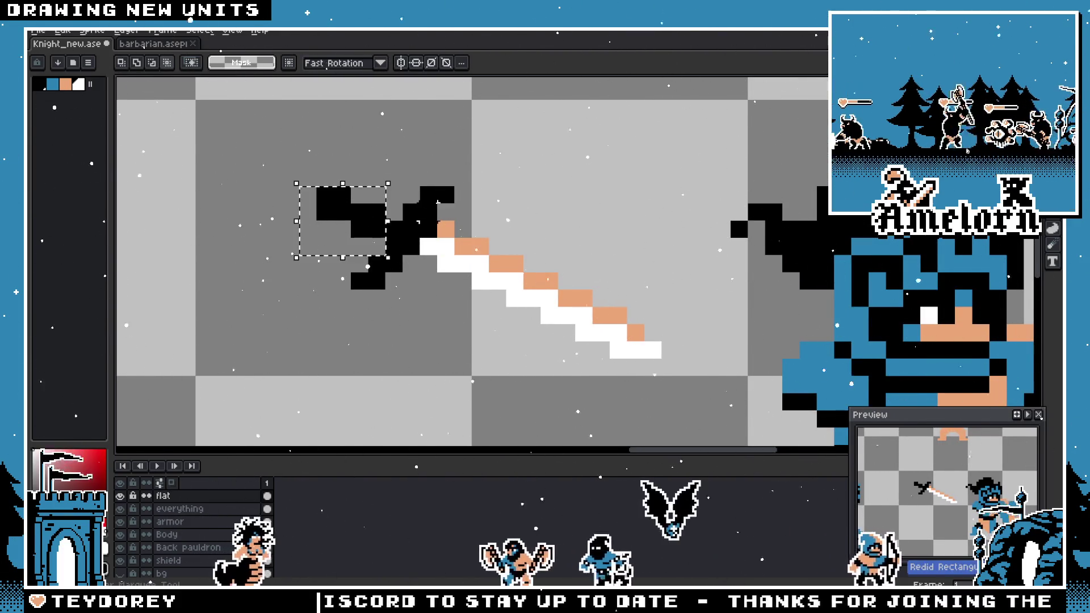
key("ctrl+z")
- Select the whole sword and paste a copy just below the original
scroll(463, 211, "down", 2)
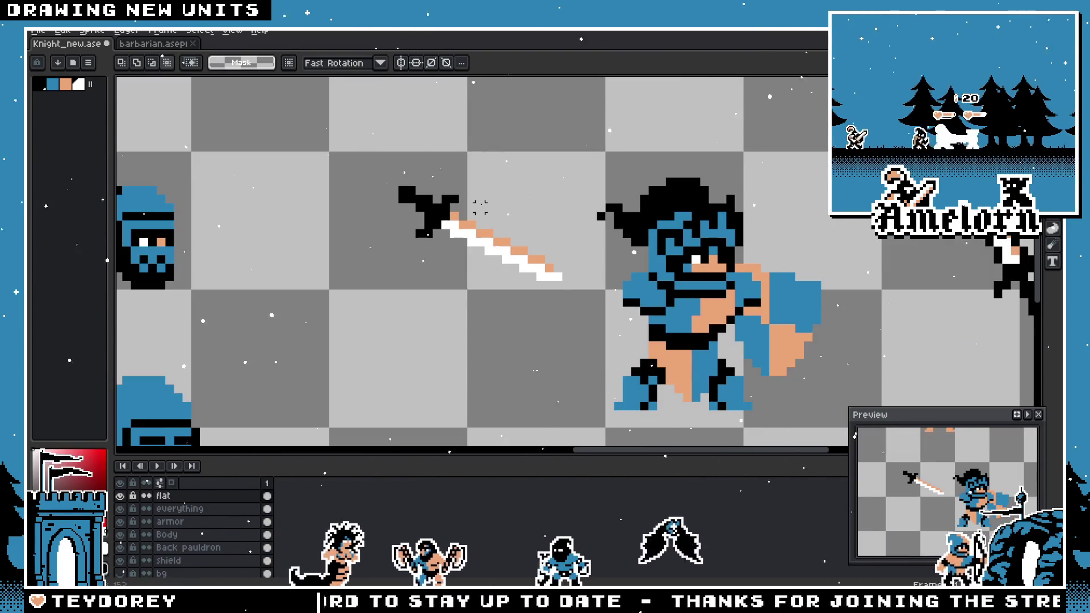
left_click_drag(577, 171, 373, 324)
key("ctrl+z")
key("ctrl+z")
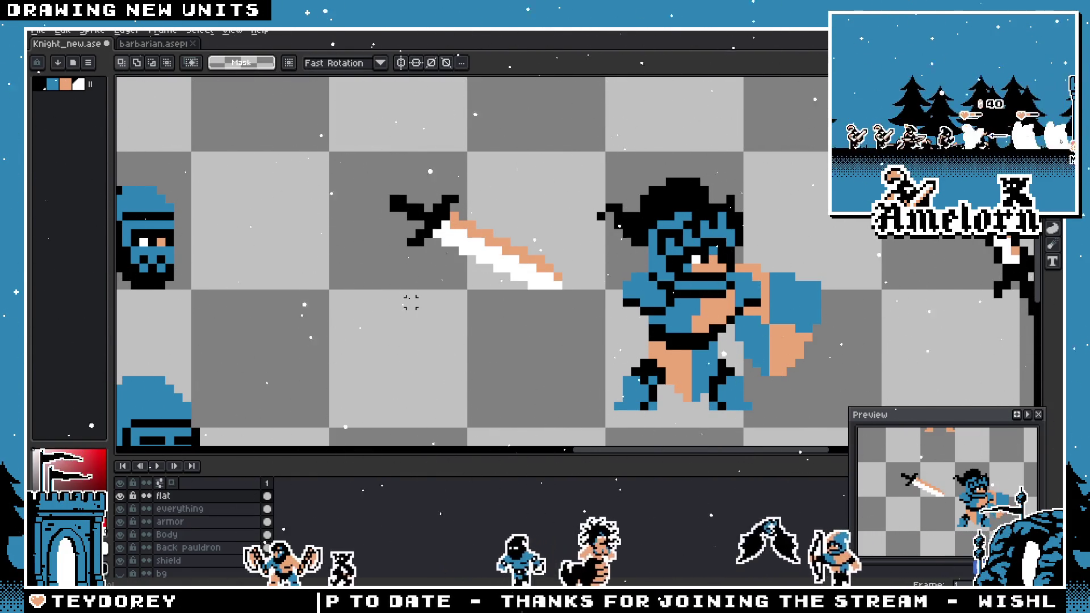
scroll(411, 300, "down", 1)
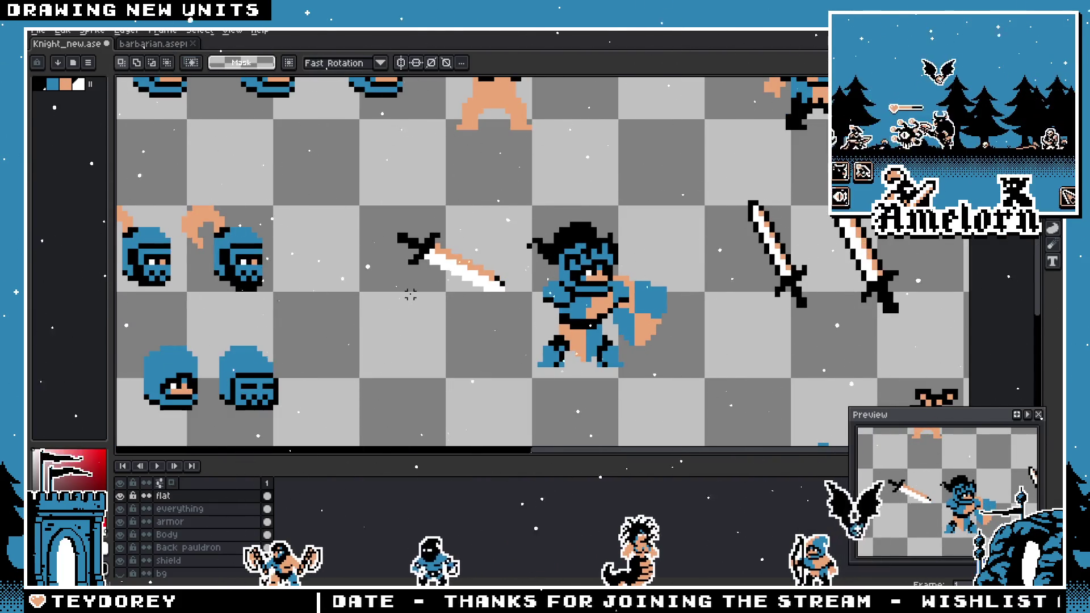
key("ctrl+v")
mouse_move(448, 267)
left_mouse_down()
mouse_move(696, 358)
mouse_move(683, 268)
mouse_move(473, 309)
mouse_move(377, 286)
left_mouse_up()
left_click(463, 139)
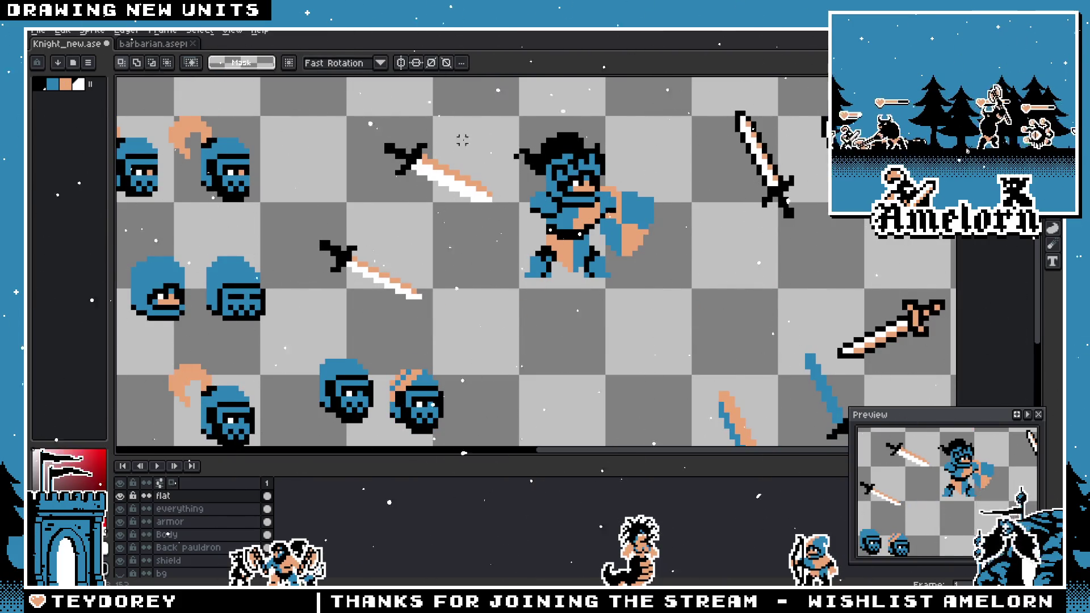
- Zoom in and out to inspect the two stacked swords, switching to the pencil and then the move tool
scroll(402, 206, "up", 5)
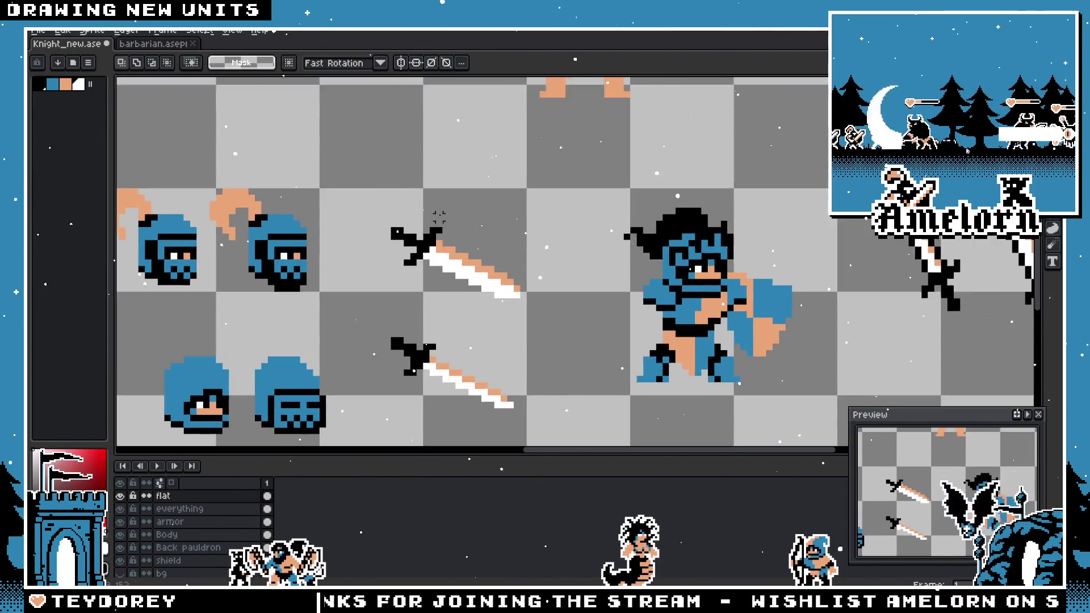
scroll(588, 283, "down", 2)
scroll(567, 278, "up", 3)
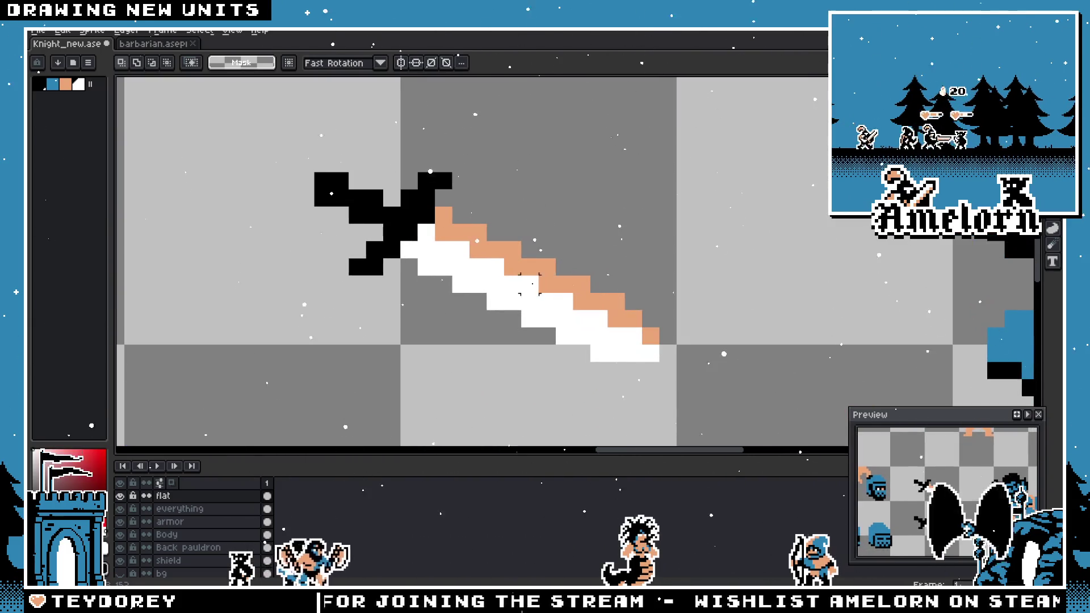
scroll(545, 276, "down", 3)
scroll(511, 269, "up", 3)
scroll(511, 268, "down", 3)
scroll(564, 243, "up", 1)
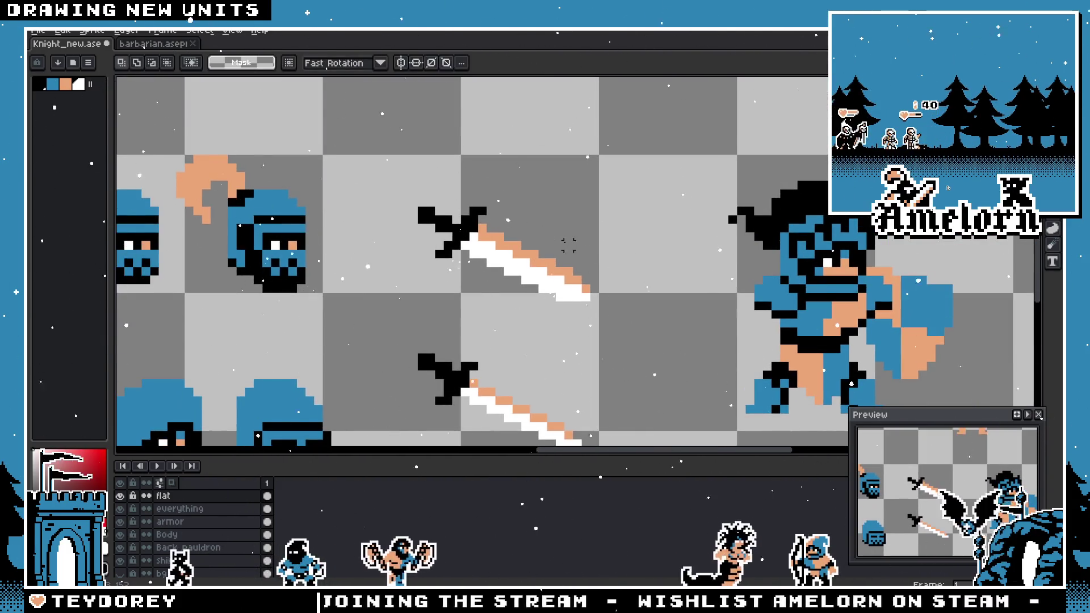
scroll(588, 216, "up", 2)
scroll(588, 217, "down", 1)
scroll(576, 255, "up", 1)
key("b")
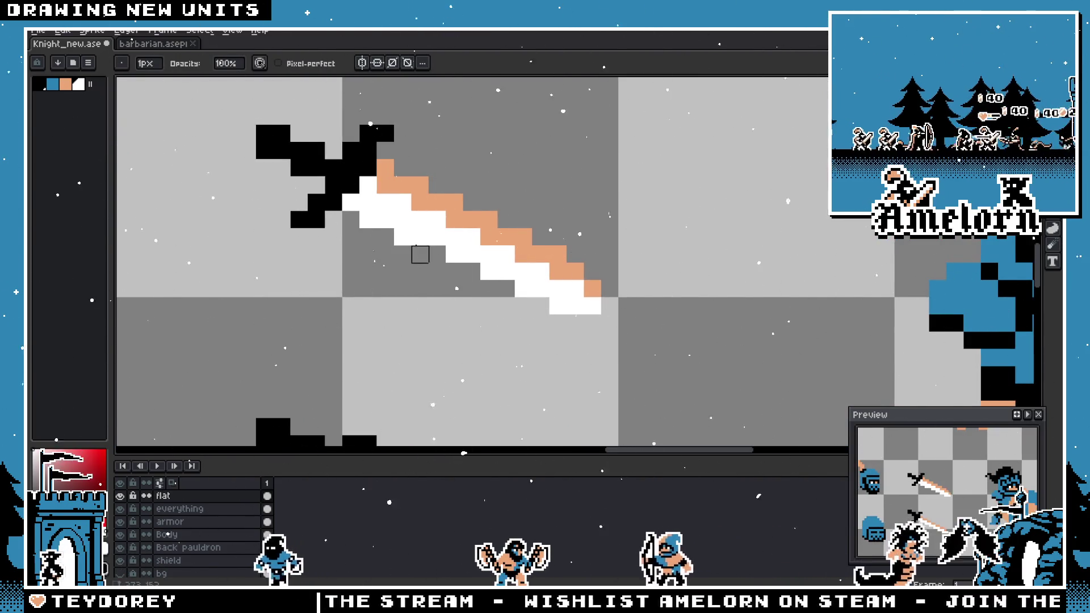
scroll(310, 267, "down", 3)
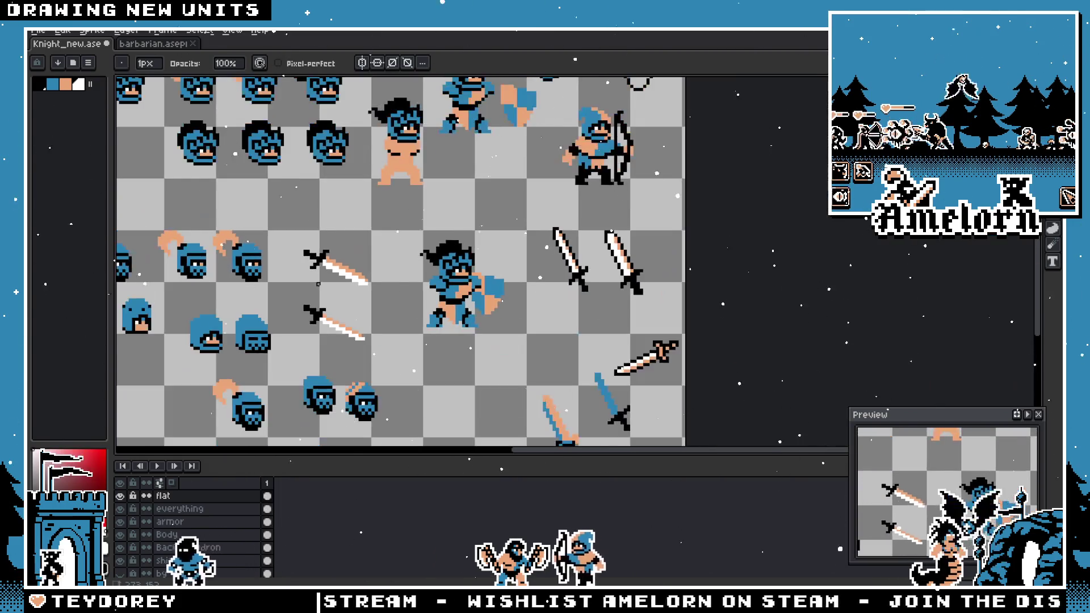
scroll(319, 284, "up", 3)
scroll(323, 283, "down", 3)
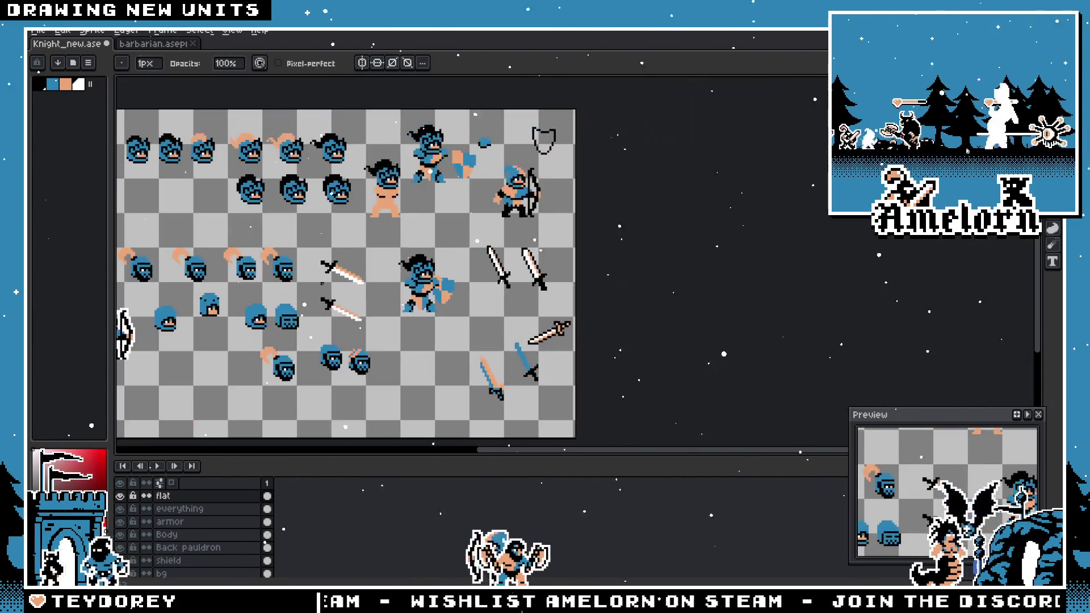
scroll(324, 283, "up", 3)
scroll(389, 282, "up", 2)
scroll(442, 267, "up", 1)
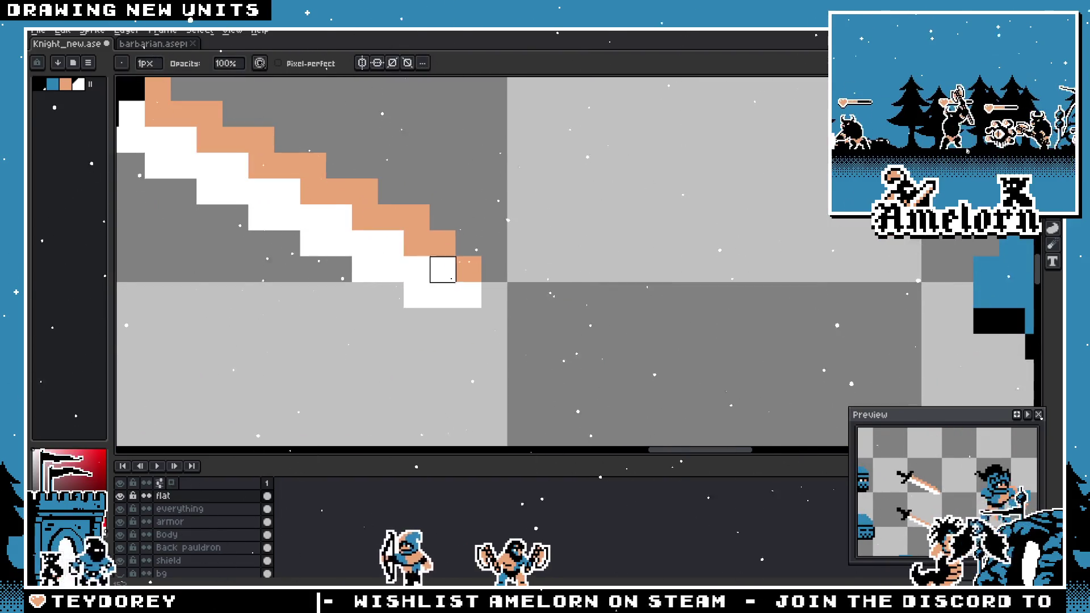
scroll(443, 272, "down", 2)
scroll(443, 295, "up", 2)
scroll(443, 317, "down", 2)
scroll(444, 317, "down", 3)
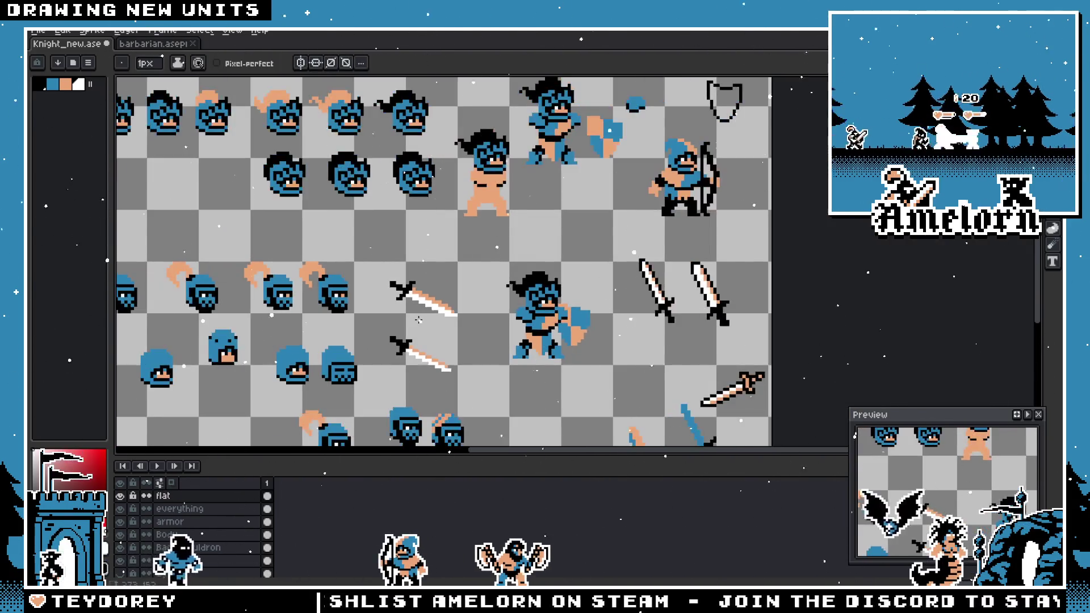
scroll(446, 320, "up", 4)
scroll(449, 324, "down", 3)
scroll(448, 324, "up", 3)
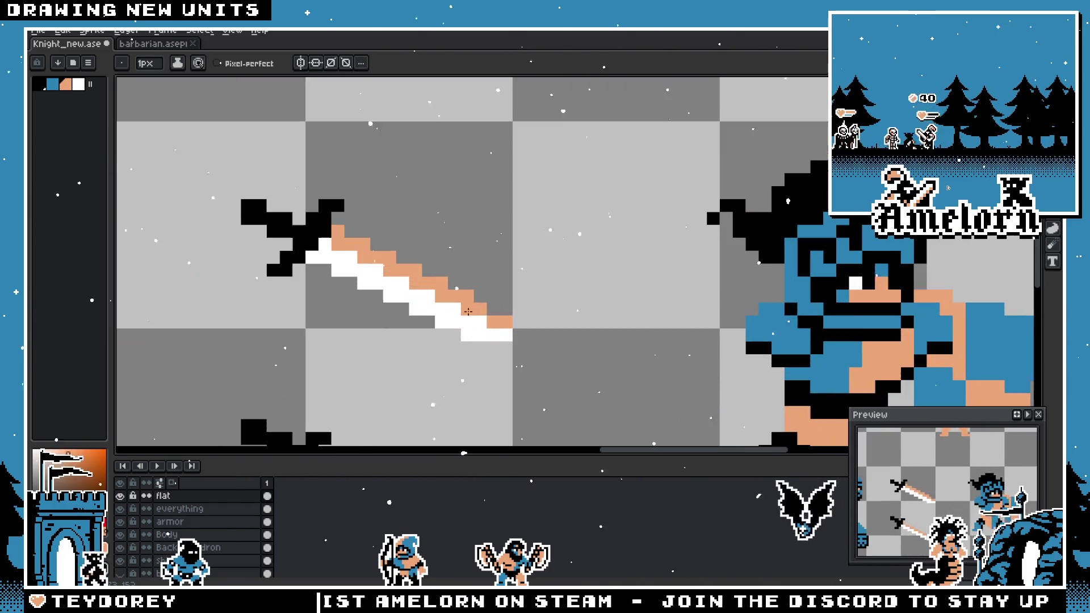
scroll(431, 317, "down", 3)
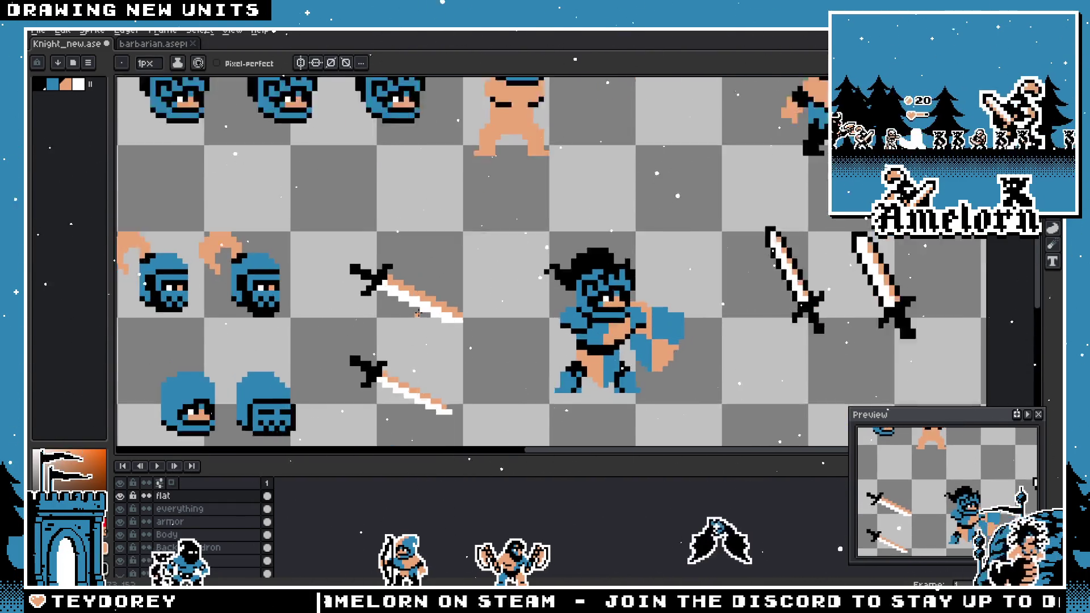
scroll(419, 314, "up", 2)
key("v")
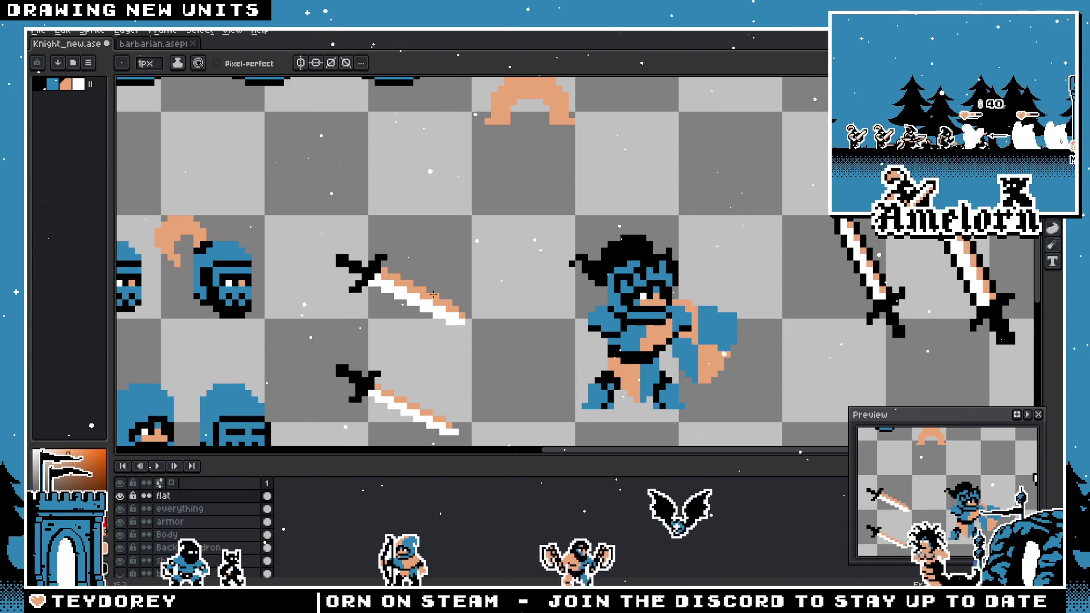
- Rotate the upper sword horizontal, flip it, and set it beside the barbarian
key("m")
scroll(433, 299, "left", 2)
mouse_move(552, 185)
left_mouse_down()
mouse_move(499, 236)
mouse_move(323, 344)
left_mouse_up()
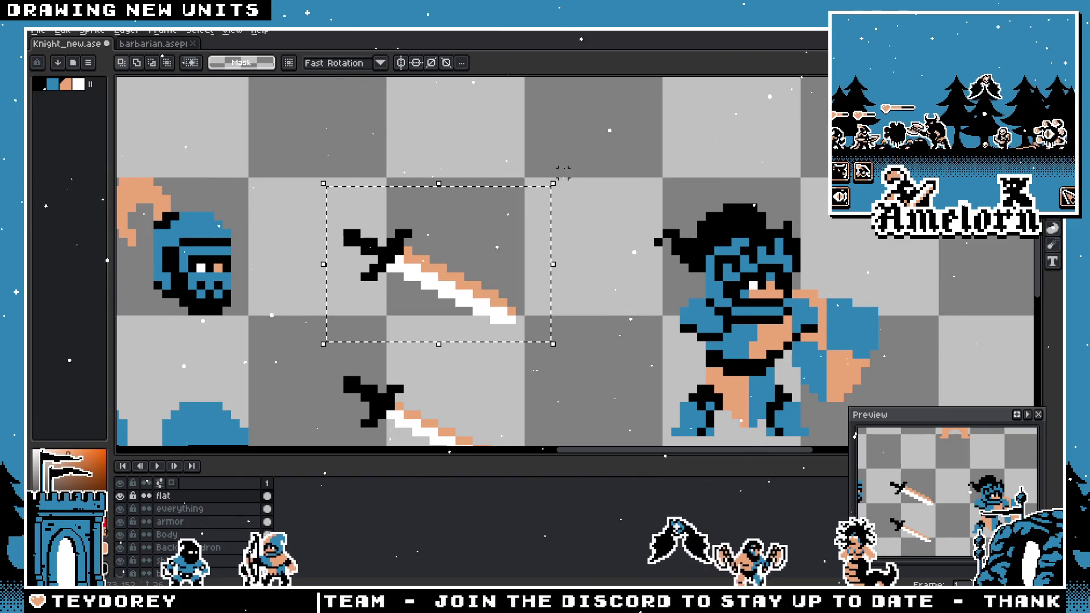
mouse_move(563, 172)
left_mouse_down()
mouse_move(506, 158)
mouse_move(258, 236)
mouse_move(352, 356)
mouse_move(396, 193)
left_mouse_up()
left_click_drag(461, 285, 461, 225)
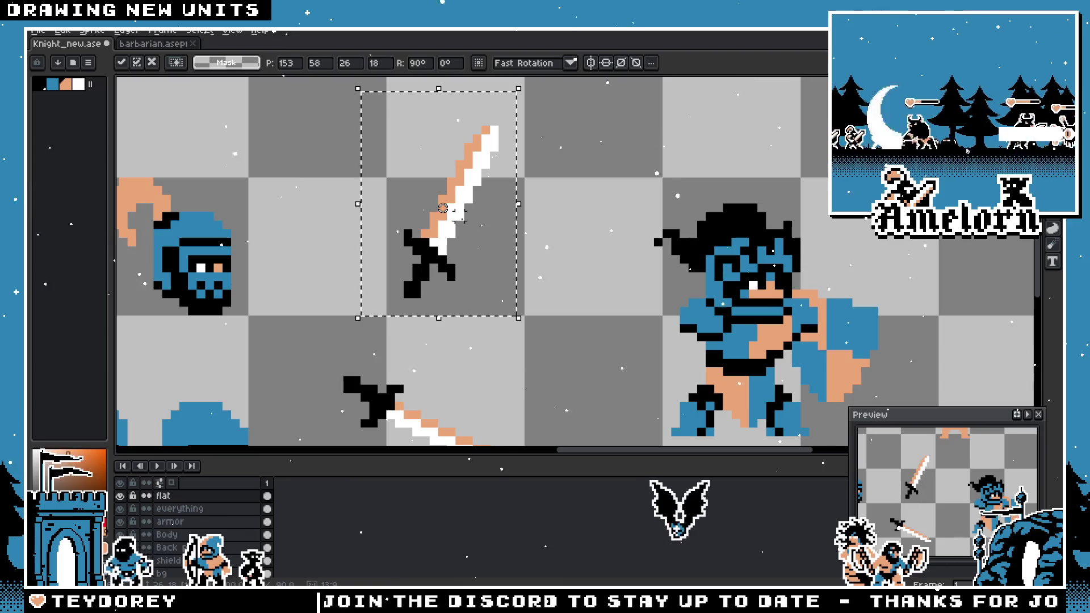
key("shift+h")
left_click_drag(454, 271, 636, 340)
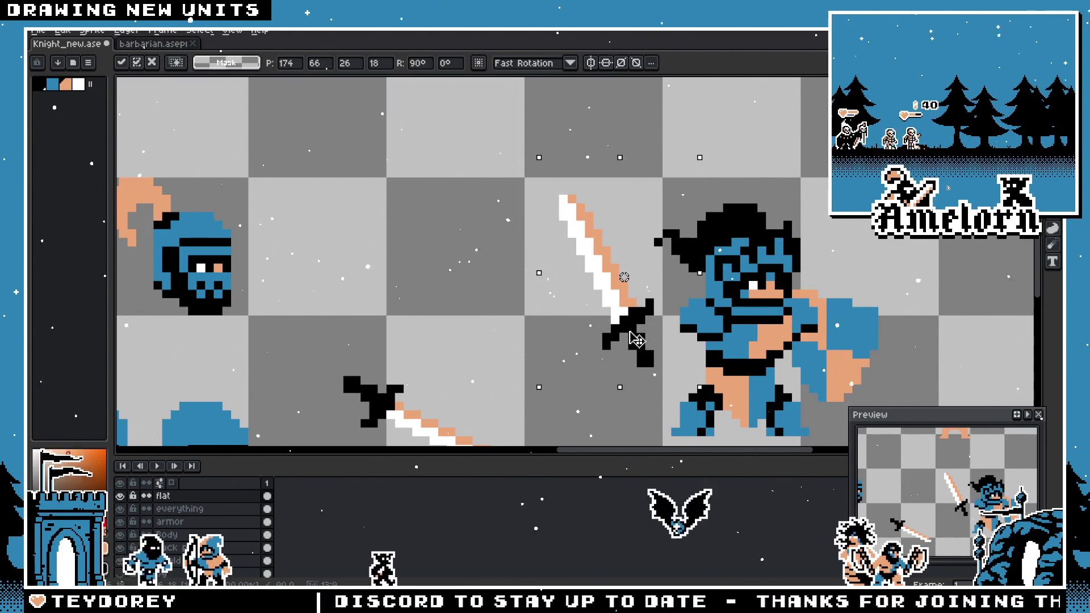
key("Return")
- Reposition the sword onto the barbarian's hand, nudged one pixel right
scroll(374, 265, "down", 2)
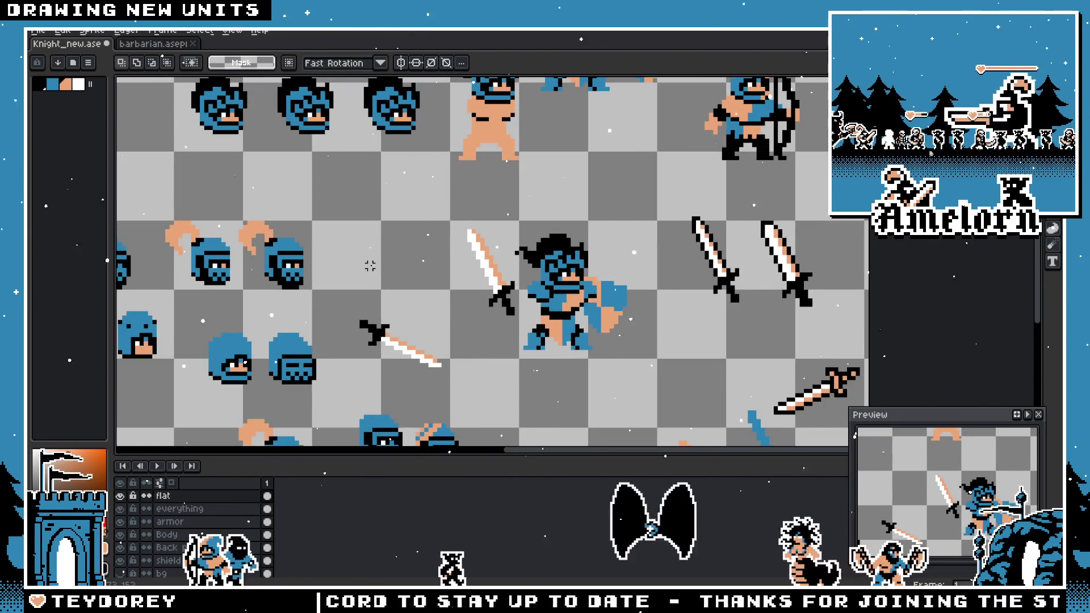
key("ctrl+z")
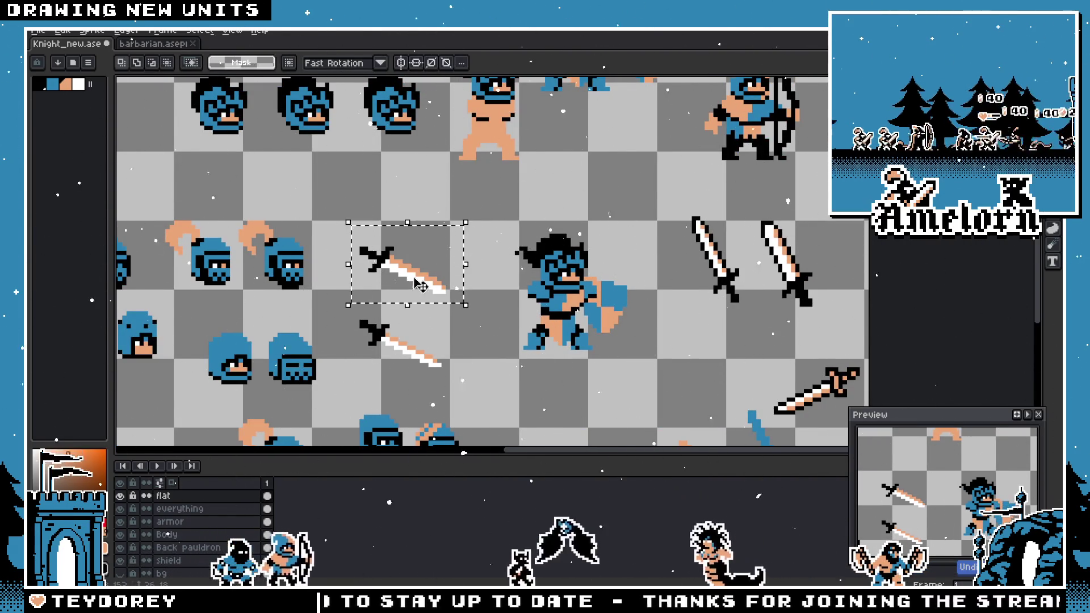
mouse_move(420, 286)
left_mouse_down()
mouse_move(601, 349)
mouse_move(559, 339)
mouse_move(580, 343)
left_mouse_up()
scroll(480, 323, "up", 1)
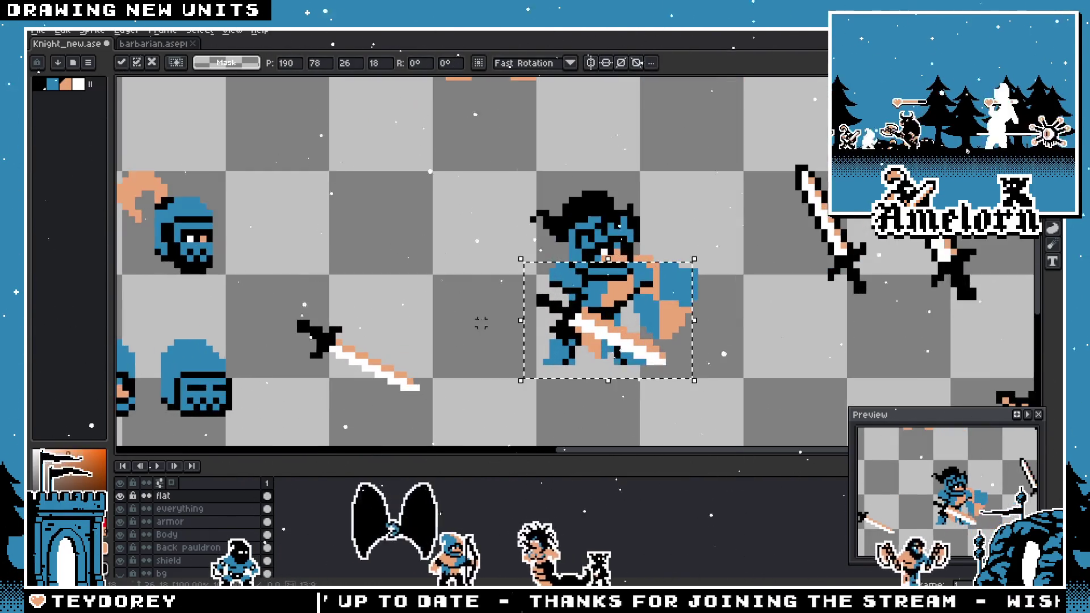
left_click_drag(480, 322, 365, 311)
mouse_move(504, 337)
left_mouse_down()
mouse_move(488, 369)
mouse_move(499, 343)
mouse_move(358, 256)
left_mouse_up()
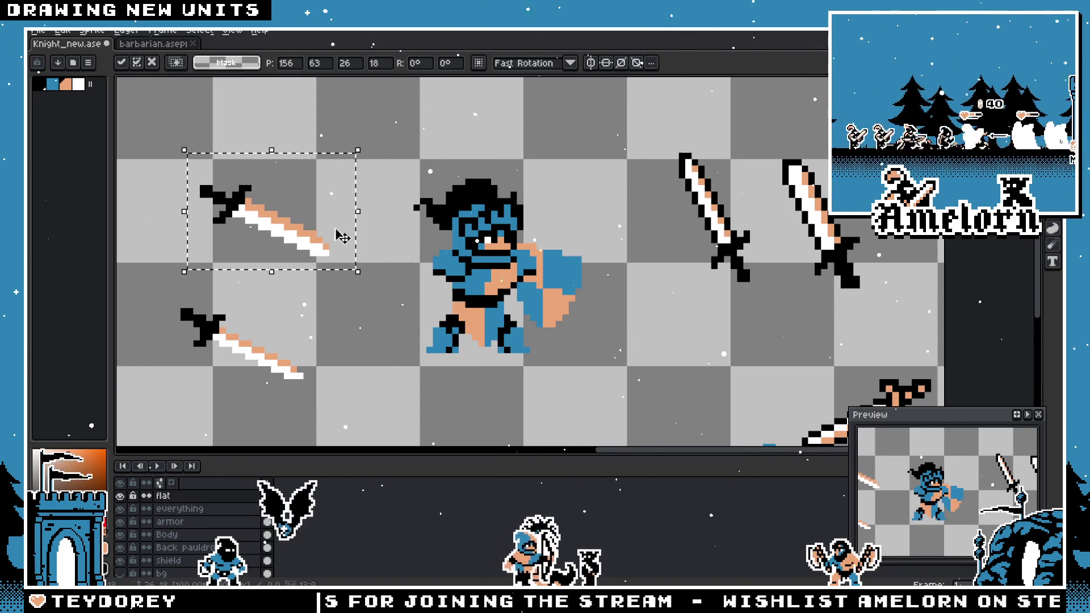
key("Return")
- Erase the last pixel column and the bottom white pixel of the sword tip
scroll(499, 299, "up", 2)
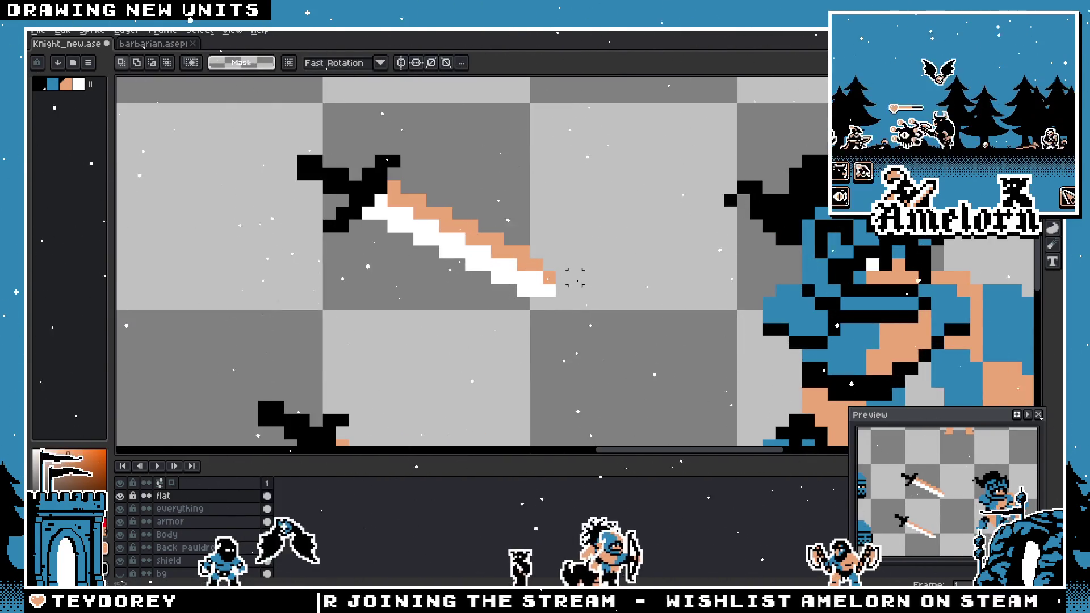
scroll(574, 277, "up", 2)
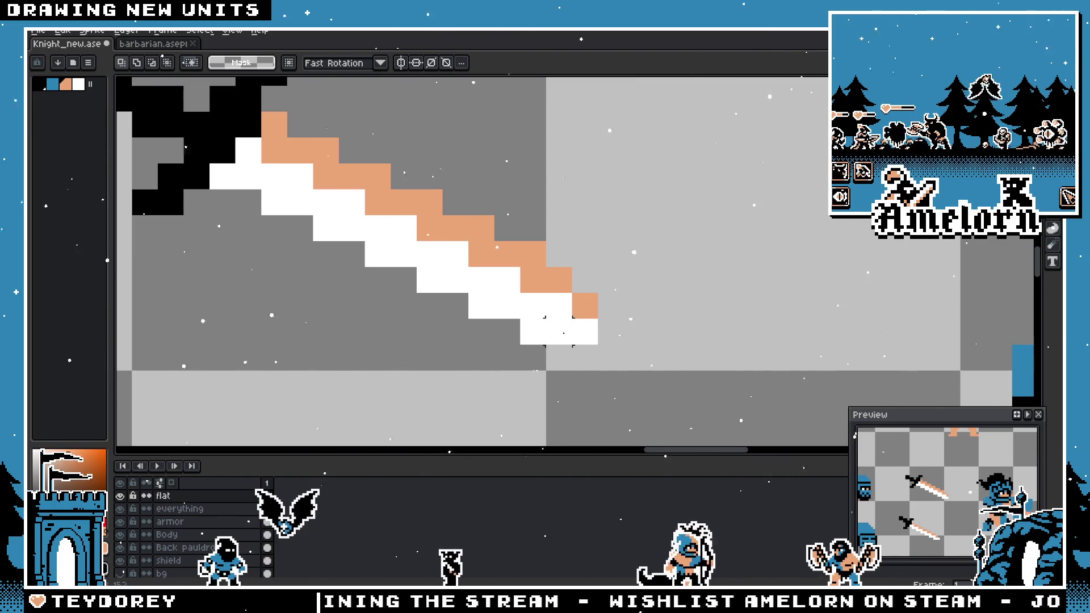
scroll(559, 331, "down", 2)
scroll(559, 331, "up", 2)
key("e")
left_click_drag(582, 304, 582, 331)
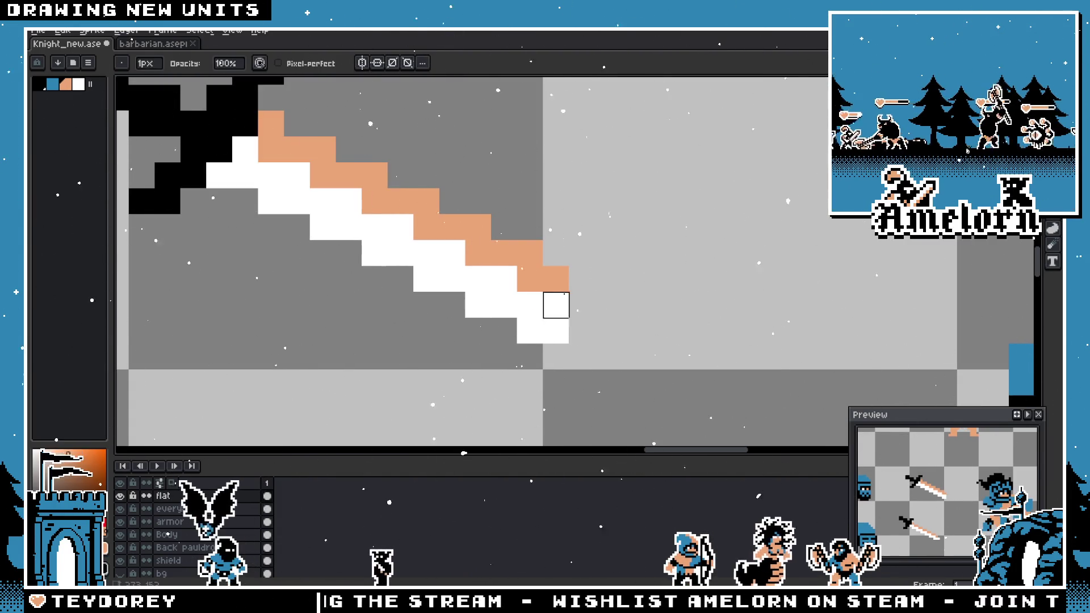
left_click(530, 331)
- Nudge the sword tip pixels one step left and one step up
scroll(529, 357, "down", 3)
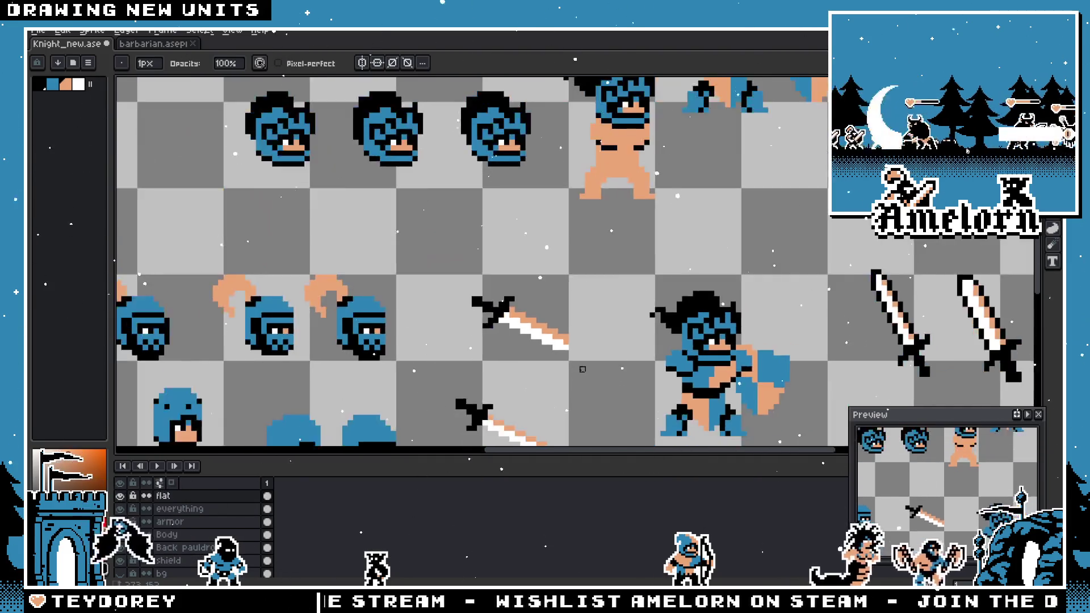
scroll(529, 274, "up", 2)
key("v")
scroll(529, 274, "down", 3)
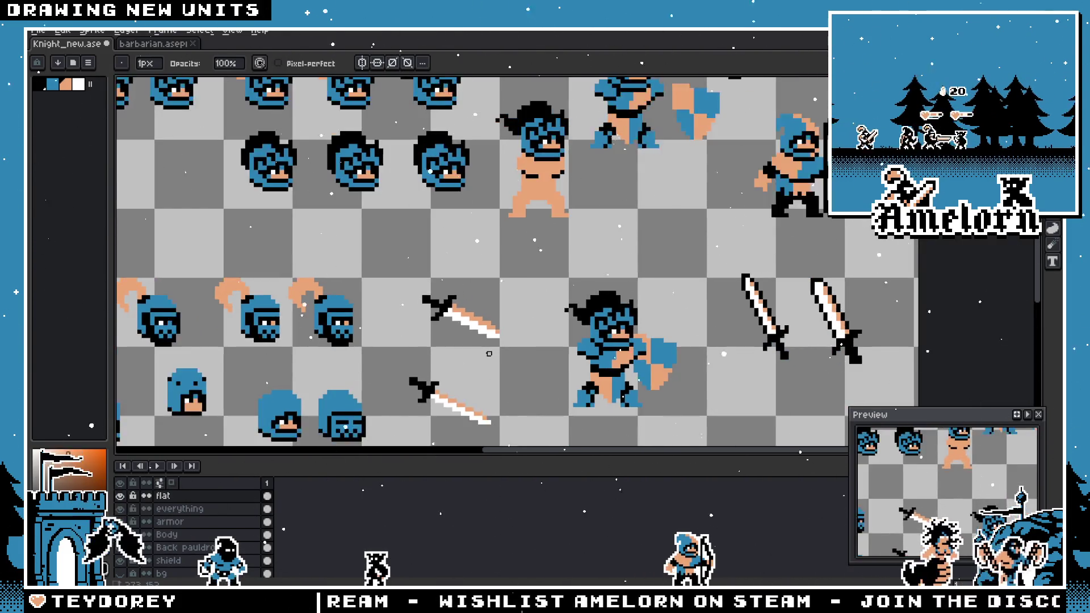
scroll(494, 361, "up", 2)
key("b")
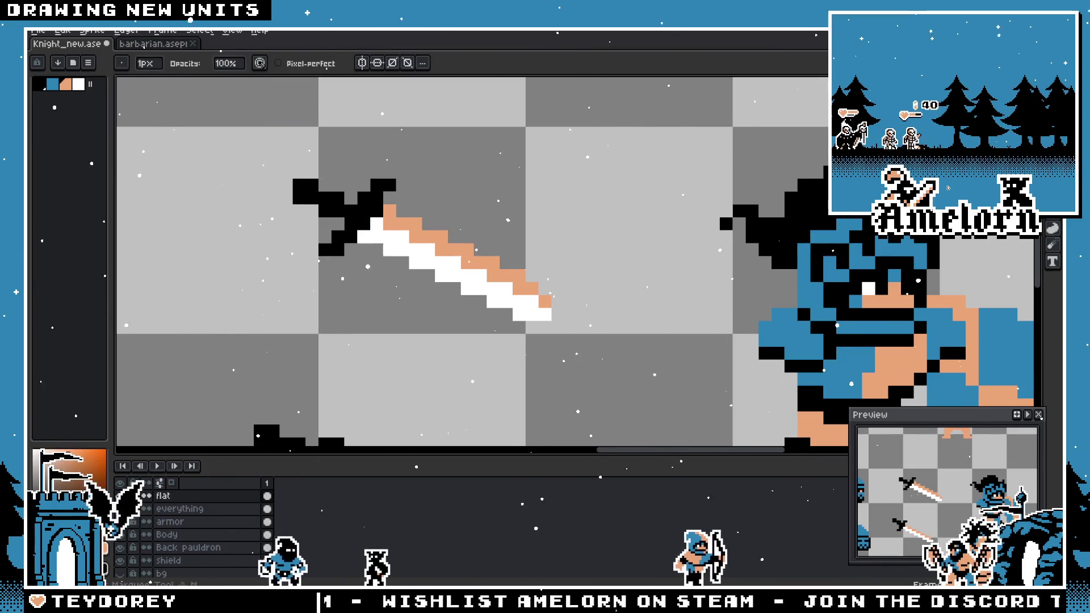
key("m")
left_click_drag(617, 253, 511, 347)
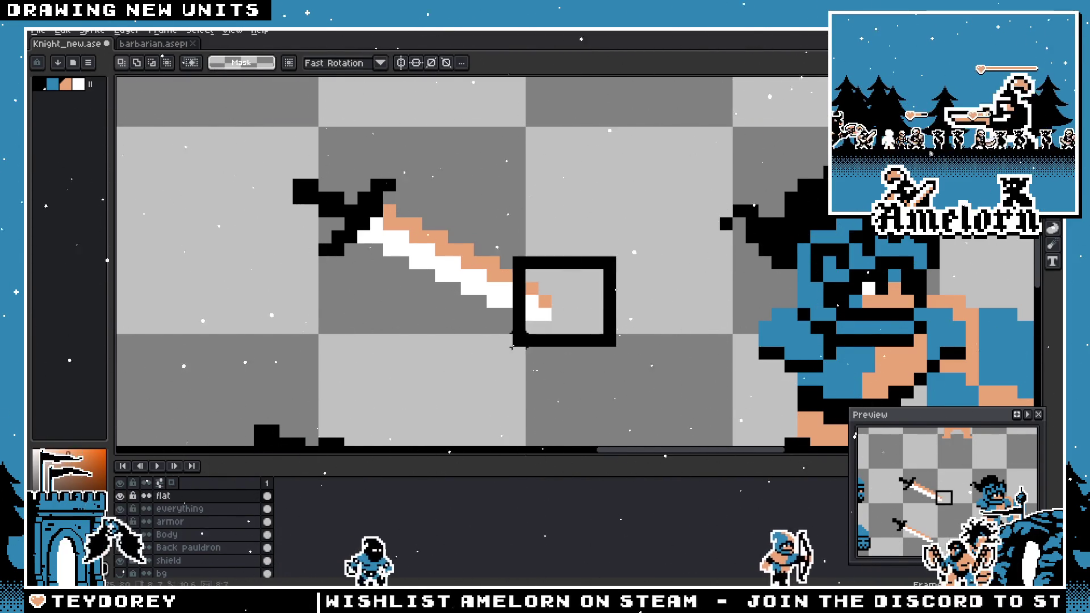
key("Left")
key("Left")
key("Up")
key("ctrl+d")
- Select the upper sword and move it onto the warrior's body
scroll(539, 309, "down", 3)
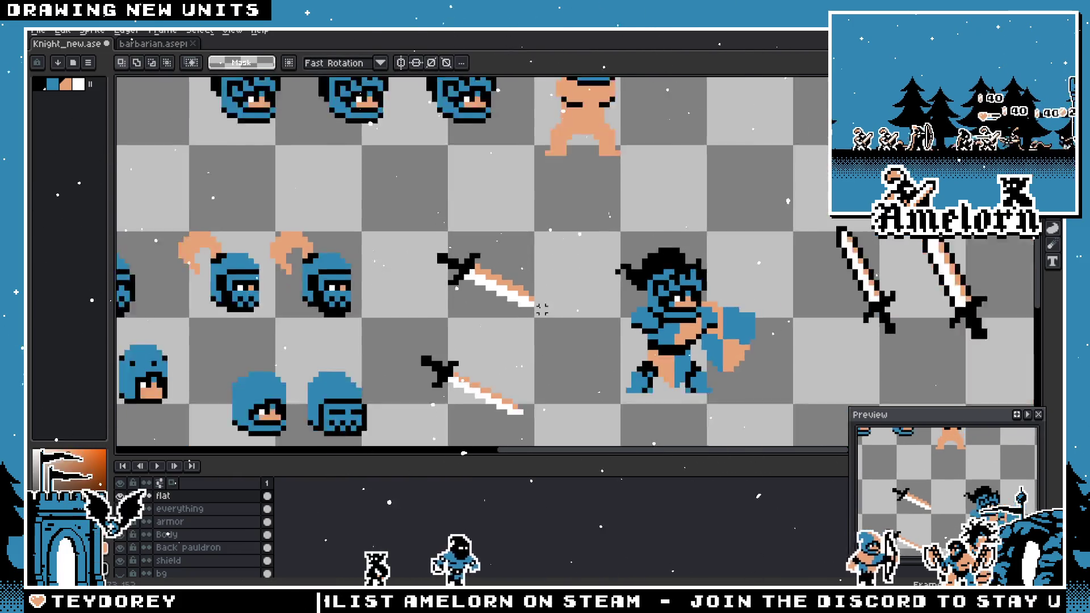
scroll(539, 309, "down", 2)
scroll(536, 311, "up", 2)
left_click_drag(418, 210, 564, 329)
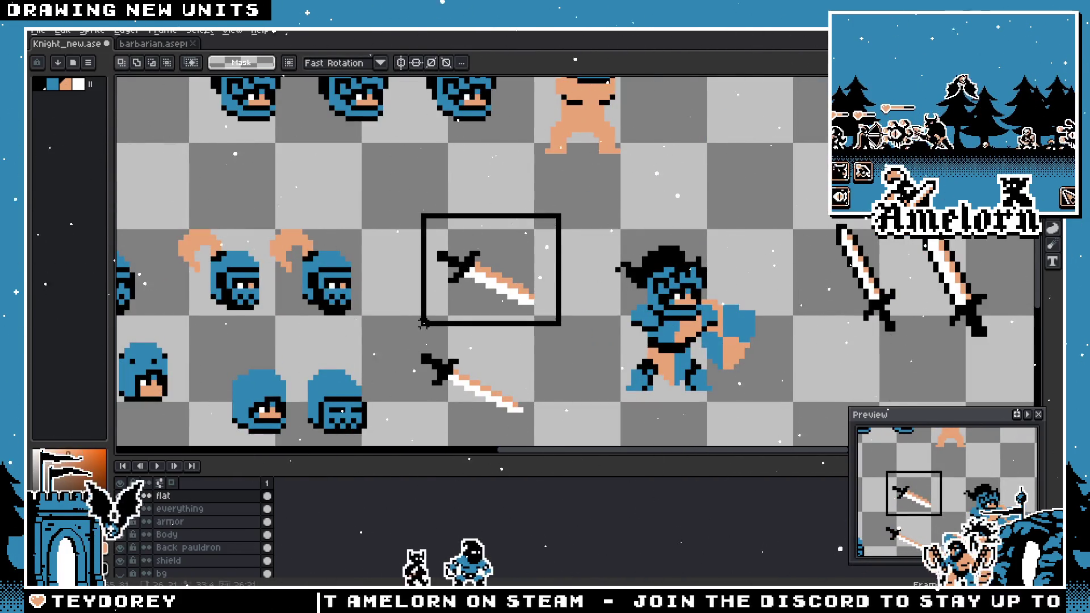
scroll(533, 313, "up", 1)
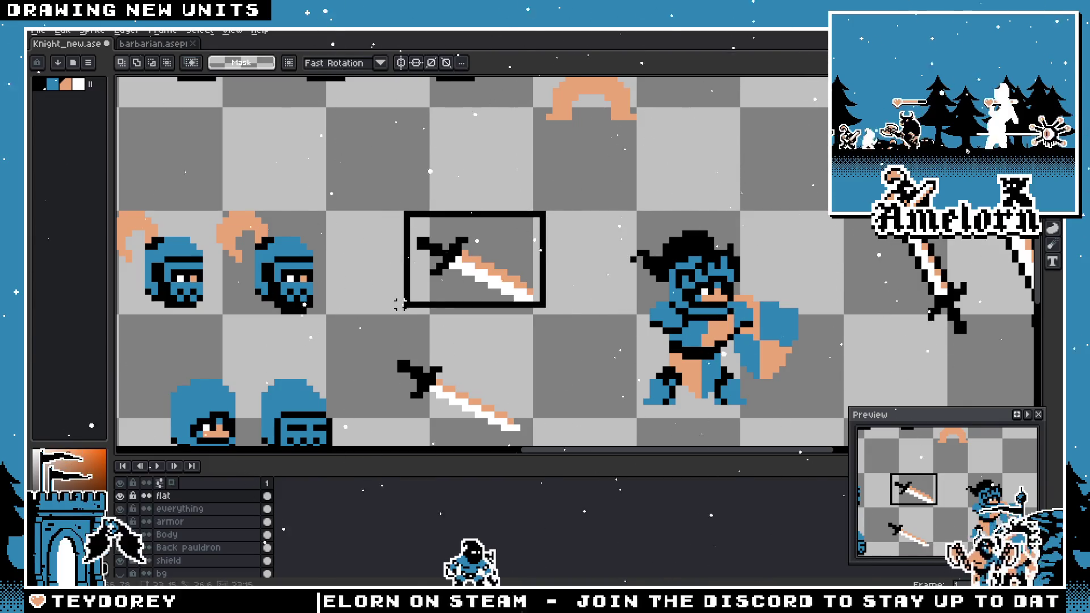
mouse_move(485, 296)
left_mouse_down()
mouse_move(565, 347)
mouse_move(712, 400)
mouse_move(675, 400)
mouse_move(698, 400)
left_mouse_up()
key("m")
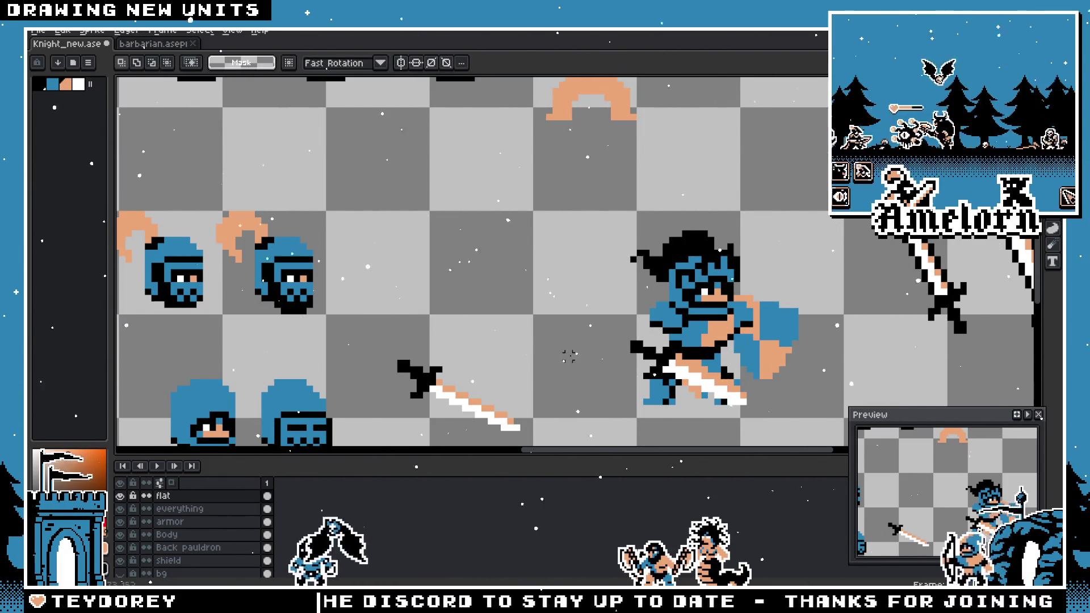
- Cut and paste the sword, placing it in the warrior's hand
scroll(588, 362, "up", 1)
key("ctrl+x")
key("ctrl+v")
mouse_move(475, 245)
left_mouse_down()
mouse_move(608, 366)
mouse_move(738, 379)
mouse_move(400, 311)
mouse_move(495, 310)
mouse_move(482, 309)
left_mouse_up()
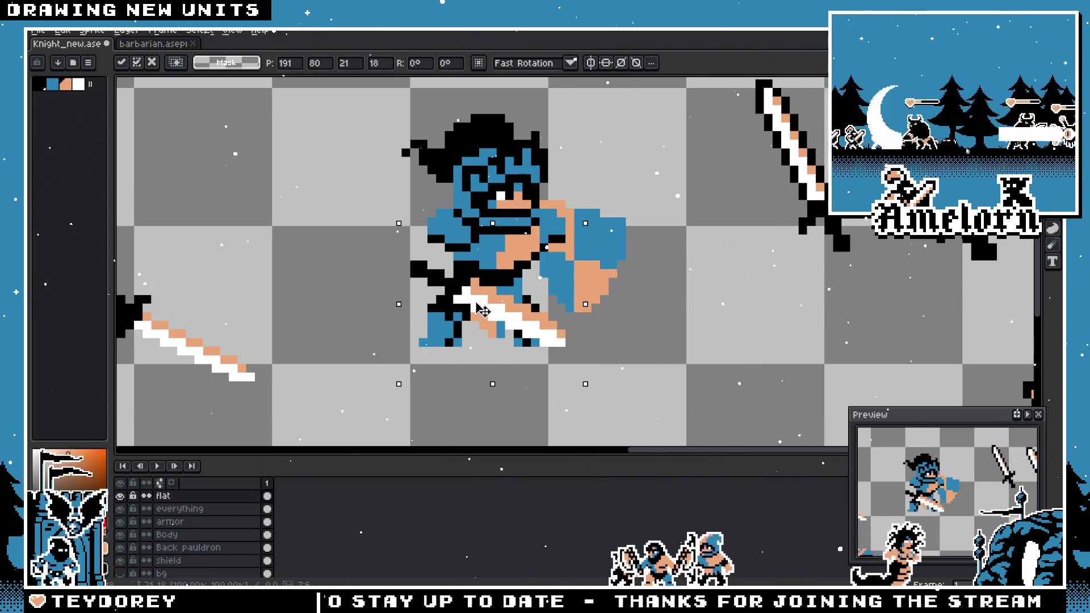
key("Return")
scroll(482, 310, "down", 4)
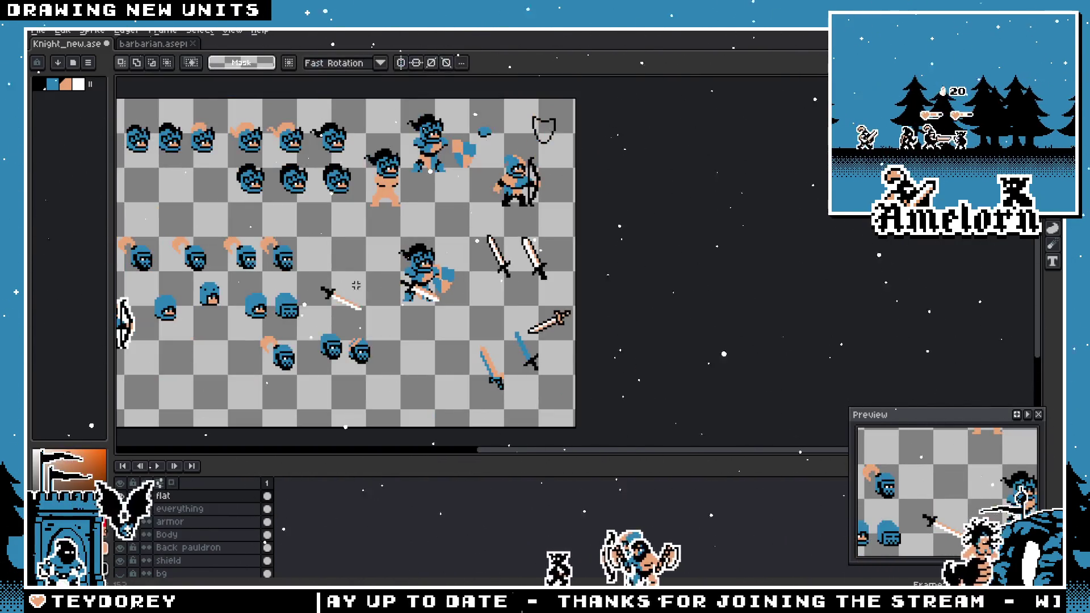
scroll(356, 285, "up", 2)
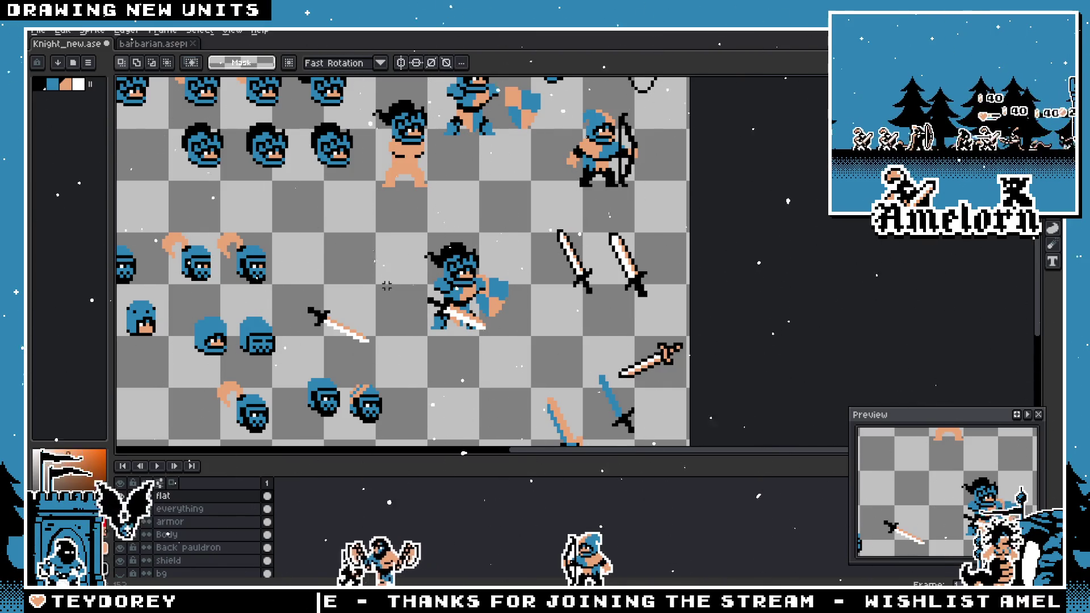
- Pull the sword out of the warrior's hand and trial a rotation and flip, then undo it
left_click_drag(465, 320, 363, 266)
scroll(386, 280, "up", 1)
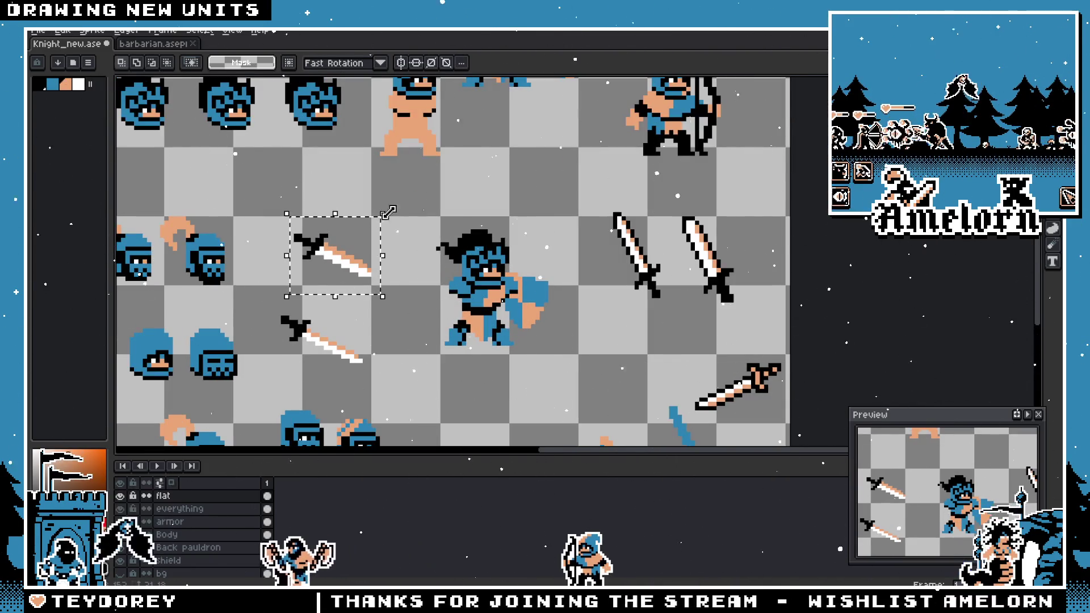
left_click_drag(389, 212, 292, 187)
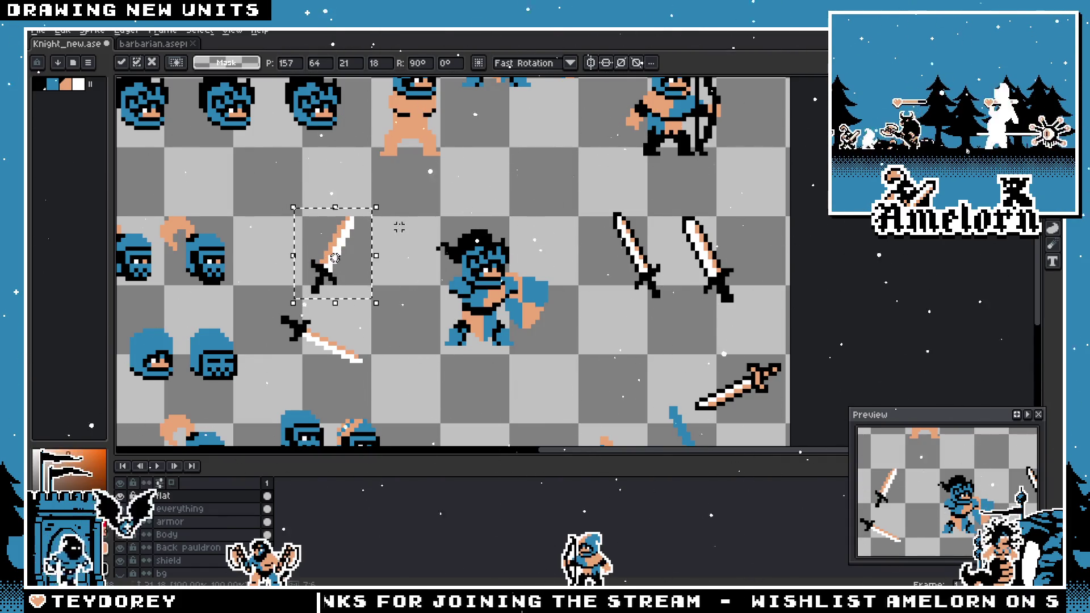
key("Return")
key("shift+h")
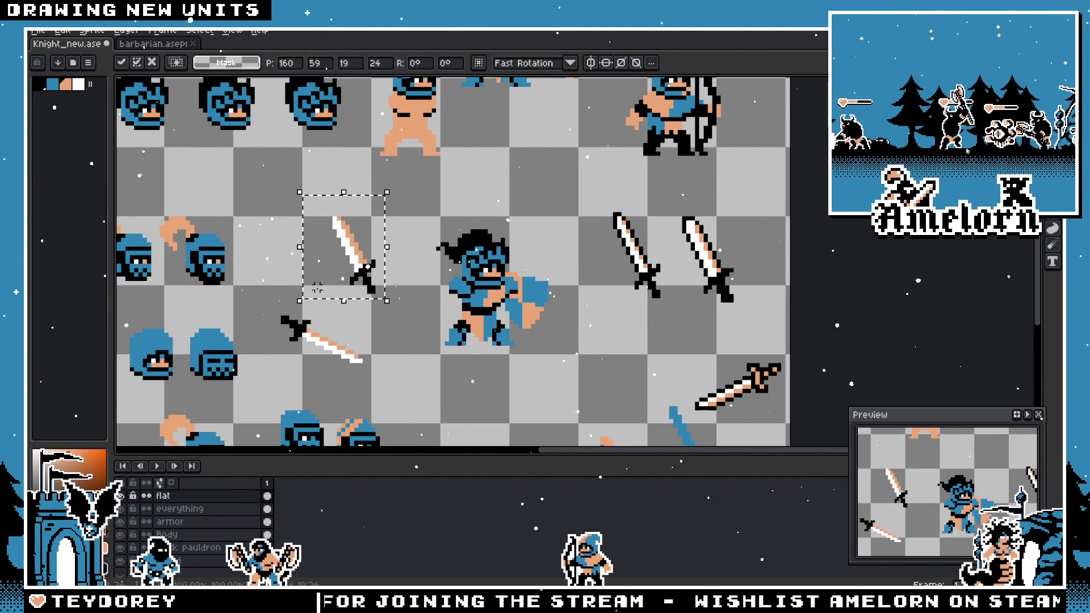
left_click_drag(372, 284, 439, 308)
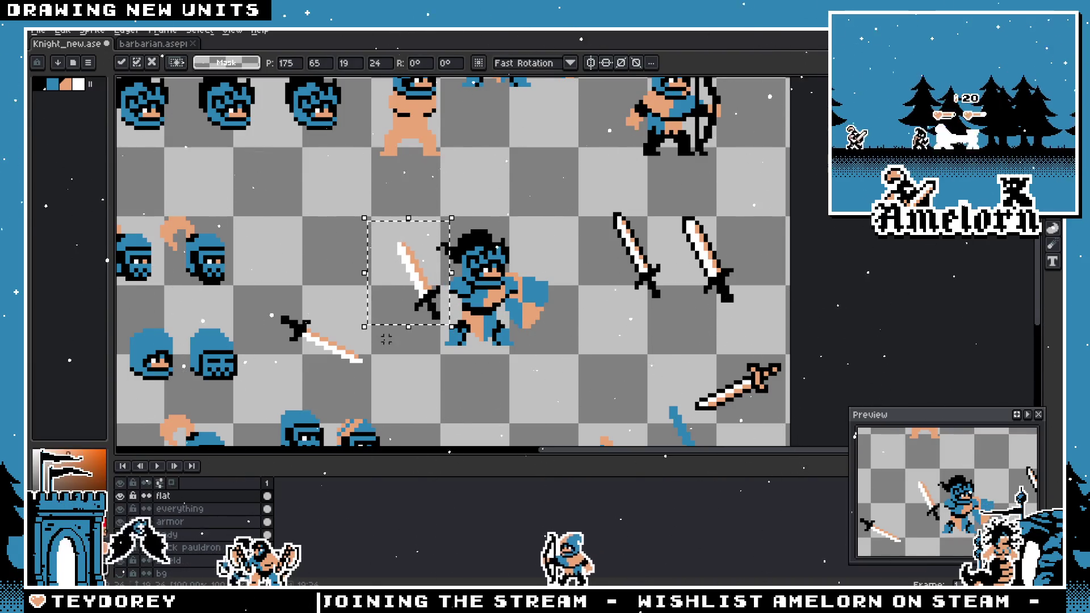
scroll(386, 339, "down", 1)
scroll(287, 296, "up", 1)
key("ctrl+z")
key("ctrl+z")
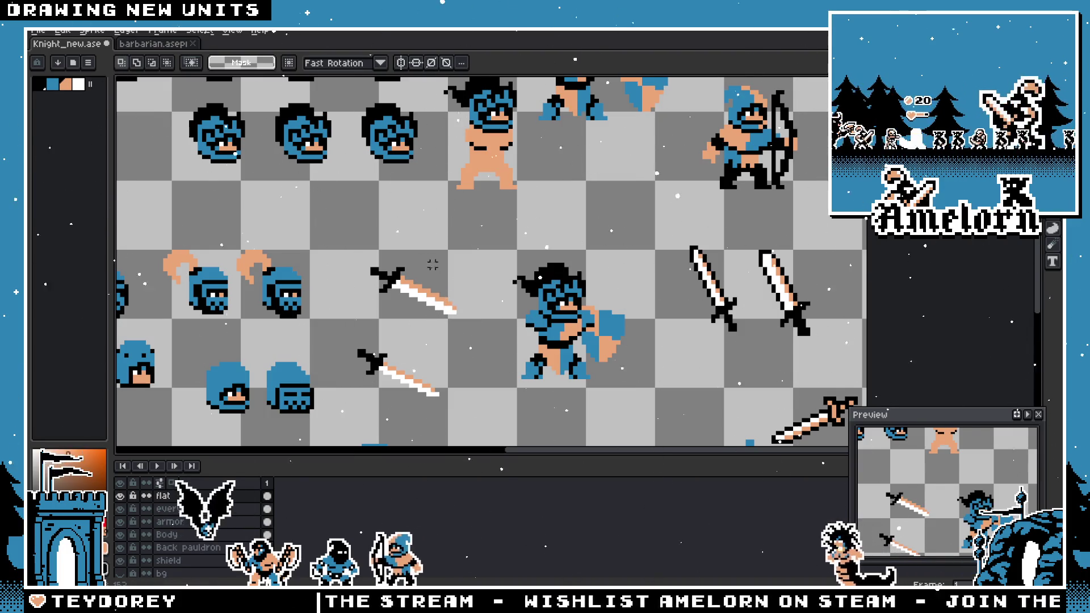
scroll(432, 265, "up", 2)
- Rotate the upper sword 90° and flip it so it points up-left
left_click_drag(523, 156, 294, 334)
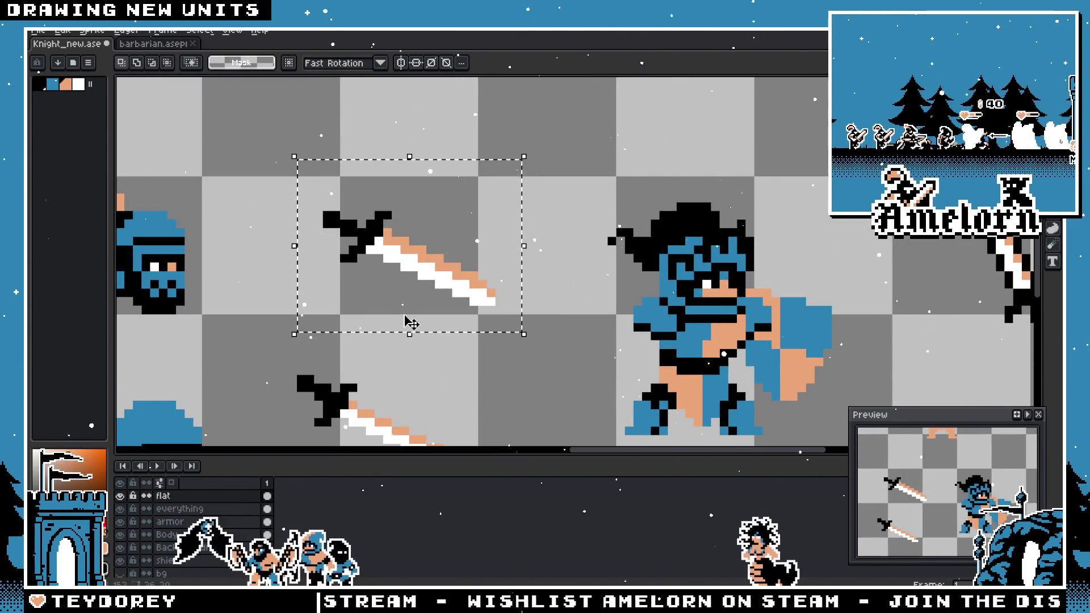
scroll(410, 323, "down", 2)
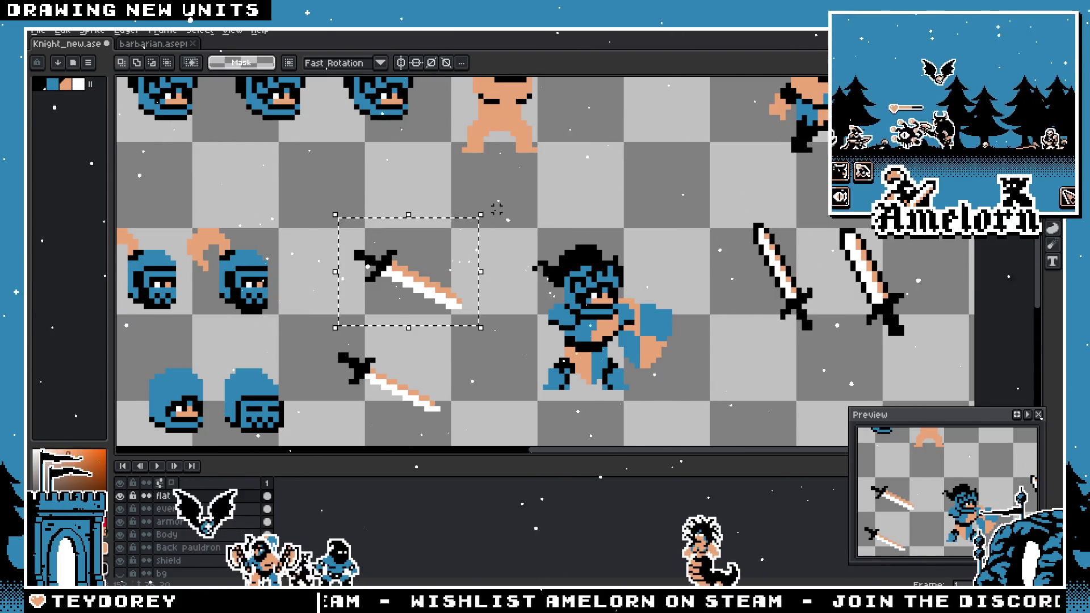
mouse_move(488, 207)
left_mouse_down()
mouse_move(401, 182)
mouse_move(303, 256)
left_mouse_up()
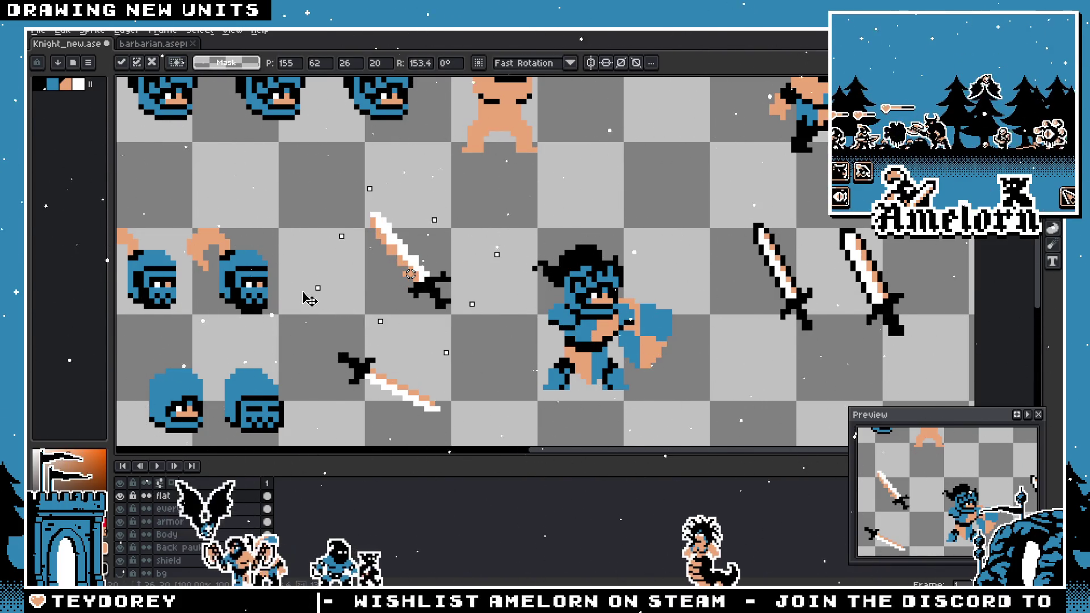
left_click_drag(310, 299, 347, 223)
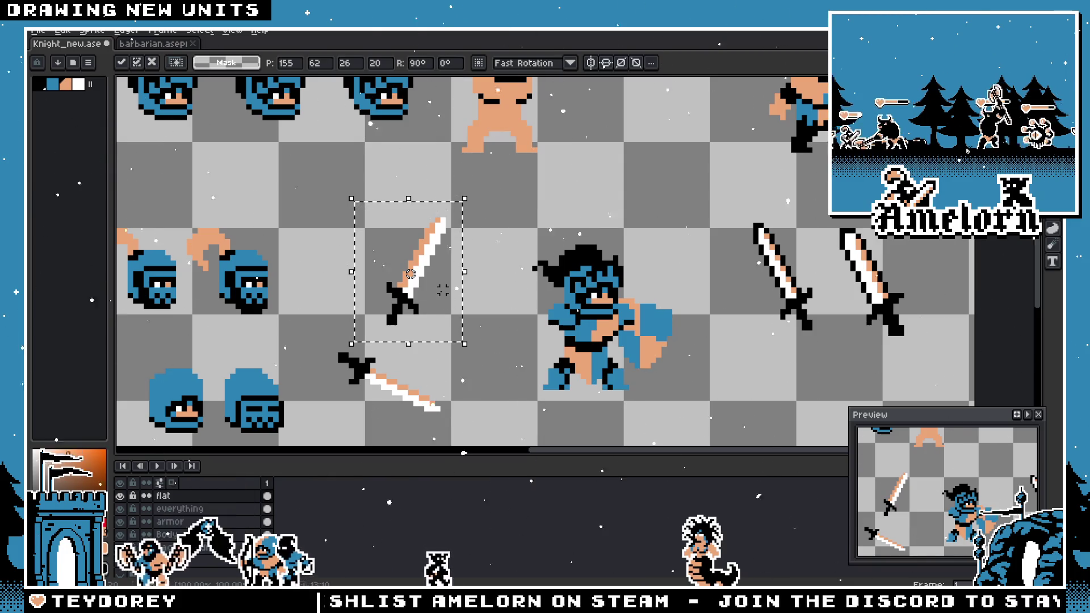
key("shift+h")
key("ctrl+d")
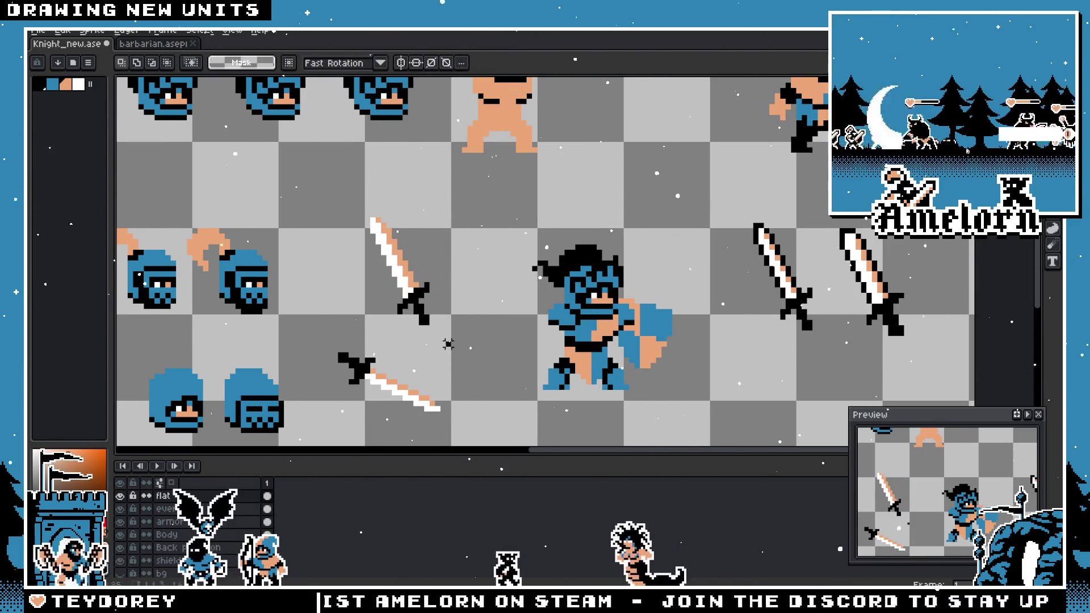
- Move the lower sword beside the warrior, shifting it 7 px left into place
left_click_drag(454, 339, 325, 441)
scroll(404, 262, "up", 2)
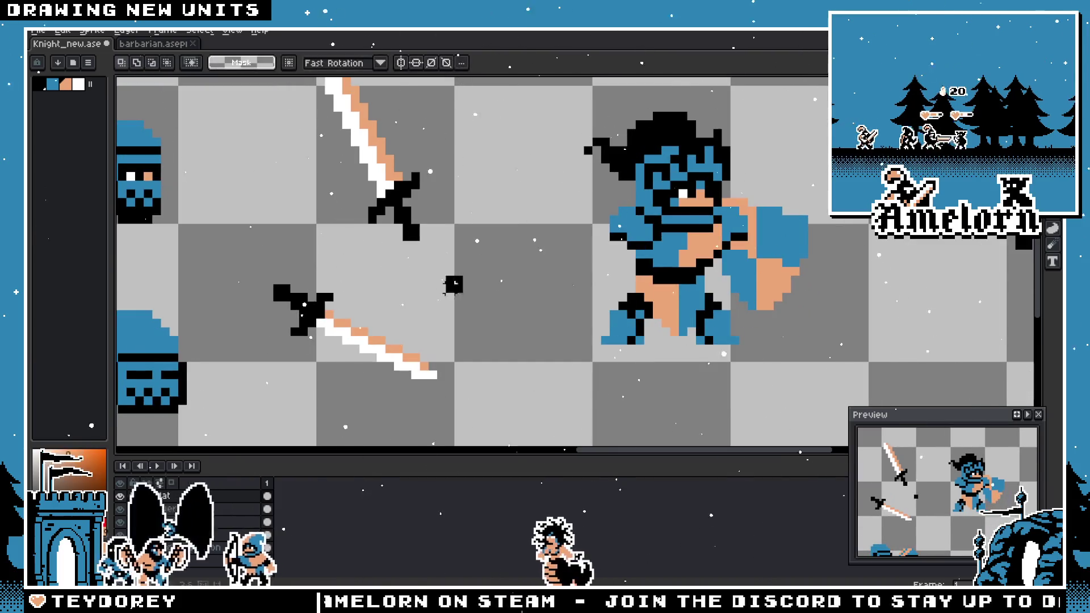
left_click_drag(461, 274, 257, 419)
mouse_move(307, 382)
left_mouse_down()
mouse_move(811, 363)
mouse_move(624, 369)
mouse_move(755, 369)
mouse_move(698, 301)
mouse_move(583, 402)
left_mouse_up()
mouse_move(688, 300)
left_mouse_down()
mouse_move(528, 425)
mouse_move(500, 426)
left_mouse_up()
left_click_drag(591, 352, 529, 352)
key("Return")
scroll(613, 287, "down", 2)
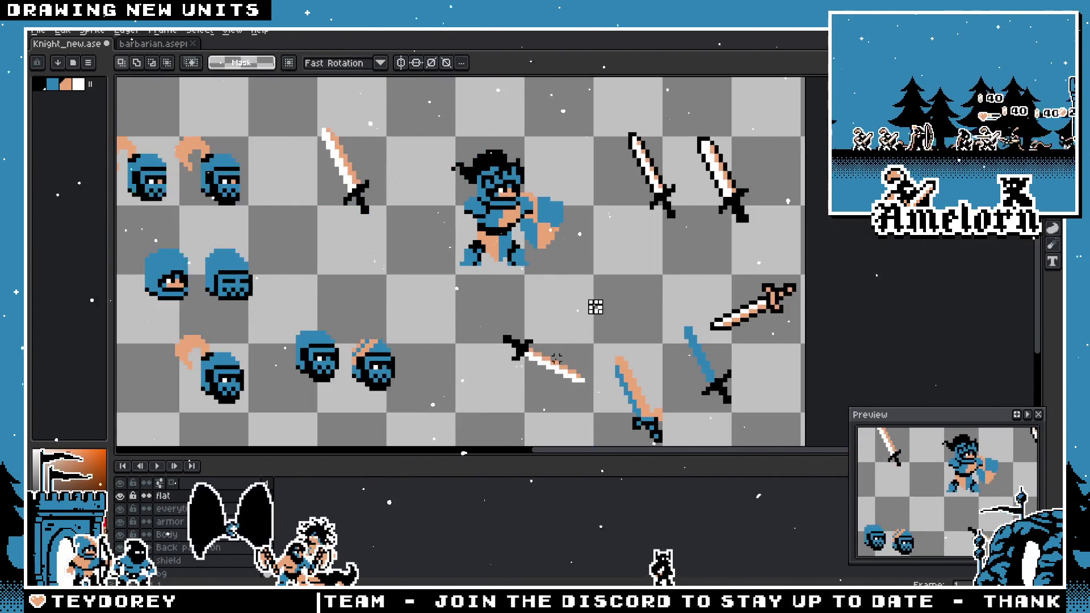
scroll(594, 307, "up", 1)
- On the barbarian sheet, sample white from the outline and turn the hand's black pixel white
left_click(120, 46)
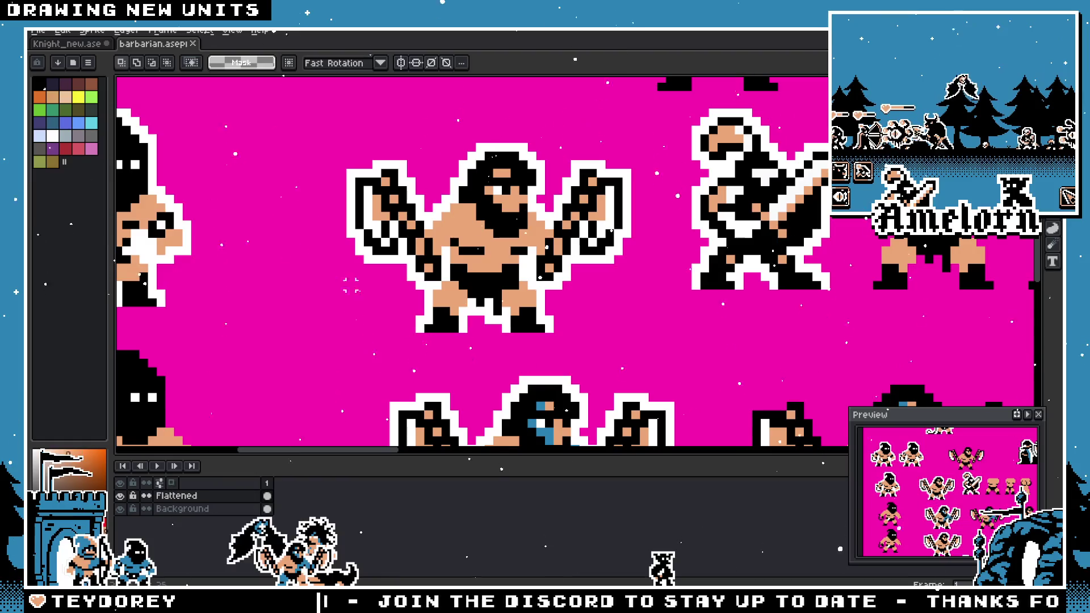
scroll(349, 284, "up", 3)
key("b")
left_click(400, 150, "alt")
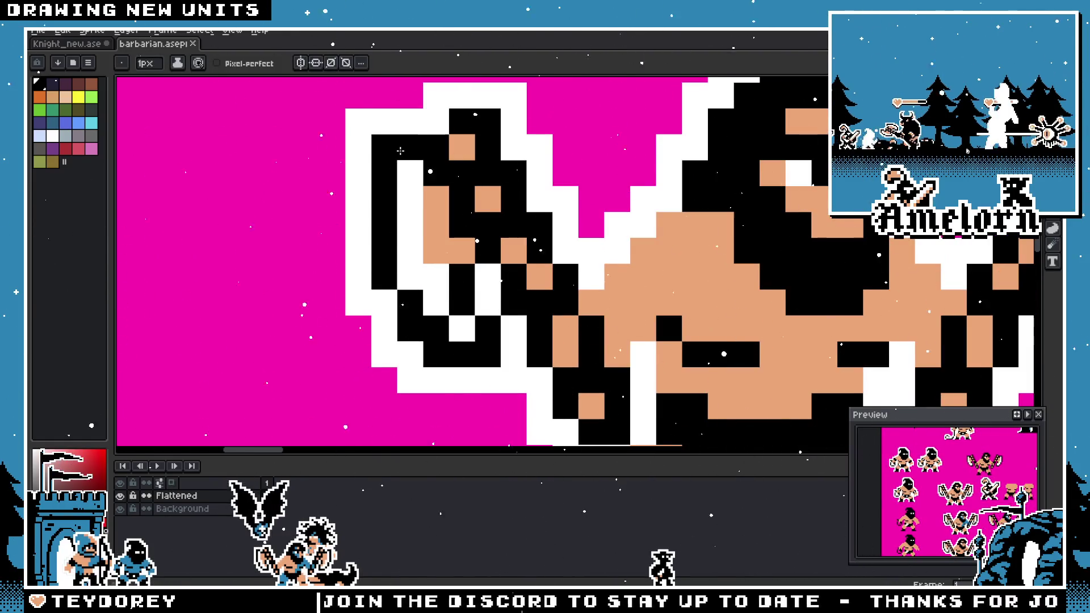
scroll(408, 224, "down", 2)
left_click(411, 196, "alt")
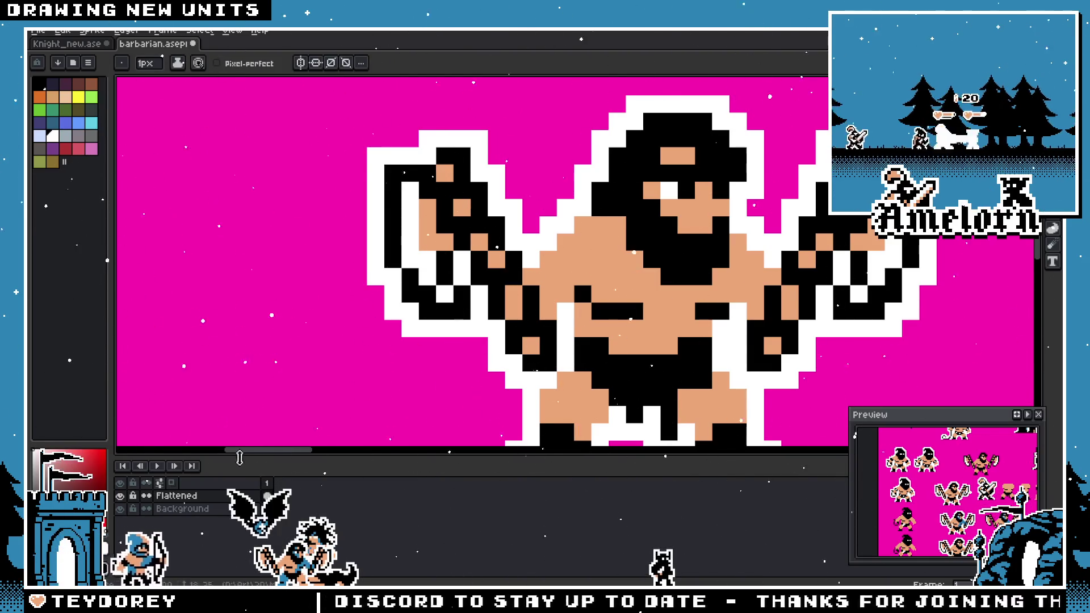
left_click(414, 181)
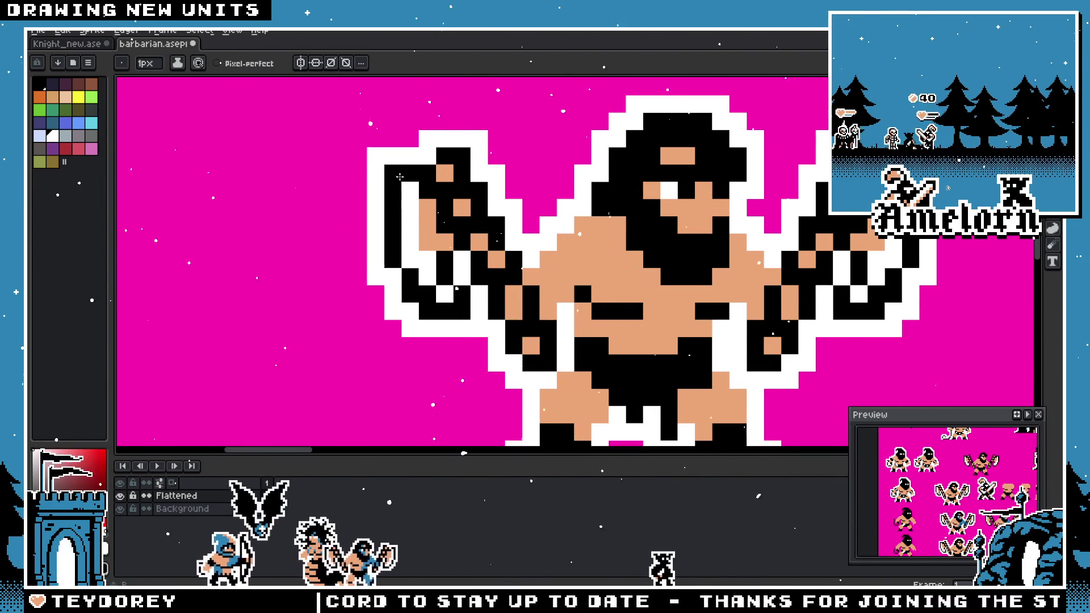
- Hide the Background layer and restore the left axe's black outline
left_click(128, 509)
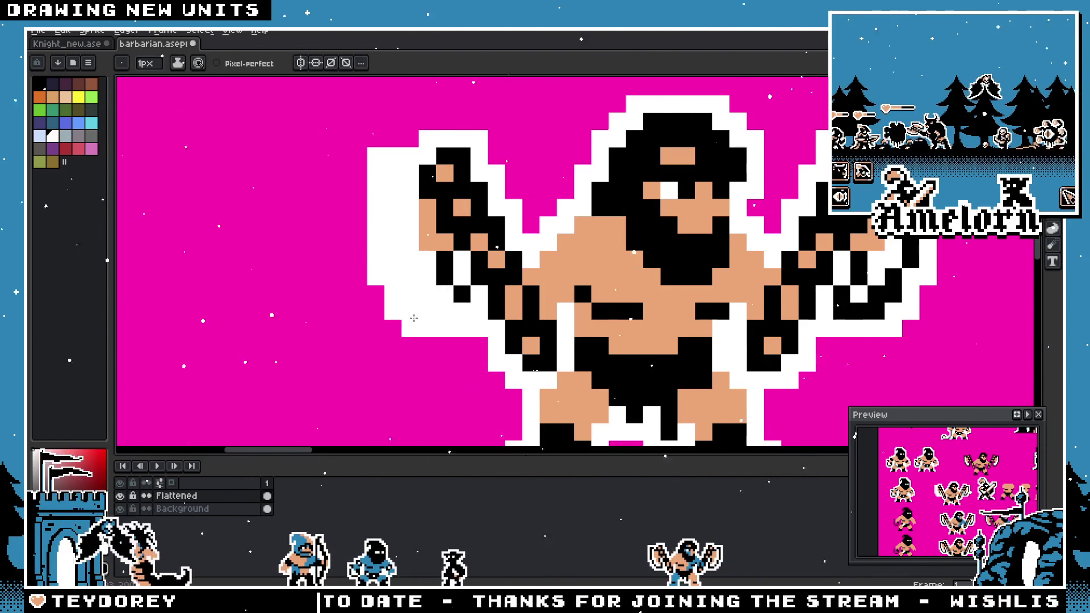
scroll(413, 317, "down", 8)
scroll(401, 341, "up", 5)
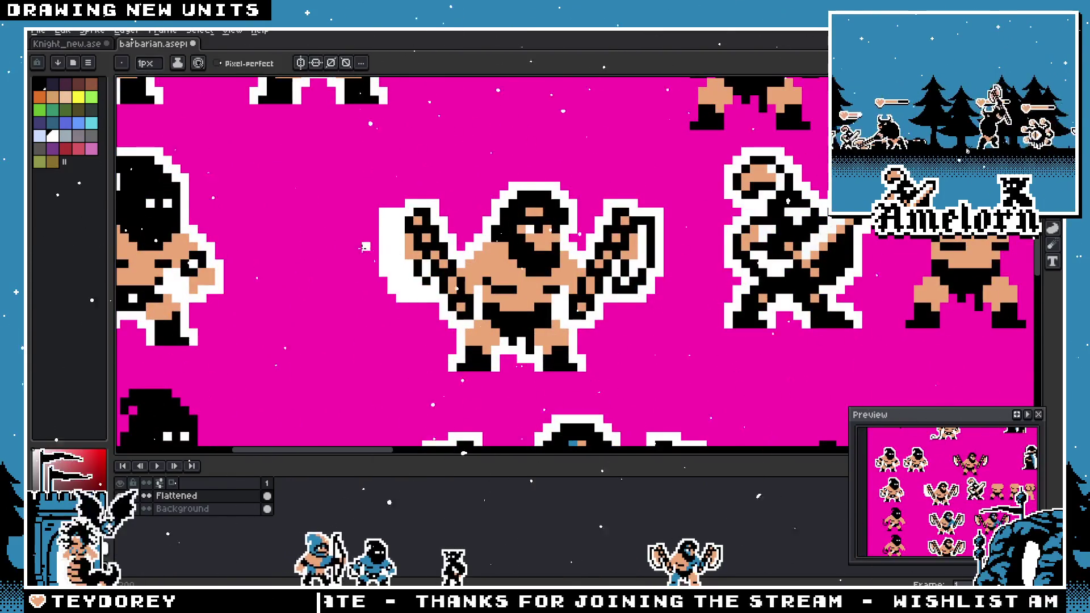
key("ctrl+z")
scroll(476, 248, "down", 3)
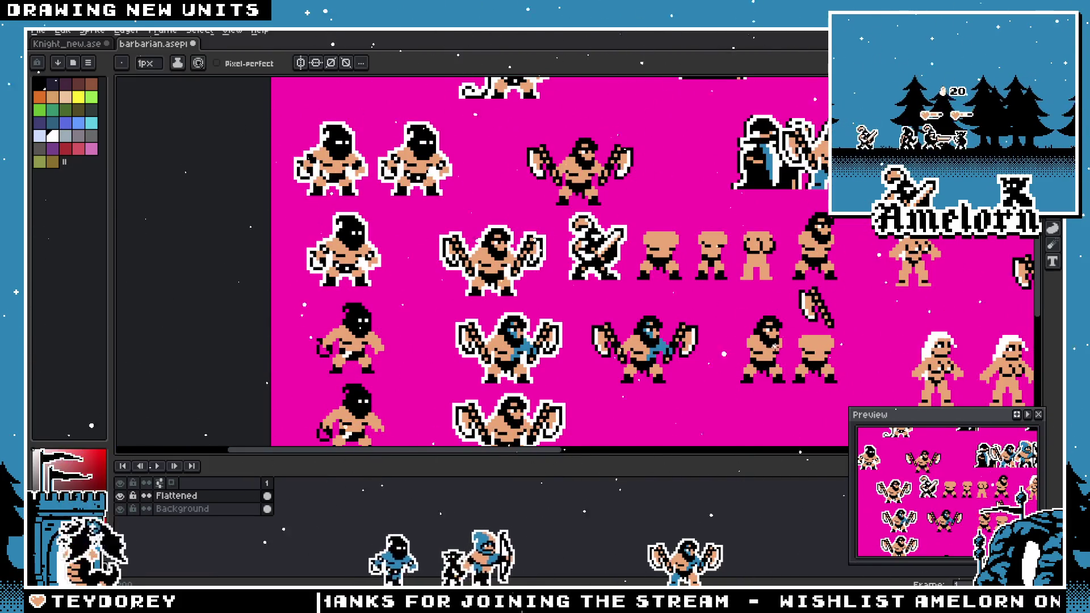
- Pan across the barbarian sheet to view the weapons and hooded figures
mouse_move(567, 312)
left_mouse_down()
mouse_move(408, 264)
mouse_move(483, 263)
left_mouse_up()
scroll(511, 295, "up", 5)
scroll(511, 295, "down", 5)
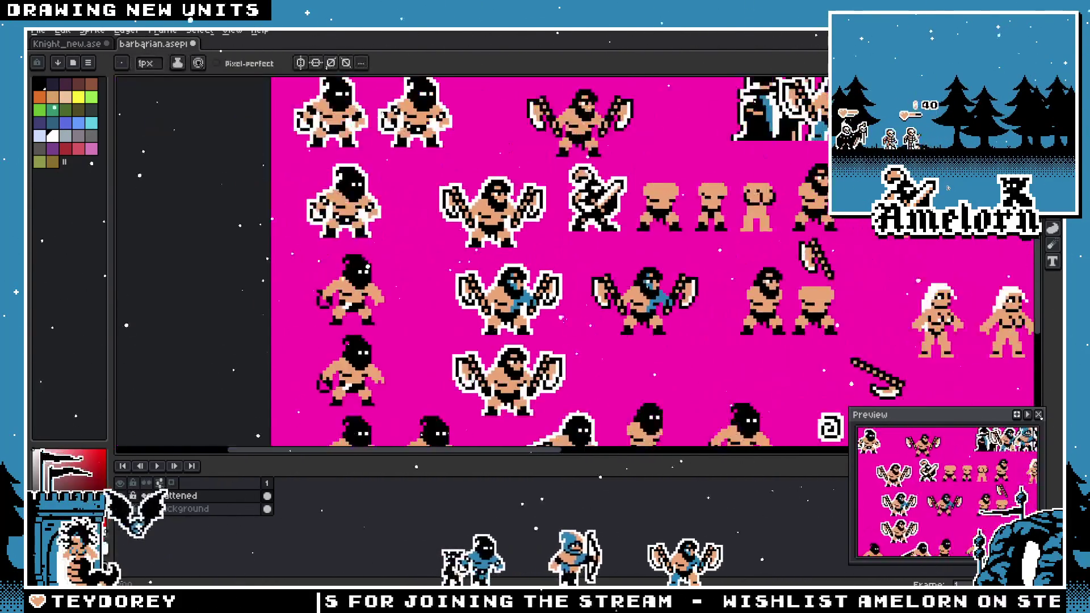
mouse_move(738, 432)
left_mouse_down()
mouse_move(465, 221)
mouse_move(530, 345)
mouse_move(549, 320)
left_mouse_up()
scroll(465, 221, "up", 2)
scroll(531, 345, "up", 1)
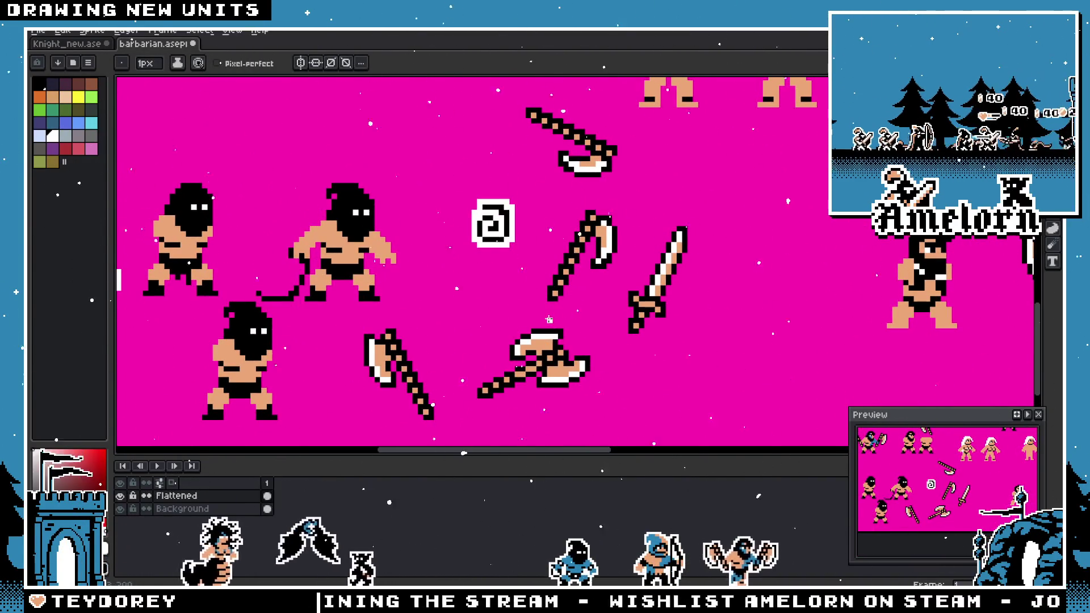
scroll(657, 298, "up", 1)
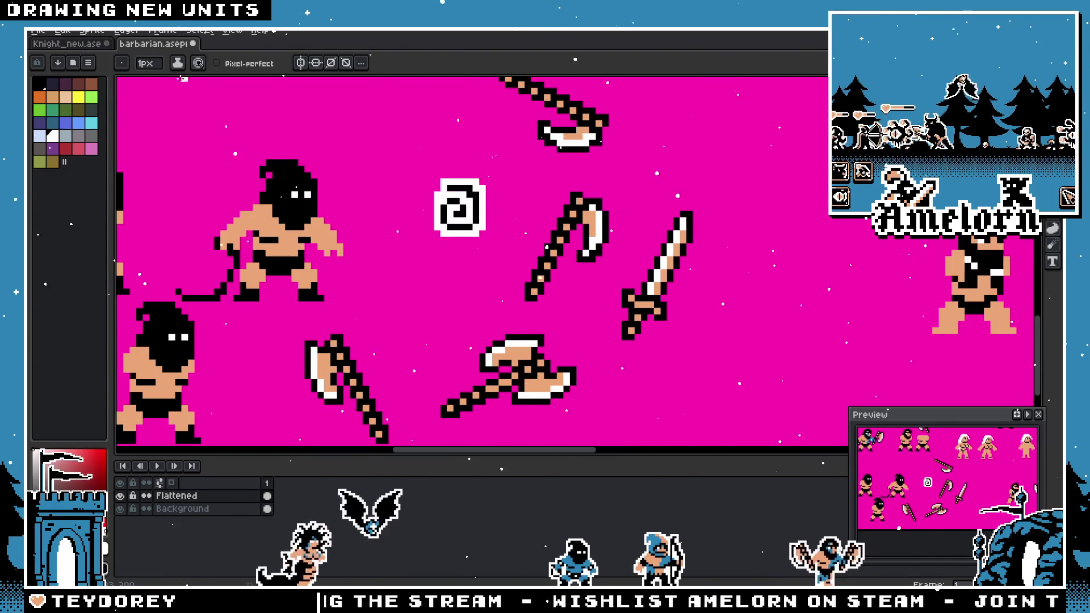
scroll(664, 227, "up", 2)
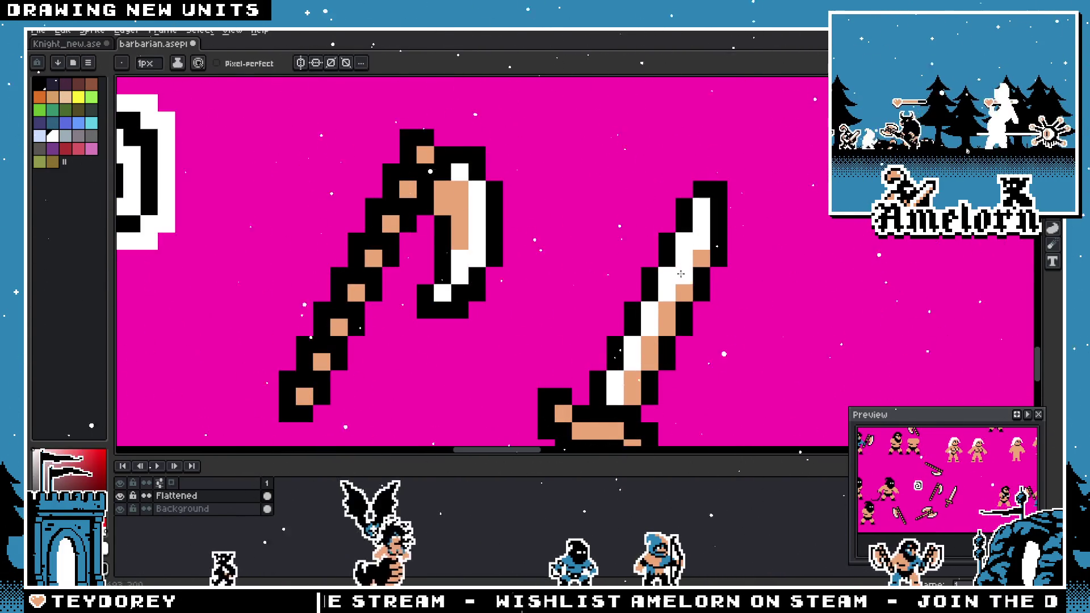
scroll(559, 369, "down", 3)
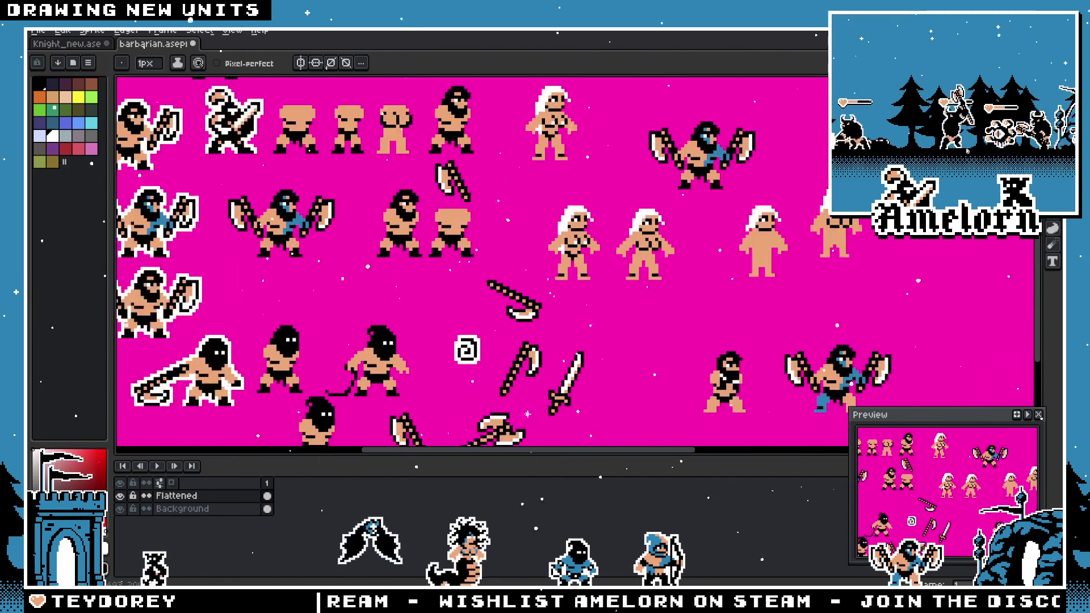
scroll(493, 300, "up", 3)
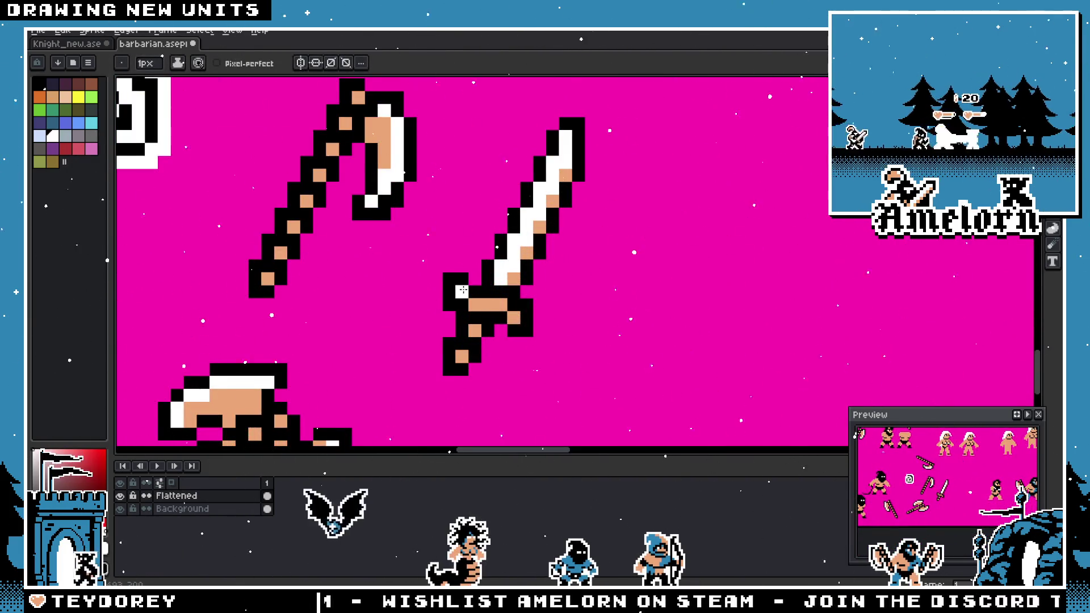
scroll(454, 328, "down", 3)
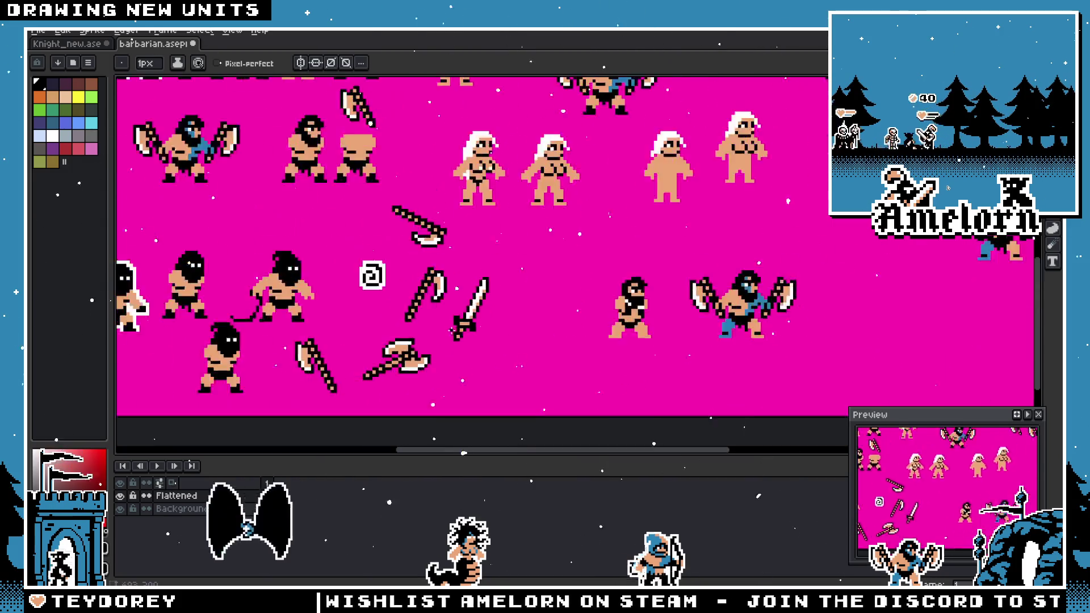
scroll(453, 329, "down", 1)
scroll(458, 324, "up", 4)
scroll(488, 335, "down", 4)
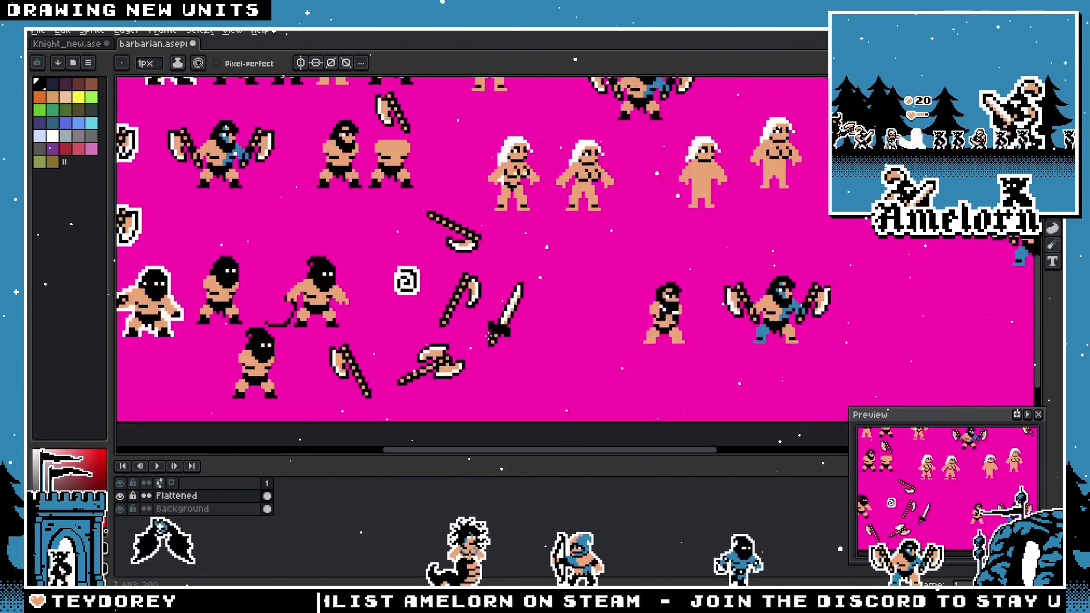
scroll(487, 335, "down", 1)
scroll(475, 338, "up", 4)
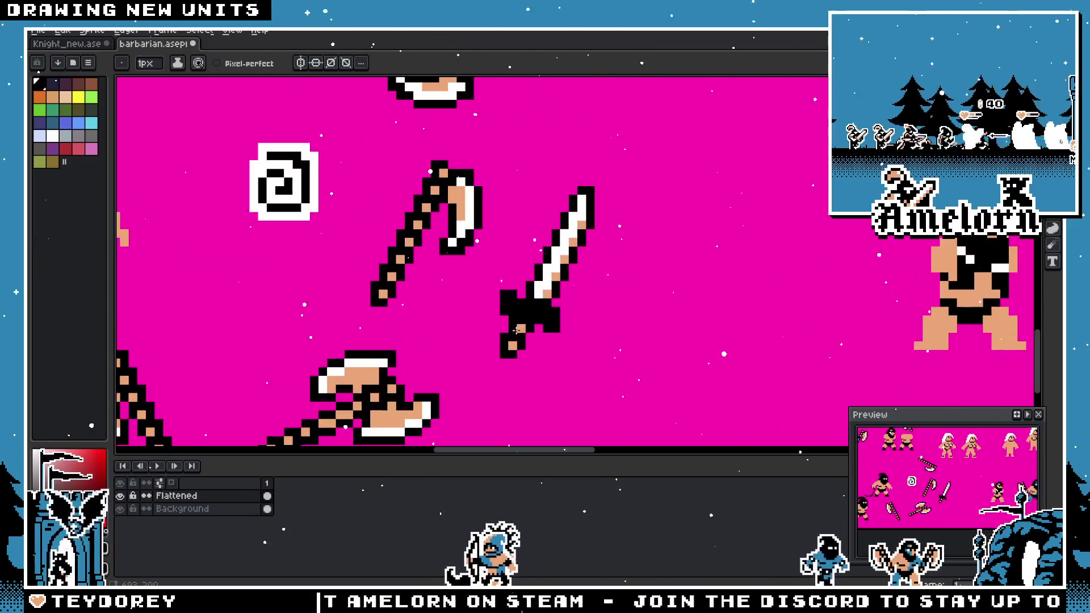
scroll(525, 338, "up", 2)
- Bring up the Knight_new.ase sprite sheet with the Move tool active
key("v")
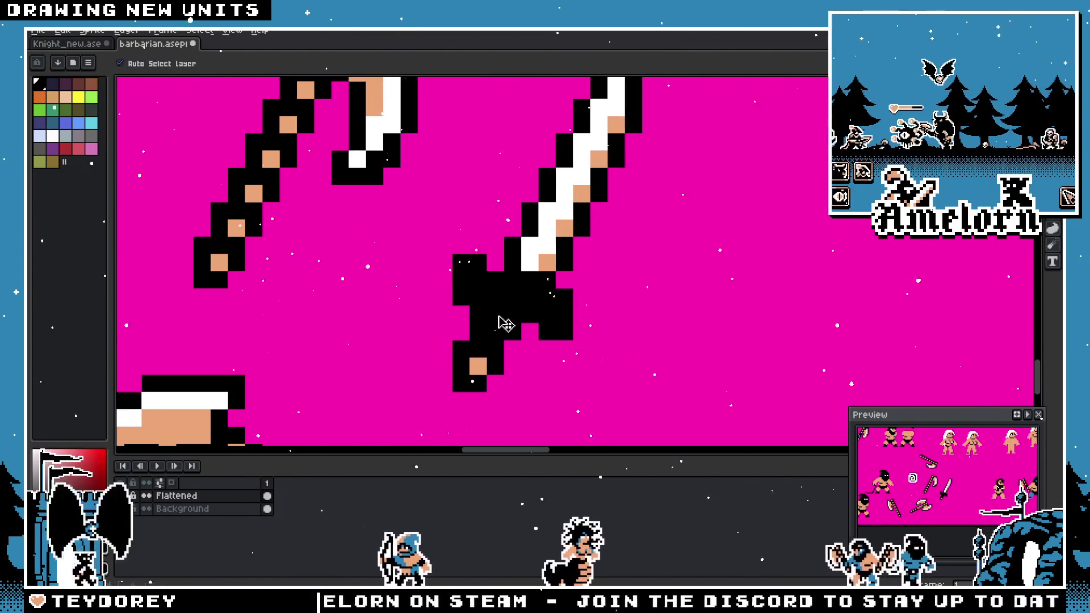
scroll(503, 334, "down", 4)
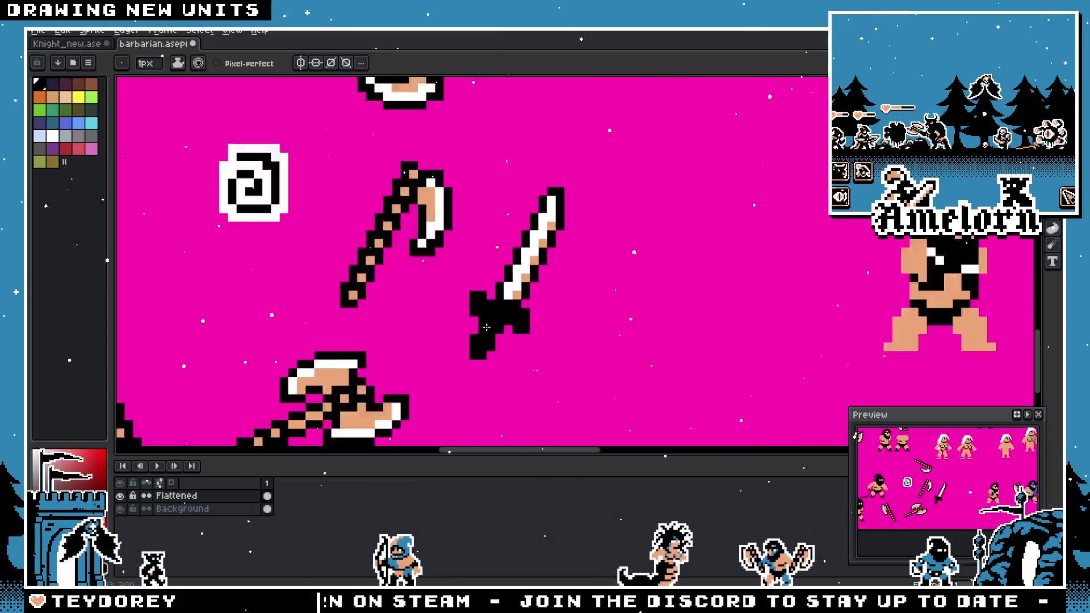
scroll(468, 332, "up", 2)
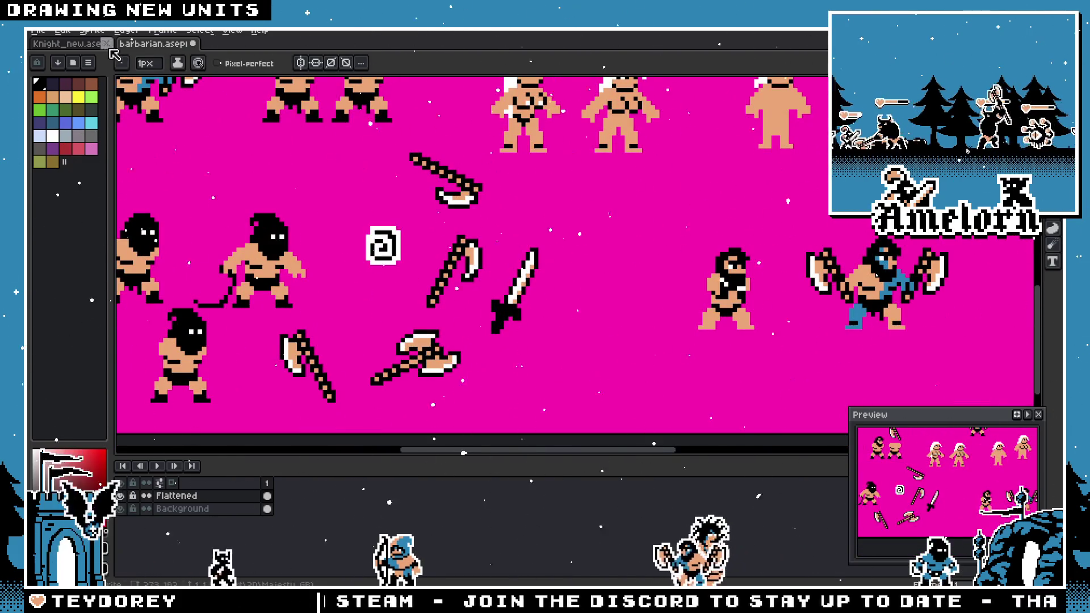
left_click(67, 44)
- Bring the knight sheet's sword into view and undo a stray black hilt pixel
scroll(624, 246, "up", 2)
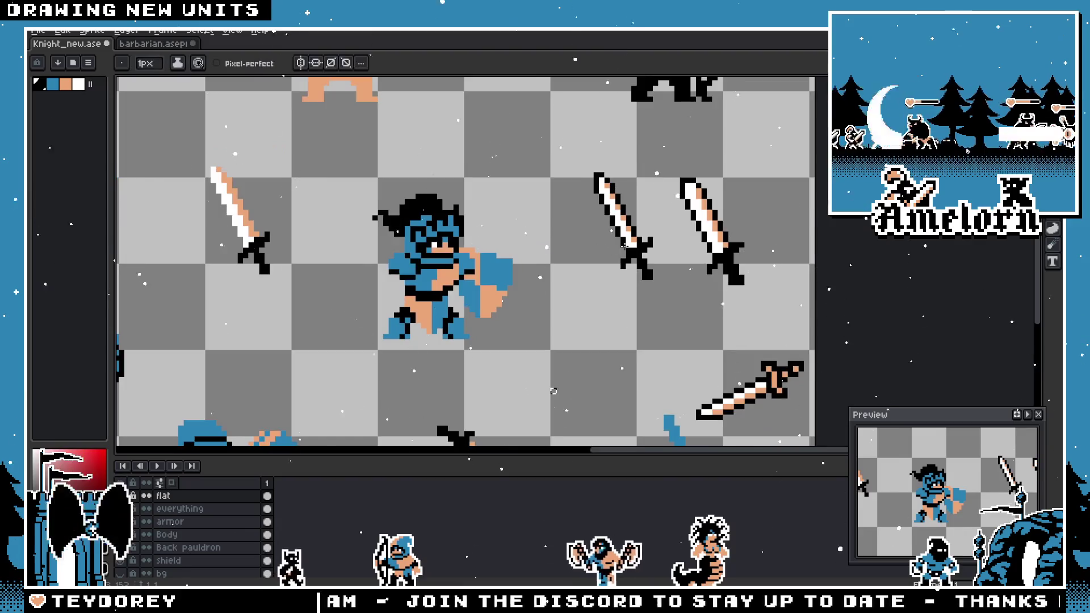
scroll(625, 246, "up", 1)
left_click_drag(142, 250, 500, 280)
scroll(521, 326, "up", 4)
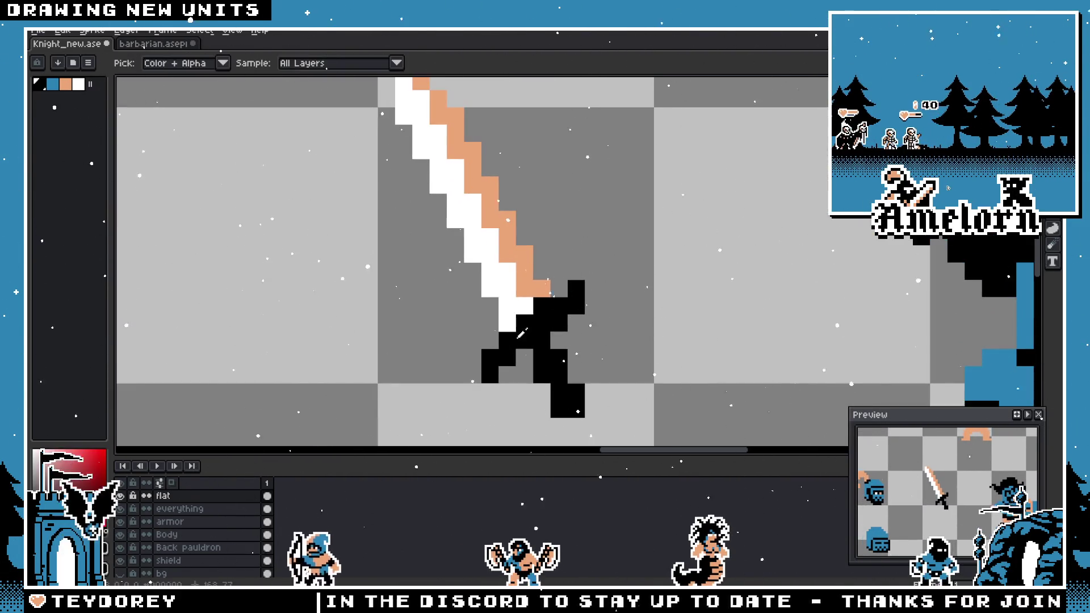
left_click(503, 327)
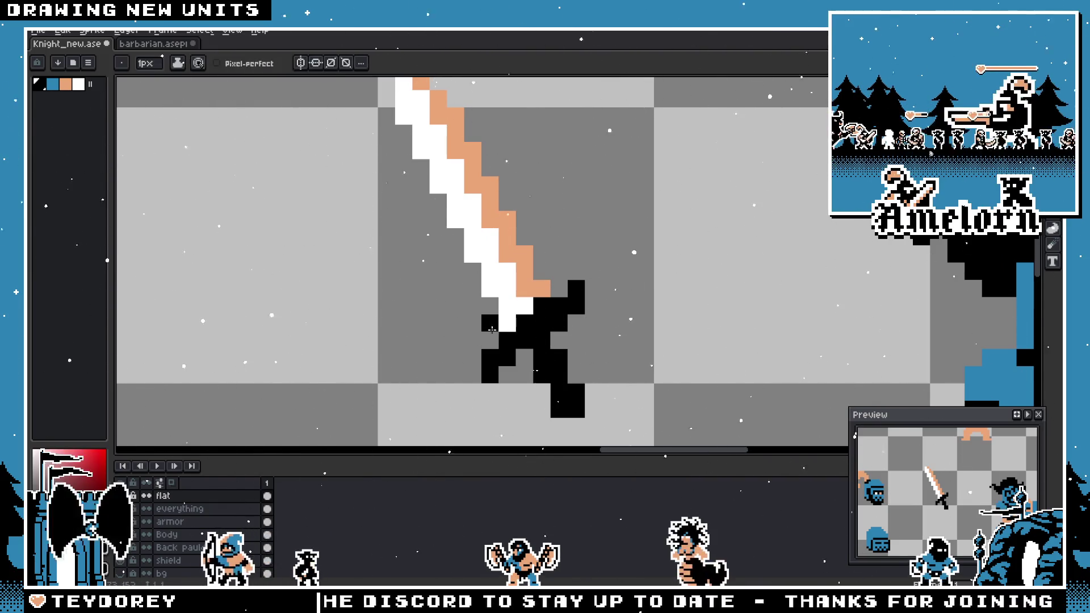
key("ctrl+z")
- Draw a black line up the blade's left edge to the tip
key("alt")
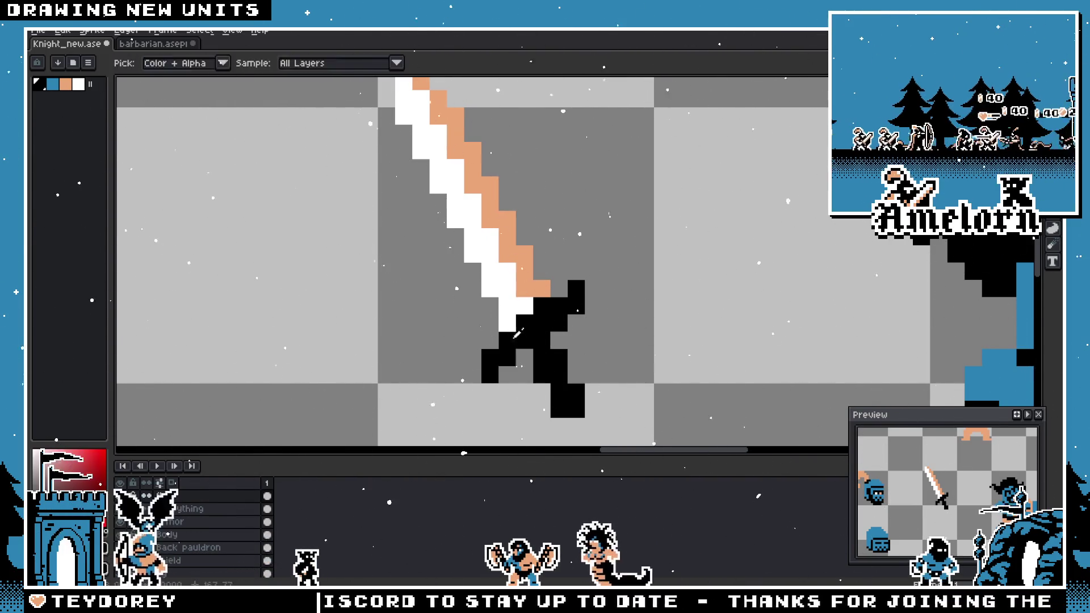
mouse_move(500, 321)
left_mouse_down()
mouse_move(469, 287)
mouse_move(413, 157)
mouse_move(413, 106)
mouse_move(432, 86)
mouse_move(447, 161)
left_mouse_up()
scroll(432, 205, "down", 1)
scroll(446, 209, "up", 2)
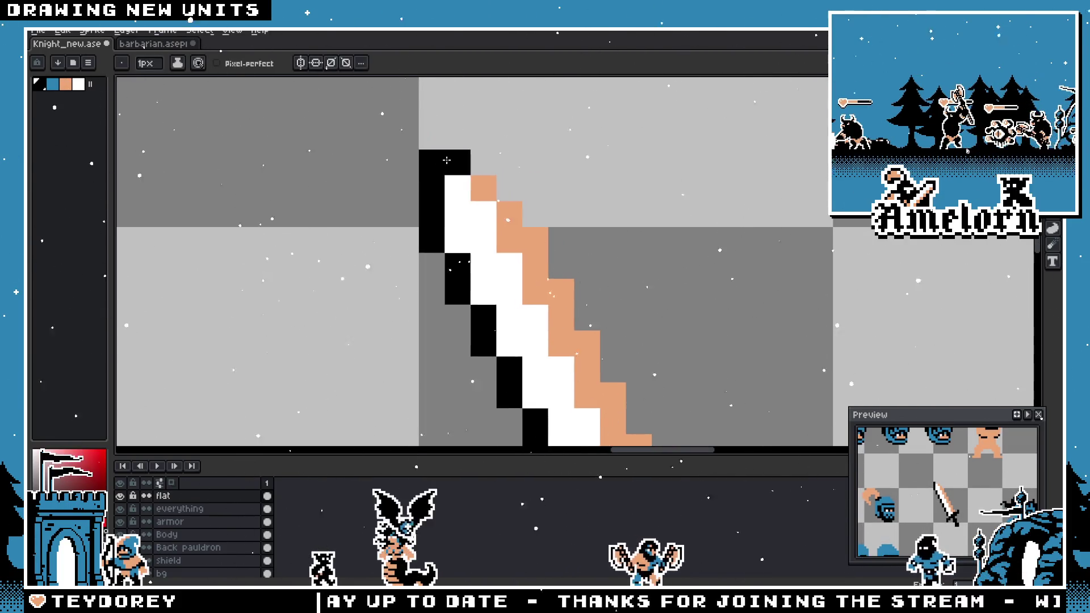
scroll(447, 160, "down", 4)
scroll(449, 216, "up", 1)
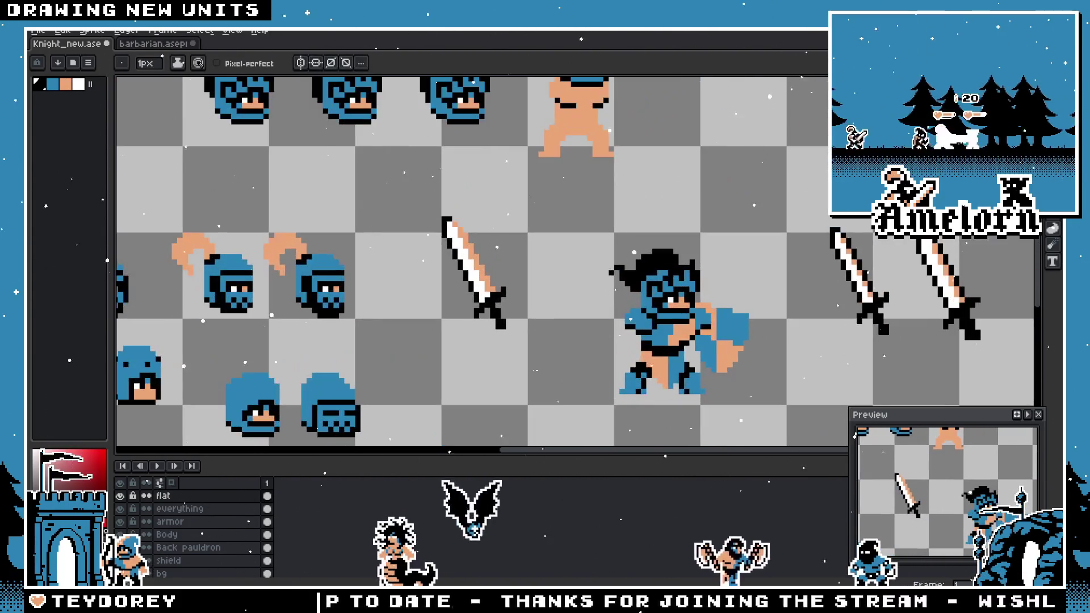
key("m")
scroll(459, 253, "up", 1)
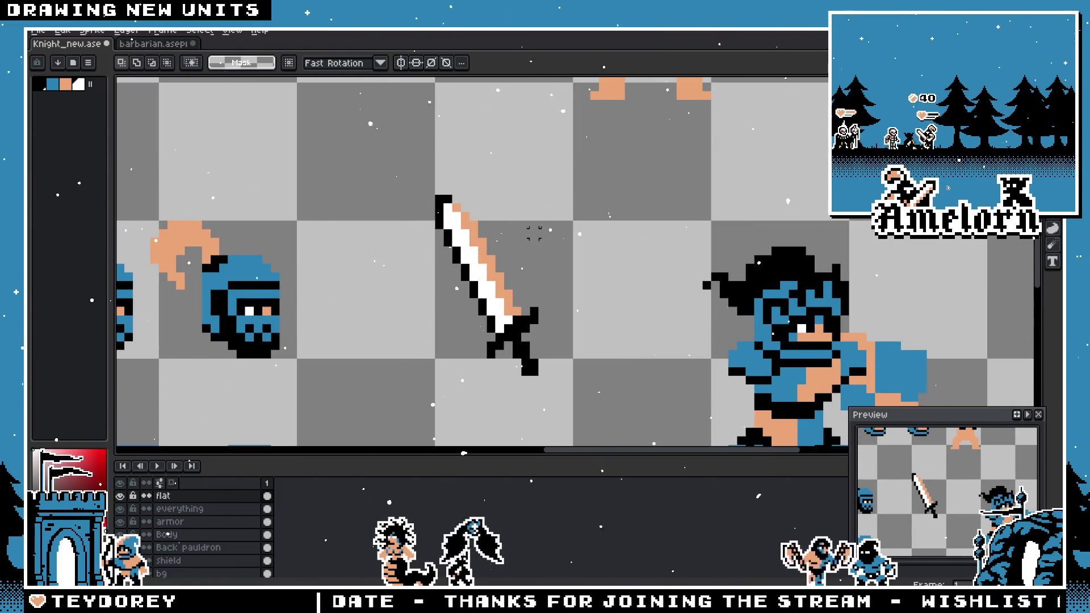
- Select the sword, give it a white outline, and shift it left toward the knight
left_click_drag(601, 174, 389, 404)
key("shift+o")
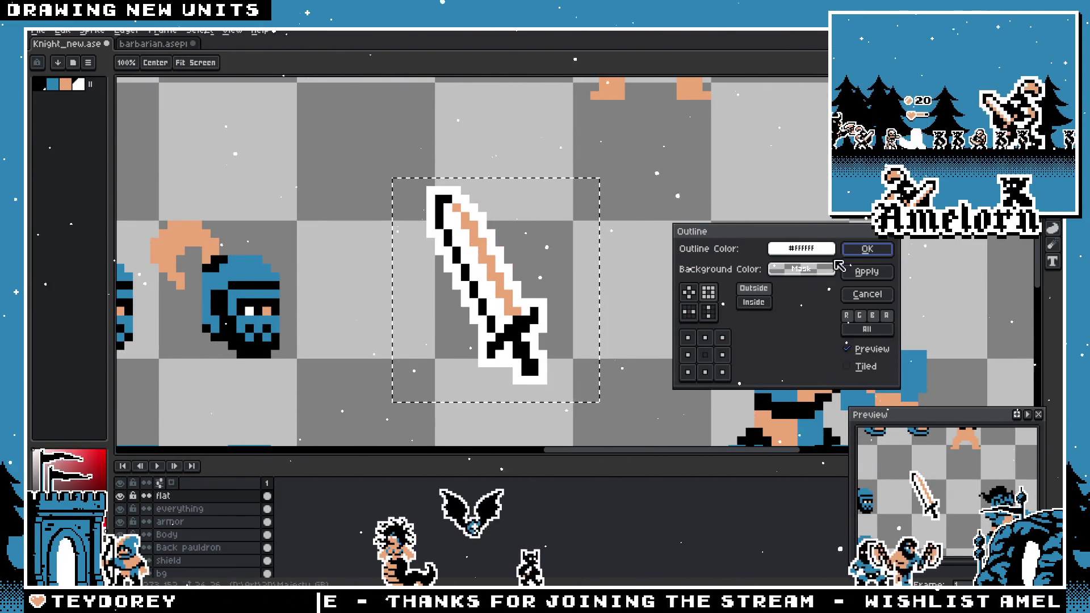
left_click(866, 251)
scroll(624, 291, "down", 3)
scroll(627, 291, "up", 2)
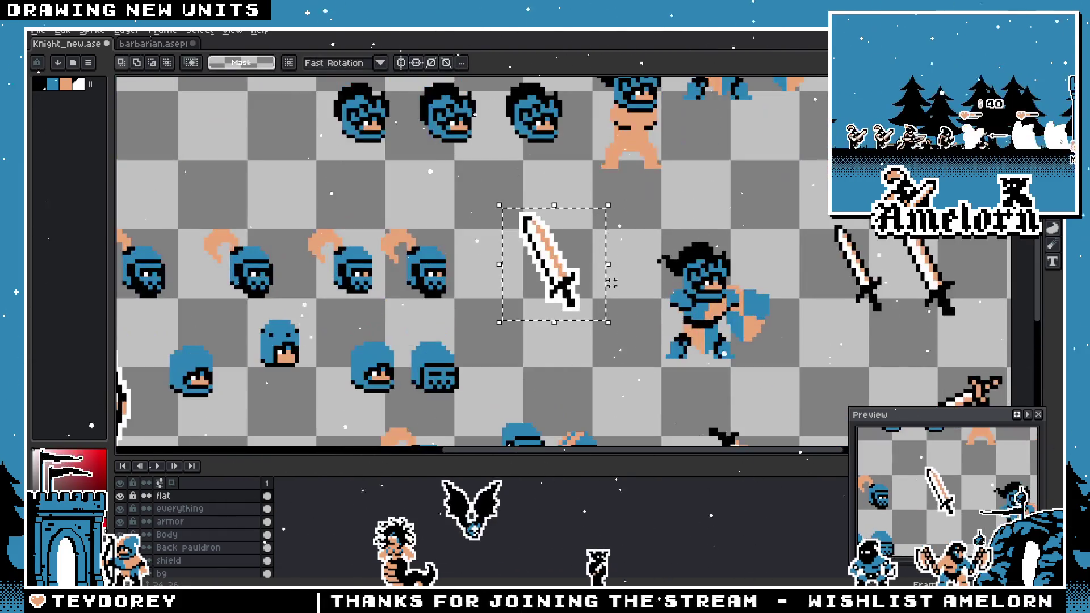
left_click_drag(640, 296, 643, 301)
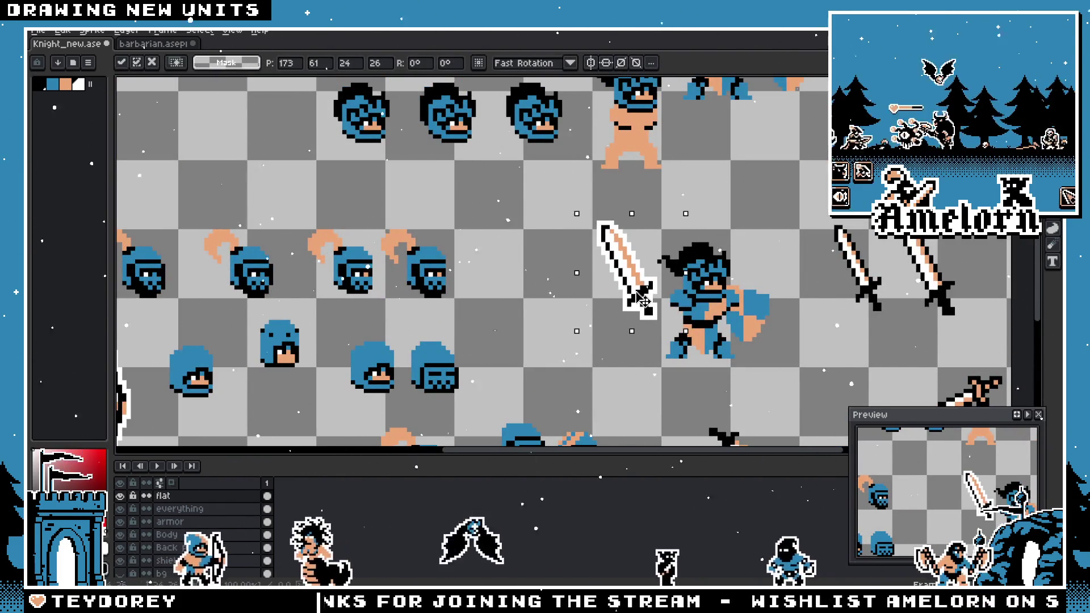
scroll(646, 302, "up", 1)
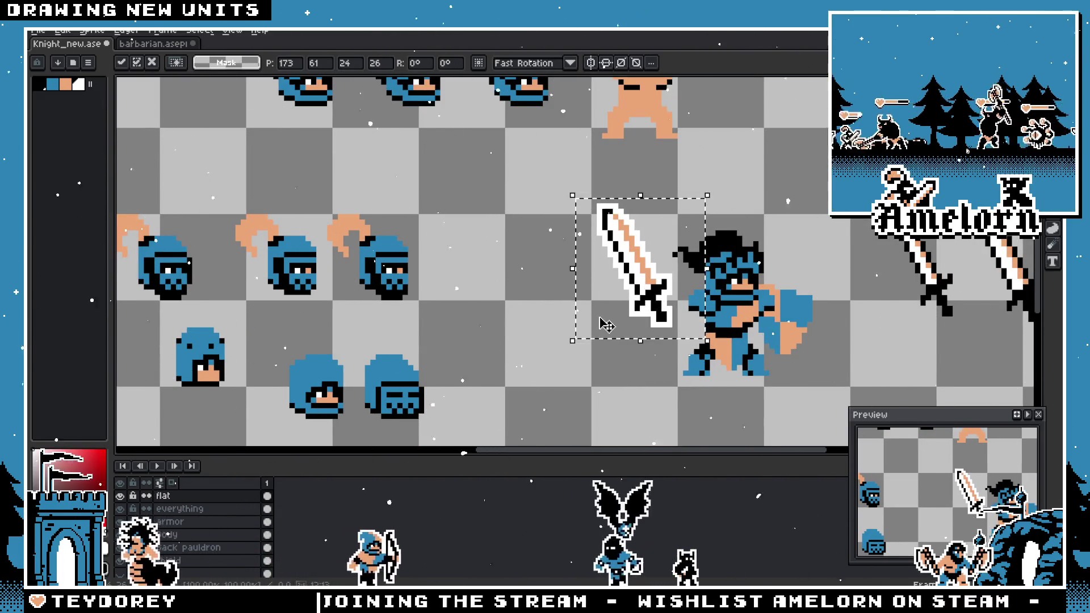
left_click_drag(587, 304, 522, 303)
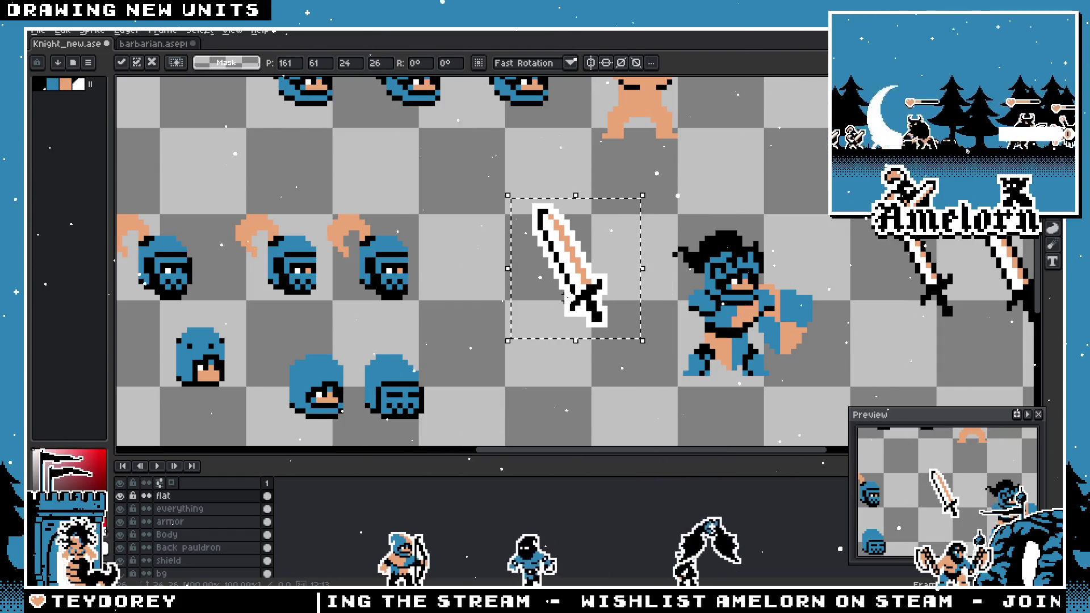
- Mirror the sword and try several rotations and positions at the knight's hand, then cancel
key("shift+h")
mouse_move(650, 182)
left_mouse_down()
mouse_move(508, 231)
mouse_move(513, 302)
mouse_move(537, 319)
left_mouse_up()
left_click_drag(594, 256, 669, 316)
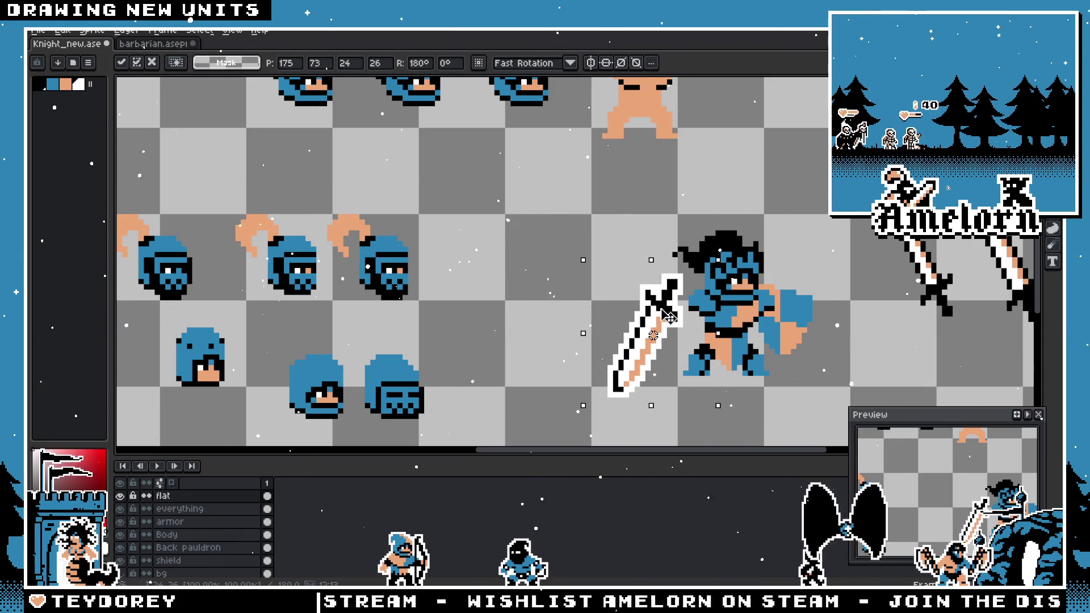
left_click_drag(601, 280, 554, 247)
left_click_drag(651, 216, 674, 347)
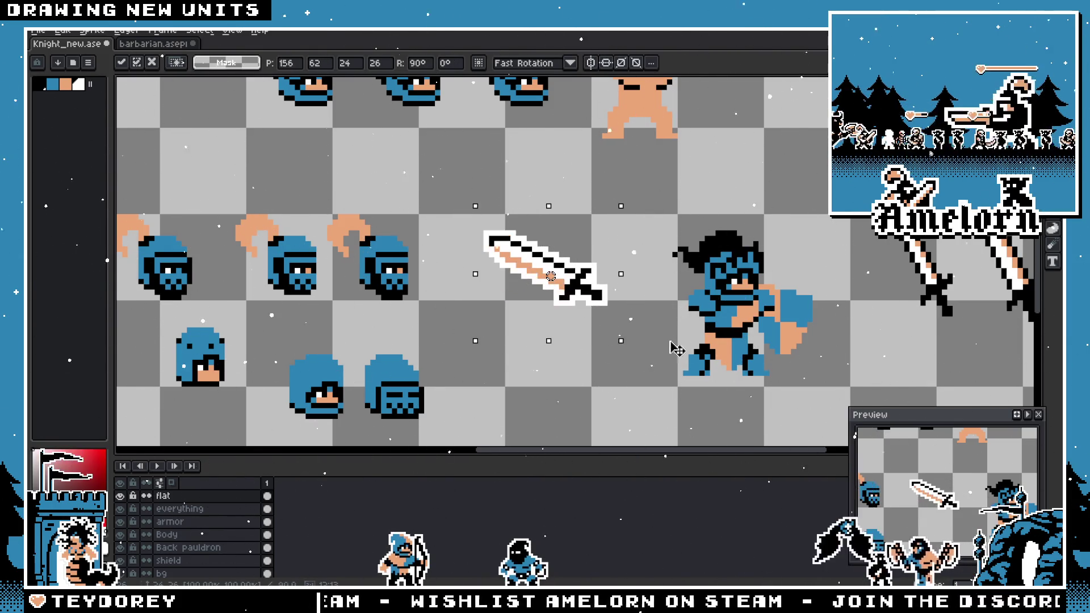
left_click_drag(621, 316, 707, 295)
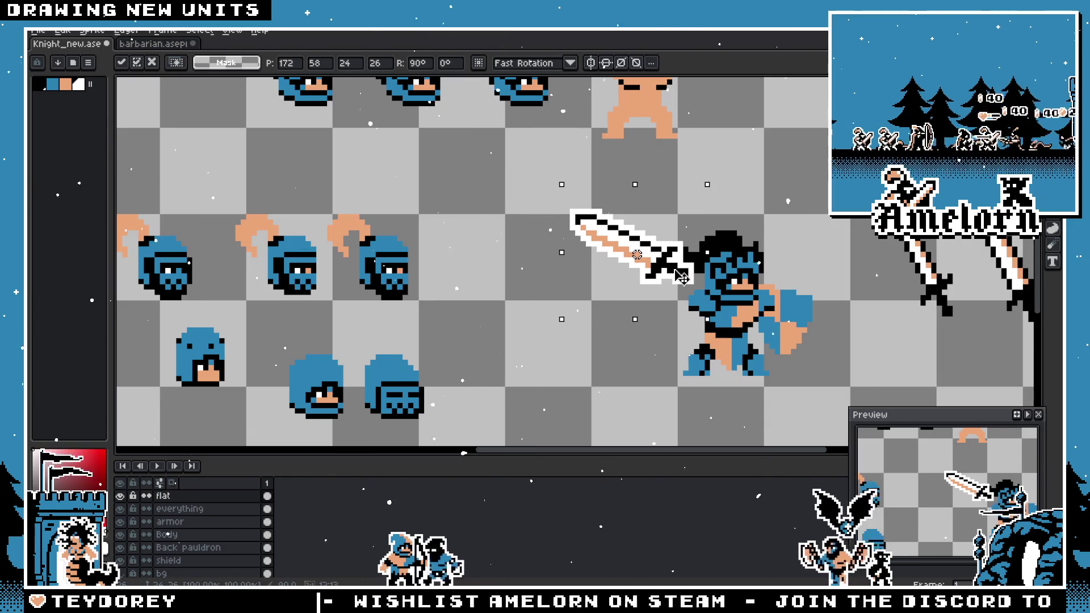
left_click_drag(816, 289, 538, 286)
mouse_move(403, 259)
left_mouse_down()
mouse_move(462, 251)
mouse_move(464, 229)
mouse_move(384, 271)
left_mouse_up()
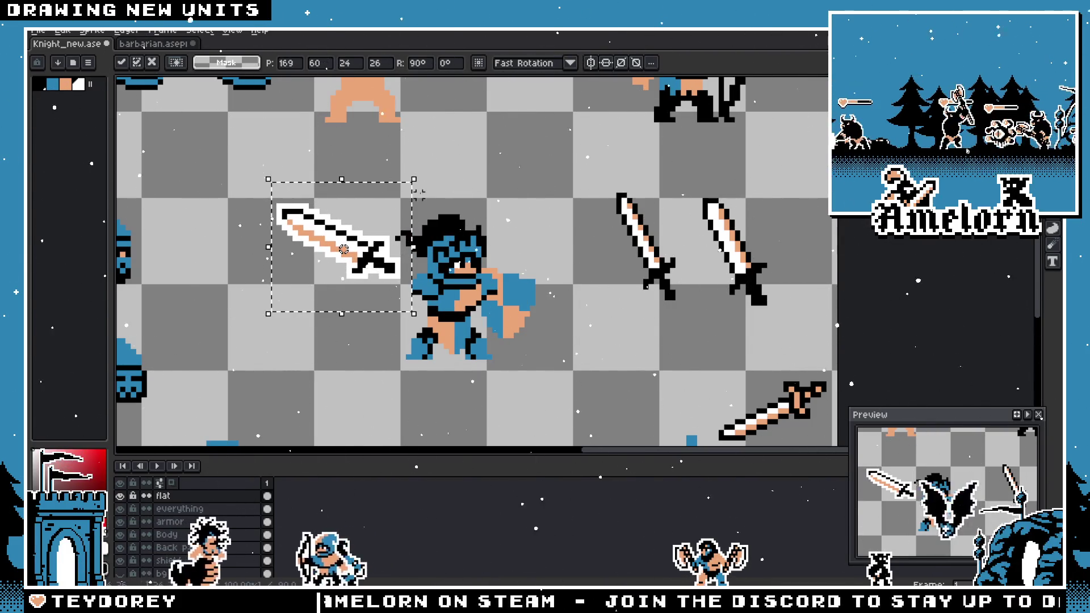
mouse_move(450, 195)
left_mouse_down()
mouse_move(379, 393)
mouse_move(272, 360)
left_mouse_up()
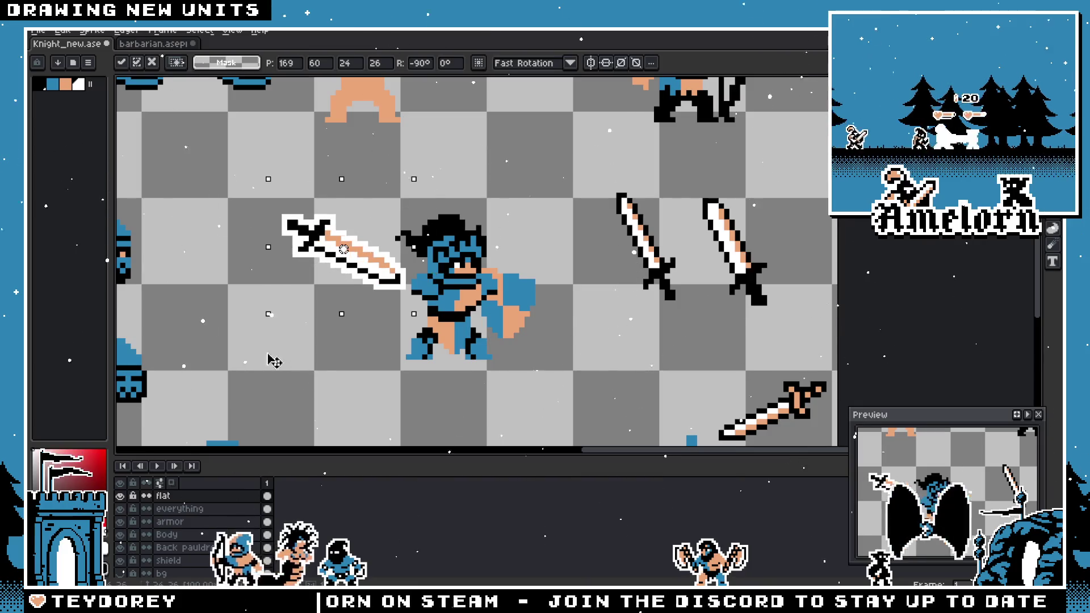
mouse_move(313, 241)
left_mouse_down()
mouse_move(486, 328)
mouse_move(509, 327)
mouse_move(442, 315)
mouse_move(480, 314)
mouse_move(513, 245)
mouse_move(429, 307)
mouse_move(540, 326)
left_mouse_up()
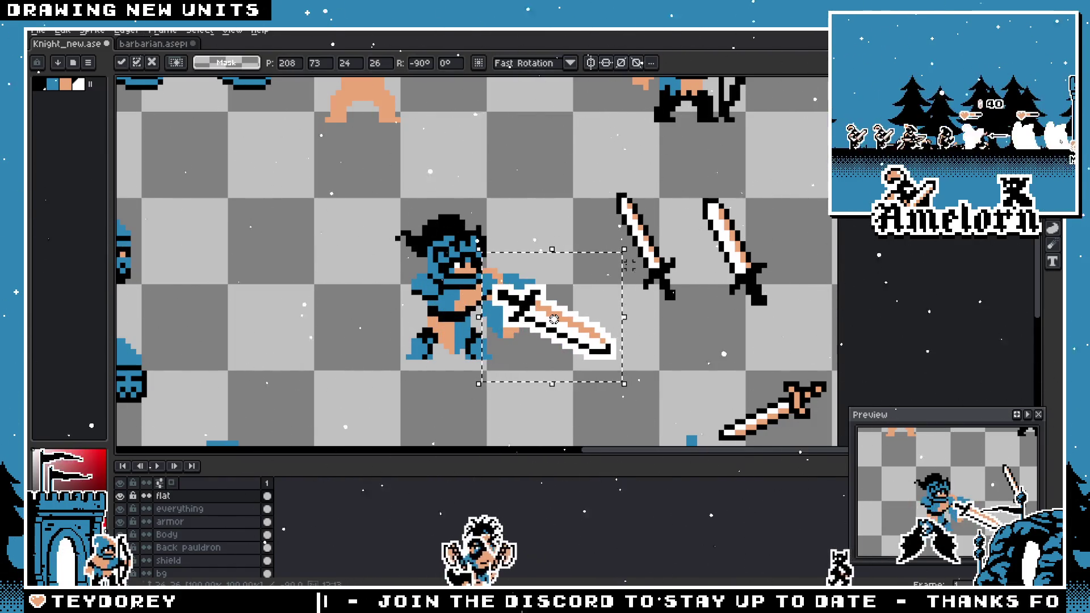
left_click_drag(621, 238, 482, 210)
mouse_move(548, 306)
left_mouse_down()
mouse_move(524, 256)
mouse_move(337, 264)
left_mouse_up()
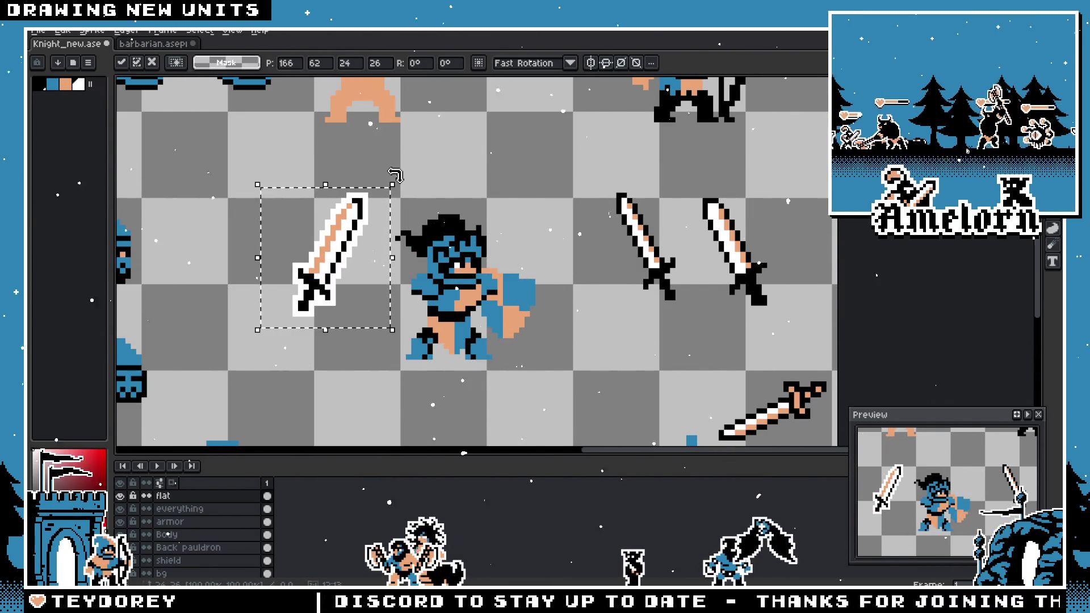
mouse_move(386, 182)
left_mouse_down()
mouse_move(323, 166)
mouse_move(291, 183)
mouse_move(278, 214)
mouse_move(309, 187)
mouse_move(422, 218)
mouse_move(408, 213)
left_mouse_up()
key("Escape")
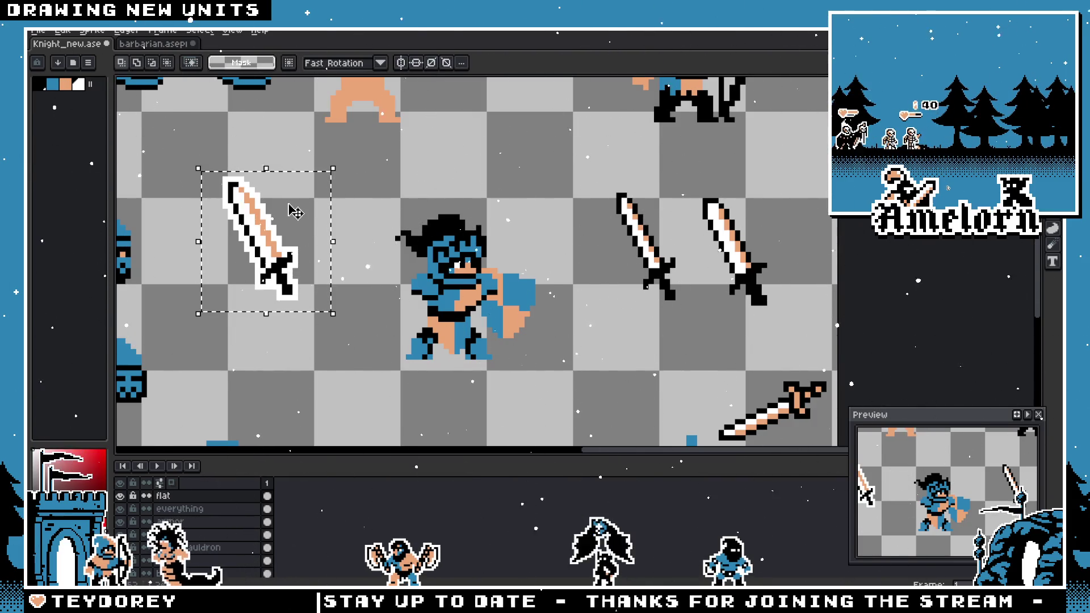
- Lay the re-mirrored sword on the barbarian's hand, then commit it at a diagonal
key("shift+h")
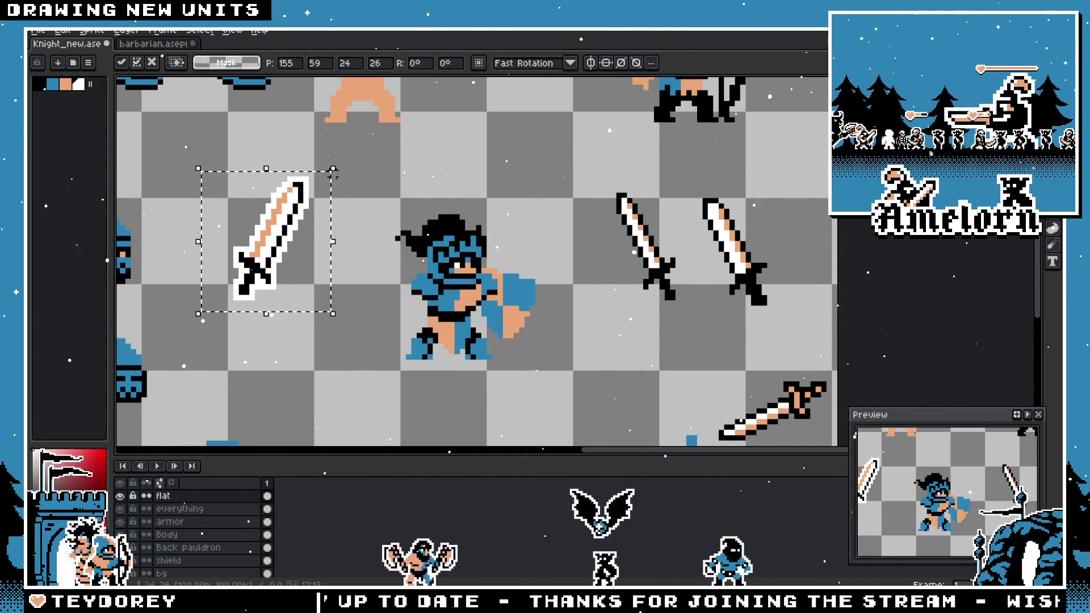
mouse_move(294, 138)
left_mouse_down()
mouse_move(231, 134)
mouse_move(322, 173)
mouse_move(358, 227)
mouse_move(306, 365)
mouse_move(219, 280)
left_mouse_up()
key("shift+h")
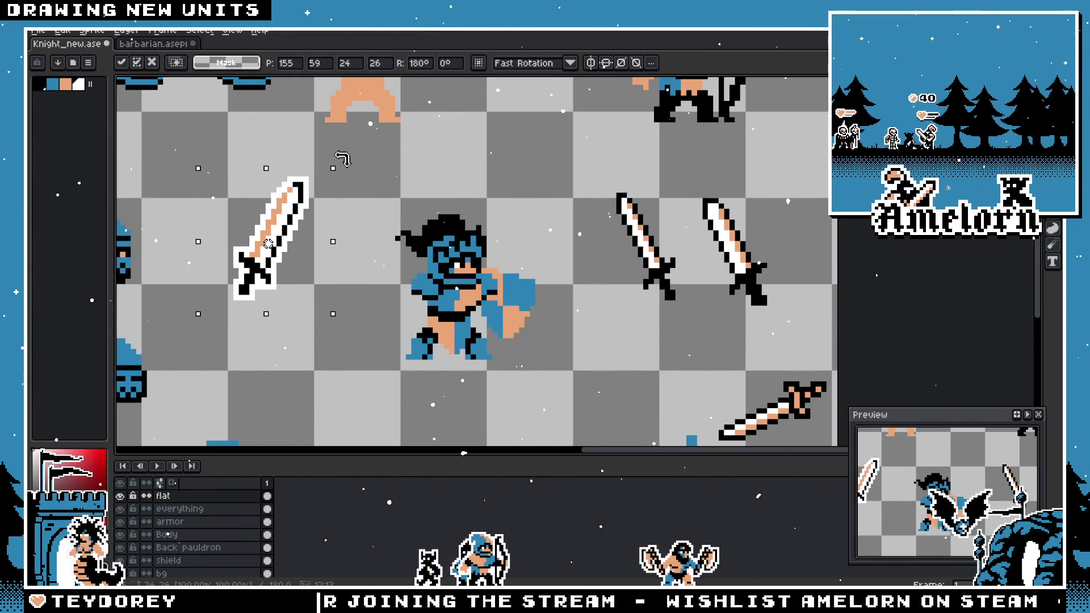
left_click_drag(236, 152, 200, 165)
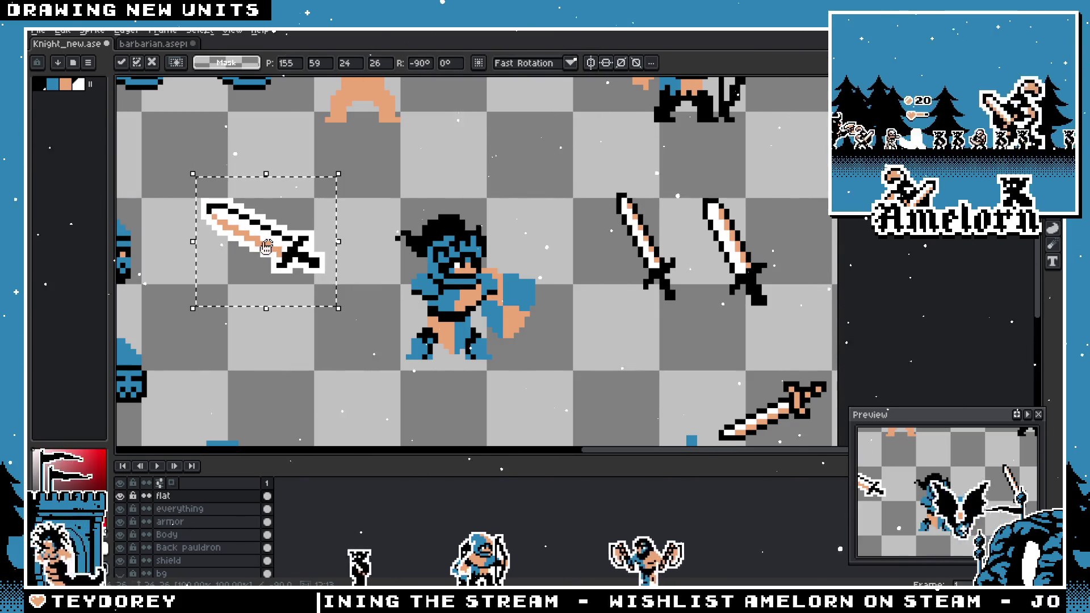
mouse_move(248, 233)
left_mouse_down()
mouse_move(306, 257)
mouse_move(322, 278)
left_mouse_up()
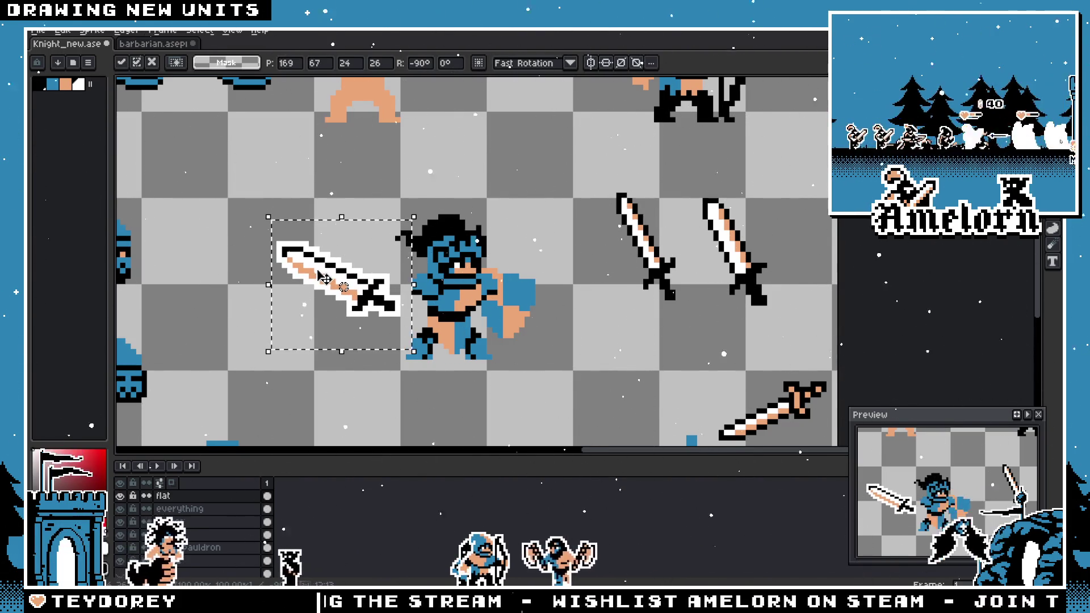
scroll(389, 311, "down", 2)
scroll(390, 311, "up", 1)
scroll(389, 311, "up", 3)
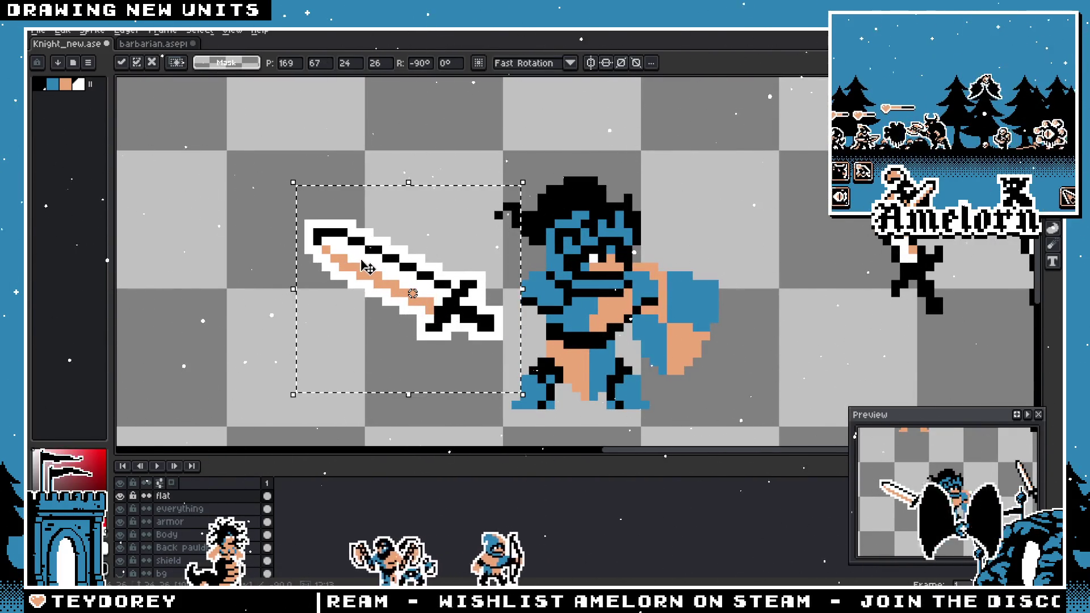
left_click_drag(367, 268, 360, 263)
scroll(364, 261, "down", 2)
scroll(341, 248, "up", 1)
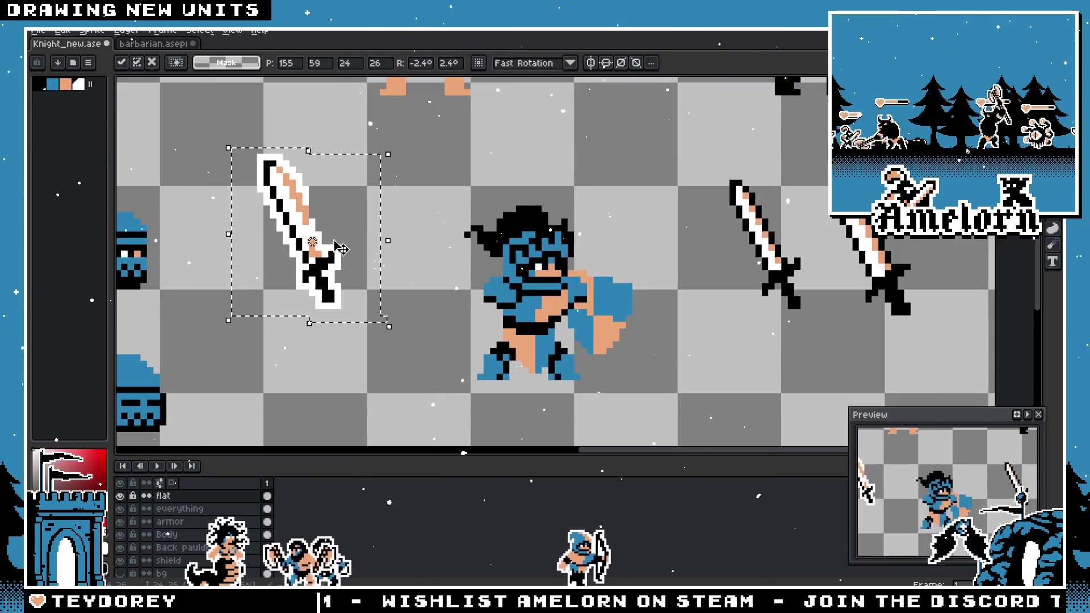
key("Return")
left_click_drag(406, 214, 453, 244)
- Move the selected sword right and down and commit its position
left_click_drag(418, 165, 294, 328)
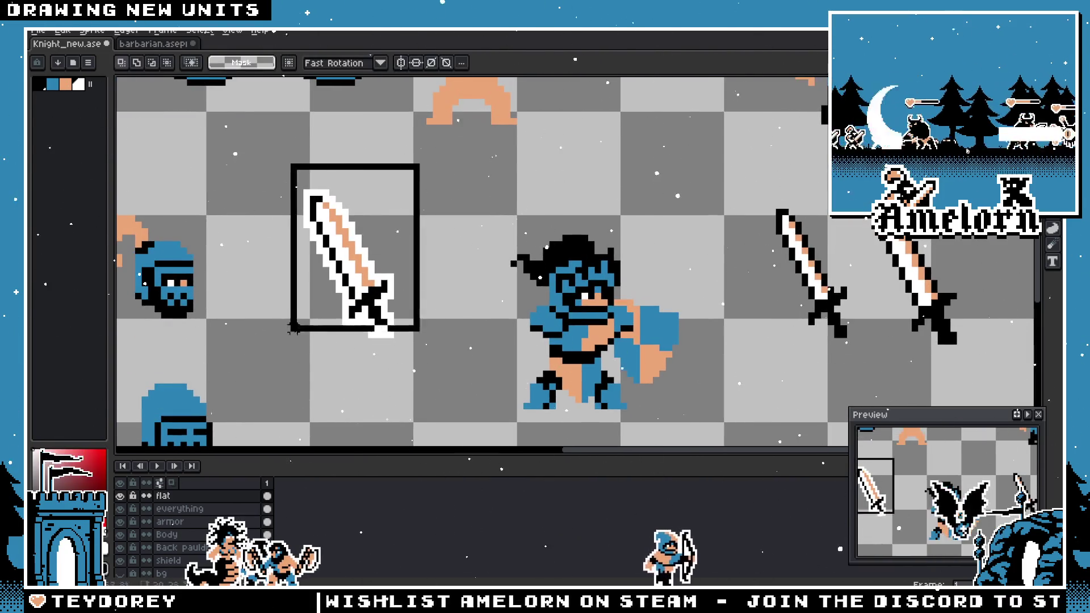
mouse_move(349, 261)
left_mouse_down()
mouse_move(769, 362)
mouse_move(573, 318)
mouse_move(636, 308)
mouse_move(647, 270)
left_mouse_up()
left_click_drag(579, 273, 590, 340)
key("Return")
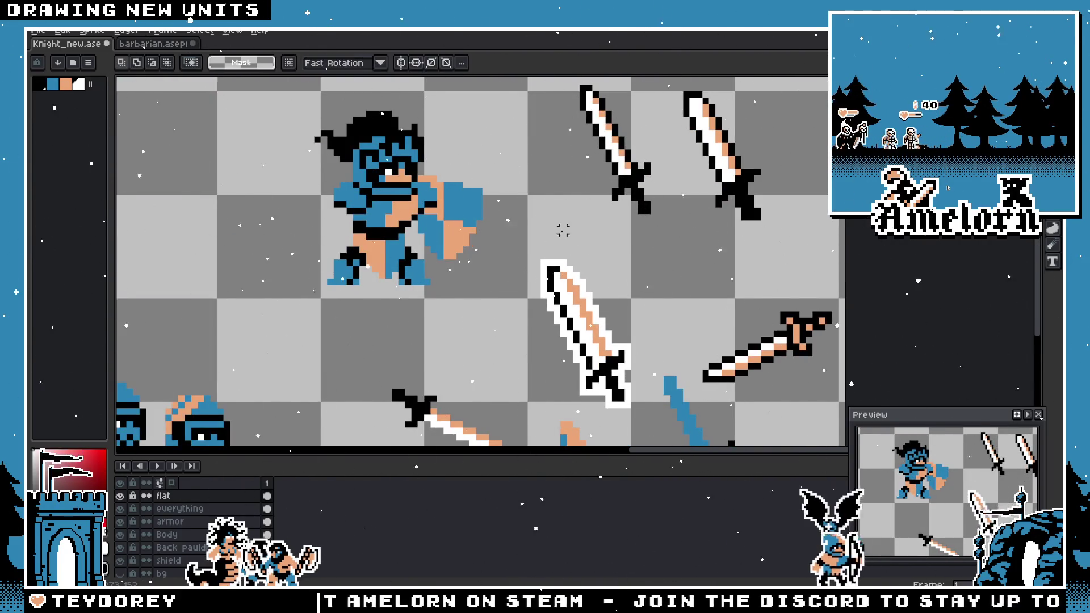
- Reselect the white-outlined sword and place it between the barbarian and the archer
scroll(563, 230, "down", 1)
left_click_drag(521, 210, 617, 345)
left_click(597, 308)
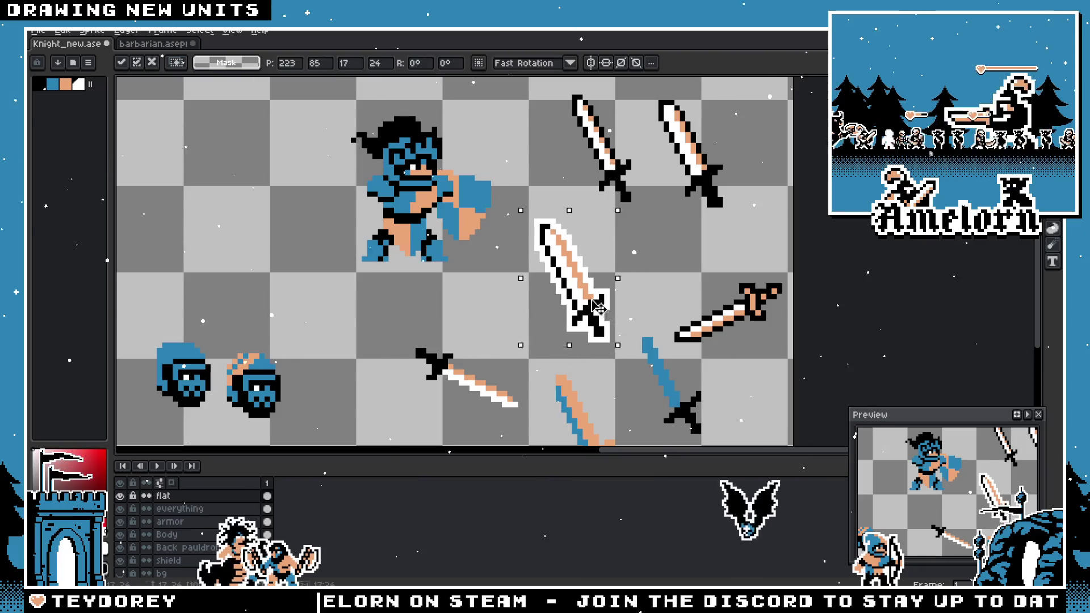
mouse_move(597, 309)
left_mouse_down()
mouse_move(568, 448)
mouse_move(499, 238)
mouse_move(511, 369)
left_mouse_up()
left_click_drag(533, 318, 542, 304)
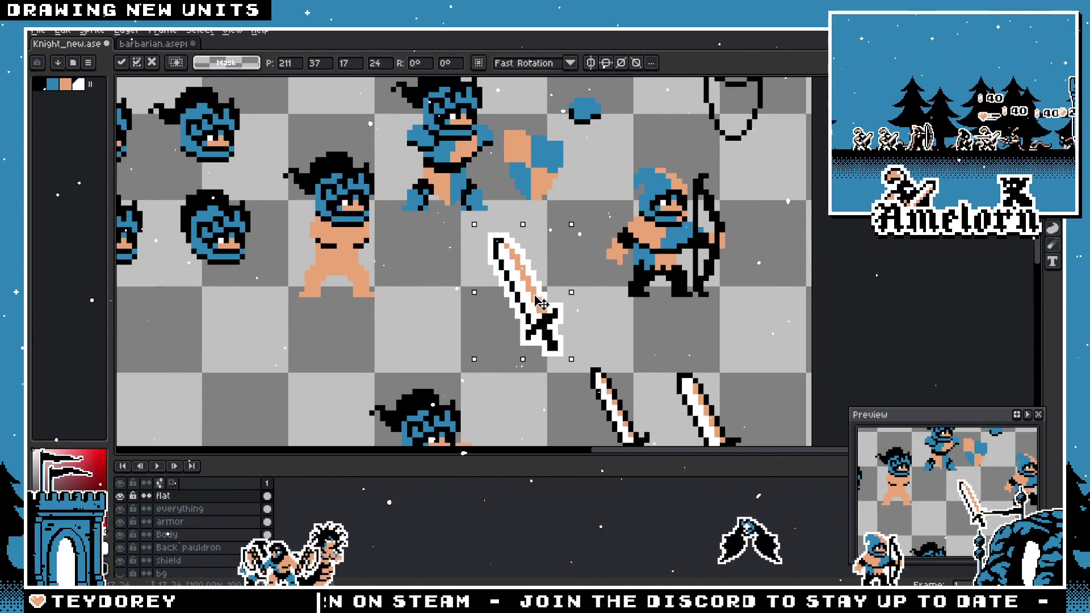
key("Return")
scroll(577, 244, "down", 1)
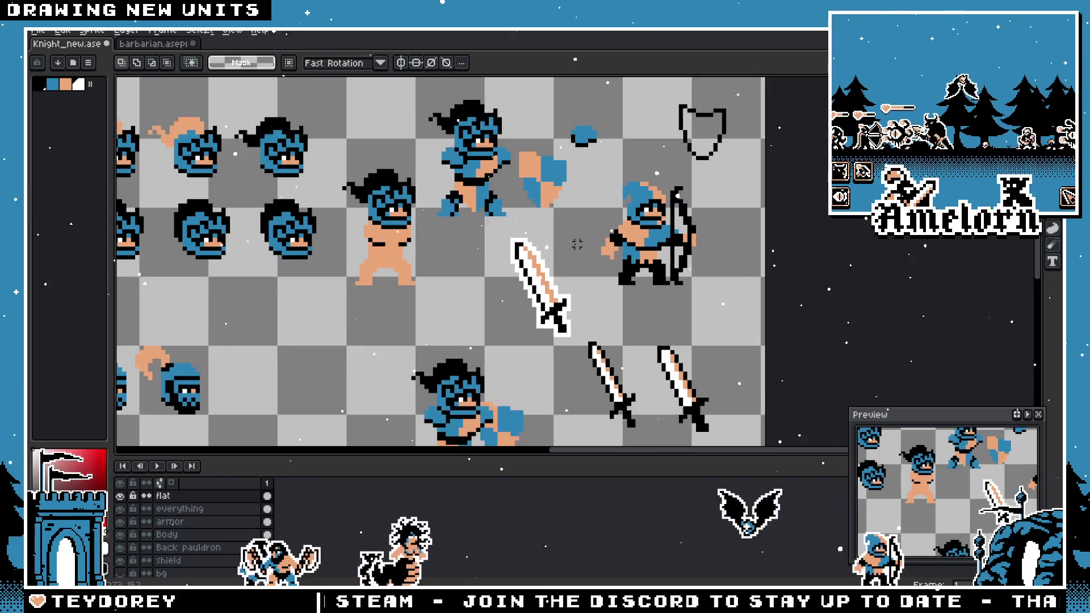
scroll(577, 244, "down", 3)
scroll(539, 227, "up", 1)
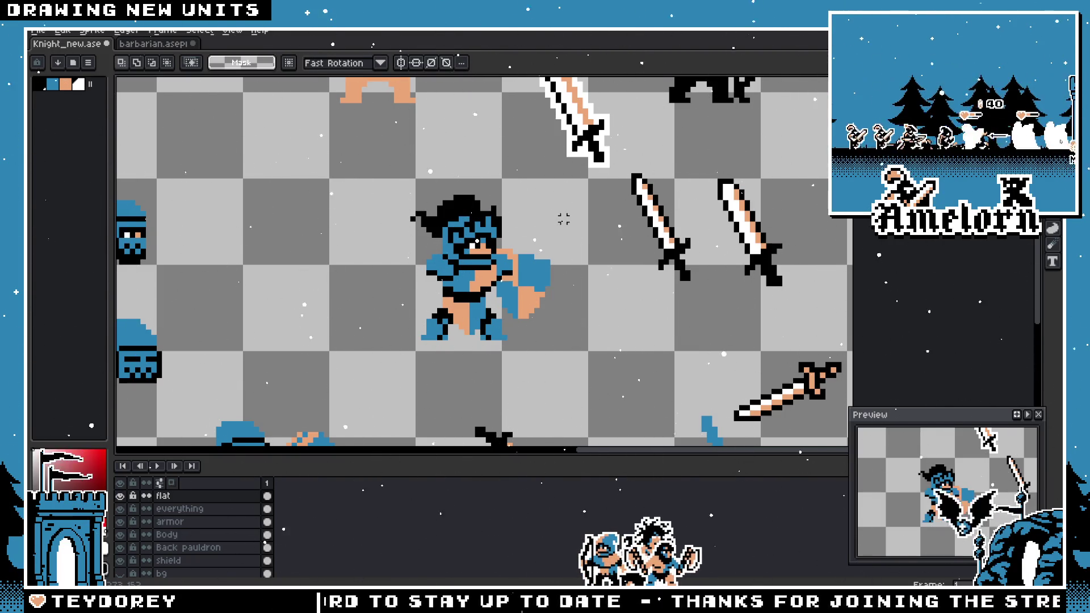
scroll(475, 331, "up", 2)
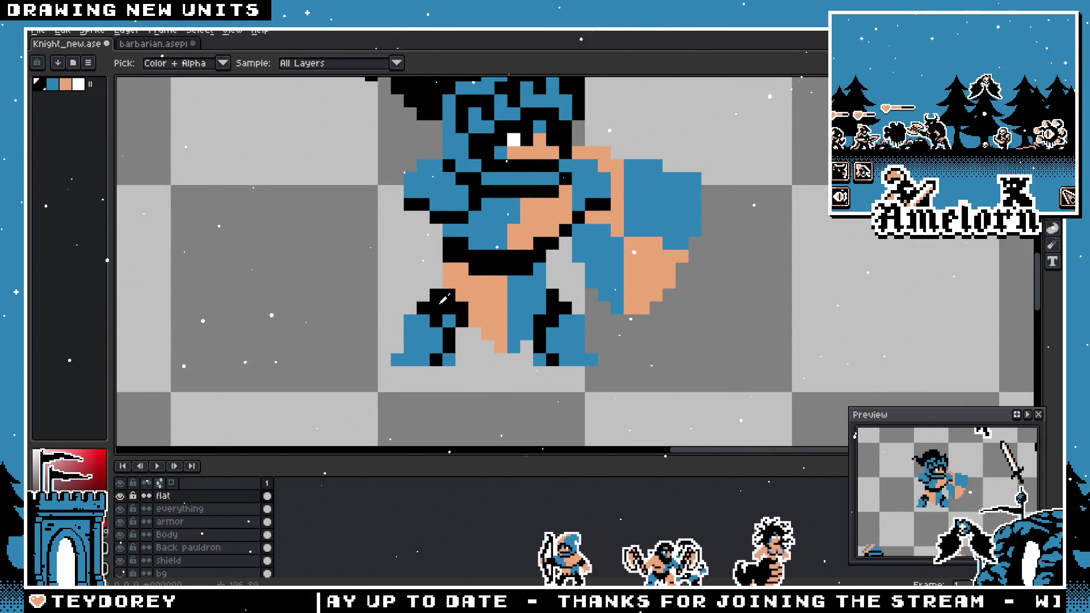
- Pick blue from the sprite and paint one black boot pixel blue
left_click(448, 311, "alt")
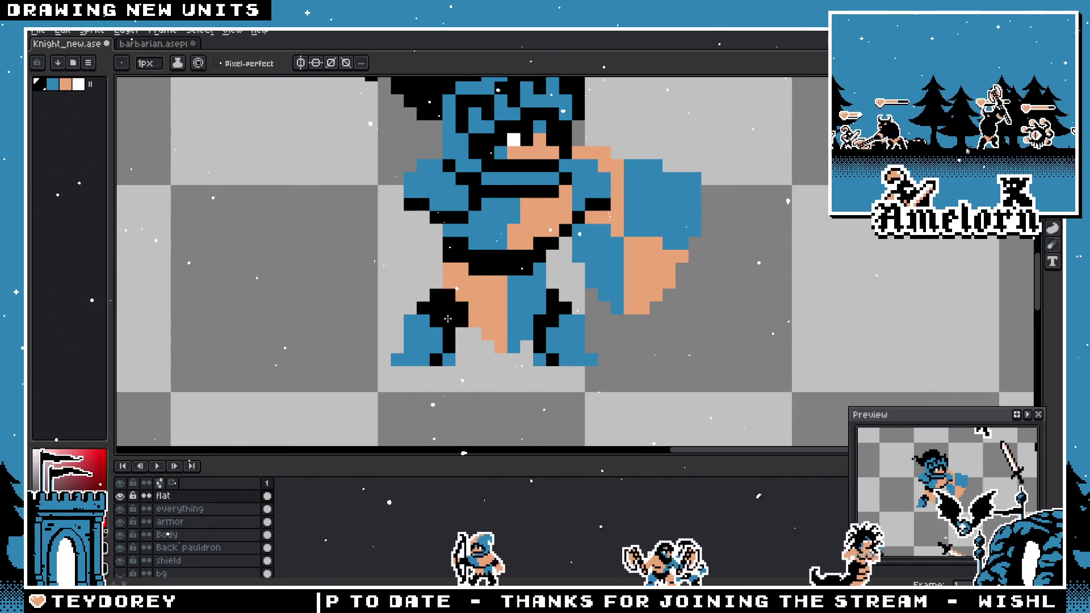
scroll(561, 329, "down", 4)
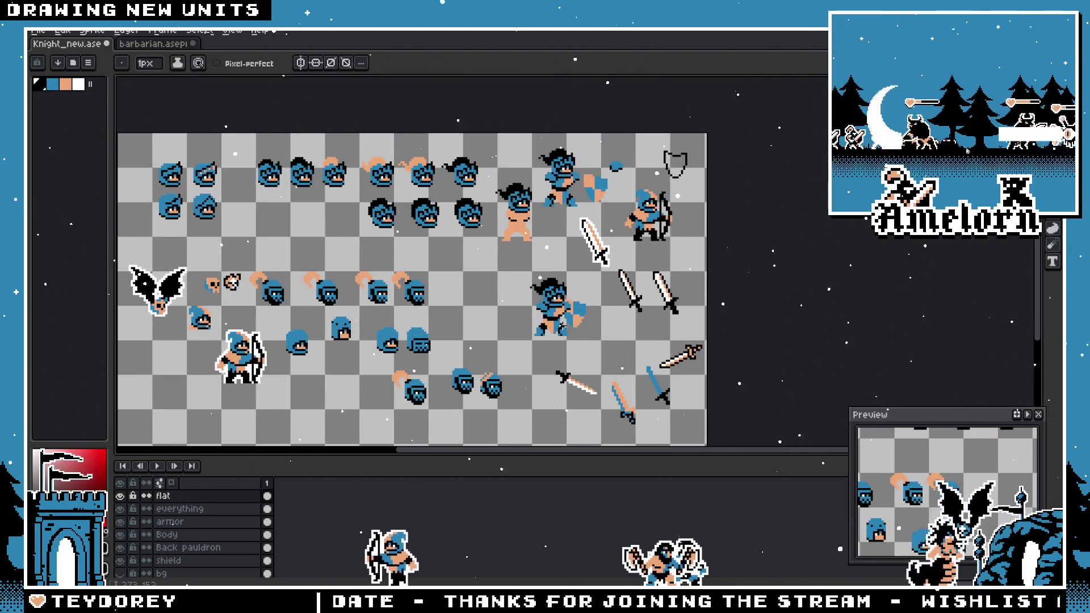
scroll(562, 324, "up", 4)
left_click(537, 366, "alt")
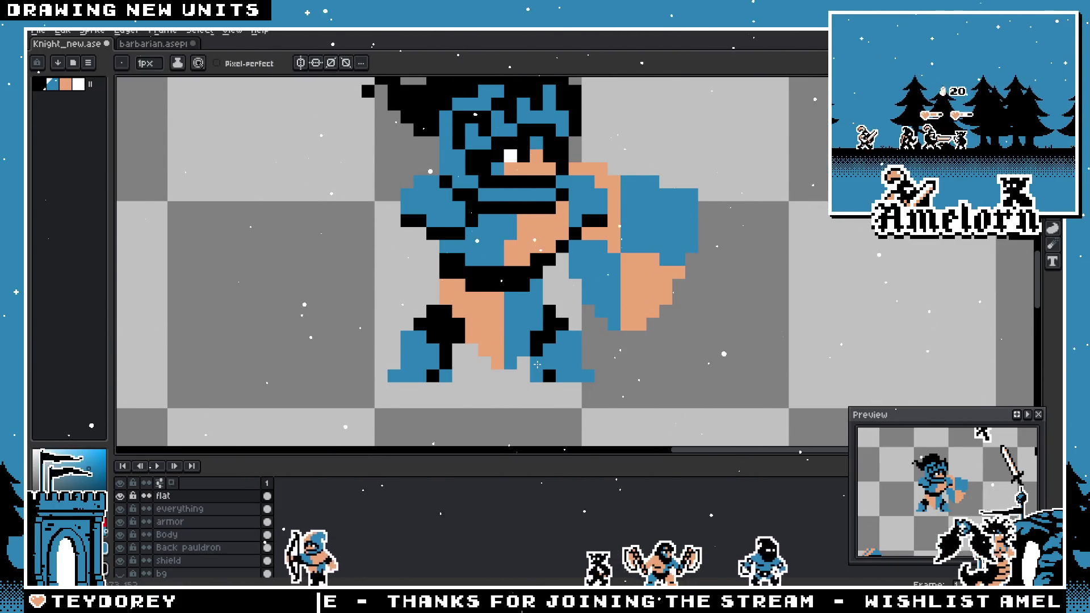
left_click(446, 336)
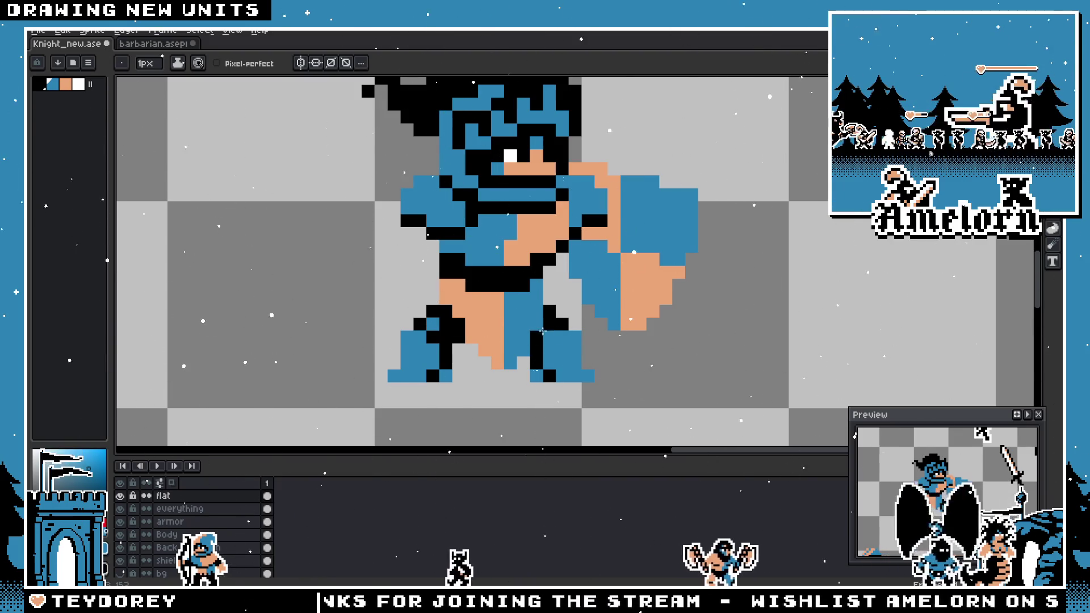
- Delete the flat layer so the magenta background shows
scroll(542, 330, "down", 4)
scroll(447, 334, "up", 3)
key("v")
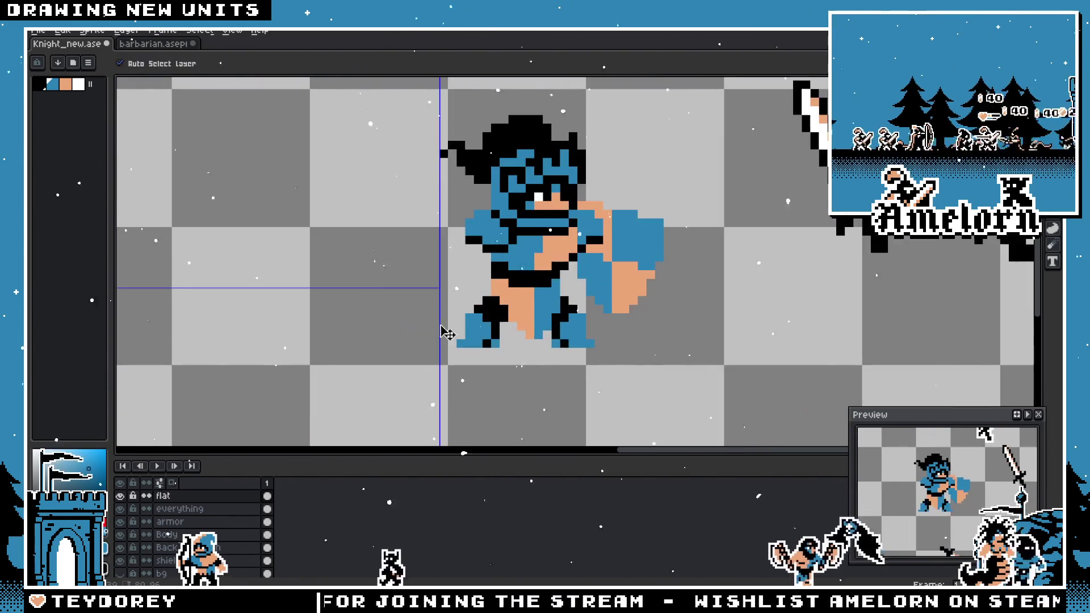
scroll(446, 333, "up", 2)
key("b")
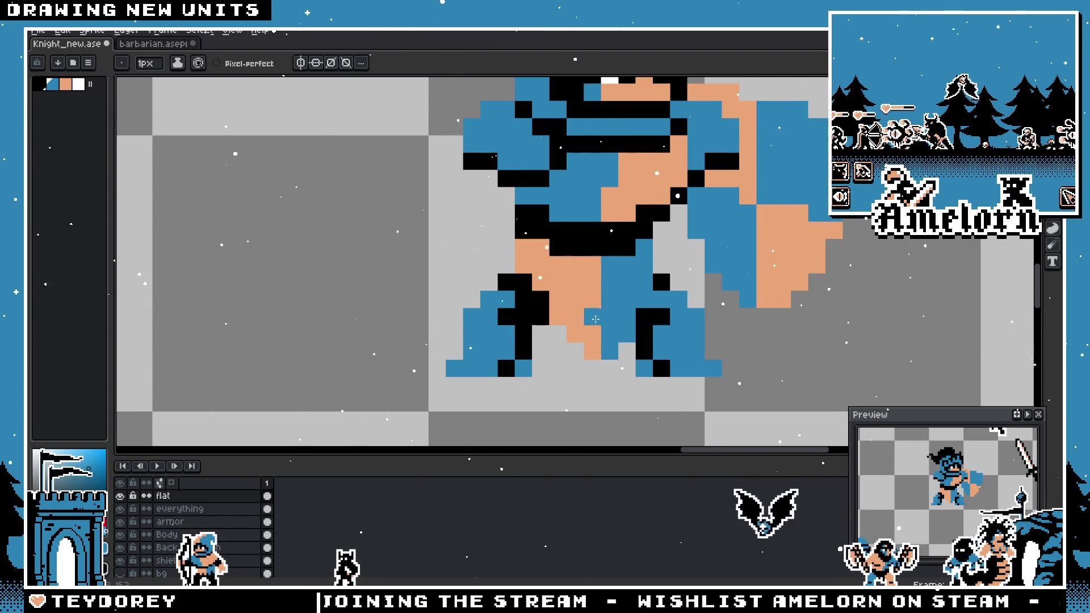
scroll(595, 319, "down", 3)
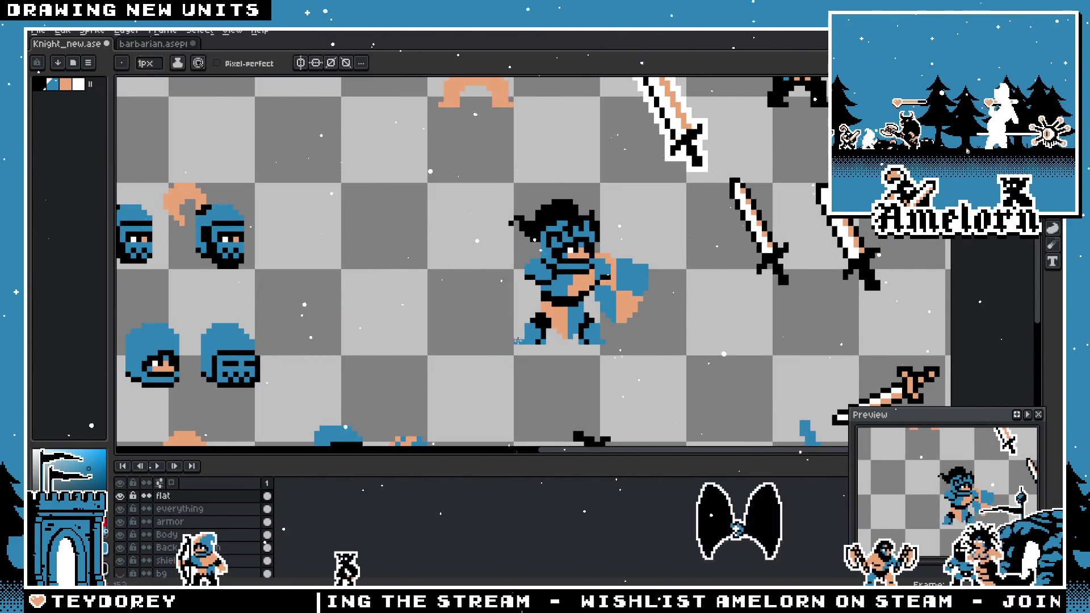
scroll(489, 366, "down", 2)
scroll(442, 332, "up", 2)
scroll(442, 332, "up", 2)
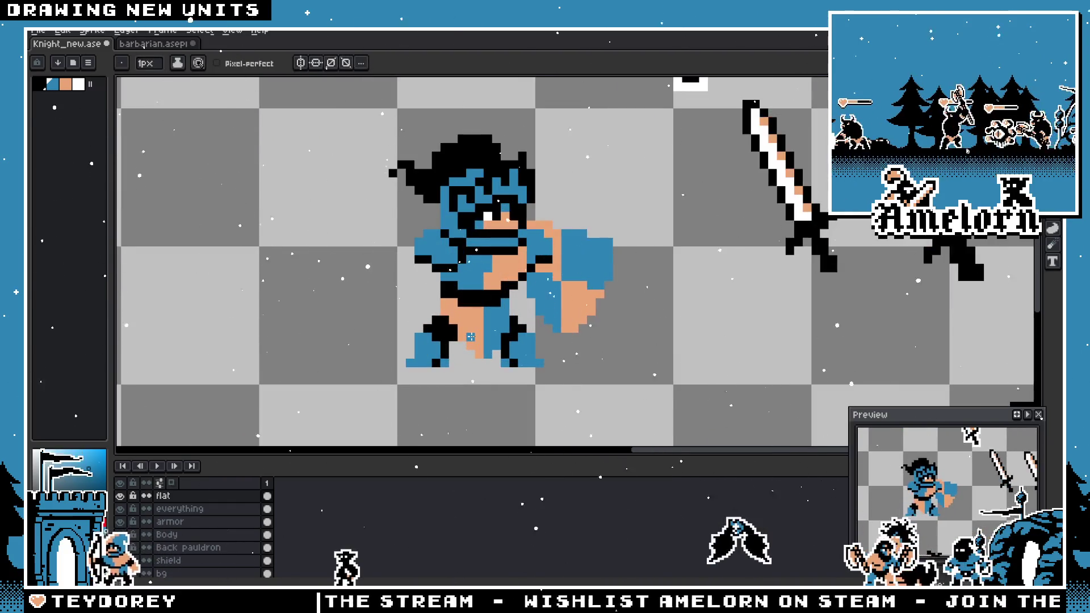
scroll(484, 308, "down", 3)
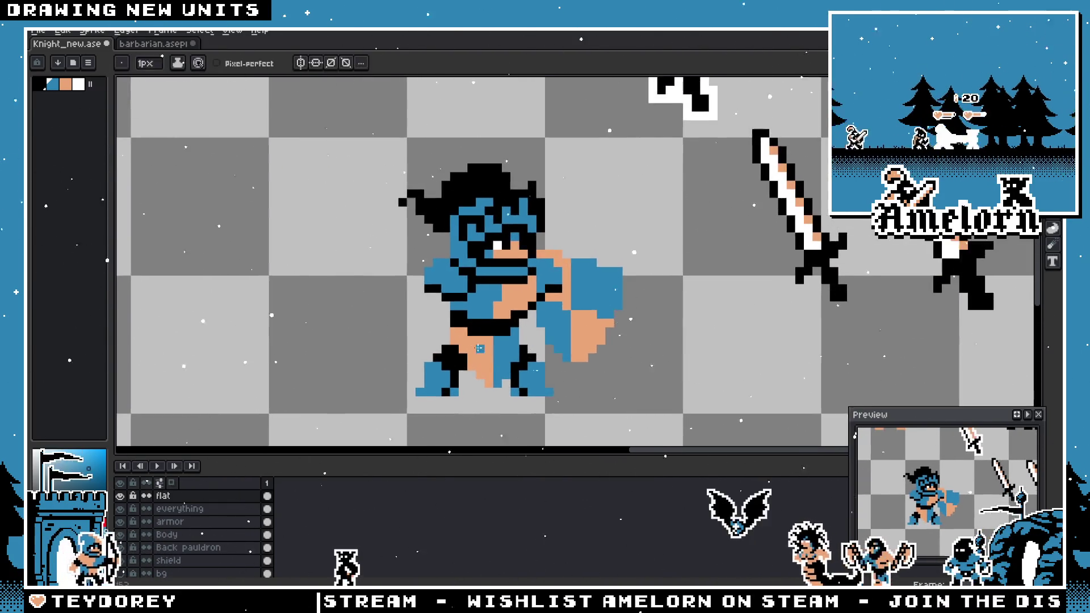
scroll(491, 289, "up", 1)
scroll(492, 289, "down", 1)
scroll(494, 284, "left", 1)
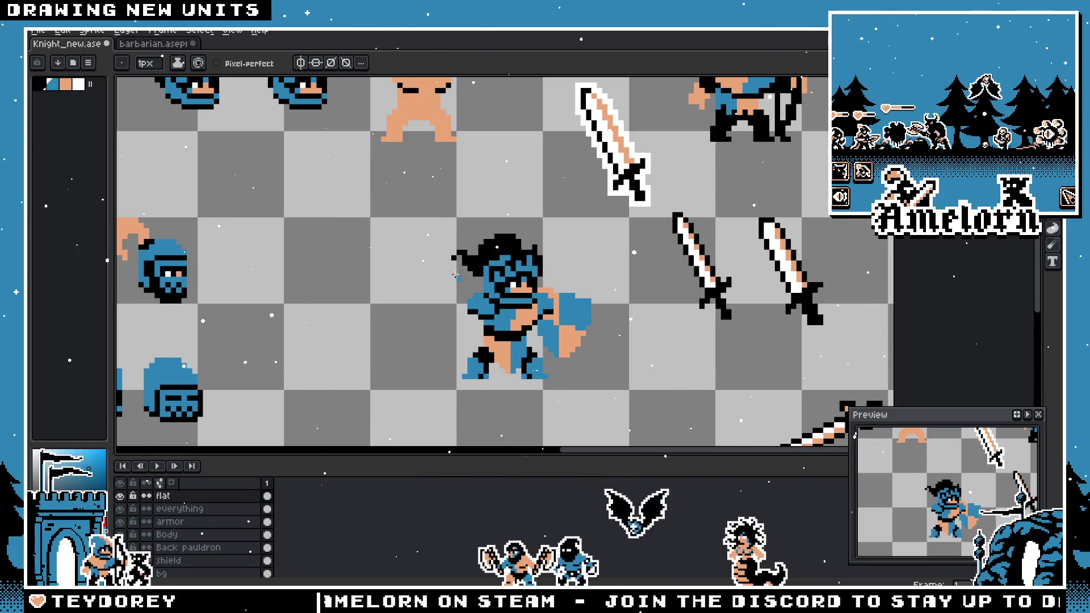
scroll(492, 294, "down", 1)
scroll(491, 294, "left", 1)
key("Delete")
- Save the magenta-backed sprite sheet with Ctrl+S
scroll(412, 287, "right", 2)
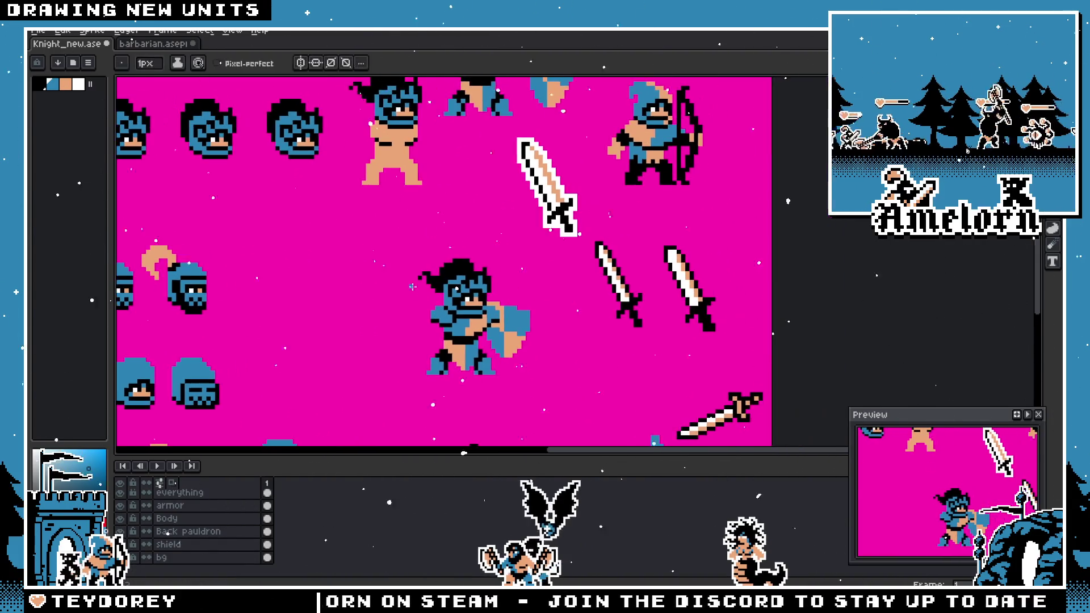
key("ctrl+s")
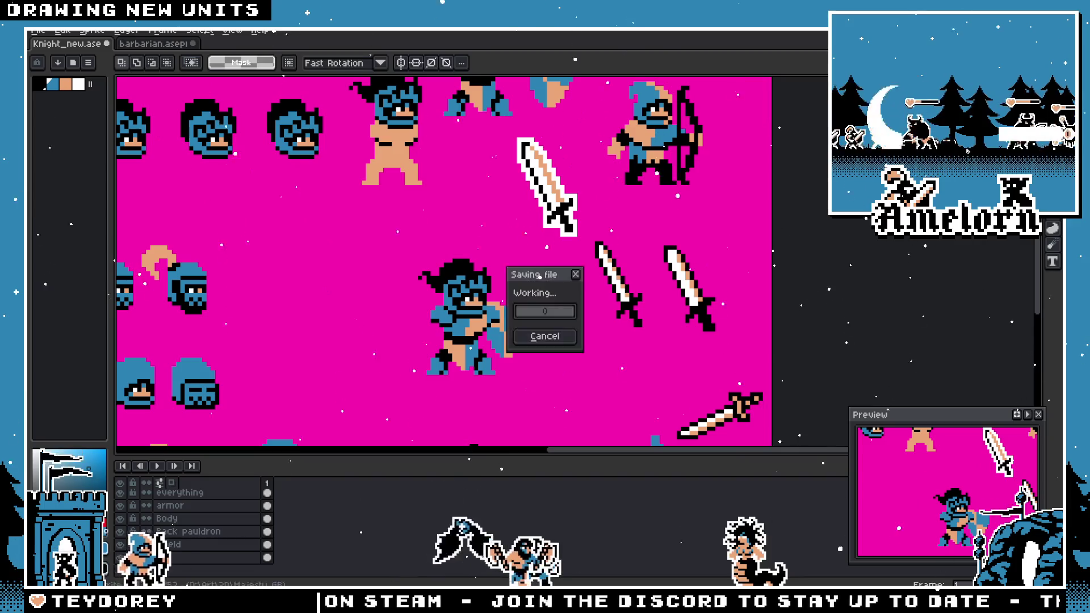
left_click_drag(537, 153, 617, 227)
- Mirror the white-outlined sword to point up-left and drop it at the barbarian's hand
key("m")
scroll(618, 233, "up", 1)
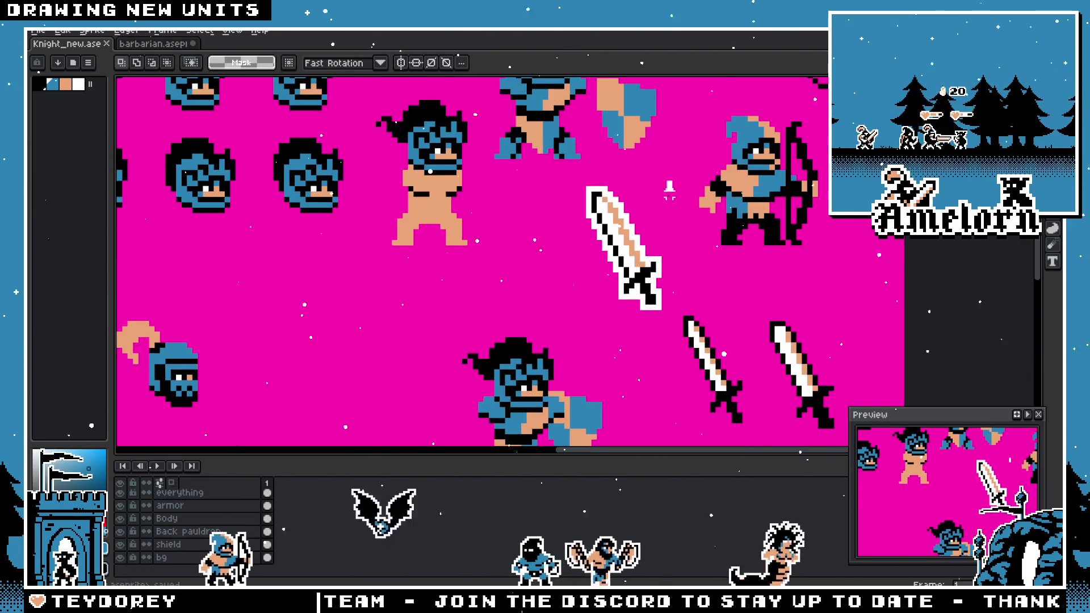
left_click_drag(671, 182, 574, 319)
left_click_drag(618, 249, 380, 351)
scroll(526, 305, "down", 2)
scroll(526, 305, "left", 2)
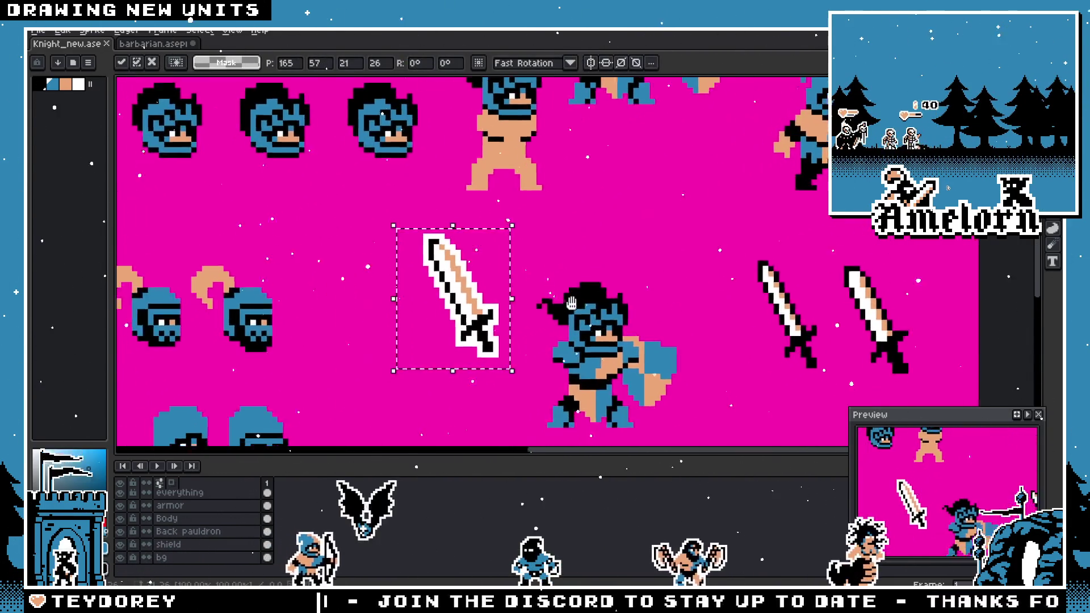
key("shift+h")
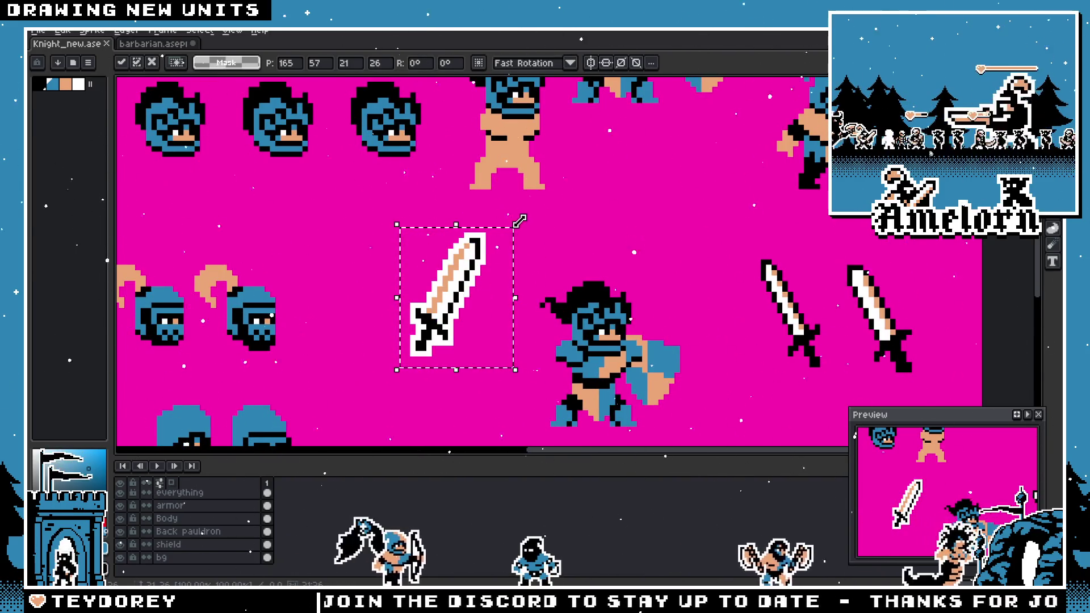
key("shift+h")
left_click_drag(487, 326, 525, 352)
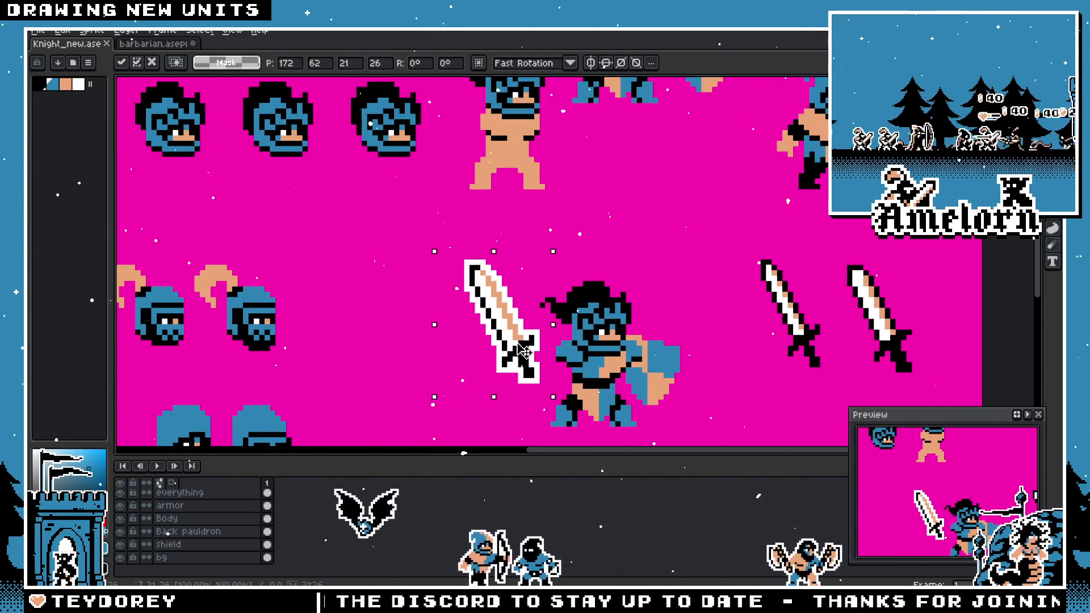
key("ctrl+d")
scroll(569, 288, "up", 2)
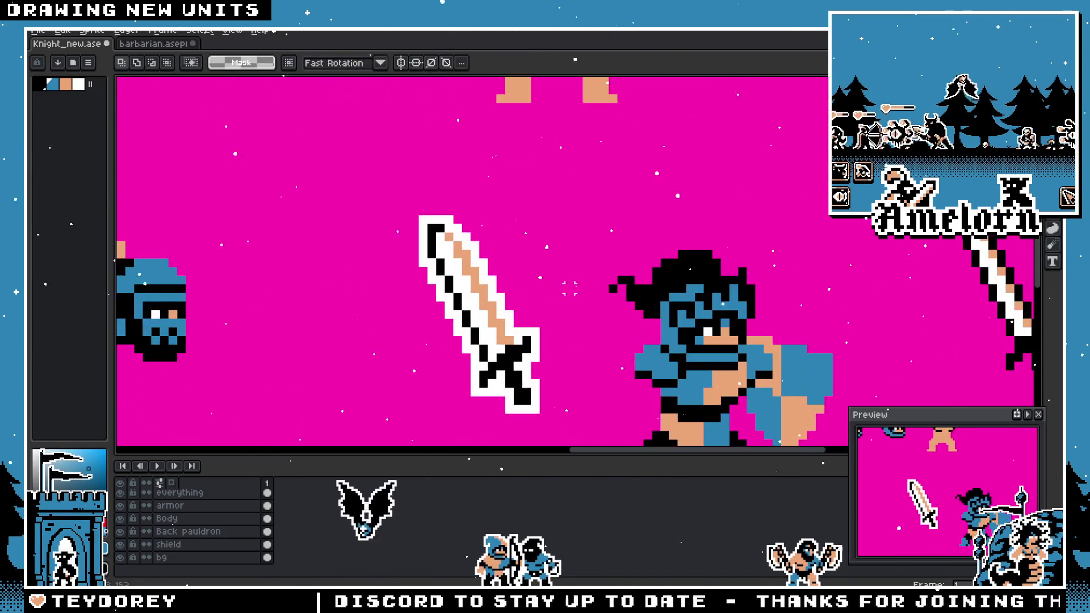